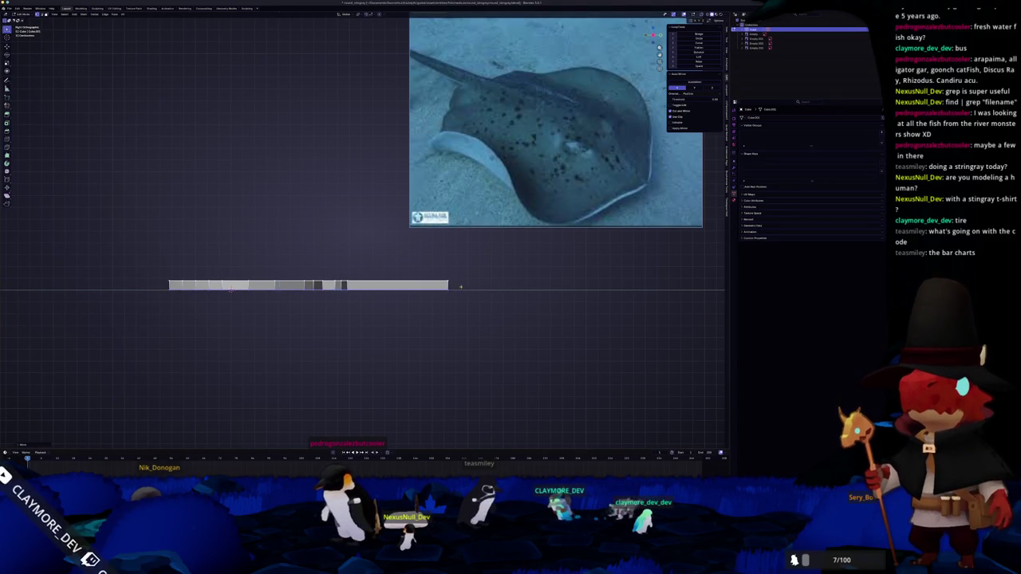
# Step: Box-select the strip's right-end vertices and scale them along Z into a thin tail
pyautogui.moveTo(275, 265); pyautogui.dragTo(268, 253)
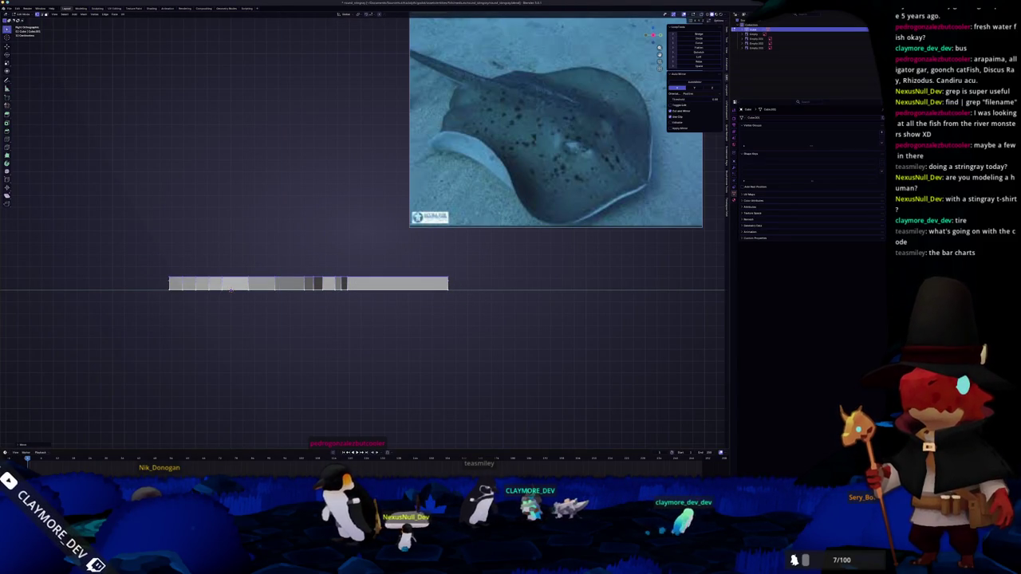
pyautogui.moveTo(244, 297); pyautogui.dragTo(239, 297)
pyautogui.moveTo(455, 323); pyautogui.dragTo(161, 292)
pyautogui.moveTo(464, 322); pyautogui.dragTo(96, 287)
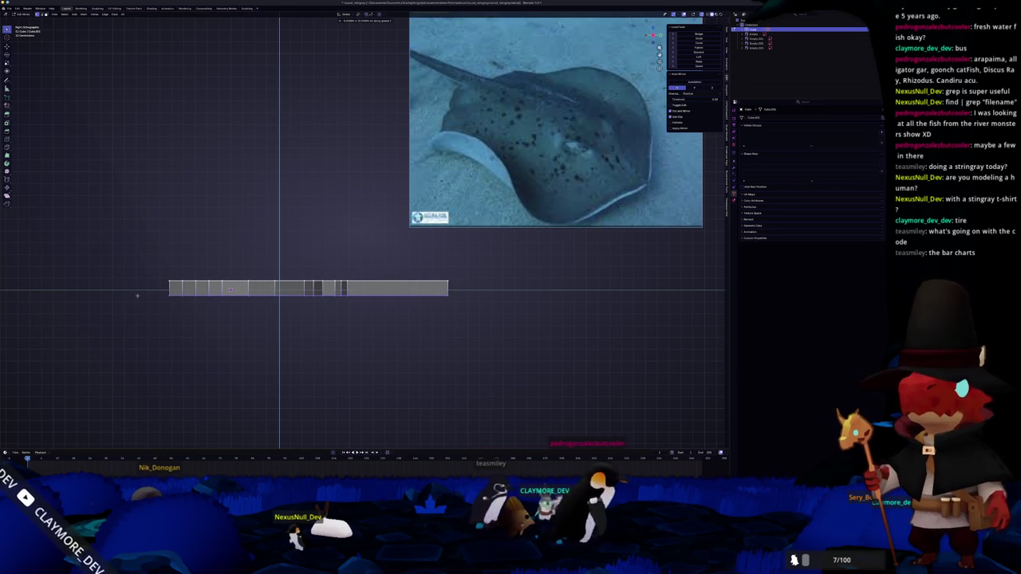
pyautogui.click(475, 290)
pyautogui.press('s')
pyautogui.press('z')
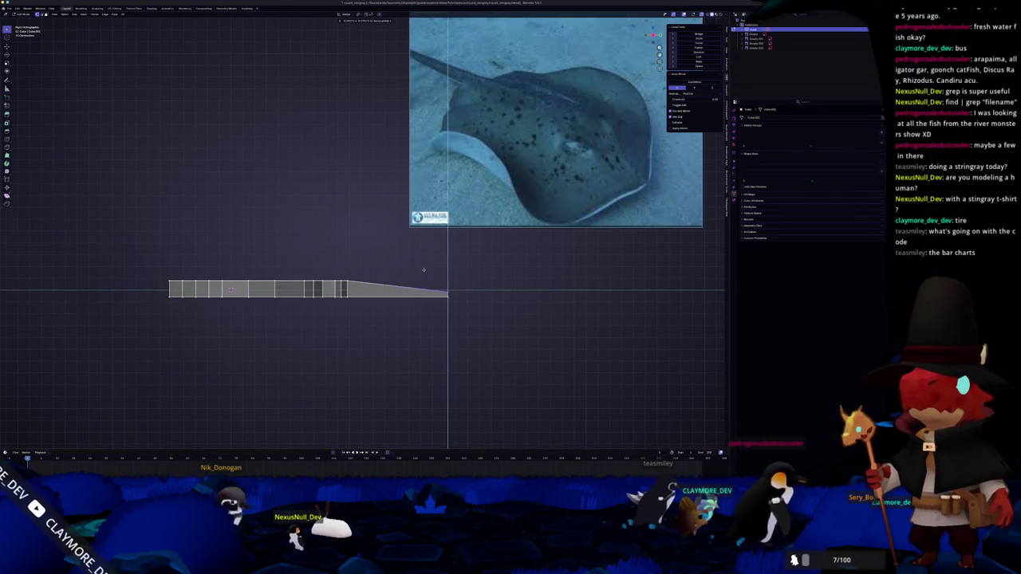
pyautogui.click(424, 270)
# Step: Raise the front vertices along Z so the top profile slopes up from the tail
pyautogui.scroll(3)
pyautogui.scroll(3)
pyautogui.scroll(-3)
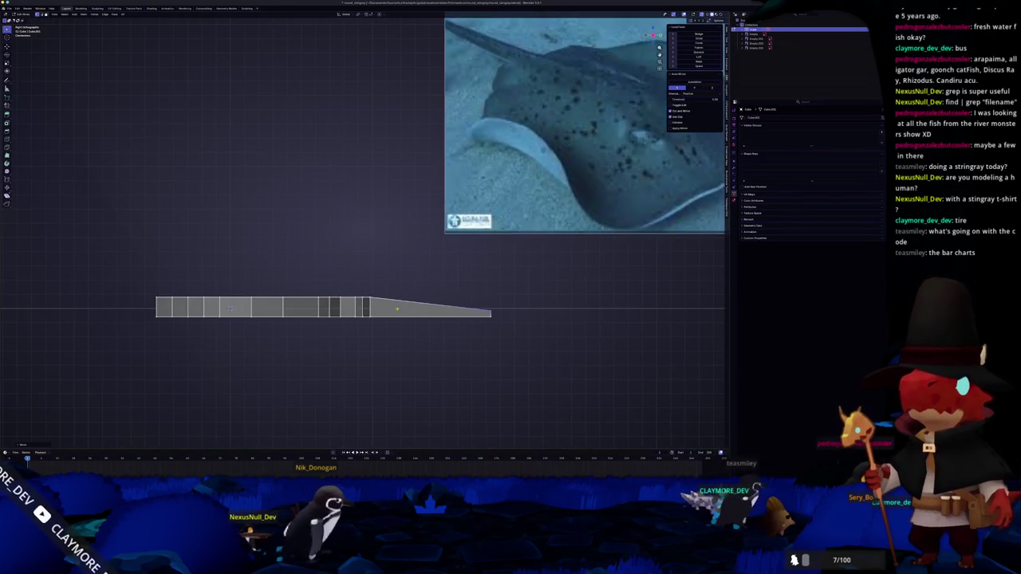
pyautogui.moveTo(378, 308); pyautogui.dragTo(401, 305)
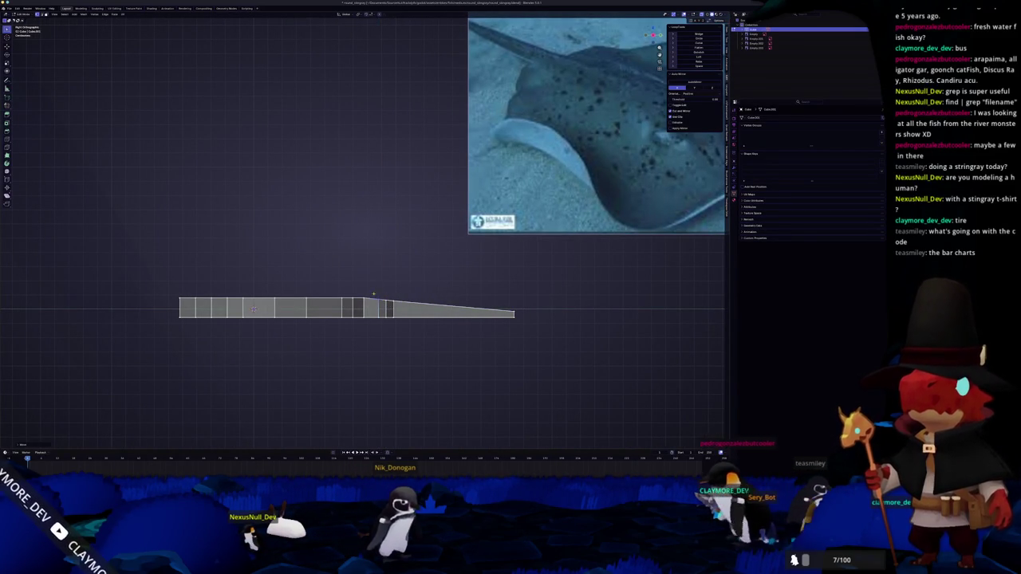
pyautogui.moveTo(378, 308); pyautogui.dragTo(449, 308)
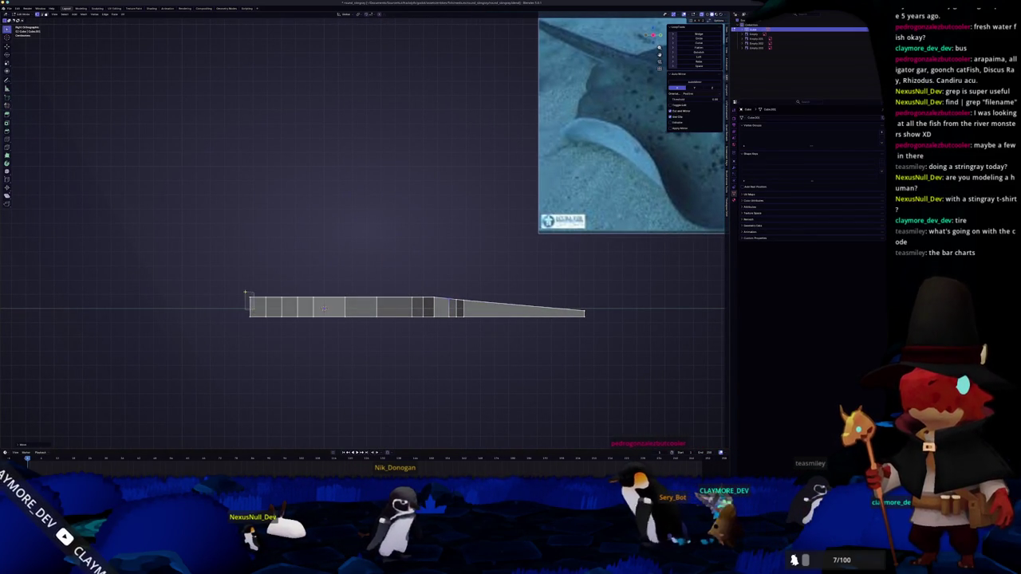
pyautogui.click(255, 302)
pyautogui.scroll(-3)
pyautogui.scroll(3)
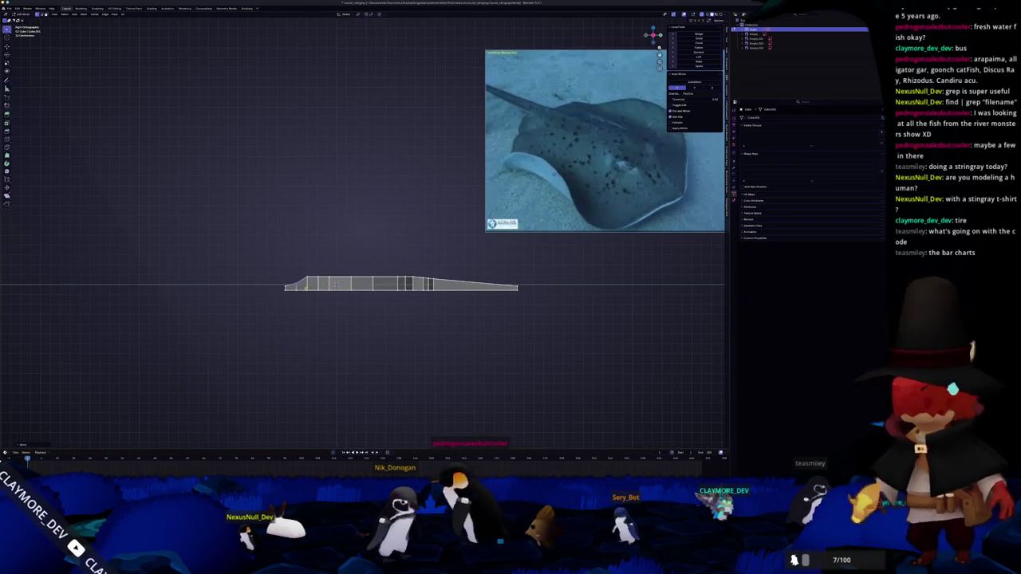
pyautogui.press('g')
pyautogui.press('z')
pyautogui.click(313, 265)
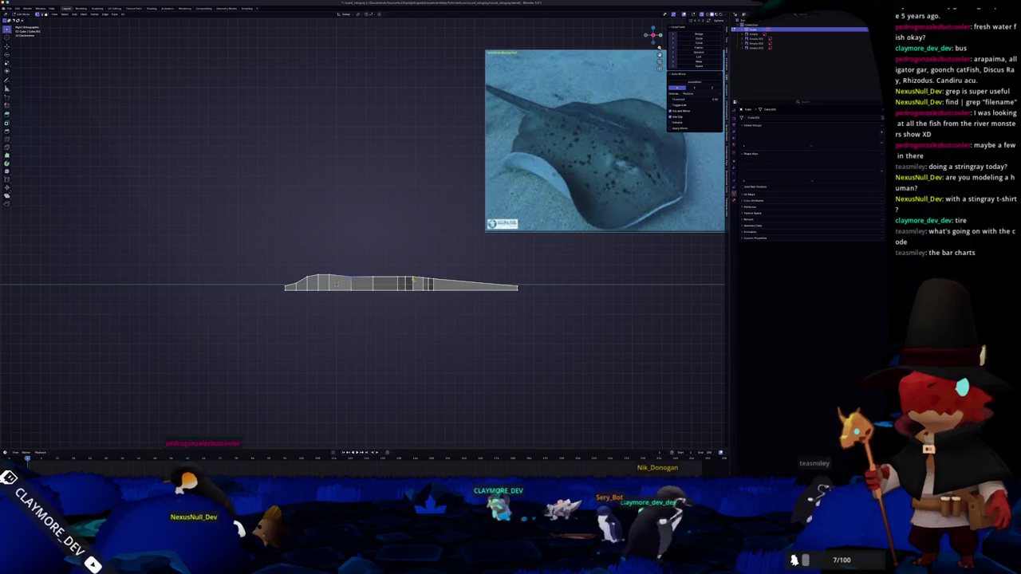
pyautogui.click(411, 273)
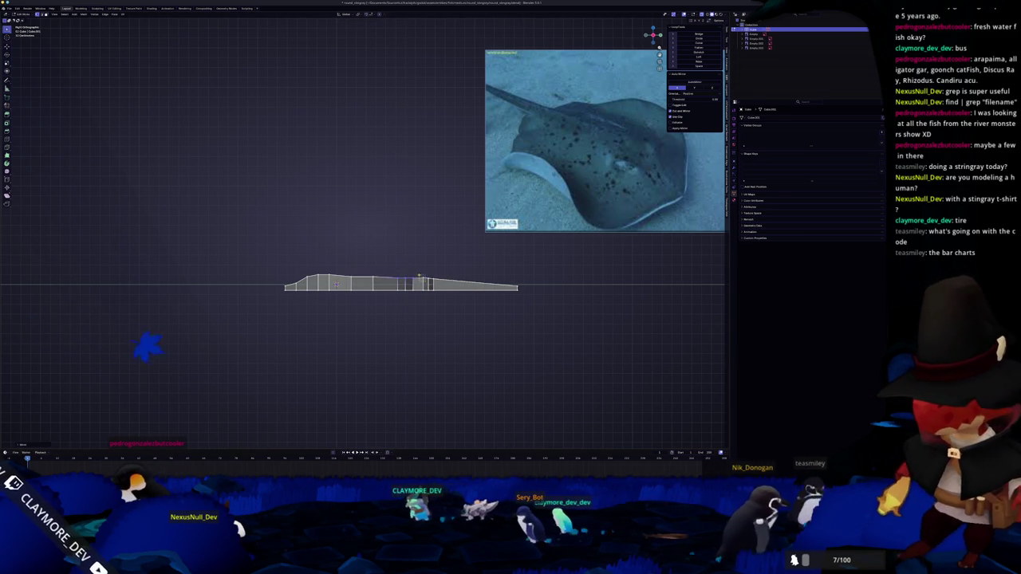
pyautogui.scroll(3)
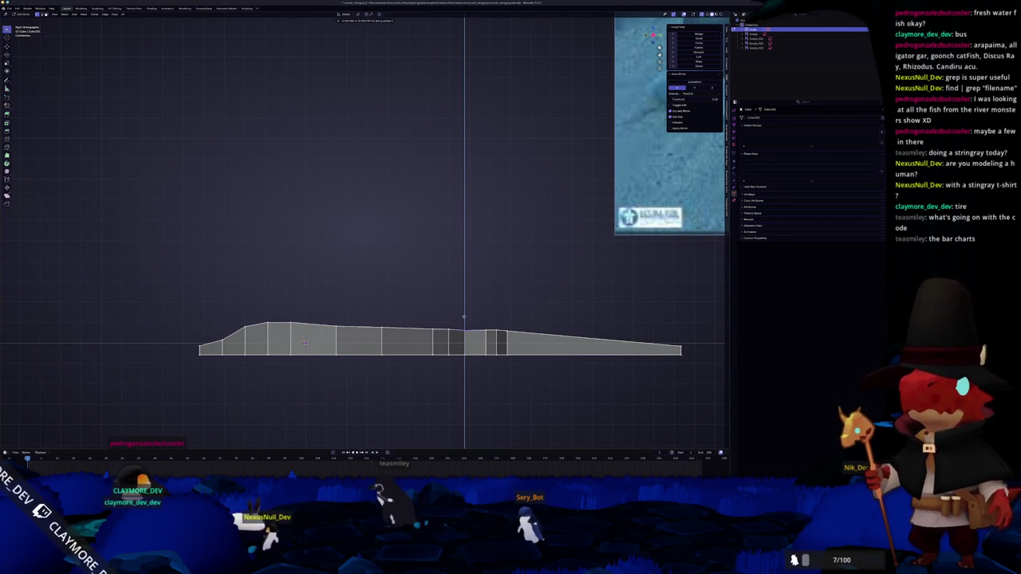
# Step: Insert several loop cuts across the side profile, including ones near the tail joint
pyautogui.scroll(-3)
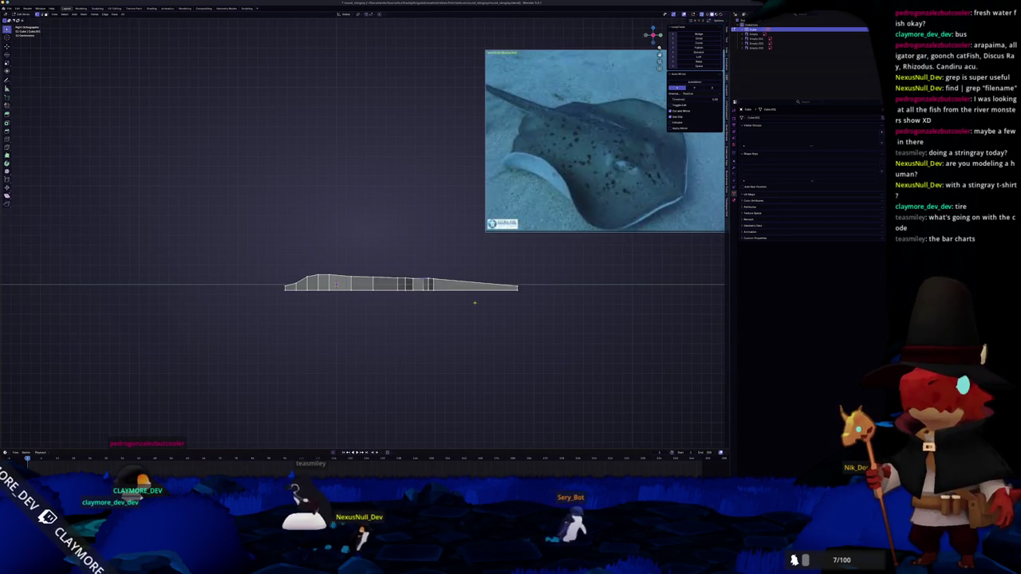
pyautogui.scroll(3)
pyautogui.click(487, 294)
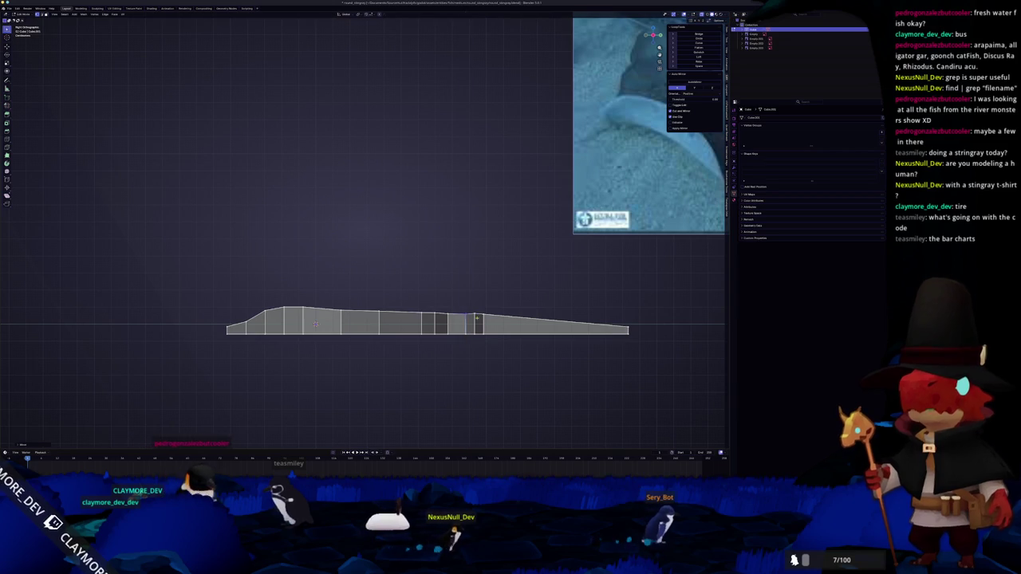
pyautogui.scroll(3)
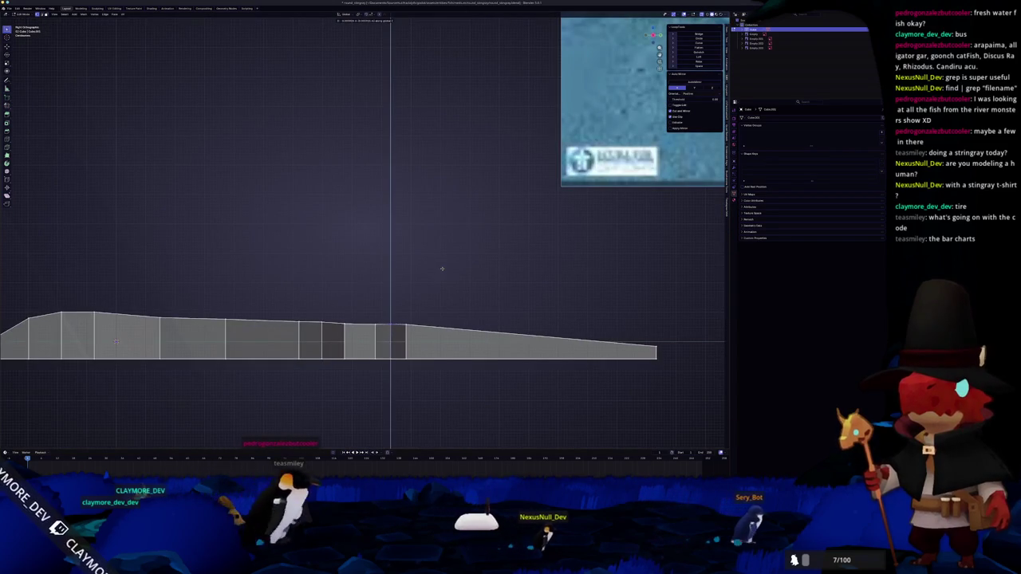
pyautogui.click(442, 269)
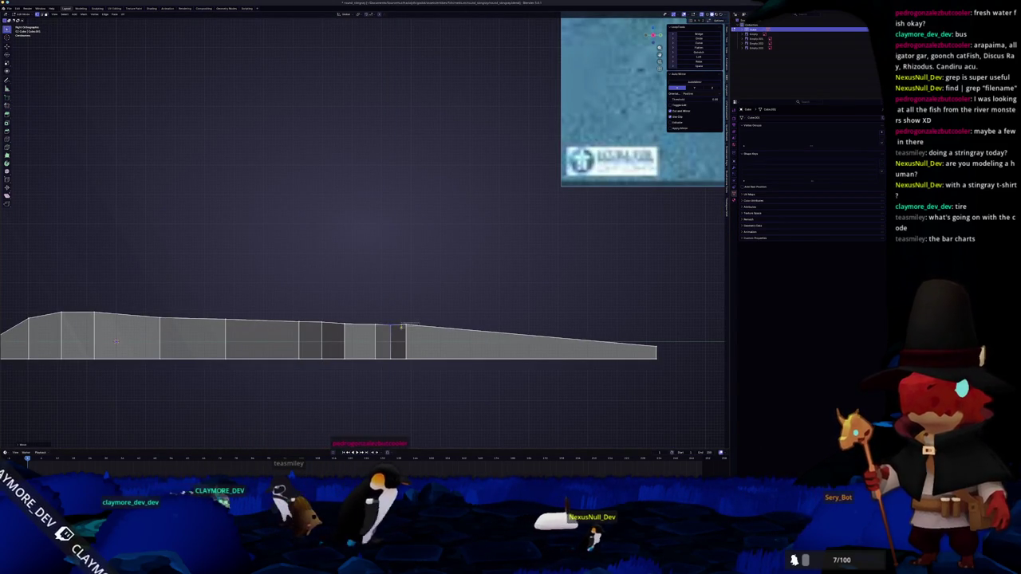
pyautogui.hotkey('ctrl', 'r')
pyautogui.click(429, 316)
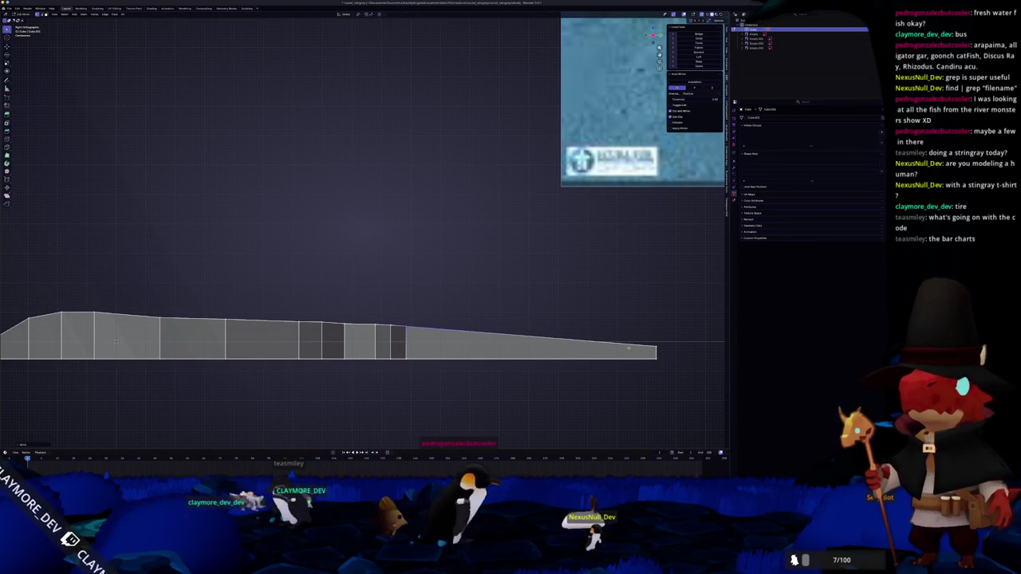
pyautogui.hotkey('ctrl', 'r')
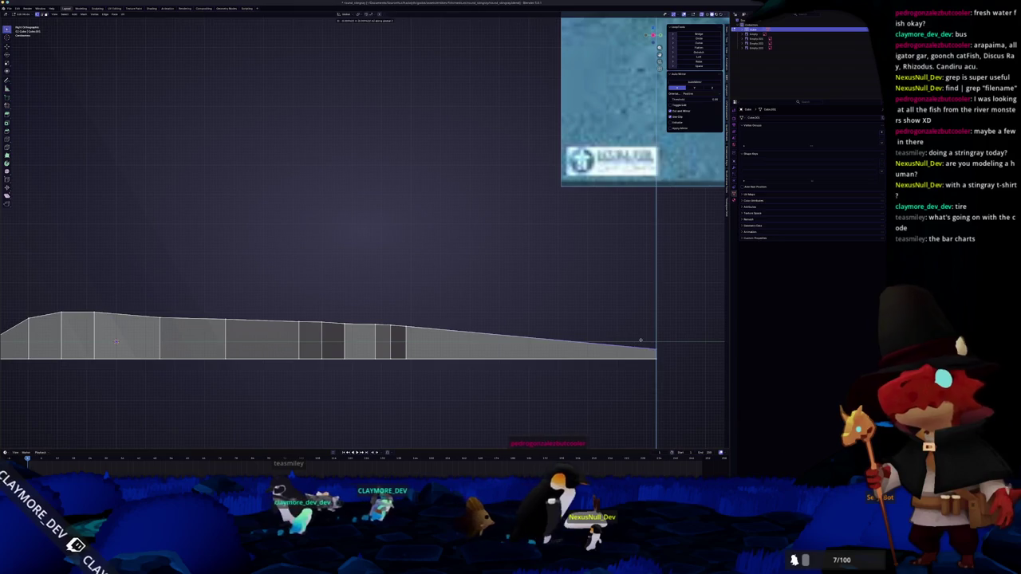
pyautogui.scroll(-3)
pyautogui.moveTo(453, 328); pyautogui.dragTo(405, 307)
# Step: From top view, add and slide a new edge loop across the half body
pyautogui.press('KP_7')
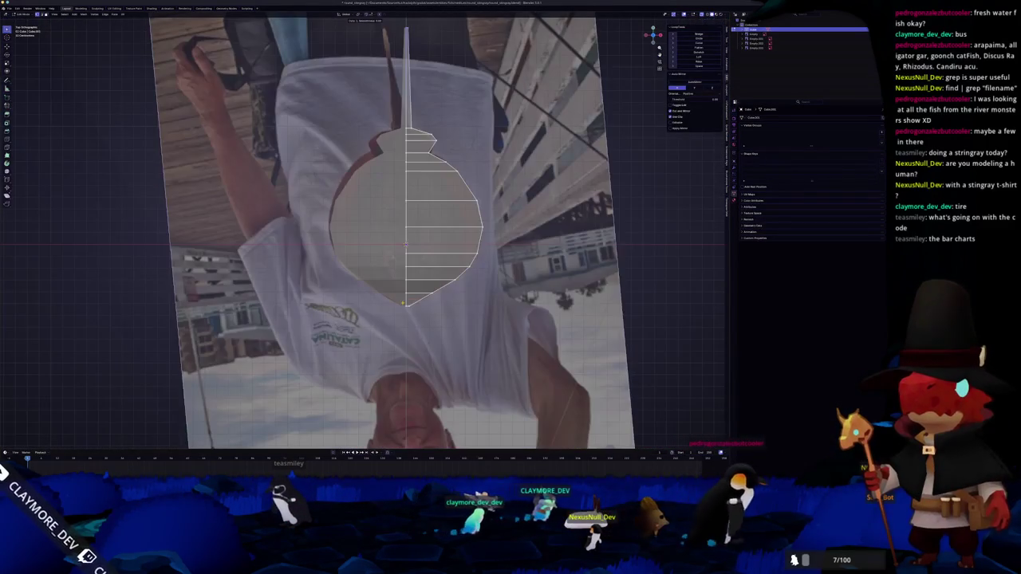
pyautogui.hotkey('ctrl', 'r')
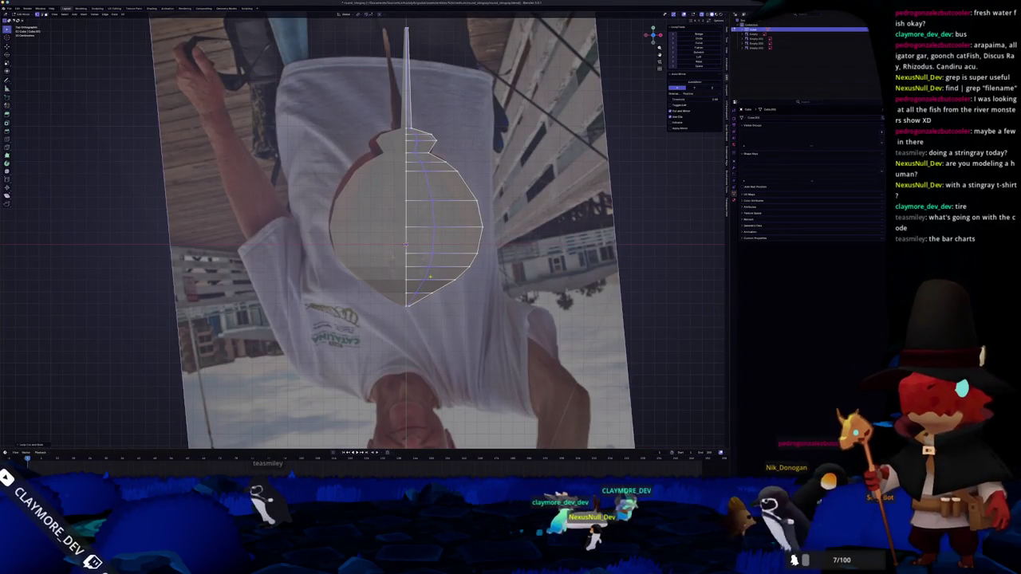
pyautogui.scroll(-3)
pyautogui.moveTo(405, 307); pyautogui.dragTo(411, 267)
pyautogui.scroll(3)
pyautogui.moveTo(411, 311); pyautogui.dragTo(415, 307)
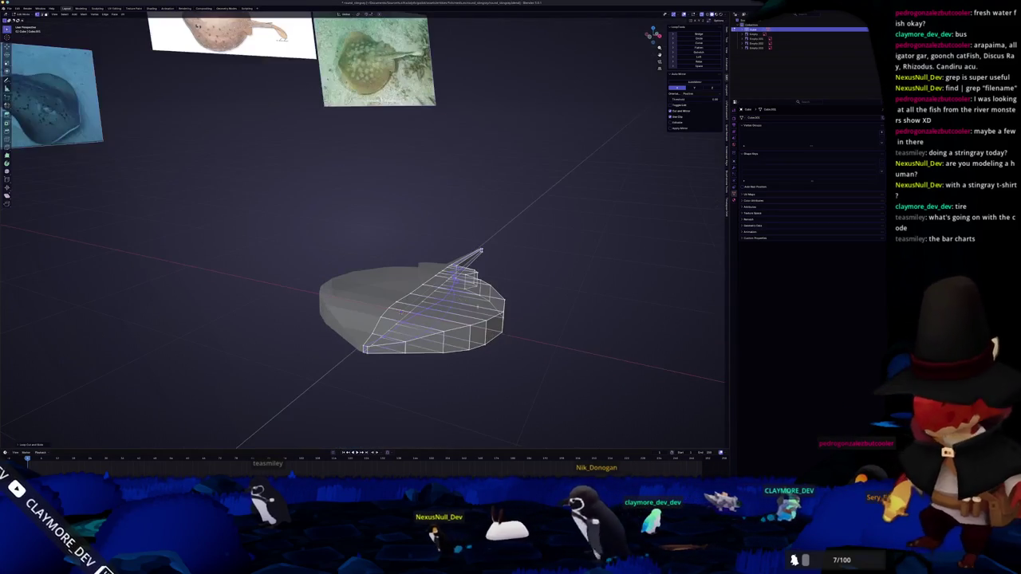
pyautogui.moveTo(479, 252); pyautogui.dragTo(510, 299)
pyautogui.click(514, 302)
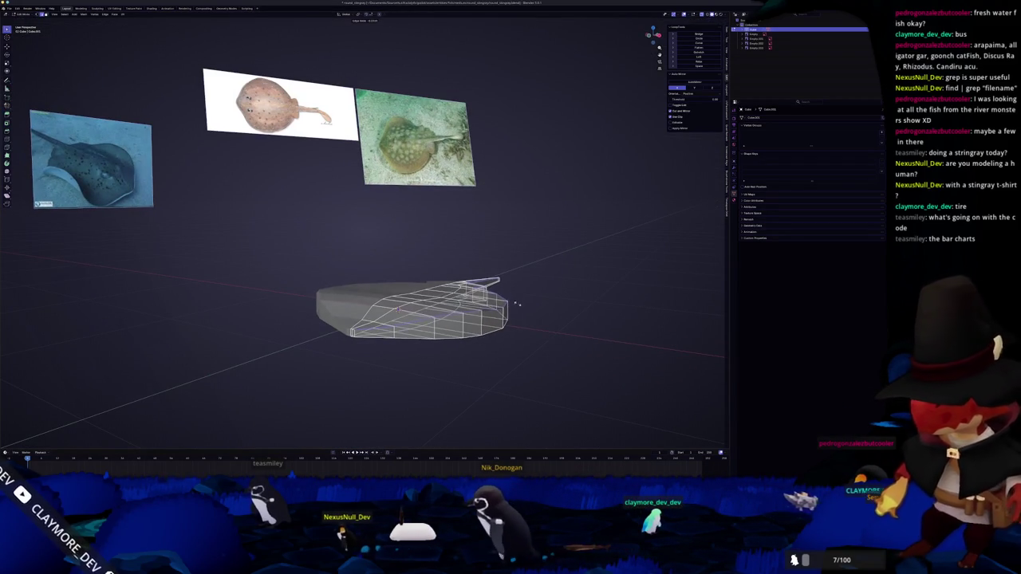
pyautogui.click(511, 356)
# Step: Scale the body along Z to flatten it, then inspect the underside and tail joint
pyautogui.moveTo(497, 353); pyautogui.dragTo(478, 351)
pyautogui.moveTo(447, 271); pyautogui.dragTo(458, 278)
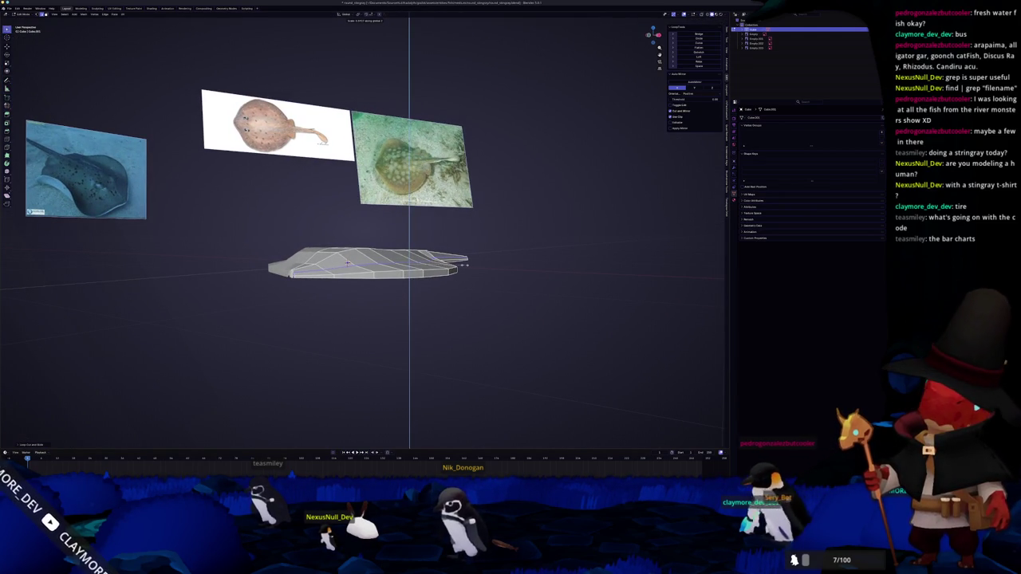
pyautogui.moveTo(464, 264); pyautogui.dragTo(493, 266)
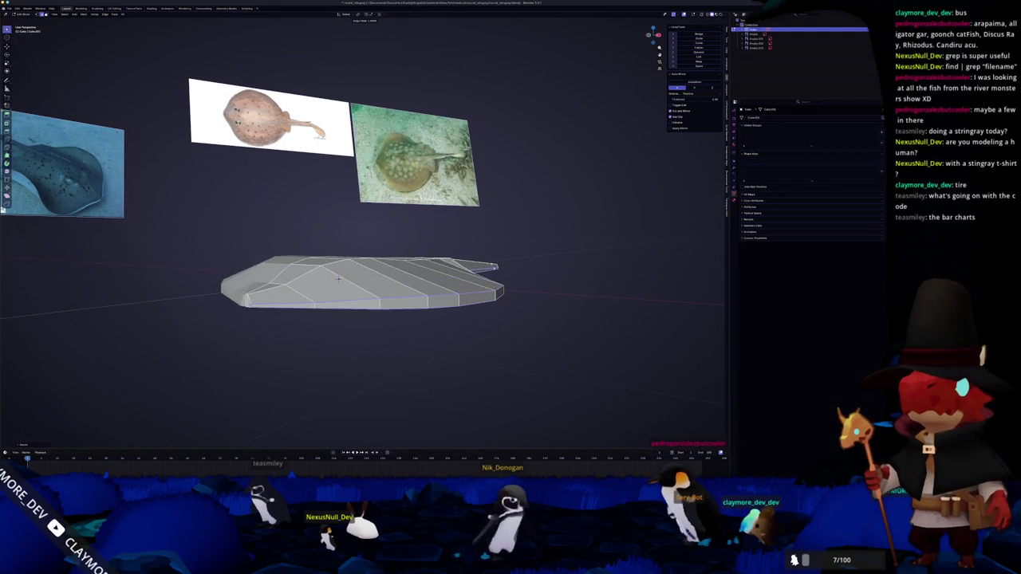
pyautogui.moveTo(493, 265); pyautogui.dragTo(497, 268)
pyautogui.press('s')
pyautogui.press('z')
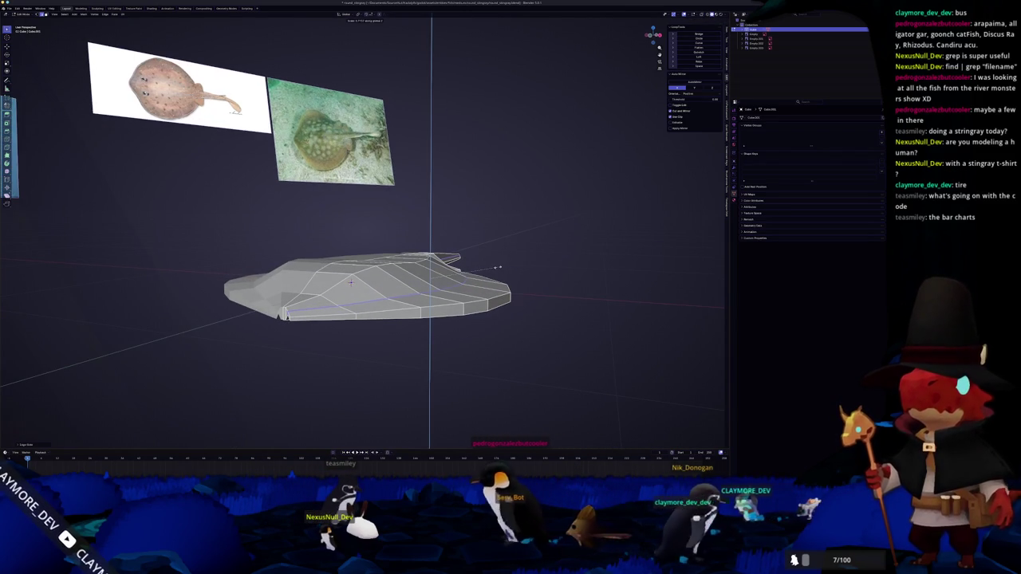
pyautogui.click(496, 268)
pyautogui.moveTo(497, 268); pyautogui.dragTo(430, 268)
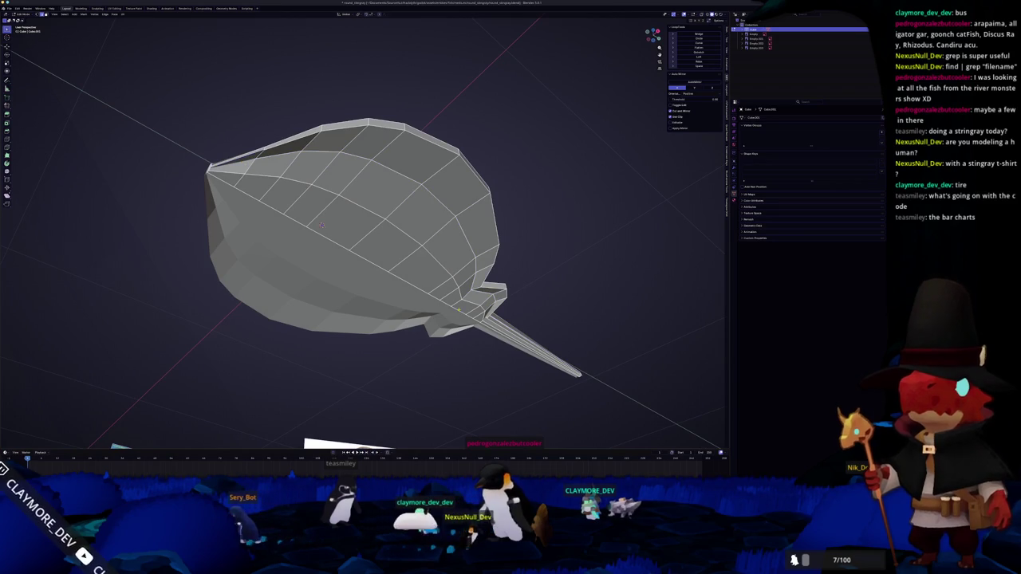
pyautogui.moveTo(430, 267); pyautogui.dragTo(429, 247)
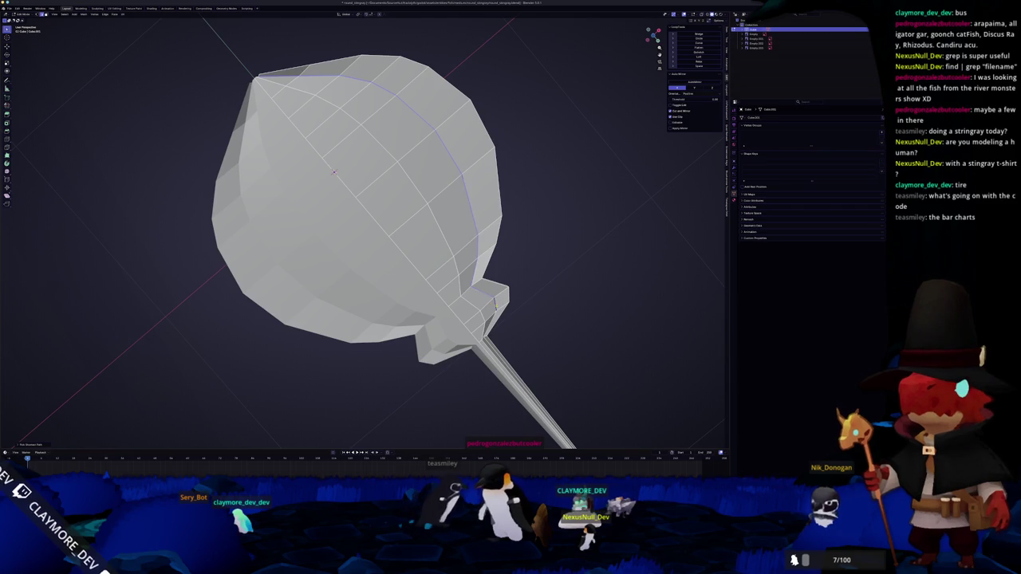
pyautogui.moveTo(334, 172); pyautogui.dragTo(418, 225)
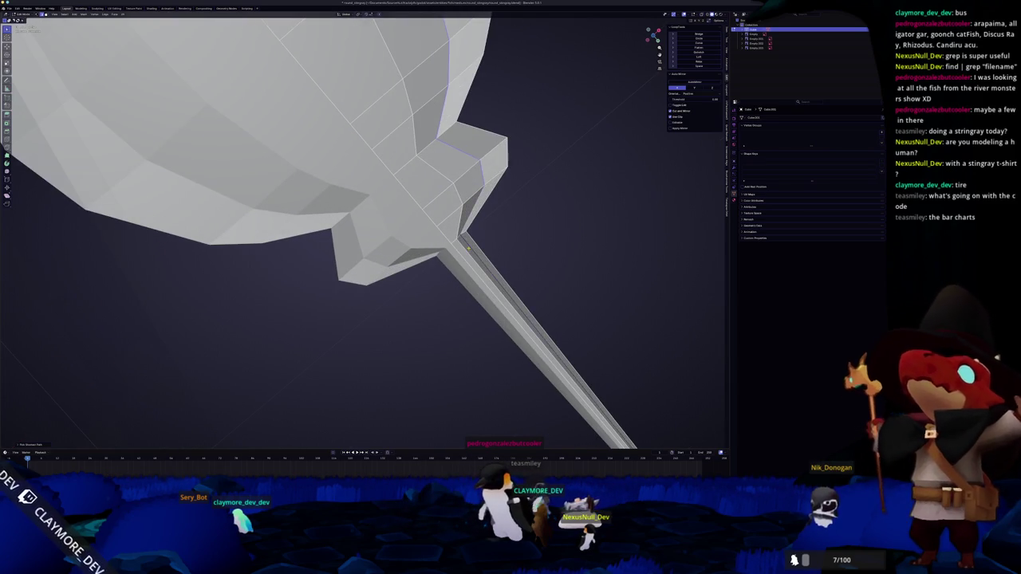
pyautogui.scroll(-3)
pyautogui.press('KP_1')
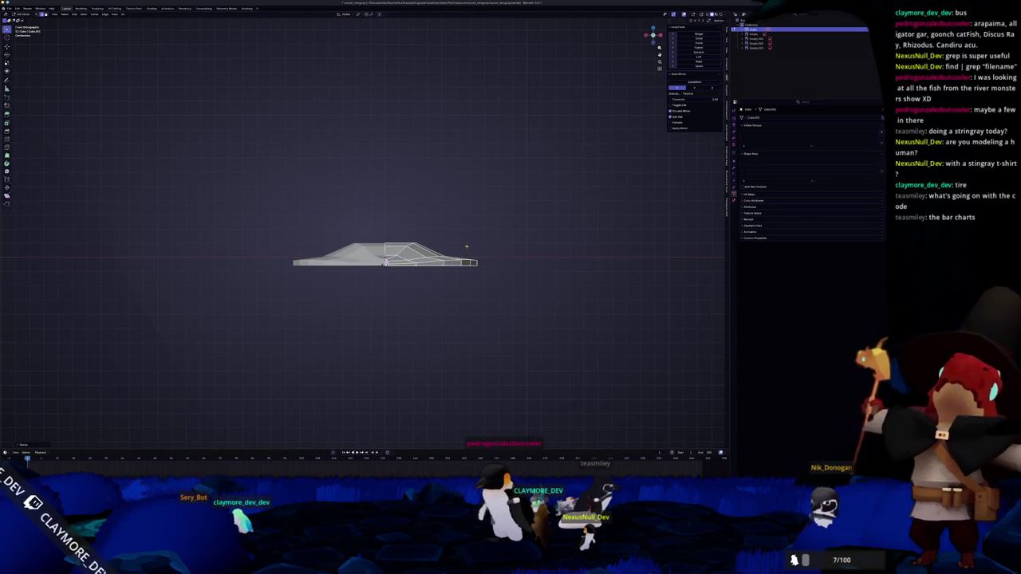
pyautogui.scroll(3)
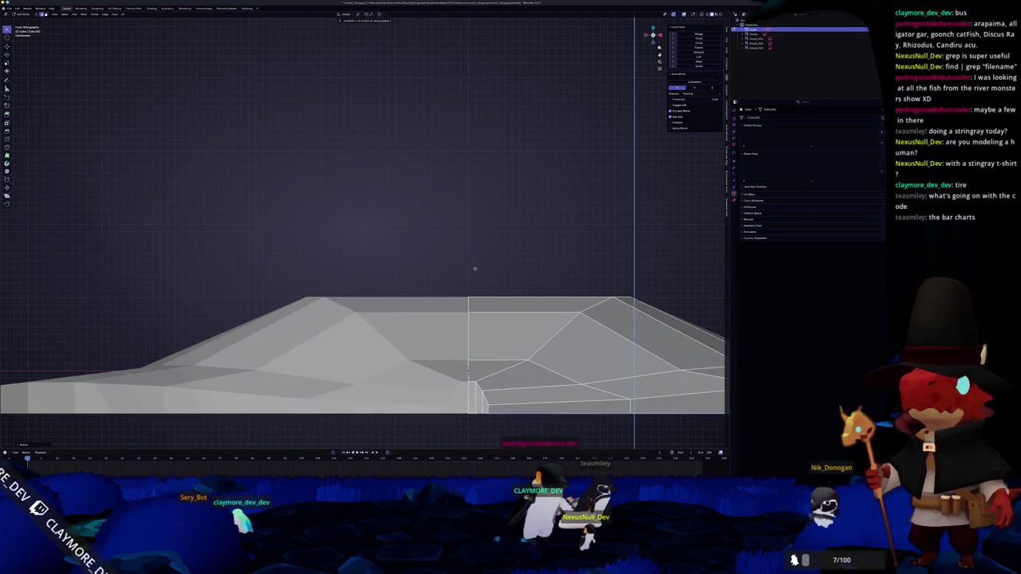
pyautogui.scroll(-3)
pyautogui.press('Tab')
pyautogui.scroll(-3)
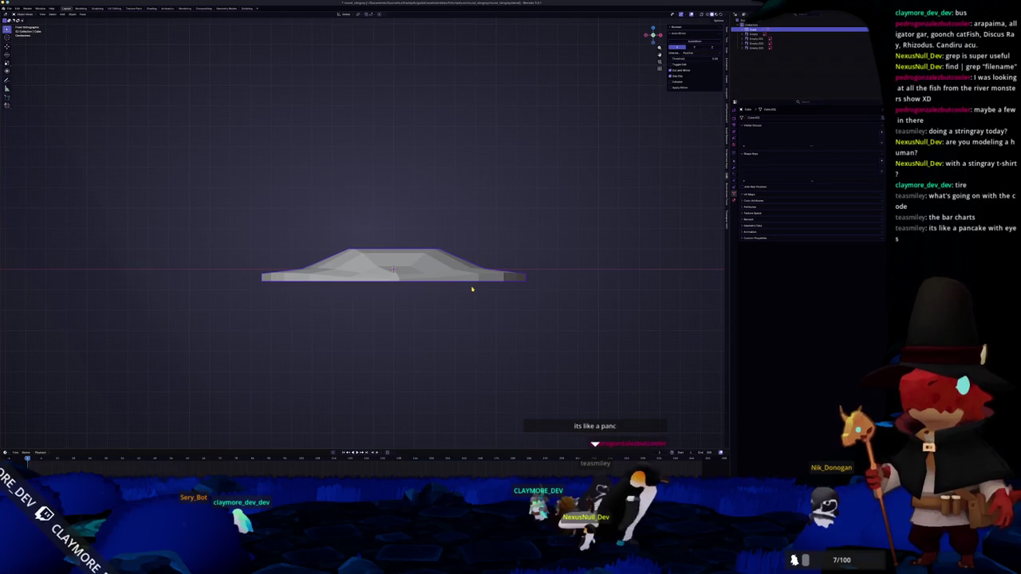
pyautogui.press('Tab')
pyautogui.scroll(3)
pyautogui.scroll(3)
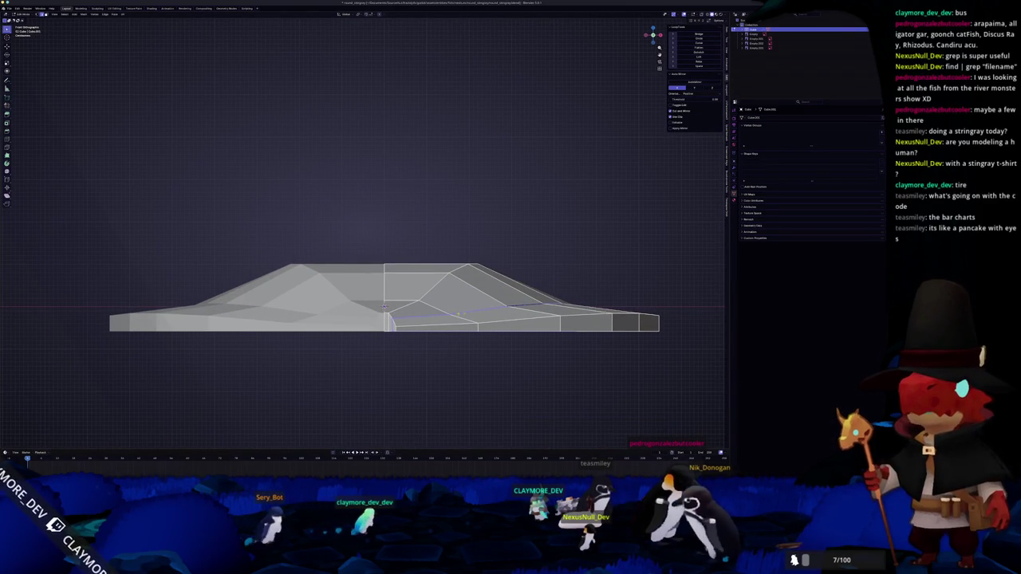
pyautogui.moveTo(383, 307); pyautogui.dragTo(319, 348)
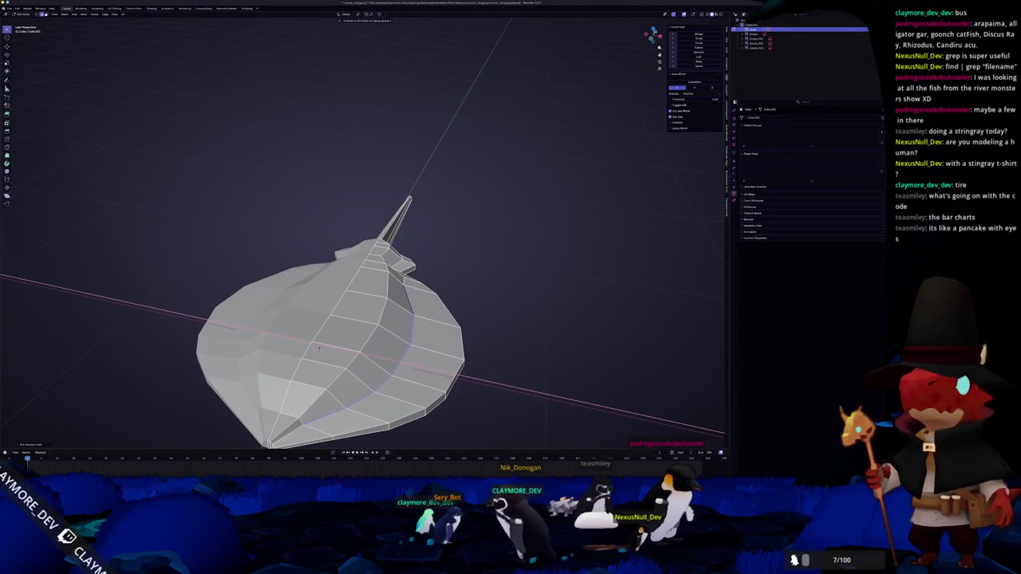
pyautogui.press('Escape')
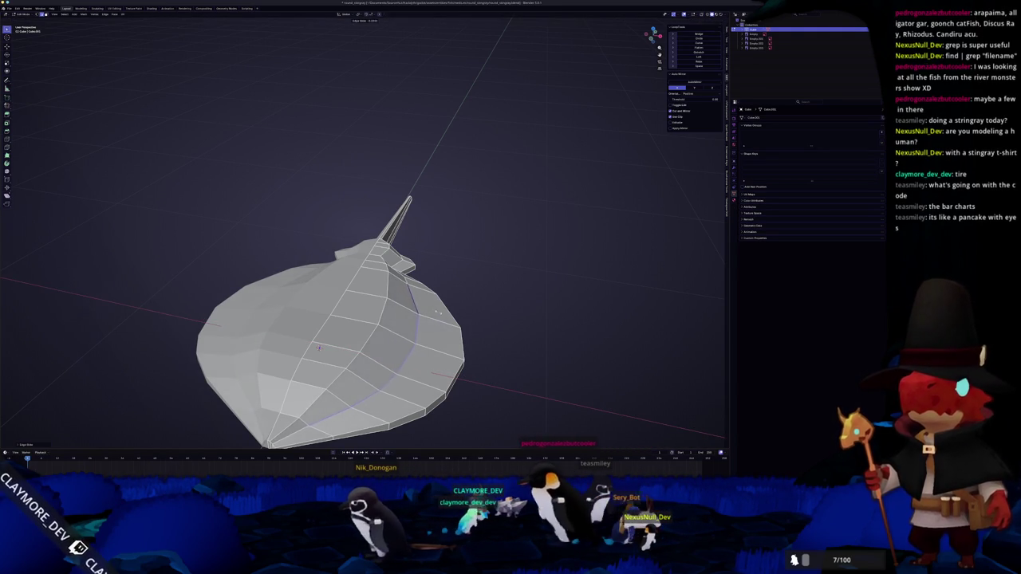
pyautogui.moveTo(319, 347); pyautogui.dragTo(285, 314)
pyautogui.hotkey('ctrl', 'z')
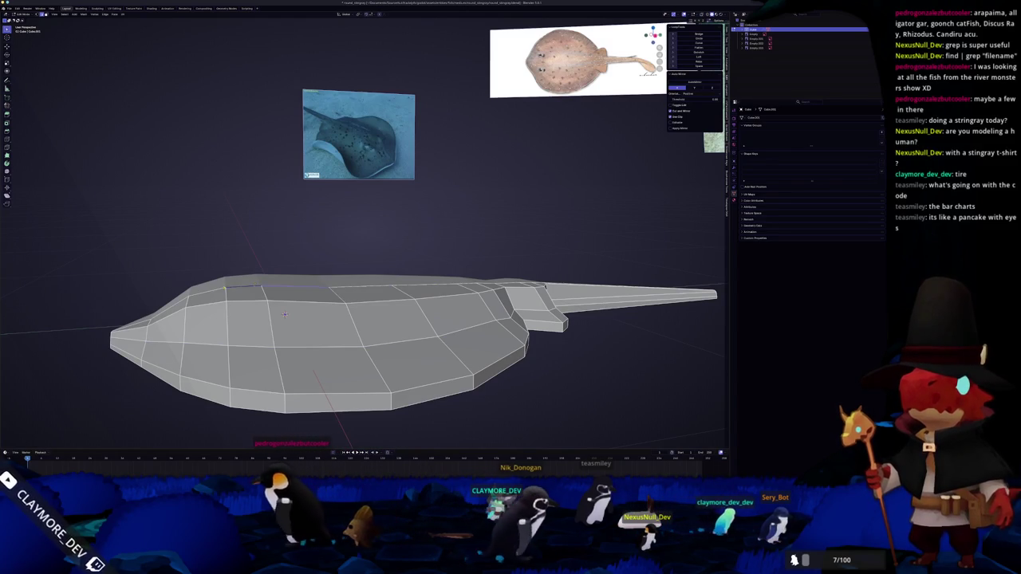
# Step: Move the selected upper-rim edge along Z and inspect the body from several angles
pyautogui.press('g')
pyautogui.press('z')
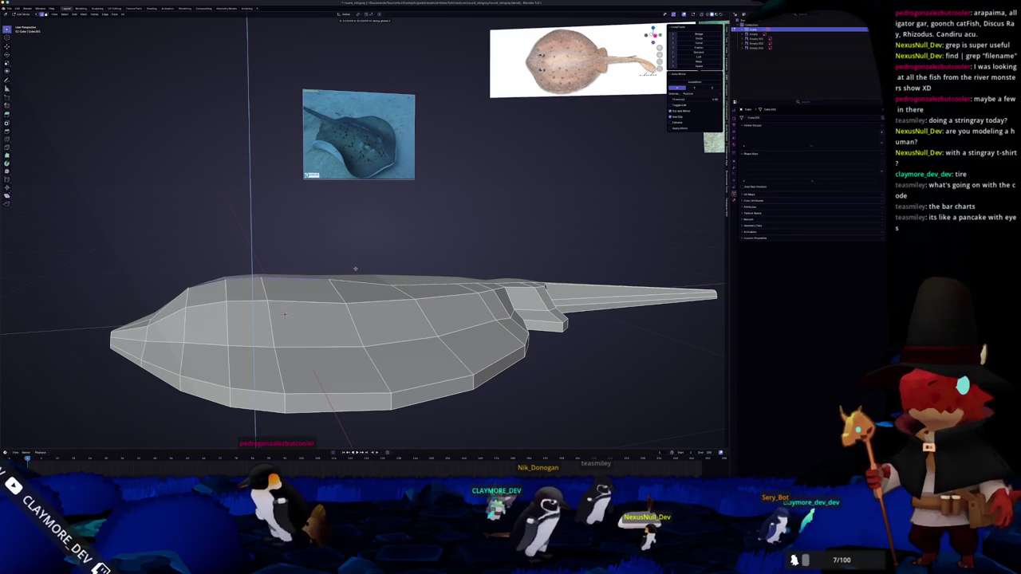
pyautogui.moveTo(284, 315); pyautogui.dragTo(362, 303)
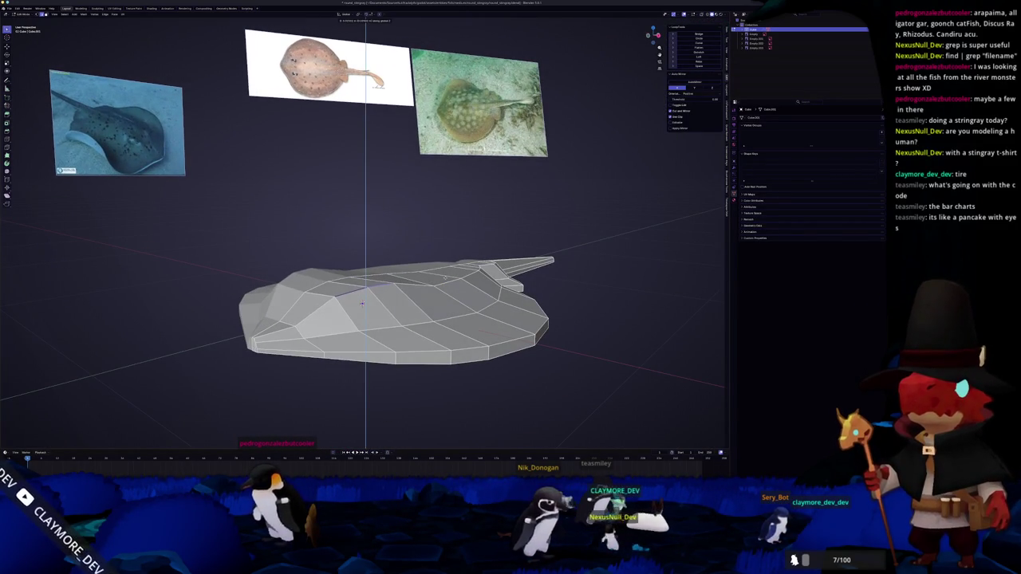
pyautogui.press('Tab')
pyautogui.moveTo(445, 278); pyautogui.dragTo(478, 312)
pyautogui.press('Tab')
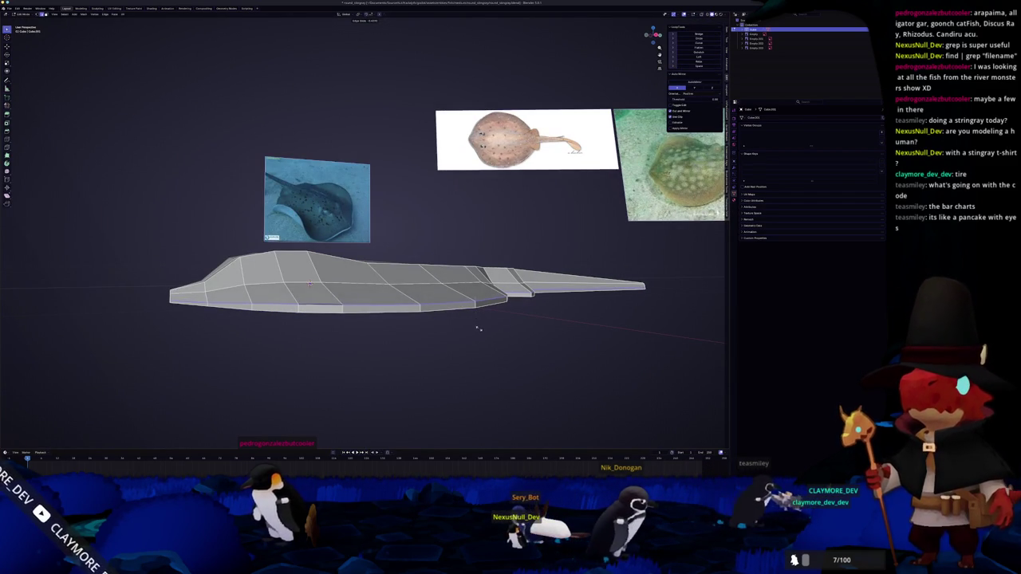
pyautogui.moveTo(454, 319); pyautogui.dragTo(486, 309)
pyautogui.moveTo(439, 279); pyautogui.dragTo(391, 295)
pyautogui.scroll(3)
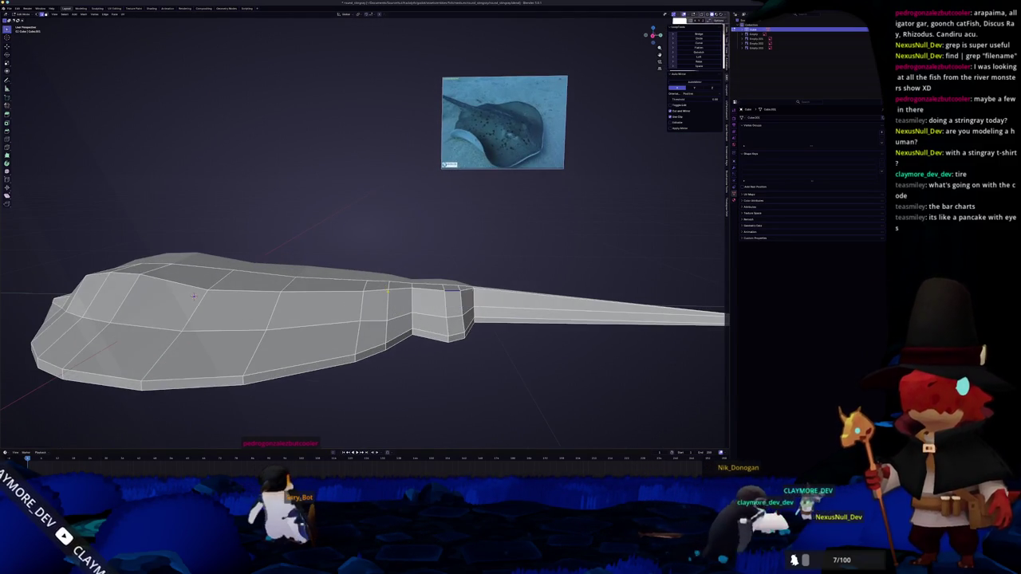
# Step: Edge-slide a loop down the body's side and select the shortest edge path along the top
pyautogui.press('g')
pyautogui.press('g')
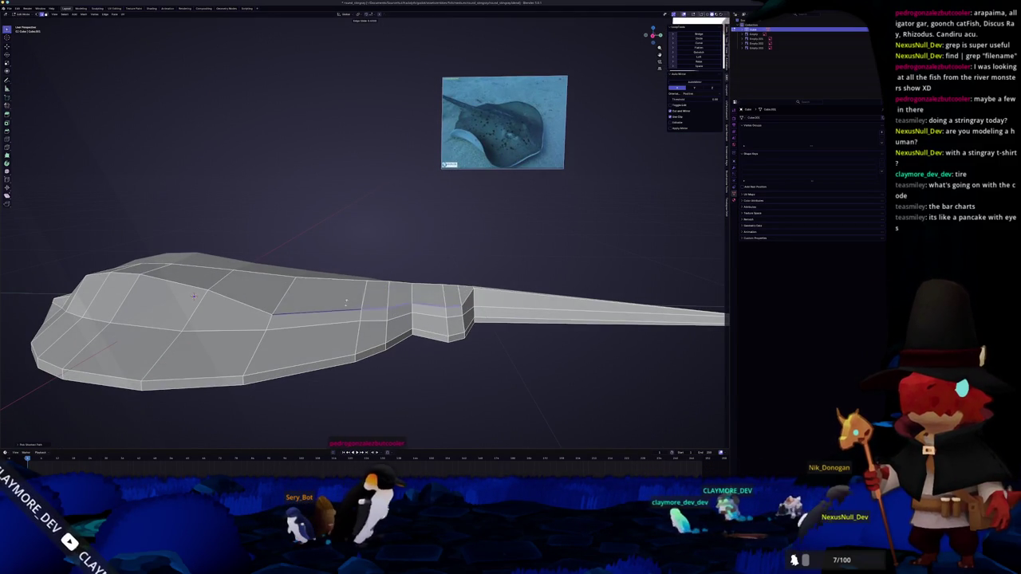
pyautogui.moveTo(351, 301); pyautogui.dragTo(371, 280)
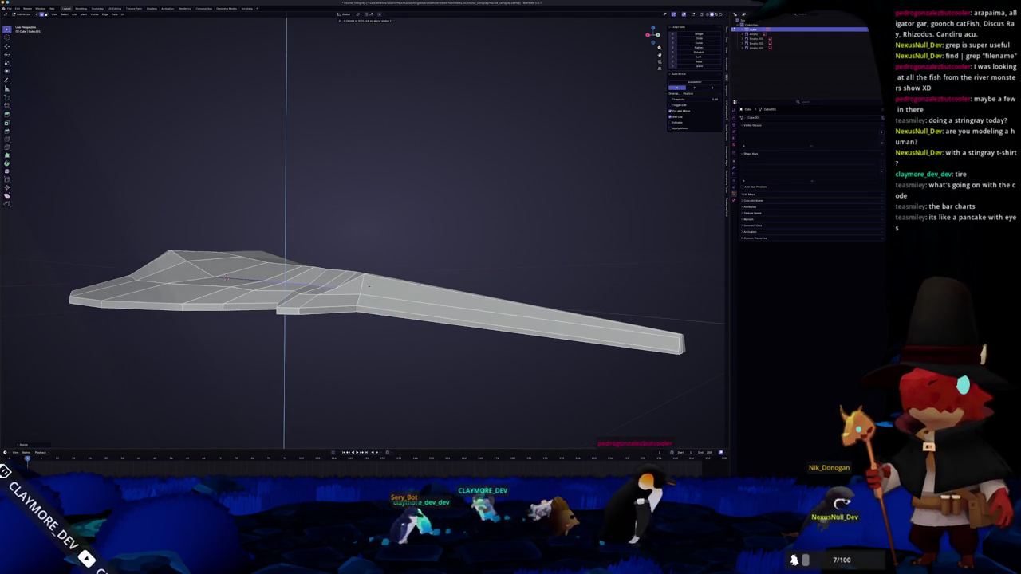
pyautogui.moveTo(371, 280); pyautogui.dragTo(430, 302)
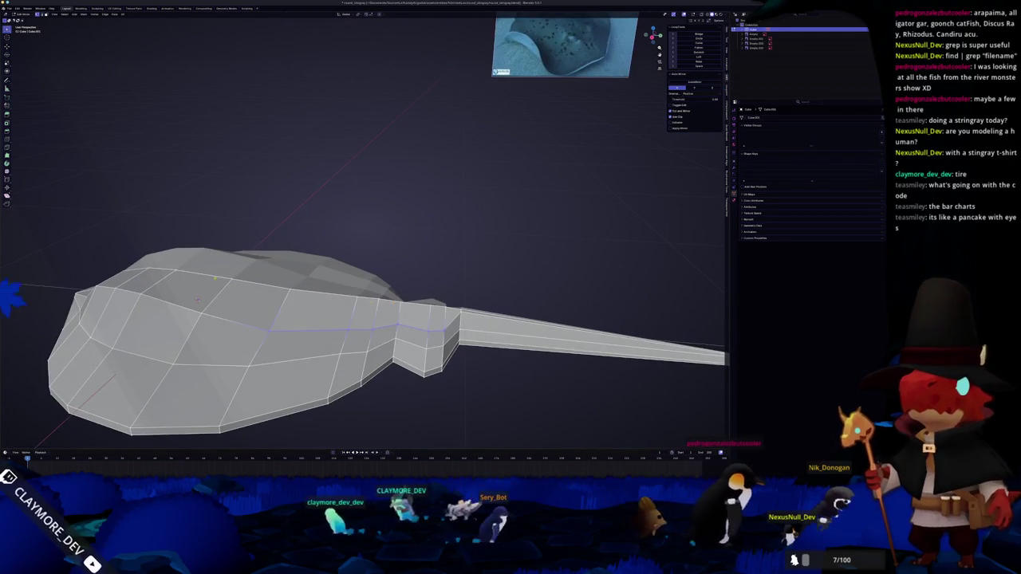
pyautogui.click(460, 308)
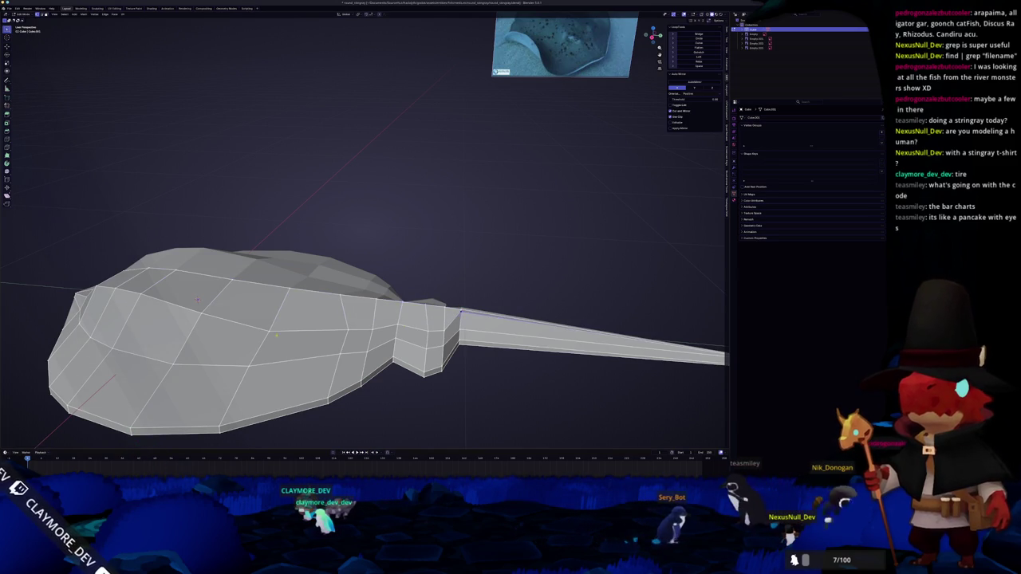
# Step: In X-ray, select the tail-end vertices and merge them into a single point
pyautogui.moveTo(460, 308); pyautogui.dragTo(207, 239)
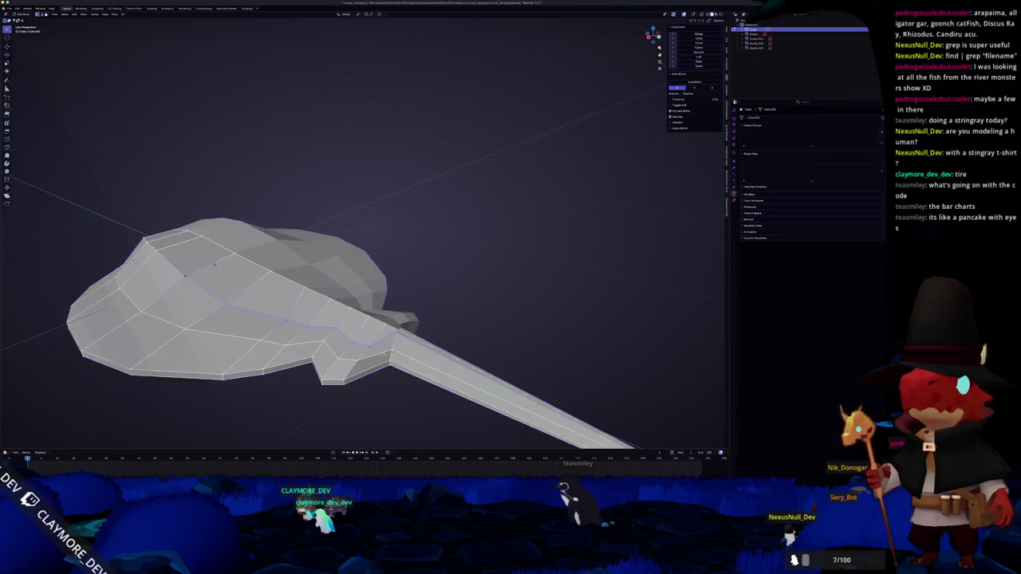
pyautogui.scroll(3)
pyautogui.scroll(-3)
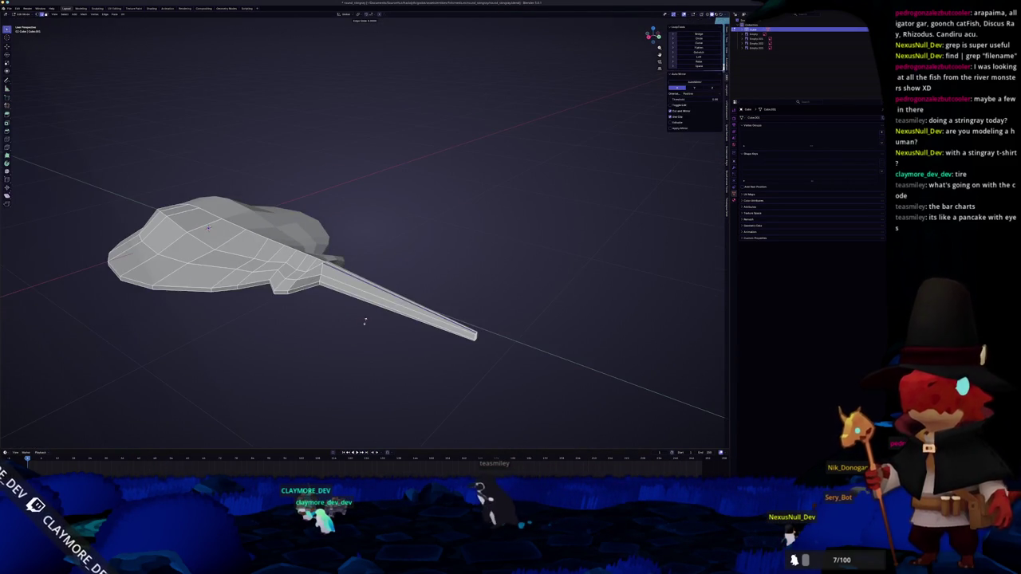
pyautogui.moveTo(208, 227); pyautogui.dragTo(195, 248)
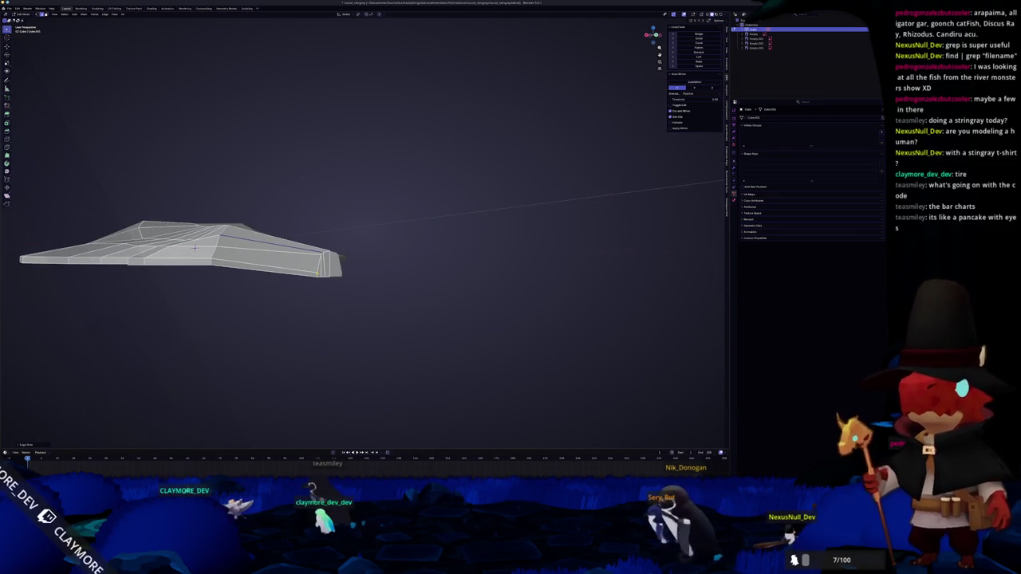
pyautogui.moveTo(195, 248); pyautogui.dragTo(319, 292)
pyautogui.scroll(3)
pyautogui.scroll(3)
pyautogui.scroll(-3)
pyautogui.hotkey('alt', 'z')
pyautogui.moveTo(455, 321); pyautogui.dragTo(403, 263)
pyautogui.rightClick(403, 279)
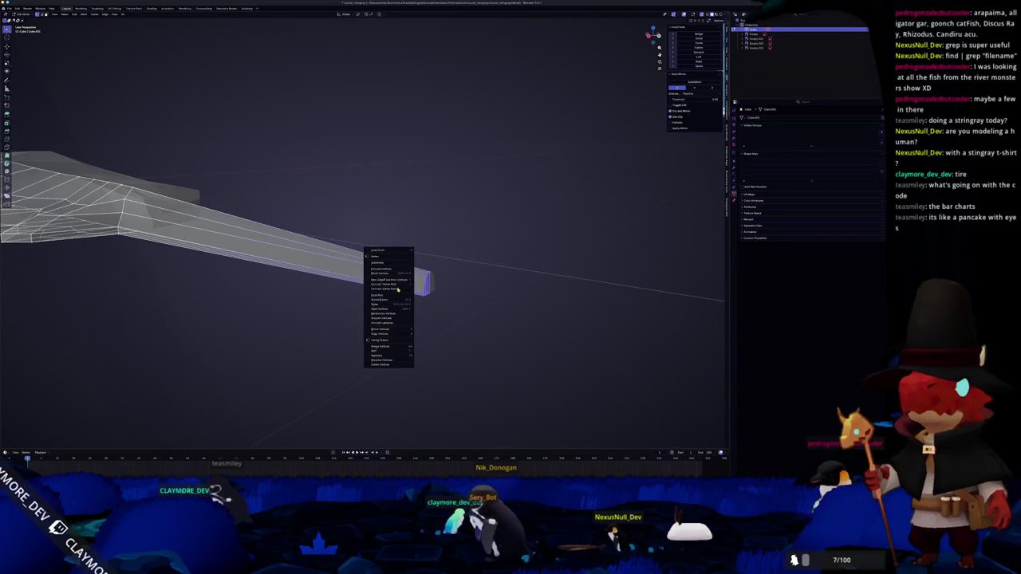
pyautogui.click(422, 346)
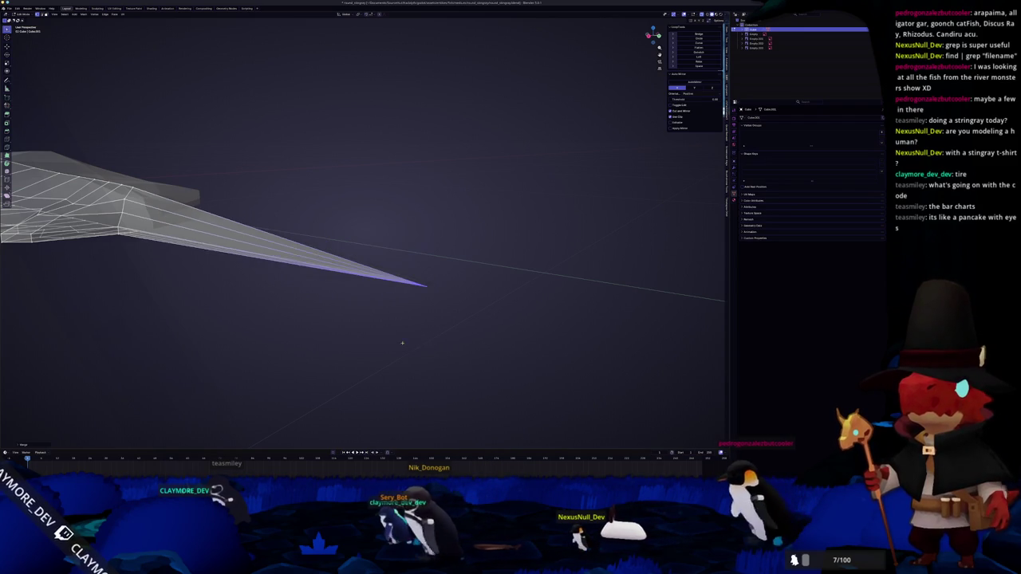
# Step: Check the needle-pointed tail from above, then return to Edit Mode in right side view
pyautogui.press('Tab')
pyautogui.scroll(-3)
pyautogui.moveTo(311, 322); pyautogui.dragTo(264, 287)
pyautogui.press('Tab')
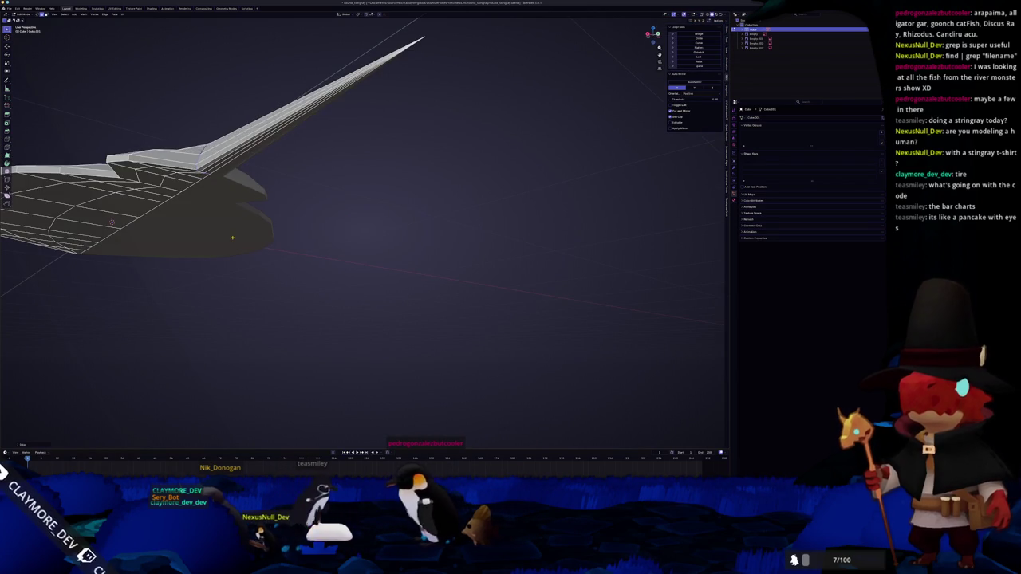
pyautogui.press('Tab')
pyautogui.moveTo(234, 238); pyautogui.dragTo(291, 243)
pyautogui.press('Tab')
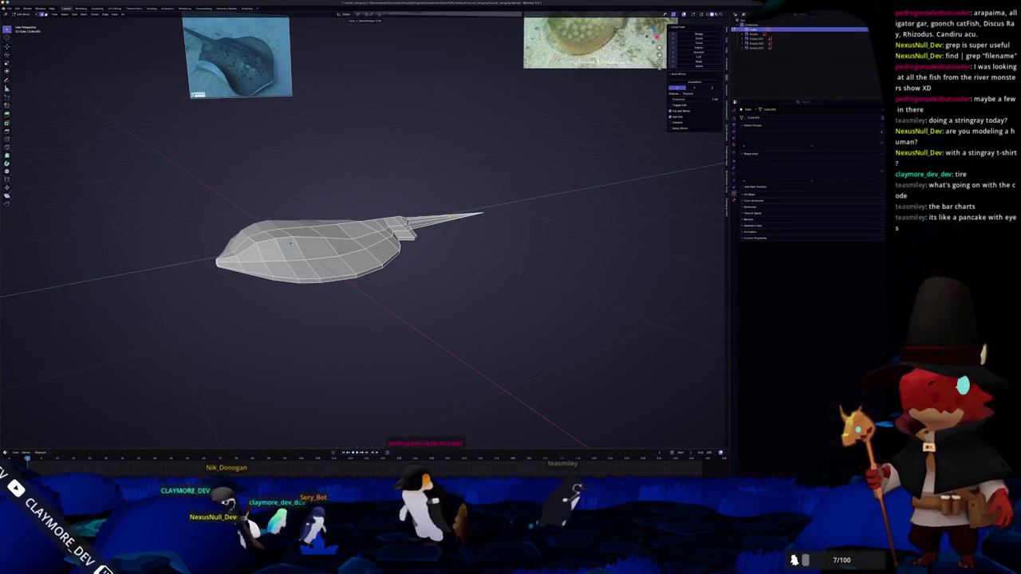
pyautogui.press('KP_3')
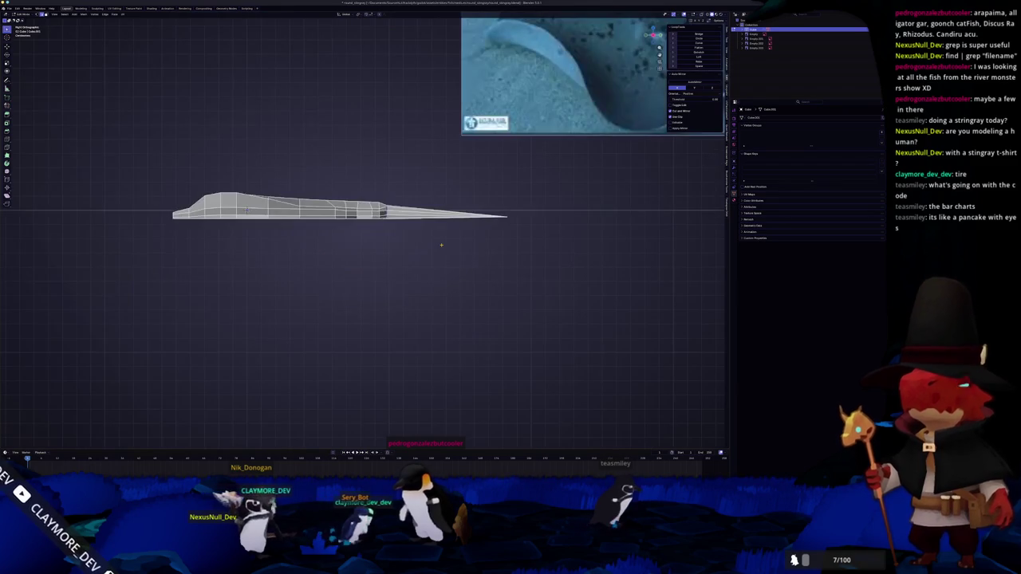
# Step: Try selecting the mesh and the operator search, then place the 3D cursor above the mesh
pyautogui.press('F3')
pyautogui.press('Escape')
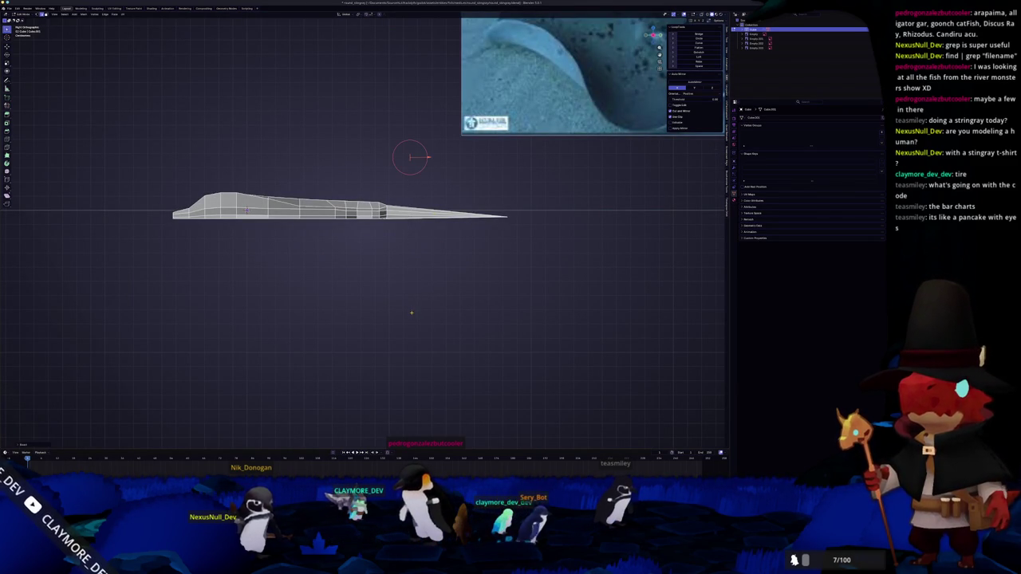
pyautogui.press('a')
pyautogui.scroll(3)
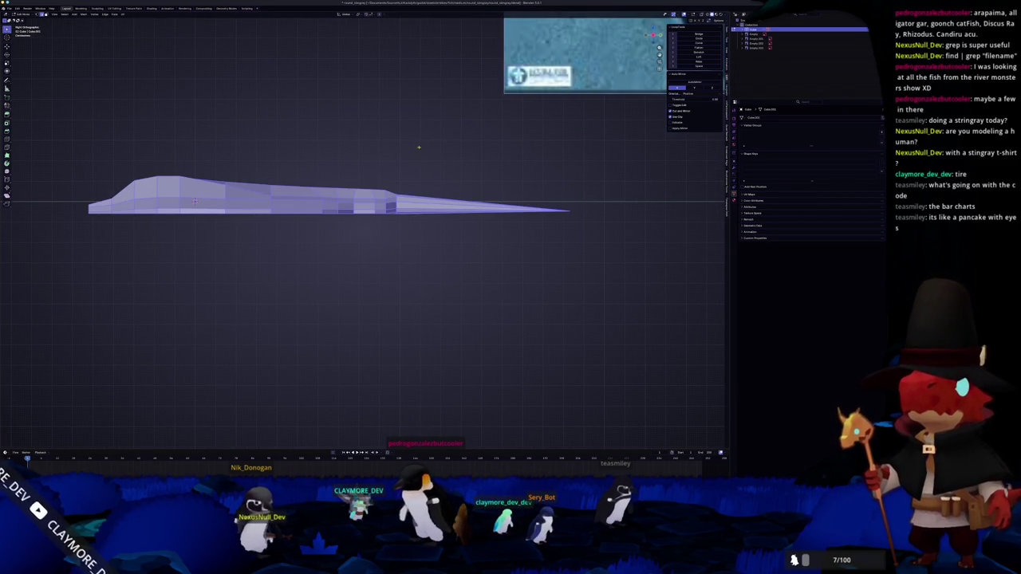
pyautogui.moveTo(418, 150); pyautogui.dragTo(427, 289)
pyautogui.press('a')
pyautogui.rightClick(426, 292)
pyautogui.press('Escape')
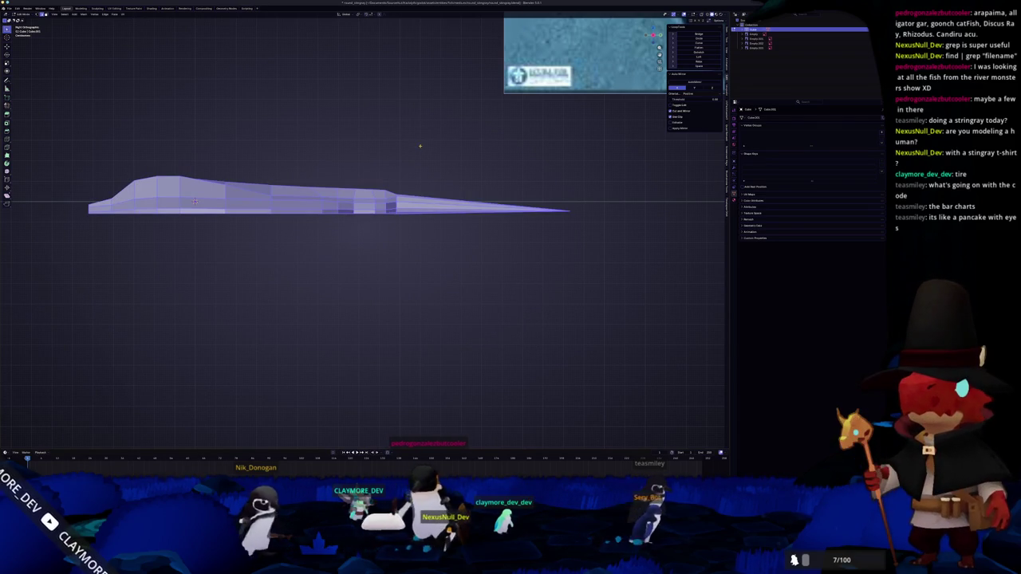
pyautogui.moveTo(419, 151); pyautogui.dragTo(420, 284)
pyautogui.click(420, 284)
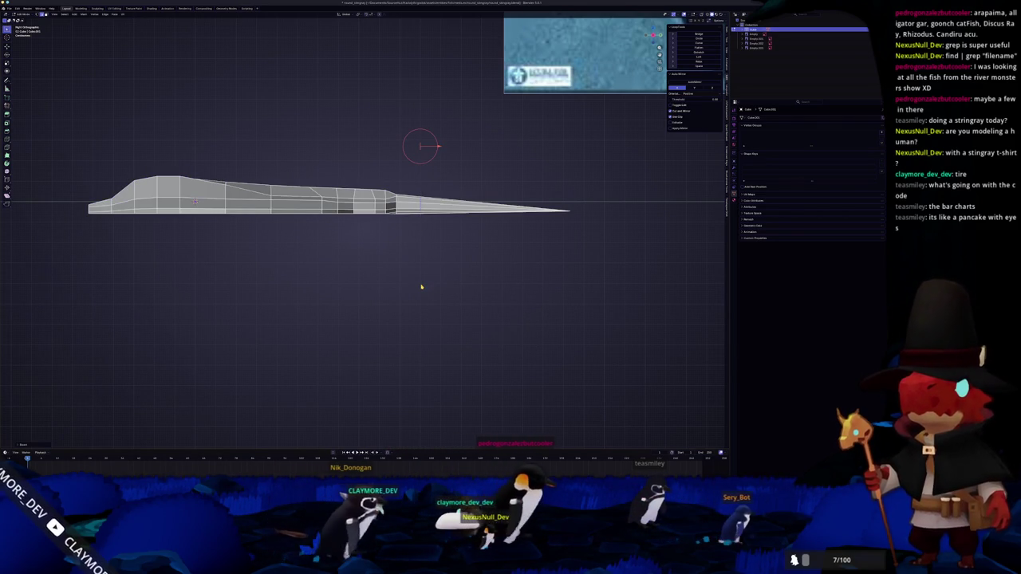
# Step: Pan toward the tail and clear the mesh selection after further menu and search attempts
pyautogui.scroll(3)
pyautogui.moveTo(462, 257); pyautogui.dragTo(339, 289)
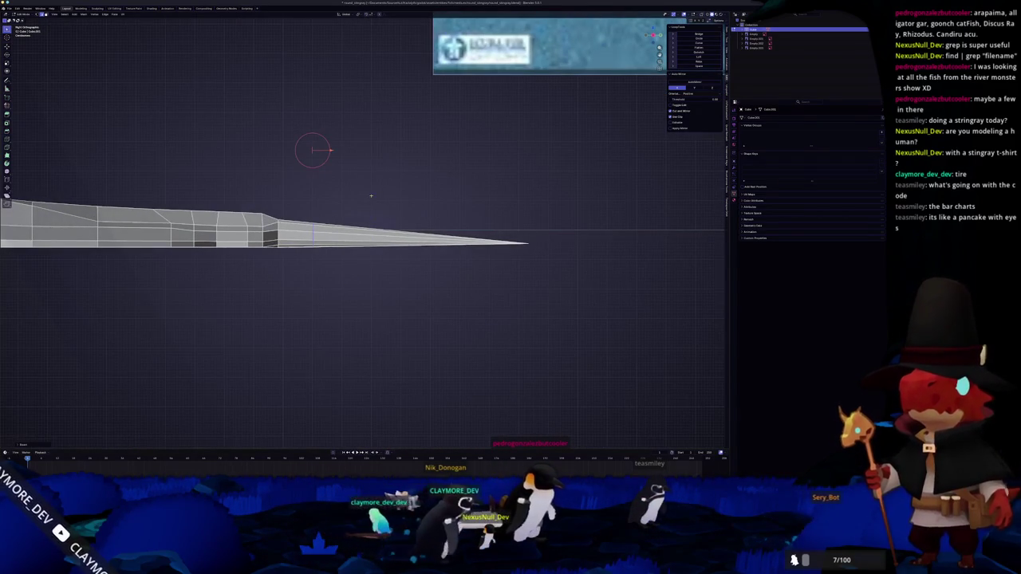
pyautogui.moveTo(373, 144); pyautogui.dragTo(372, 182)
pyautogui.rightClick(373, 182)
pyautogui.press('Escape')
pyautogui.press('a')
pyautogui.press('F3')
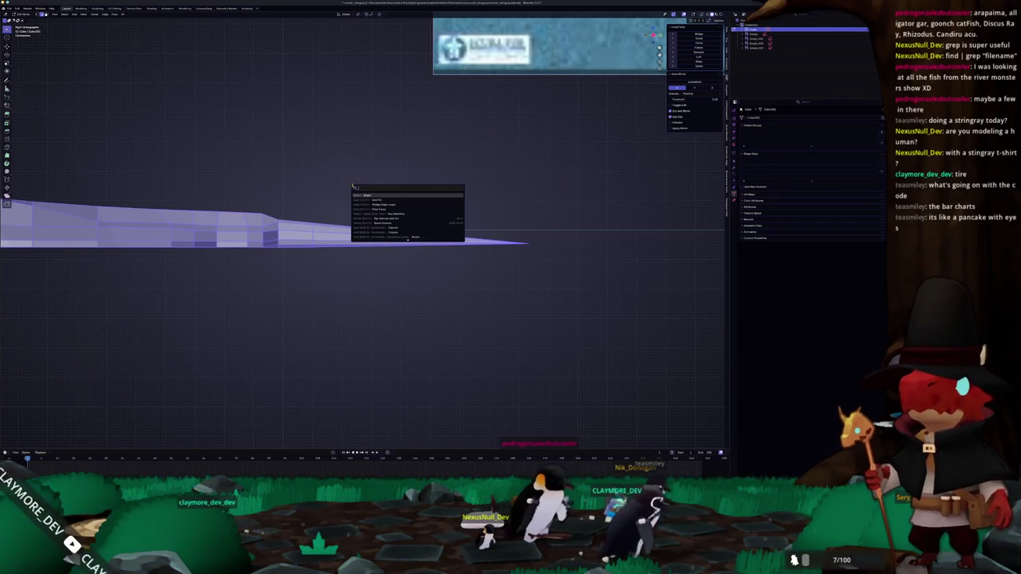
pyautogui.press('Escape')
pyautogui.moveTo(370, 171); pyautogui.dragTo(368, 225)
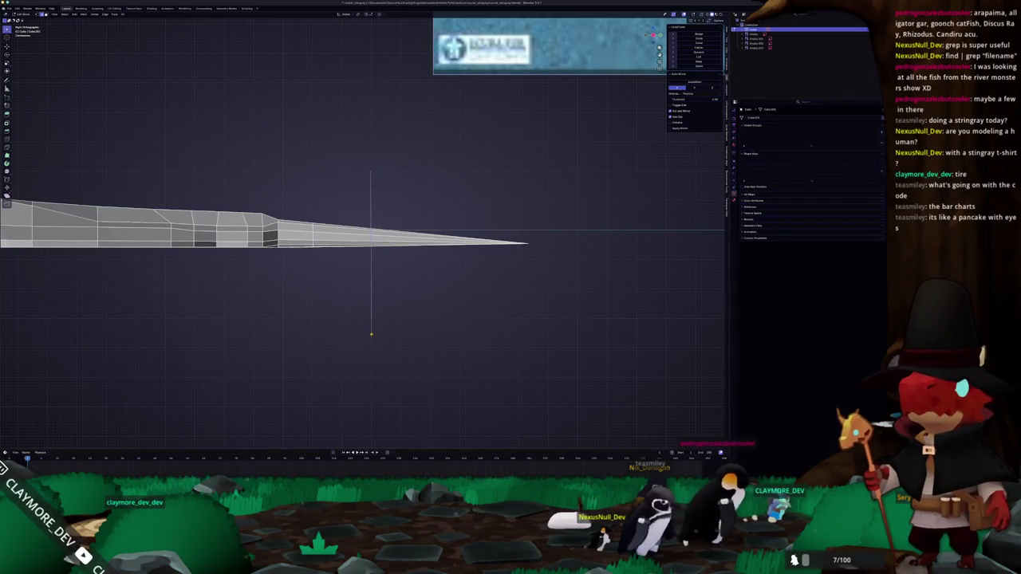
pyautogui.moveTo(417, 292); pyautogui.dragTo(375, 296)
pyautogui.press('a')
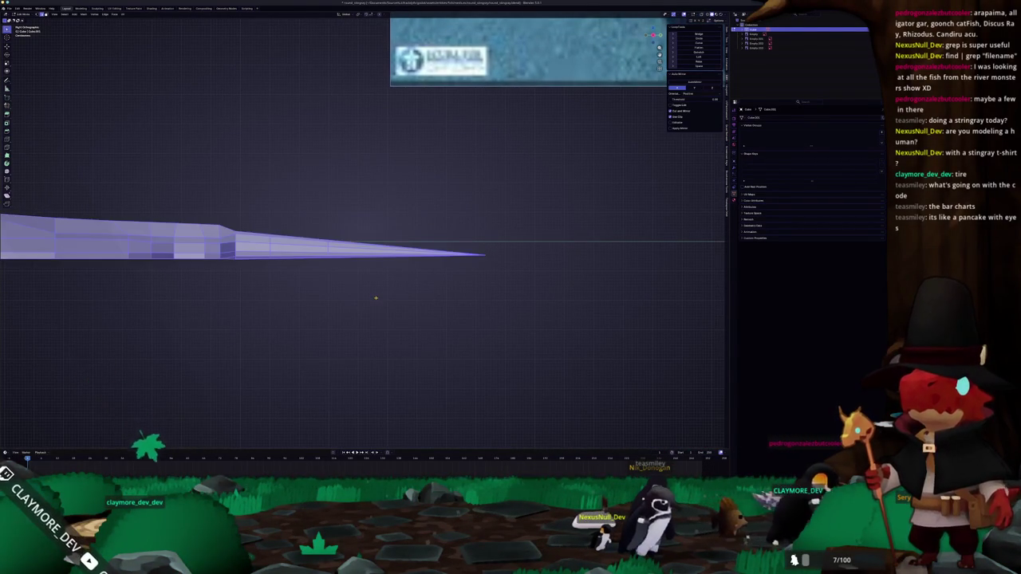
pyautogui.press('F3')
pyautogui.press('Escape')
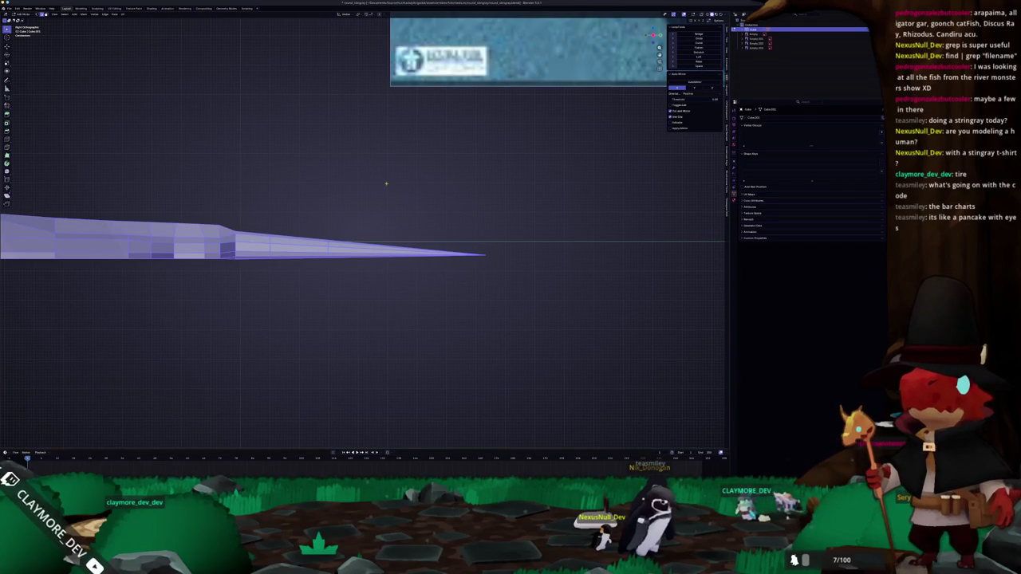
pyautogui.moveTo(386, 184); pyautogui.dragTo(385, 273)
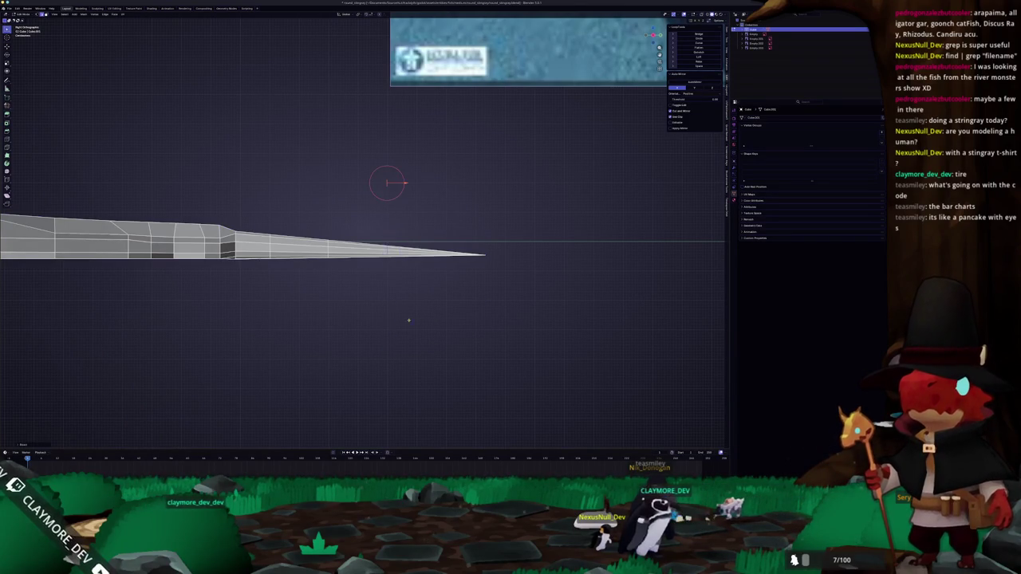
pyautogui.scroll(3)
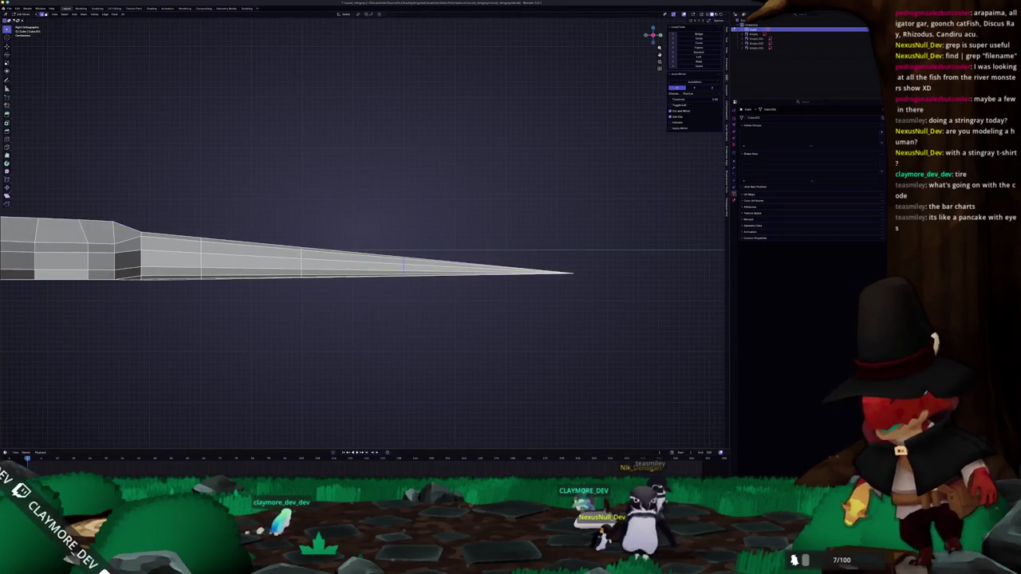
# Step: Add three evenly spaced edge loops across the tapered tail and check the shape
pyautogui.click(403, 264)
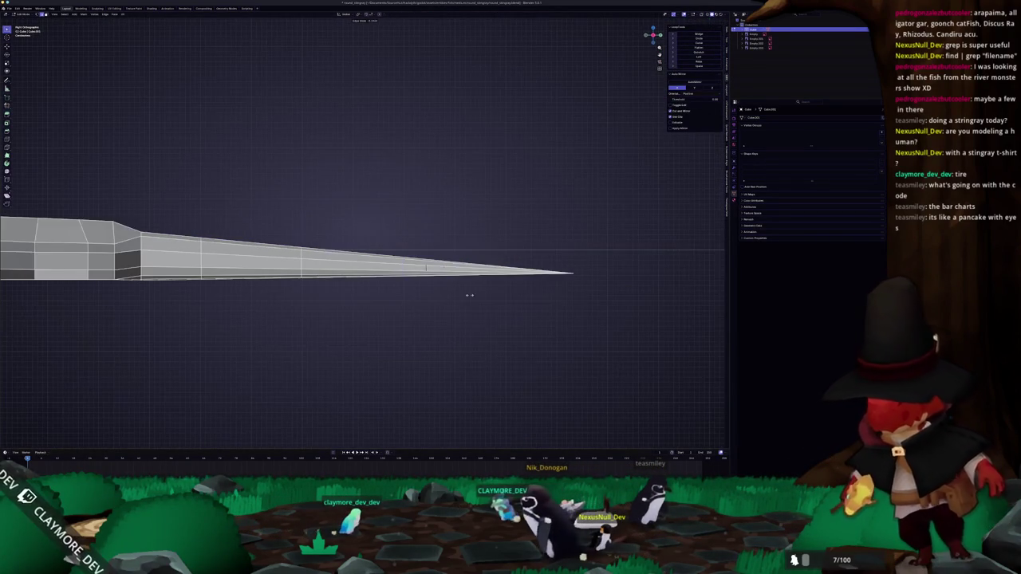
pyautogui.moveTo(410, 290); pyautogui.dragTo(452, 299)
pyautogui.scroll(3)
pyautogui.click(480, 272)
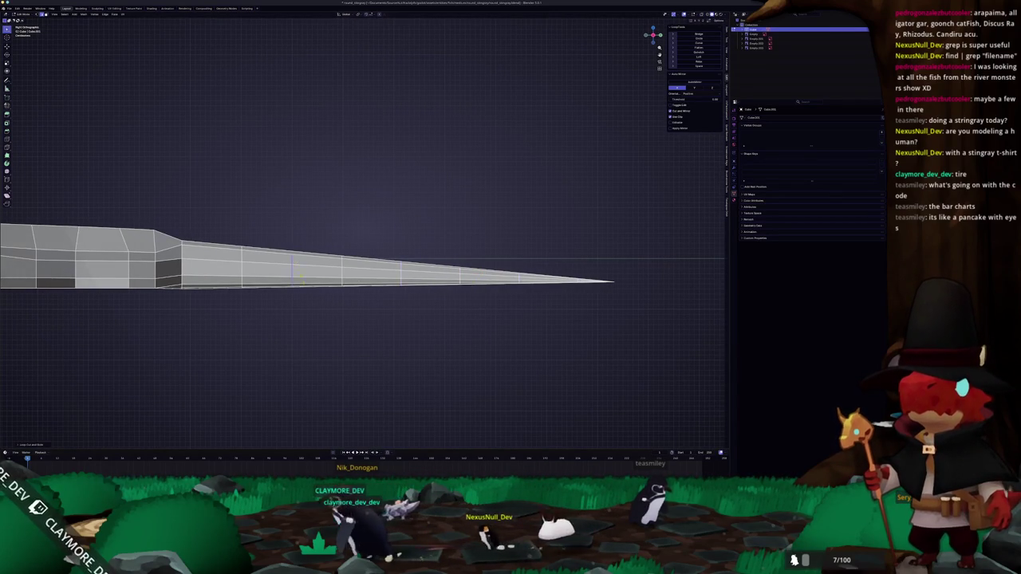
pyautogui.scroll(-3)
pyautogui.hscroll(-3)
pyautogui.hscroll(-3)
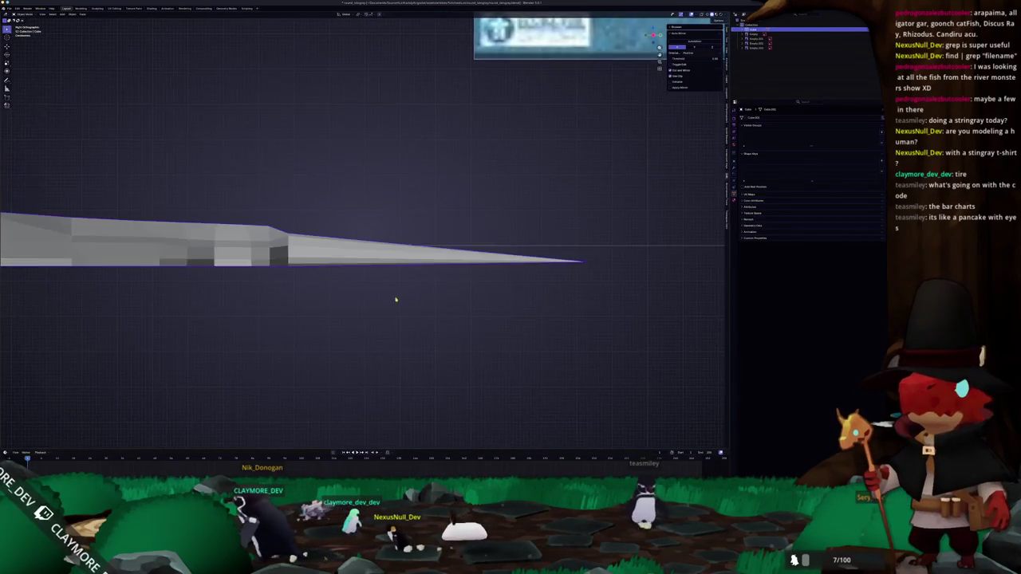
pyautogui.press('Tab')
pyautogui.moveTo(312, 298); pyautogui.dragTo(216, 276)
pyautogui.moveTo(319, 317); pyautogui.dragTo(406, 290)
pyautogui.press('Tab')
pyautogui.press('Tab')
pyautogui.press('Tab')
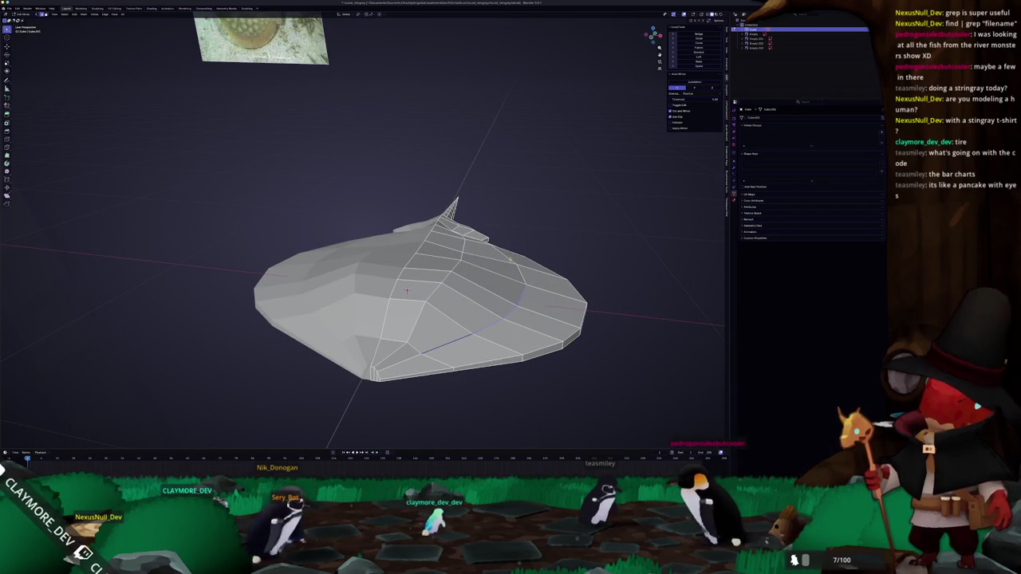
# Step: Select the body's side edge loop and edge-slide it slightly to refine the rounded rim
pyautogui.moveTo(423, 295); pyautogui.dragTo(427, 287)
pyautogui.press('g')
pyautogui.press('x')
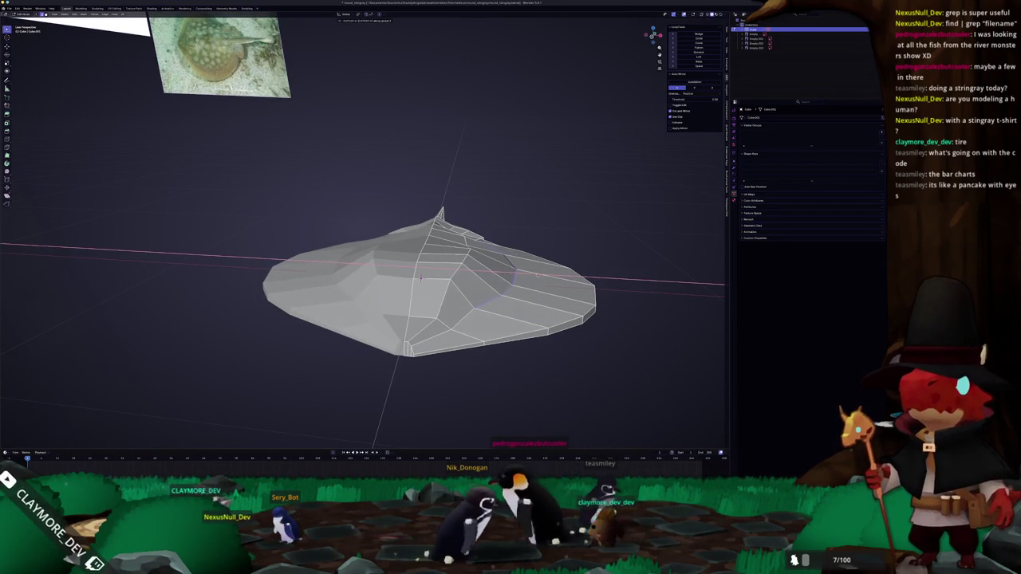
pyautogui.moveTo(423, 287); pyautogui.dragTo(343, 295)
pyautogui.click(266, 314)
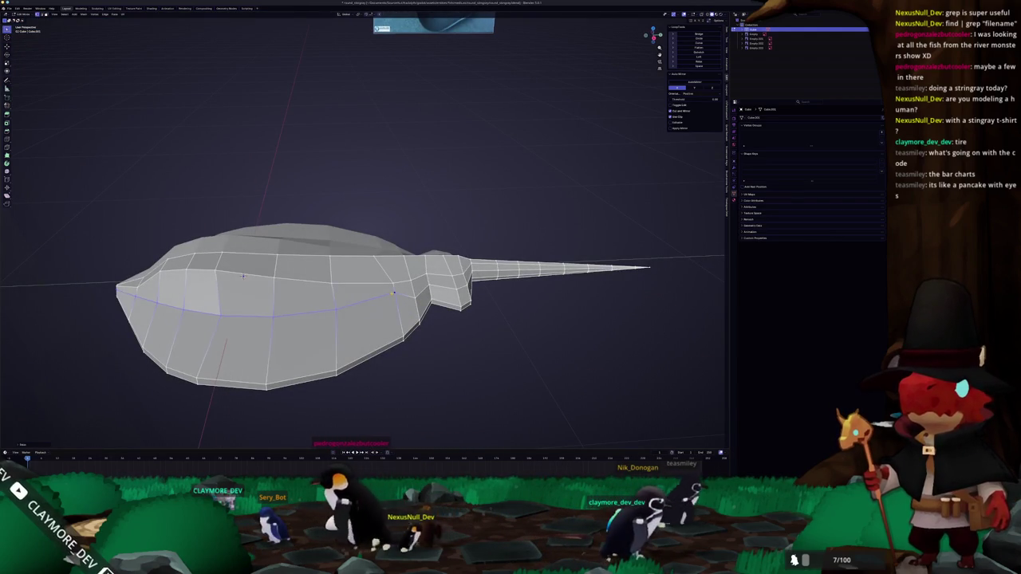
pyautogui.moveTo(243, 276); pyautogui.dragTo(411, 267)
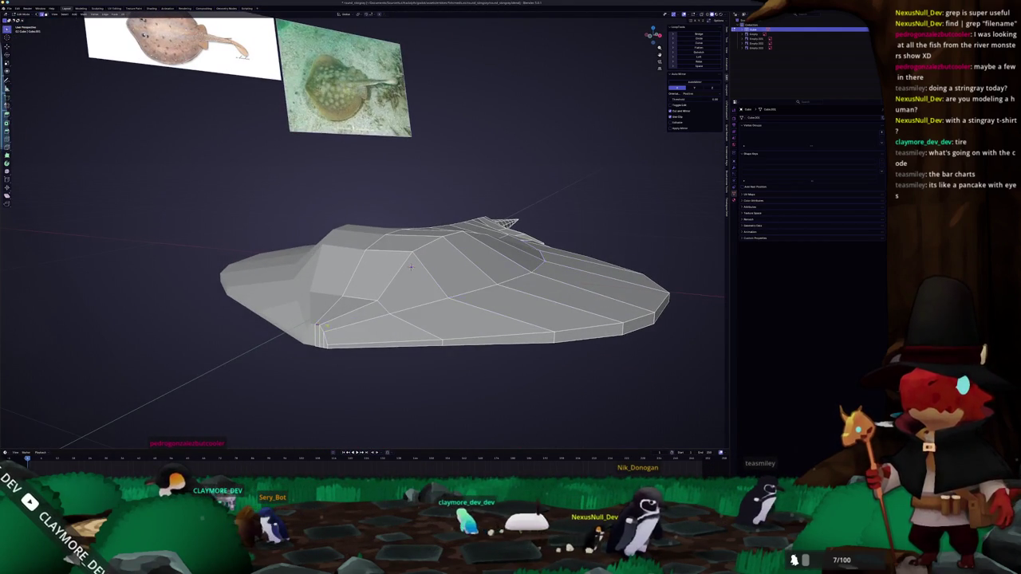
pyautogui.scroll(3)
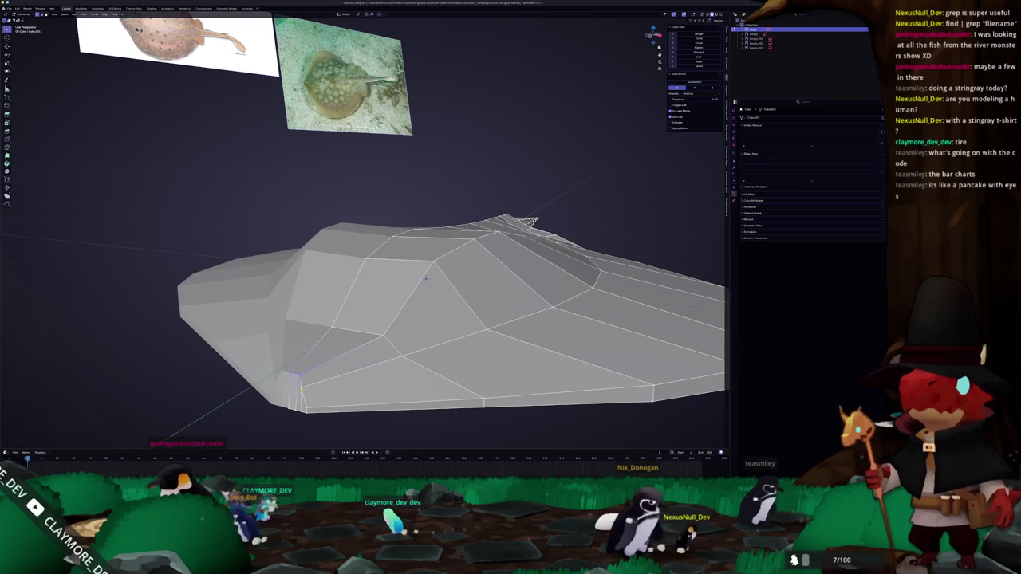
pyautogui.press('g')
pyautogui.press('g')
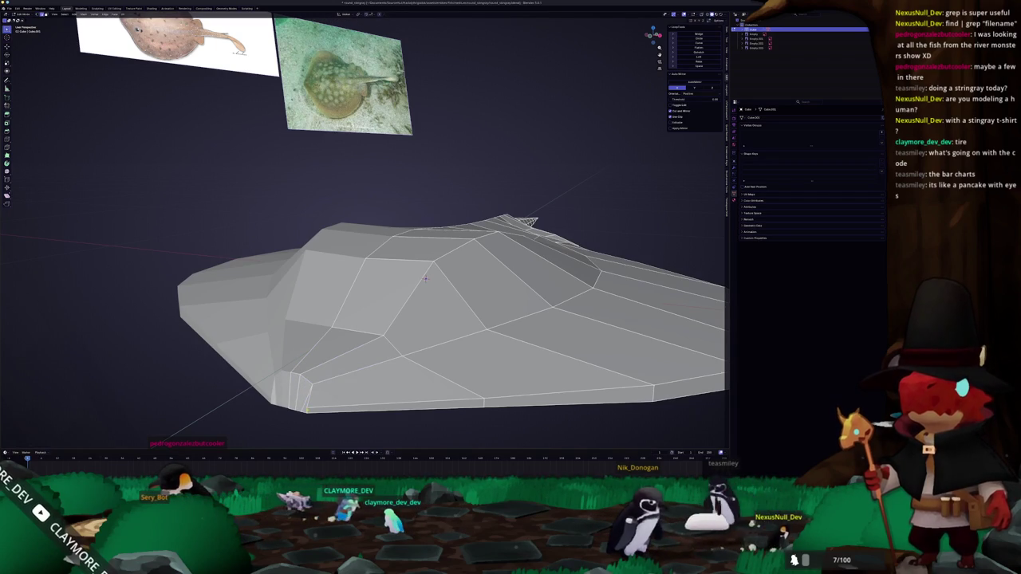
pyautogui.moveTo(425, 278); pyautogui.dragTo(468, 248)
# Step: Orbit around the blocked-out stingray in Object Mode to inspect its top and underside
pyautogui.press('Tab')
pyautogui.press('Tab')
pyautogui.scroll(3)
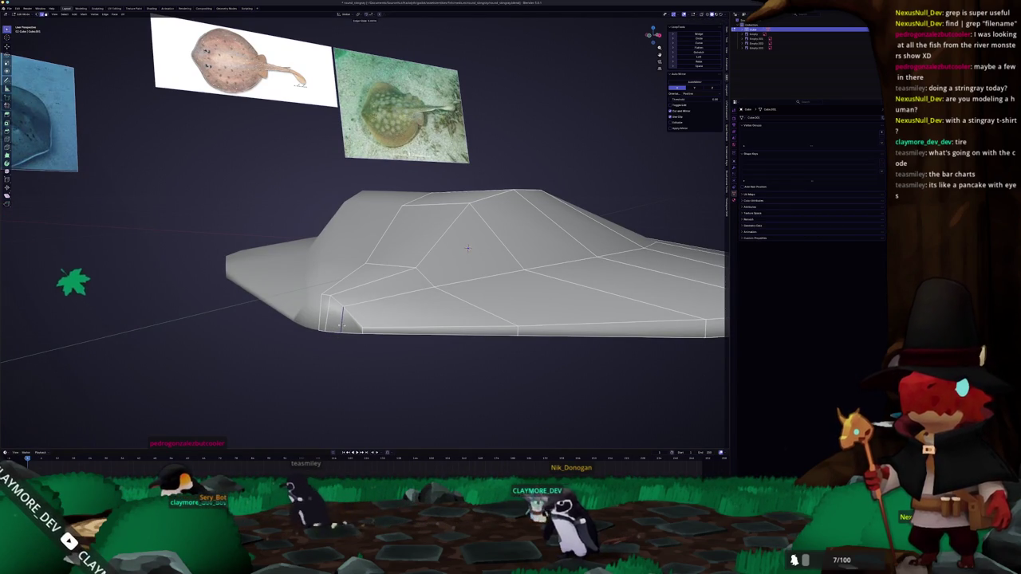
pyautogui.moveTo(468, 248); pyautogui.dragTo(502, 185)
pyautogui.scroll(3)
pyautogui.scroll(3)
pyautogui.scroll(-3)
pyautogui.moveTo(501, 188); pyautogui.dragTo(364, 260)
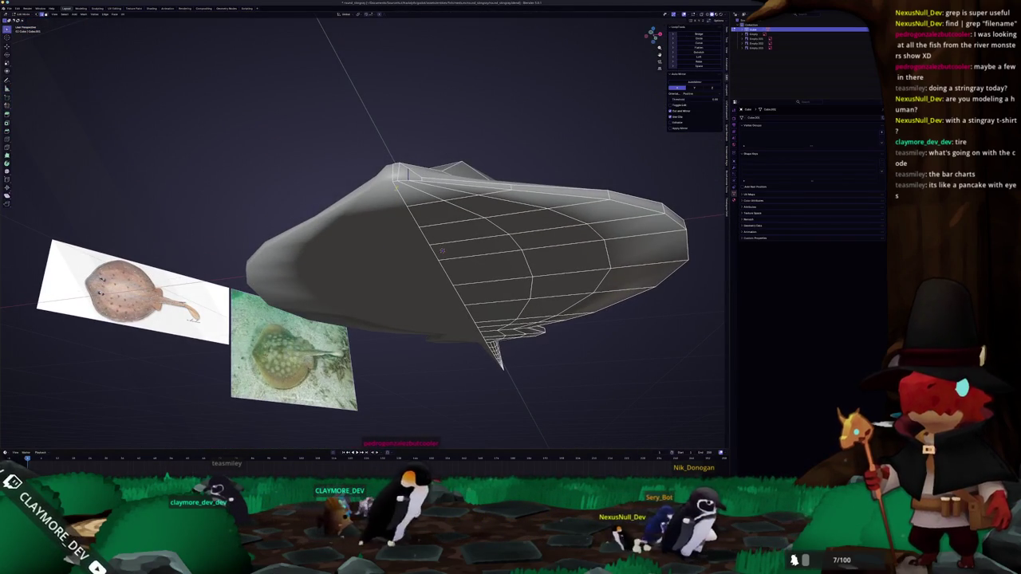
pyautogui.moveTo(442, 251); pyautogui.dragTo(307, 297)
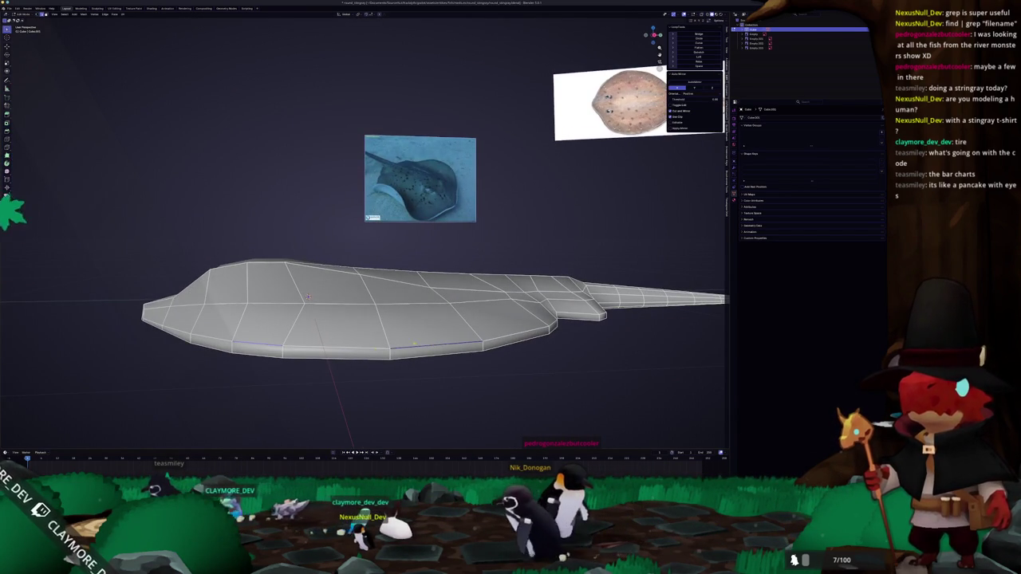
pyautogui.moveTo(308, 297); pyautogui.dragTo(395, 313)
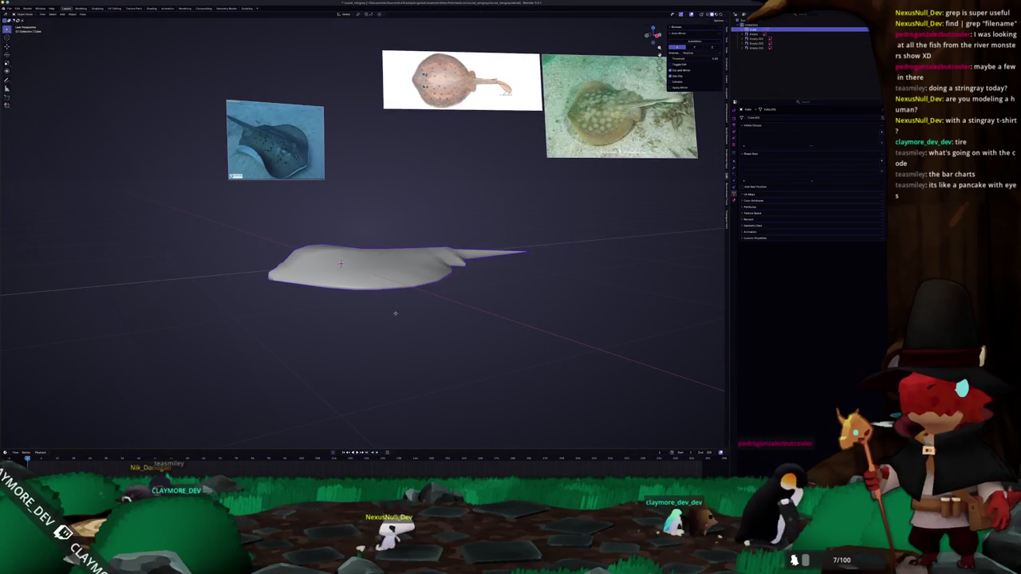
# Step: In Right Ortho view, knife a cut along the top surface near the tail
pyautogui.press('KP_3')
pyautogui.press('Tab')
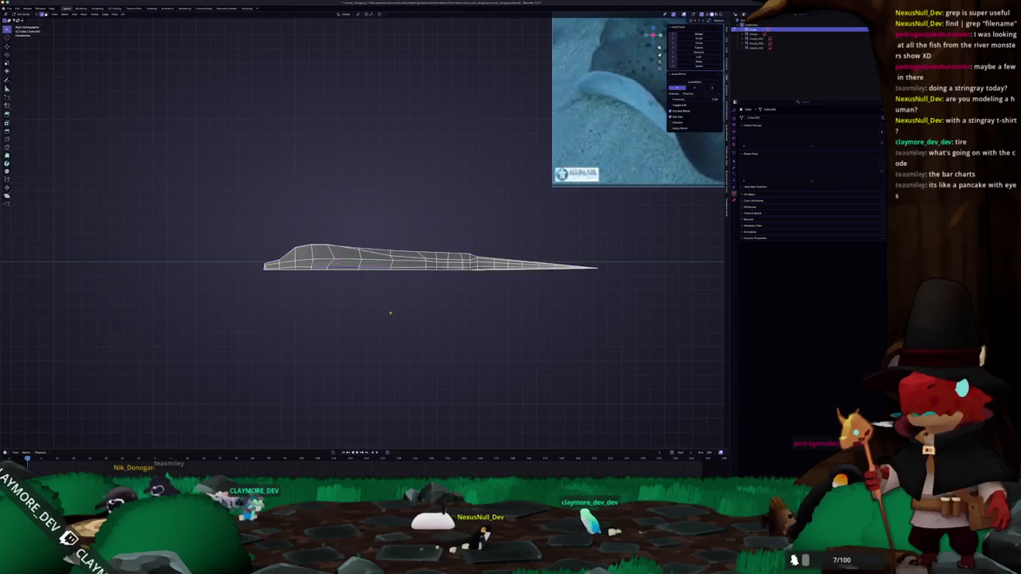
pyautogui.scroll(3)
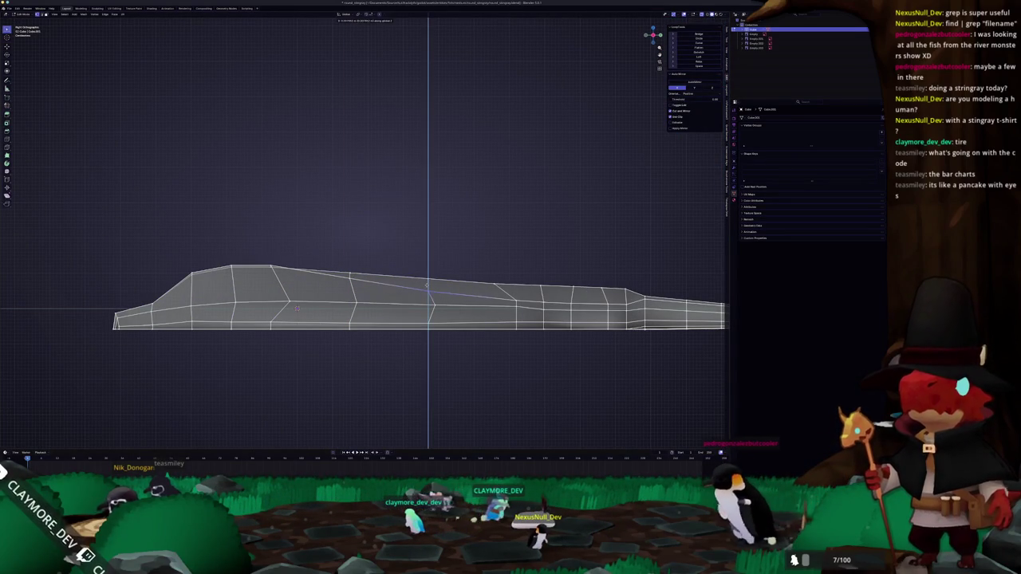
pyautogui.press('k')
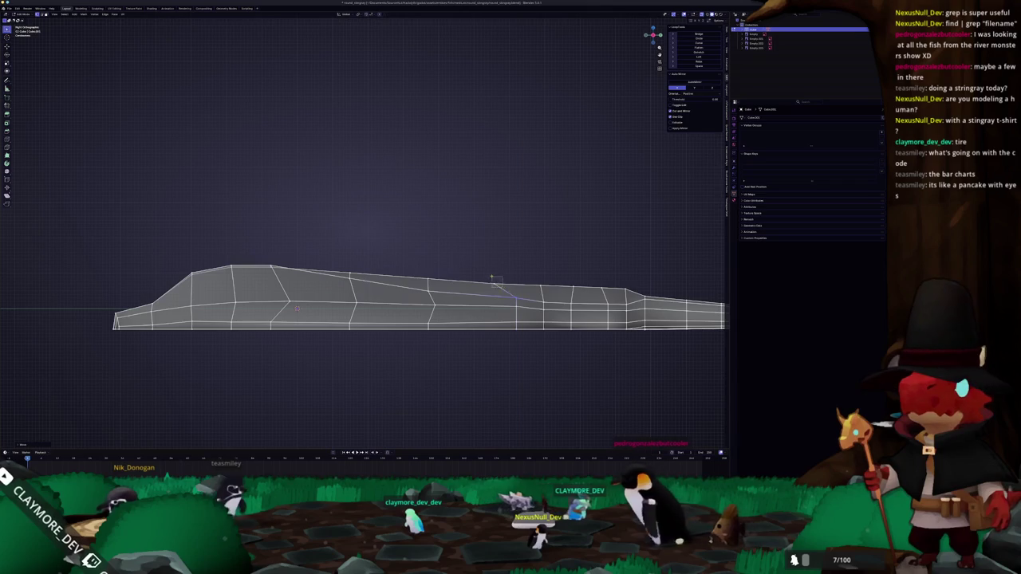
pyautogui.press('Escape')
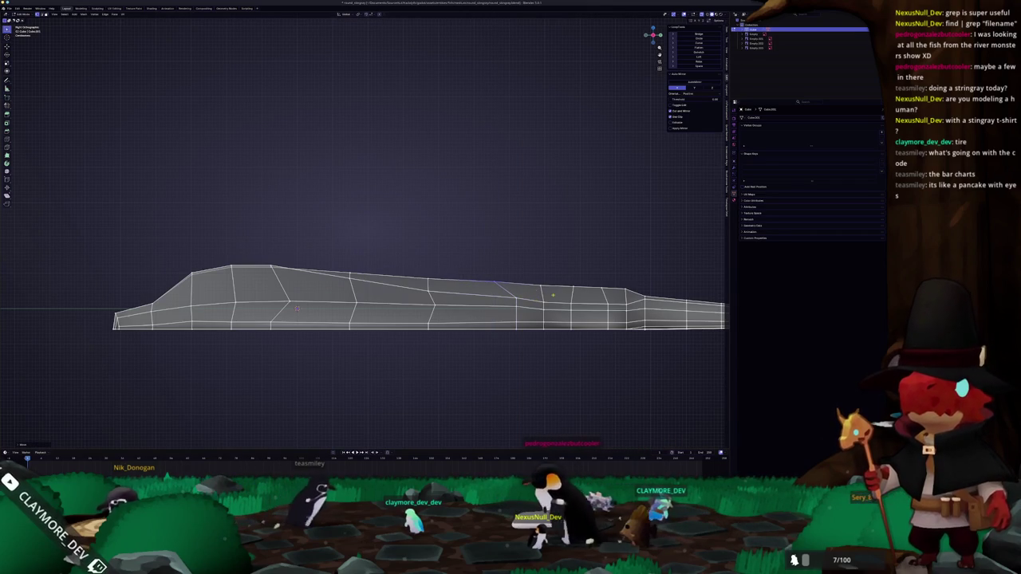
pyautogui.press('k')
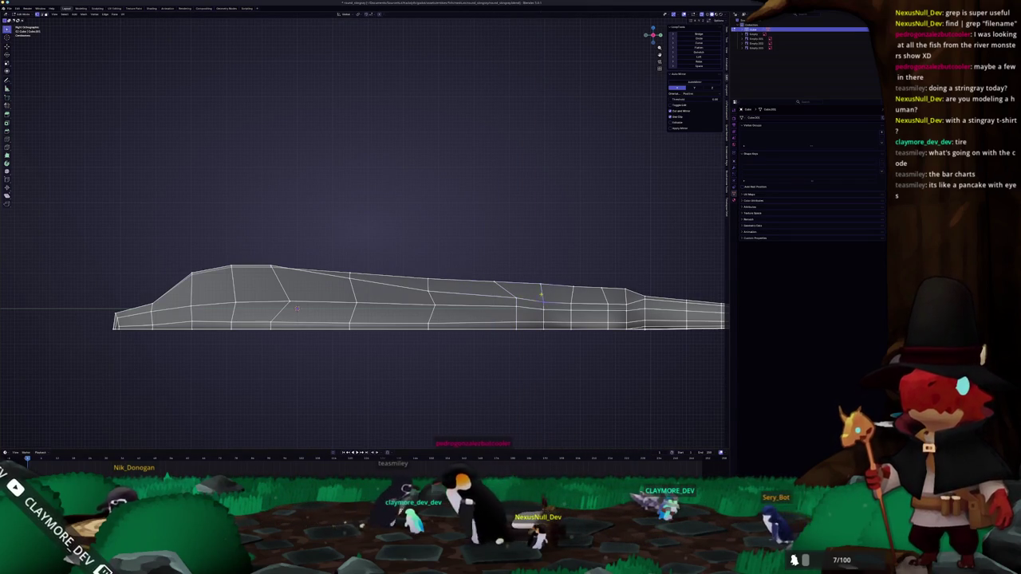
pyautogui.click(542, 300)
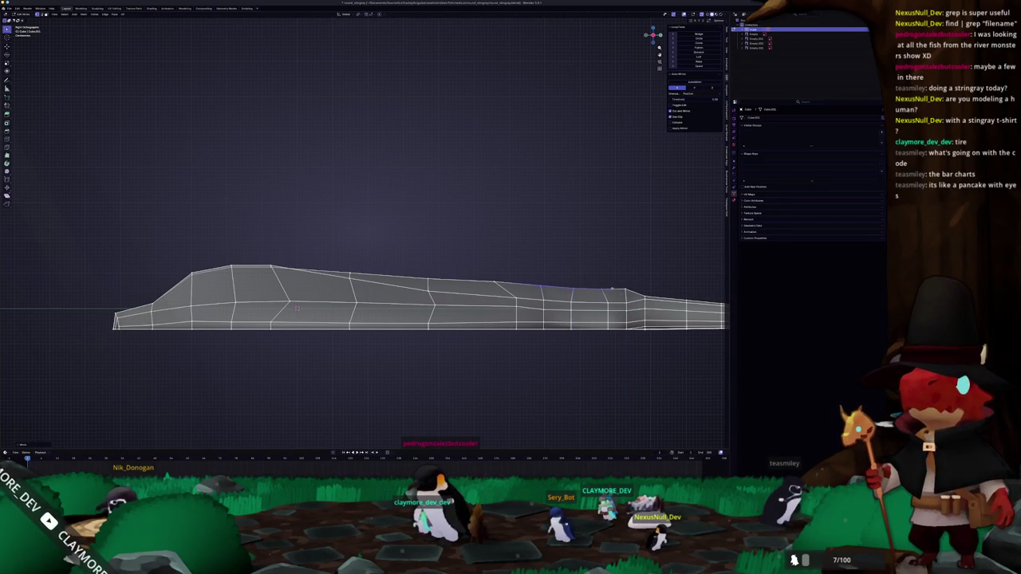
# Step: Check the new cut on the shaded body from a perspective view, reframing the mesh
pyautogui.press('Tab')
pyautogui.moveTo(556, 280); pyautogui.dragTo(462, 279)
pyautogui.press('Tab')
pyautogui.press('Tab')
pyautogui.press('KP_Decimal')
pyautogui.press('Tab')
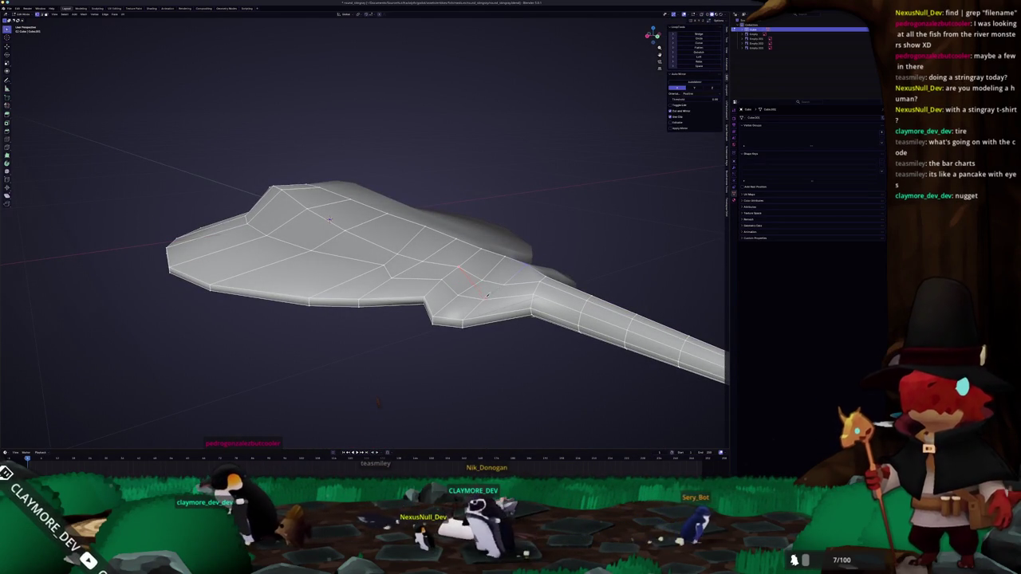
pyautogui.moveTo(489, 289); pyautogui.dragTo(461, 298)
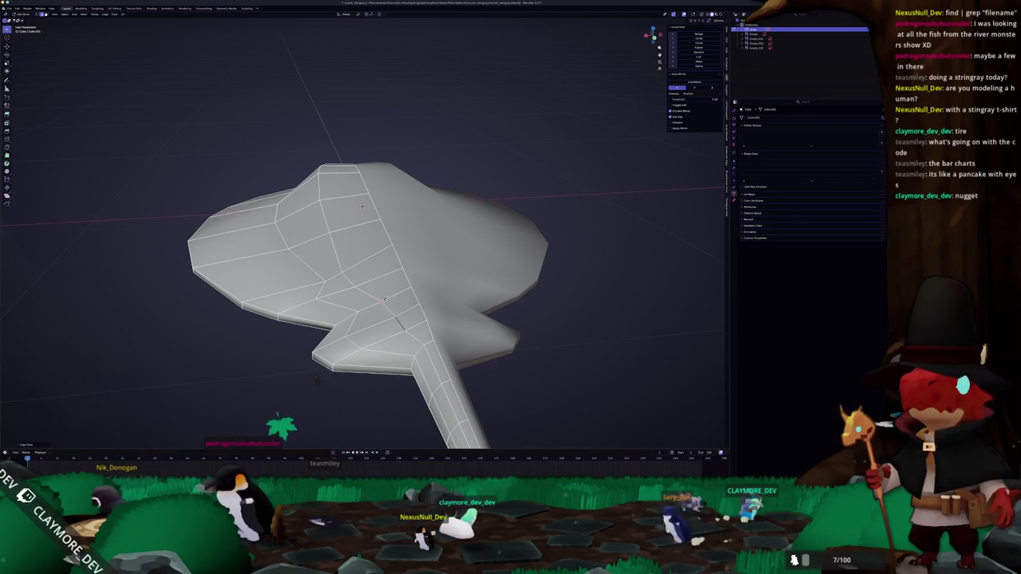
pyautogui.scroll(-3)
pyautogui.scroll(-3)
pyautogui.scroll(-3)
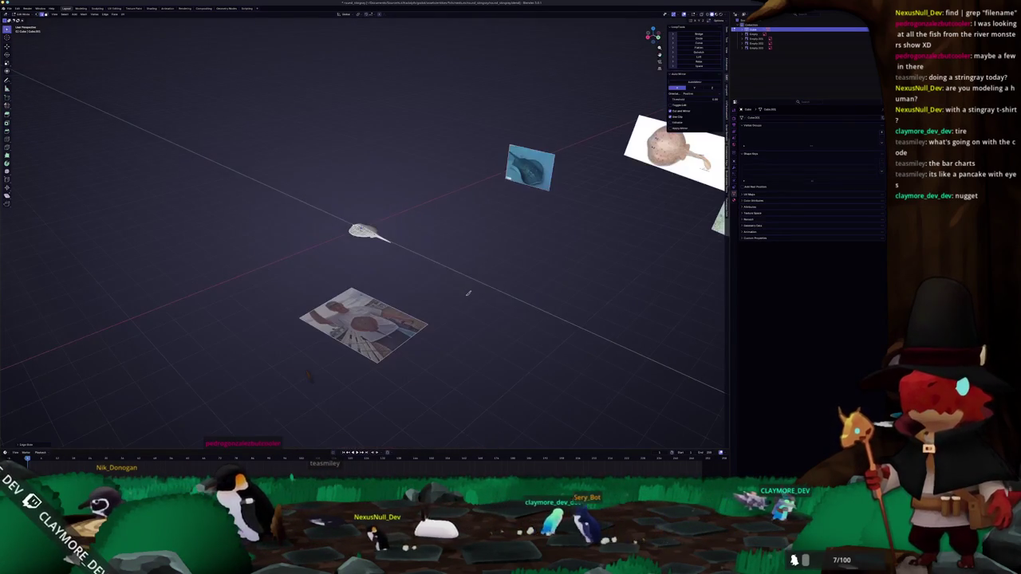
pyautogui.moveTo(466, 293); pyautogui.dragTo(457, 299)
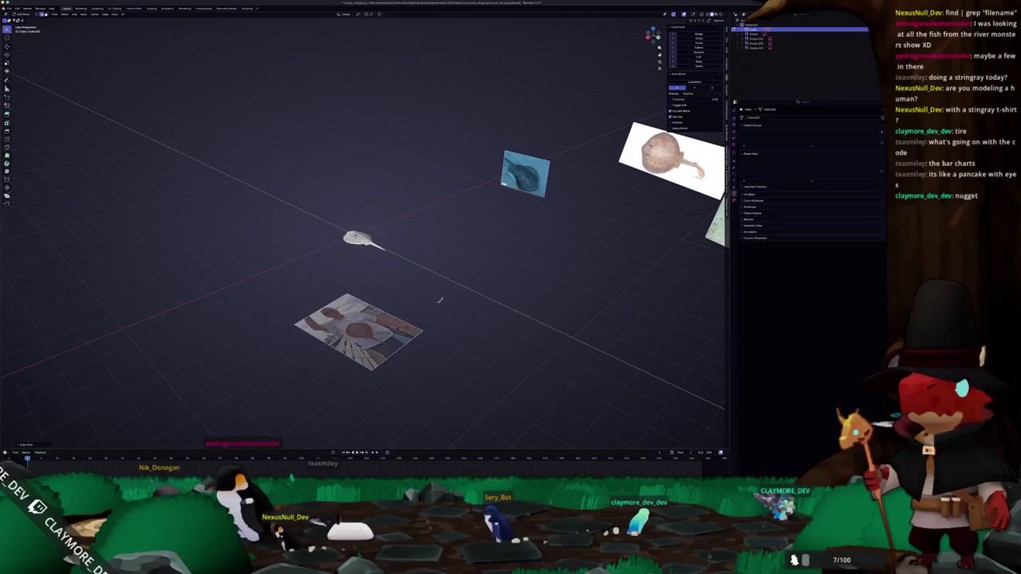
pyautogui.scroll(3)
pyautogui.scroll(3)
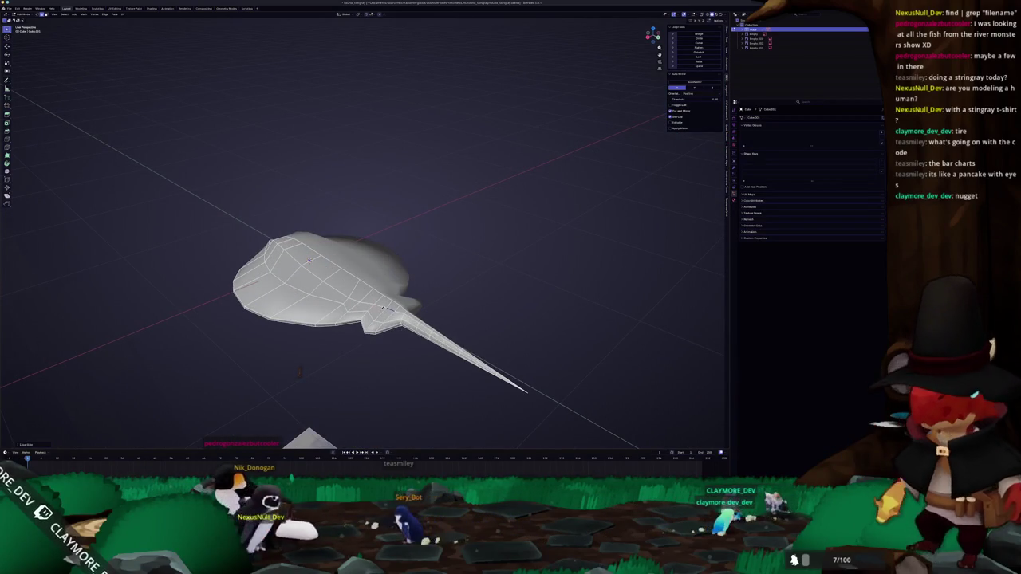
pyautogui.scroll(3)
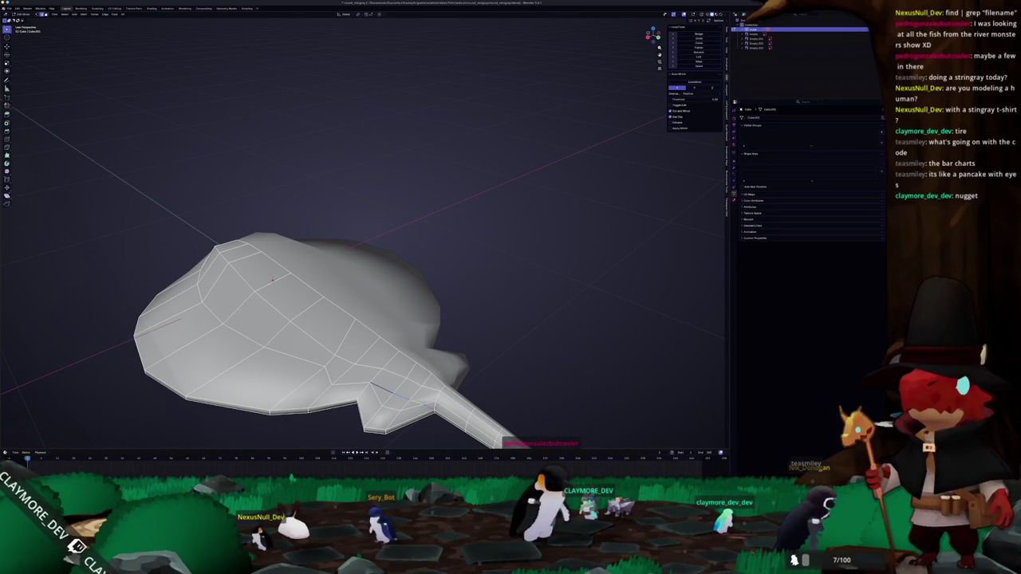
# Step: Mark the selected edges as sharp and inspect them on the shaded body
pyautogui.rightClick(415, 403)
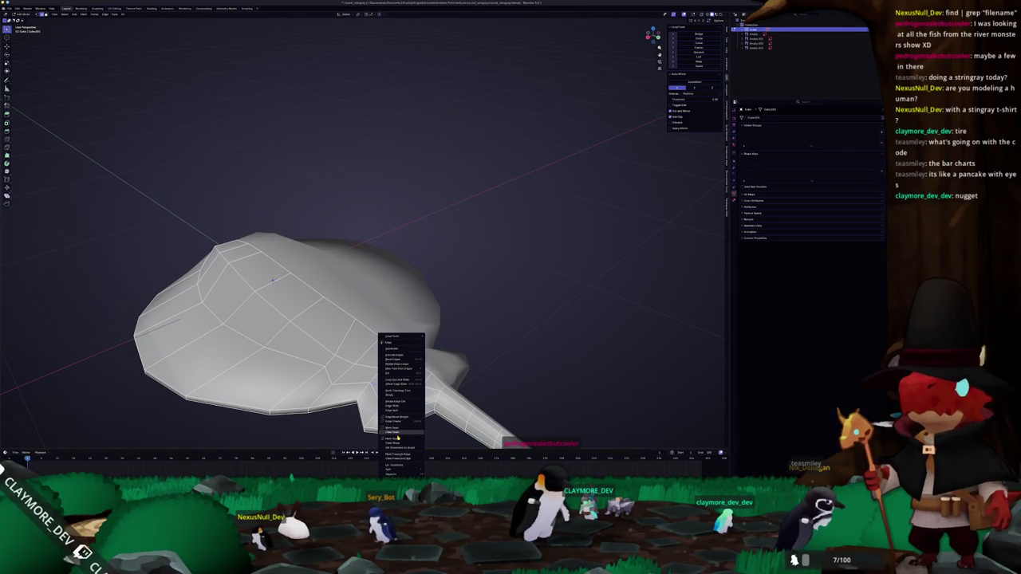
pyautogui.click(396, 438)
pyautogui.moveTo(396, 439); pyautogui.dragTo(371, 352)
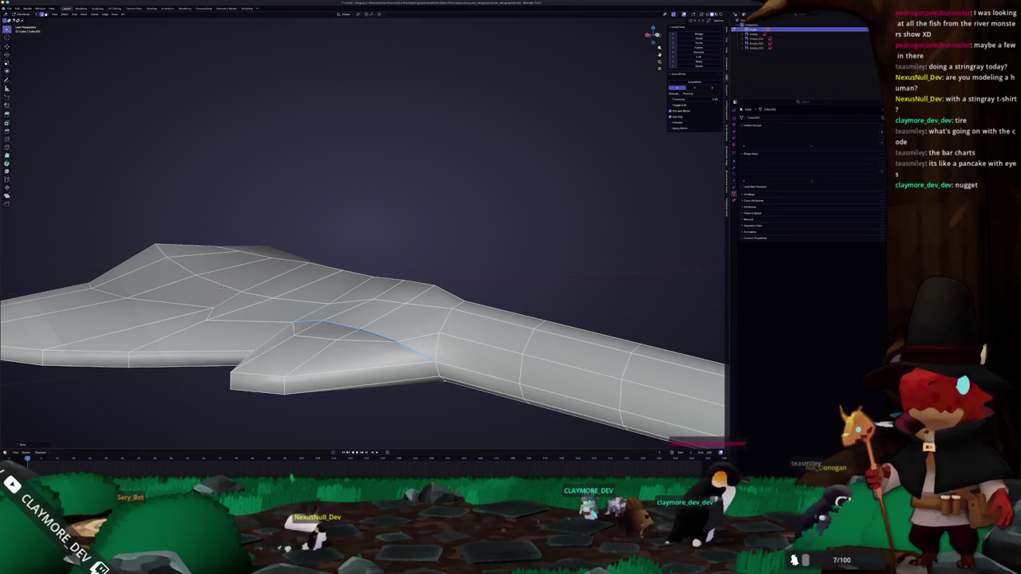
pyautogui.press('Tab')
pyautogui.moveTo(221, 285); pyautogui.dragTo(325, 194)
pyautogui.press('Tab')
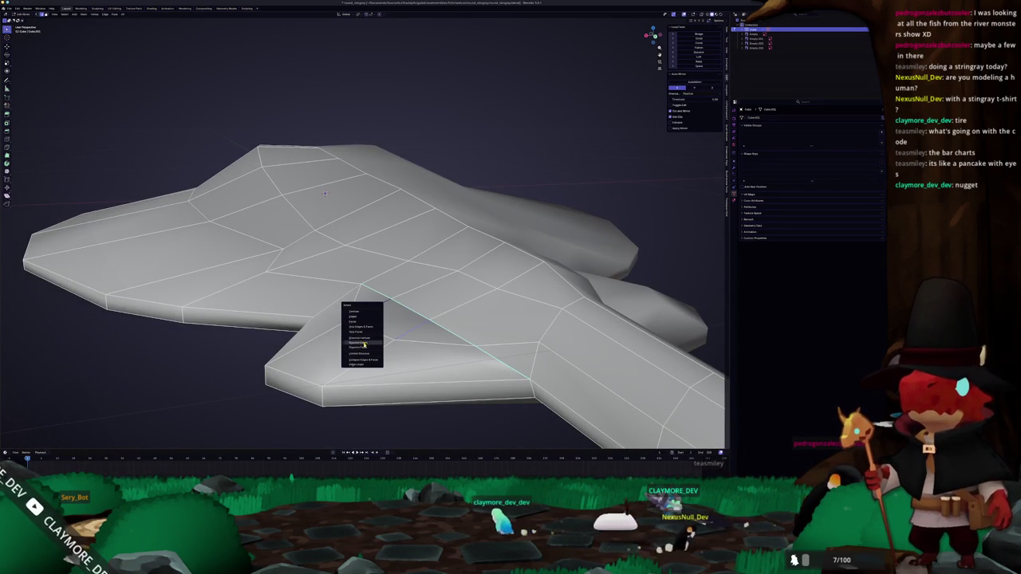
# Step: Knife a cut across the tail base, ending on an existing vertex, and confirm it
pyautogui.press('Escape')
pyautogui.moveTo(363, 347); pyautogui.dragTo(394, 334)
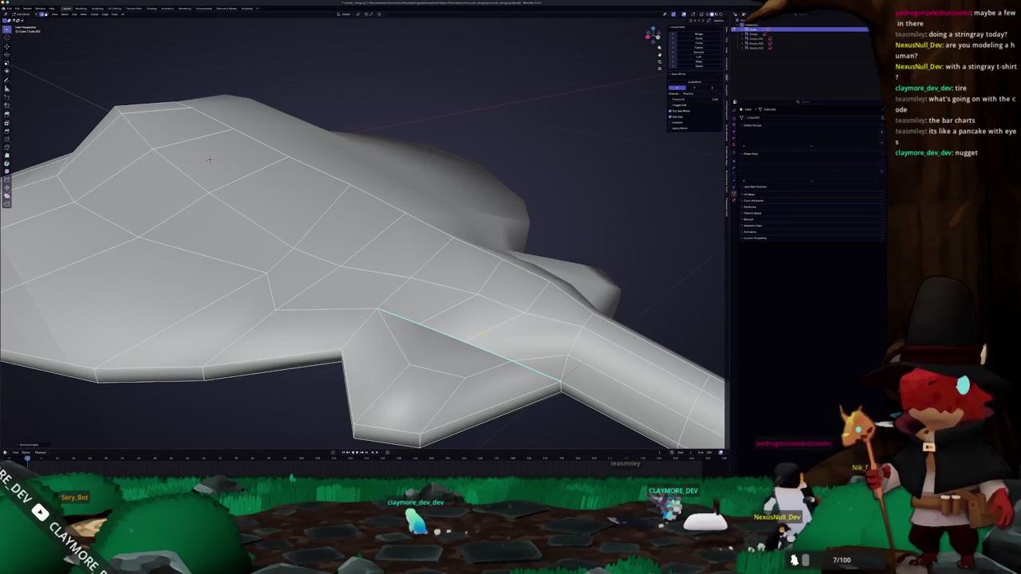
pyautogui.press('Escape')
pyautogui.moveTo(451, 314); pyautogui.dragTo(475, 359)
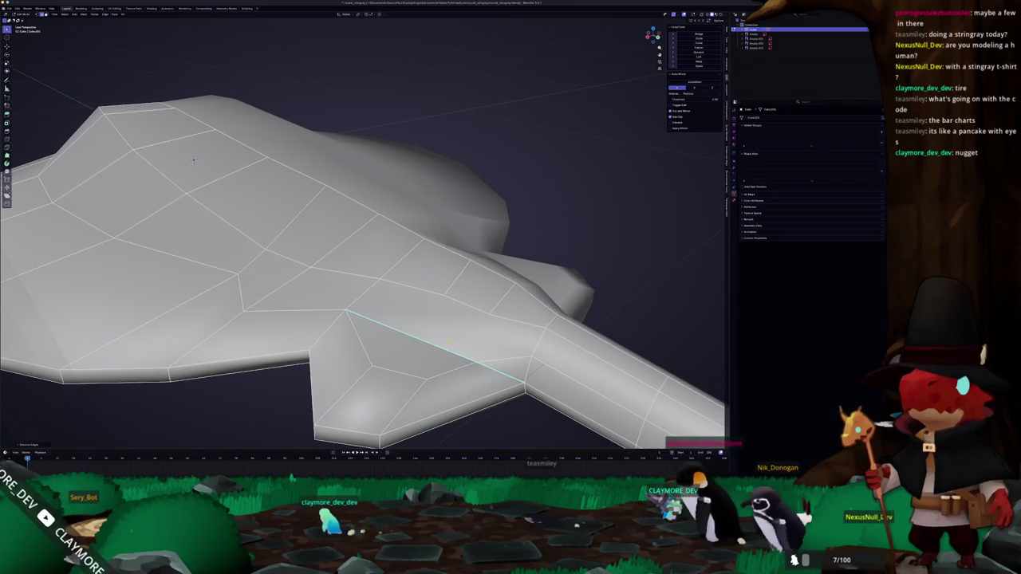
pyautogui.press('k')
pyautogui.click(477, 359)
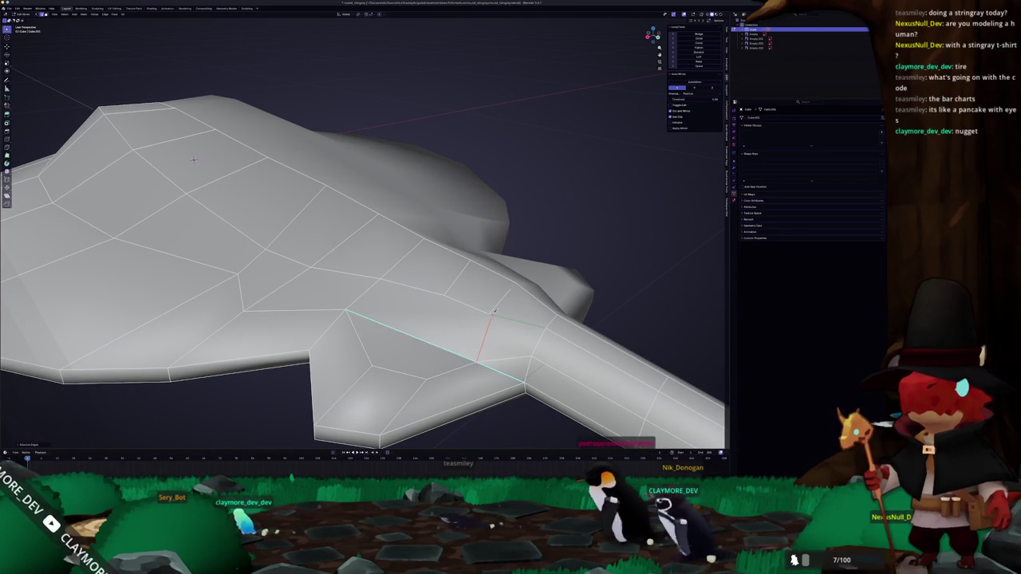
pyautogui.click(488, 315)
pyautogui.click(444, 294)
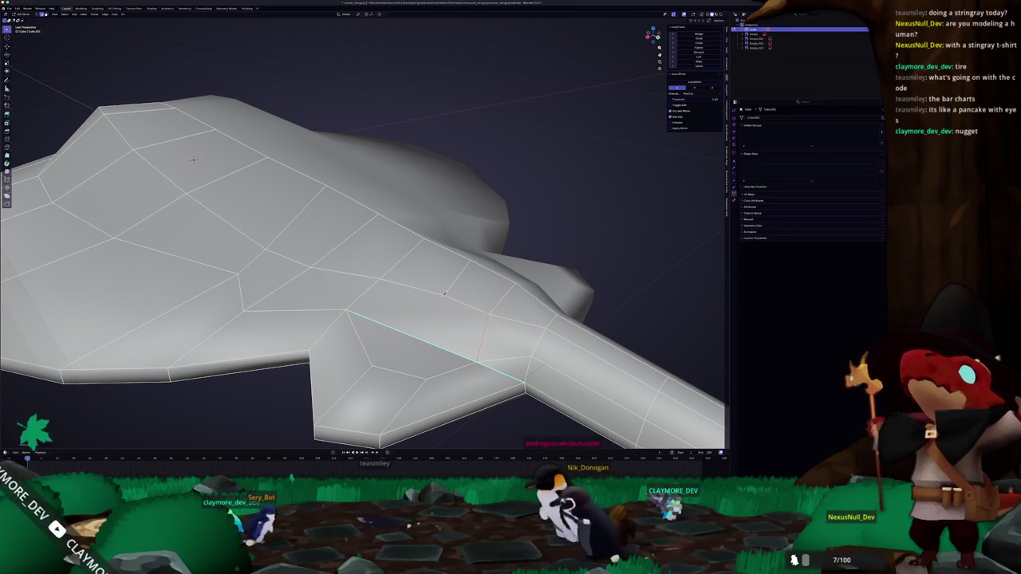
pyautogui.click(347, 307)
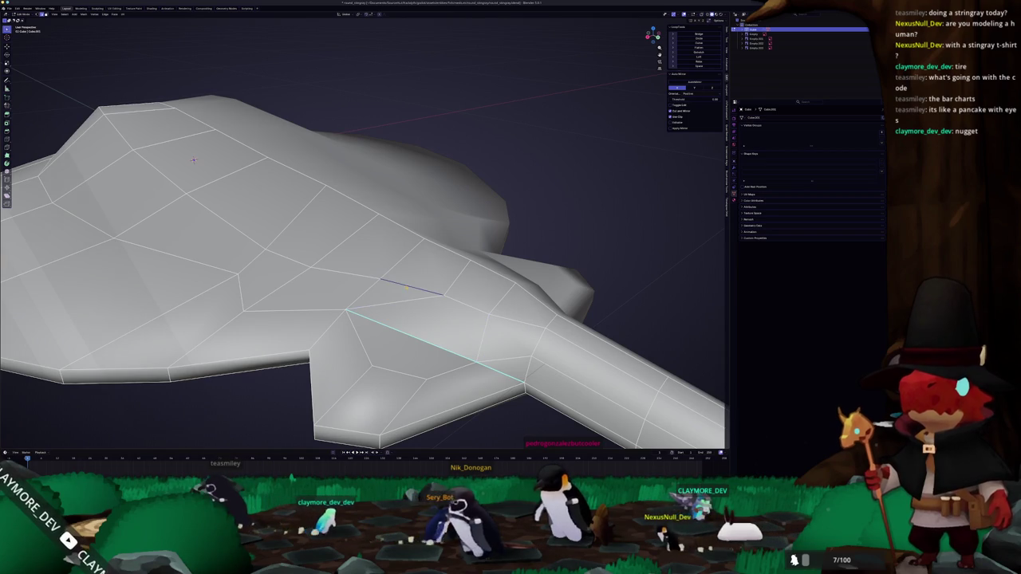
pyautogui.moveTo(399, 239); pyautogui.dragTo(303, 271)
pyautogui.press('Return')
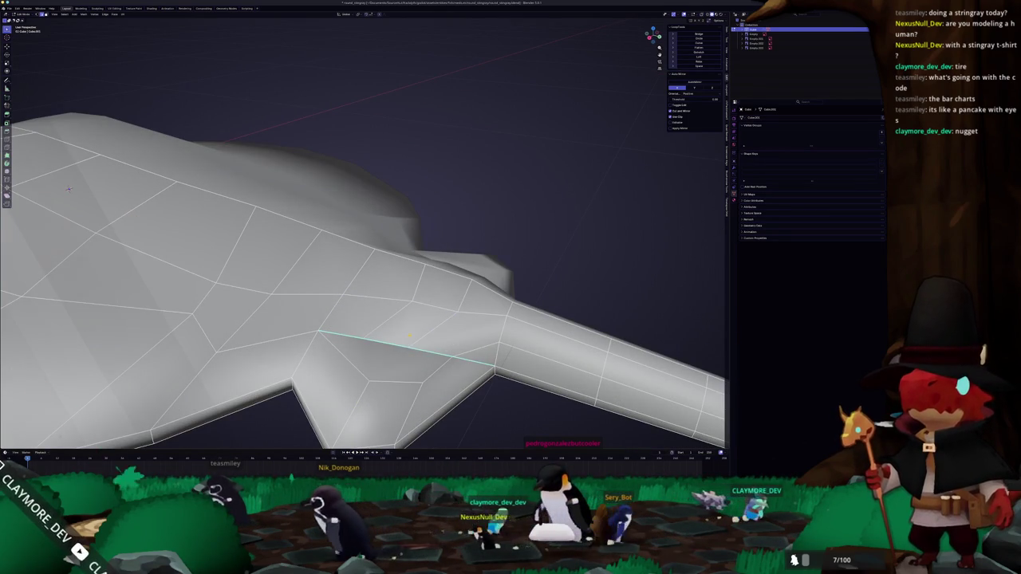
# Step: Inspect the new edges along the tail, including a shaded object-mode preview
pyautogui.moveTo(432, 369); pyautogui.dragTo(446, 333)
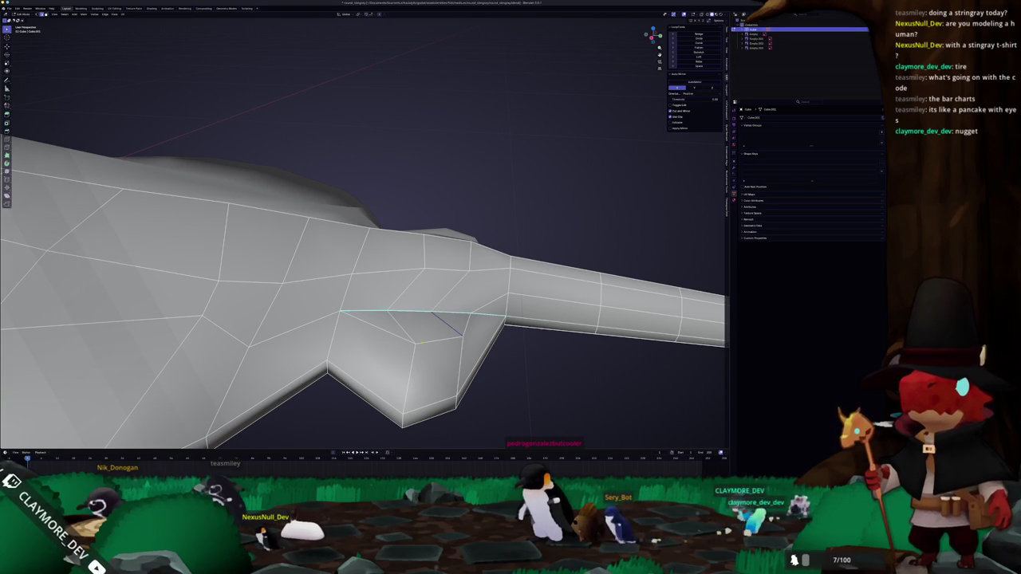
pyautogui.moveTo(447, 356); pyautogui.dragTo(426, 357)
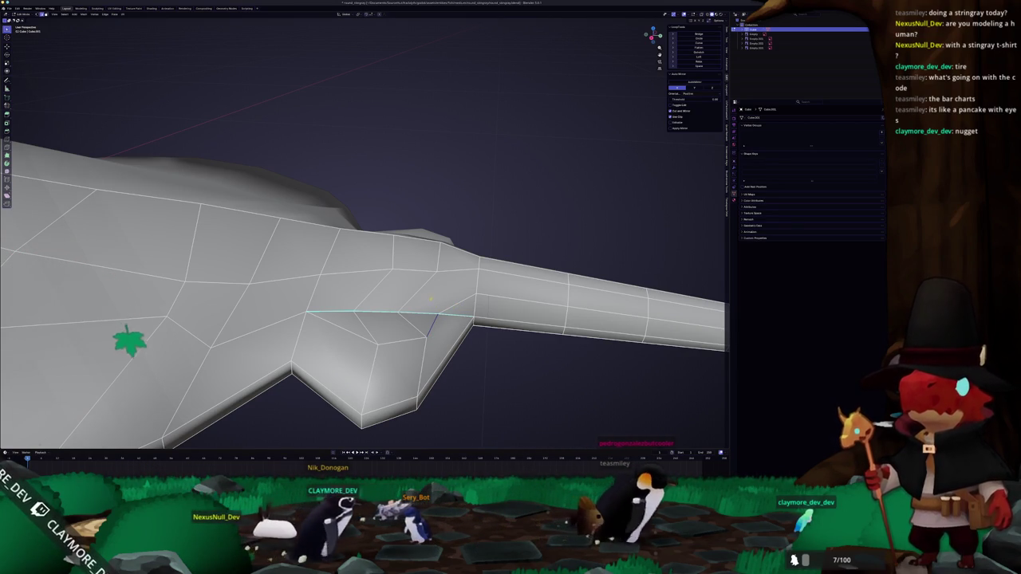
pyautogui.moveTo(430, 299); pyautogui.dragTo(377, 327)
pyautogui.press('Tab')
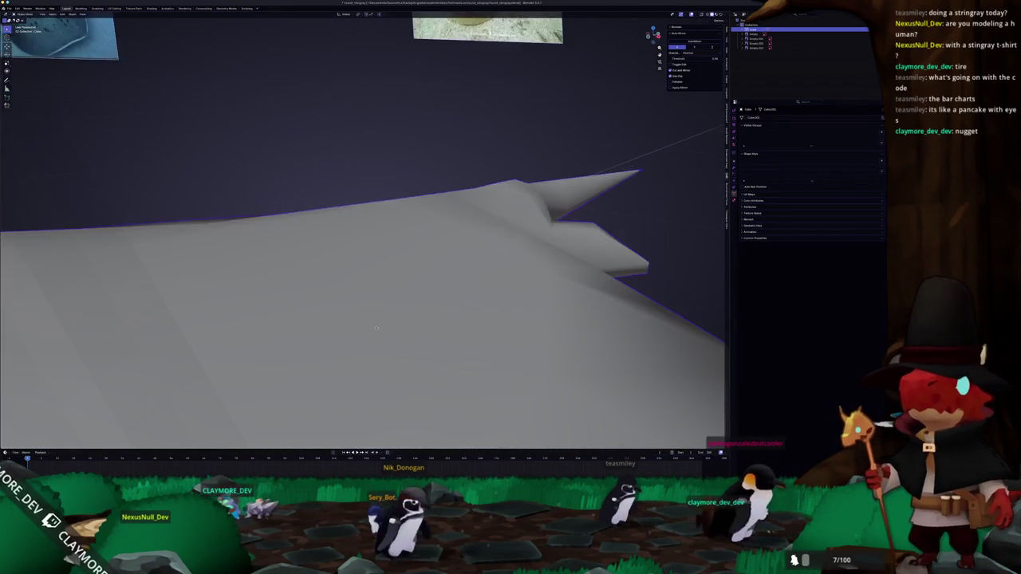
pyautogui.press('Tab')
# Step: Orbit to side and three-quarter views of the wing and tail to check the shading
pyautogui.moveTo(376, 327); pyautogui.dragTo(324, 152)
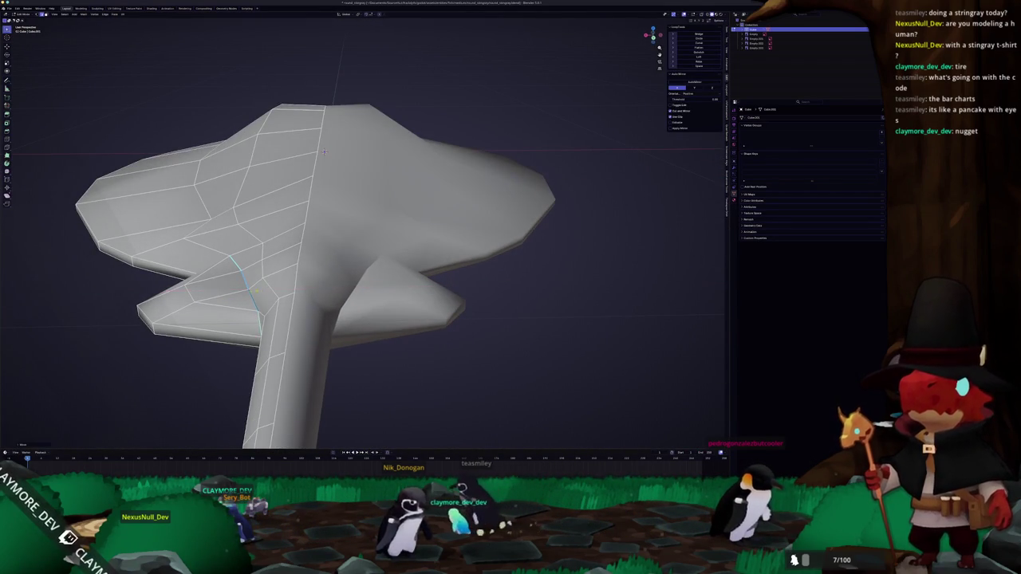
pyautogui.scroll(3)
pyautogui.scroll(3)
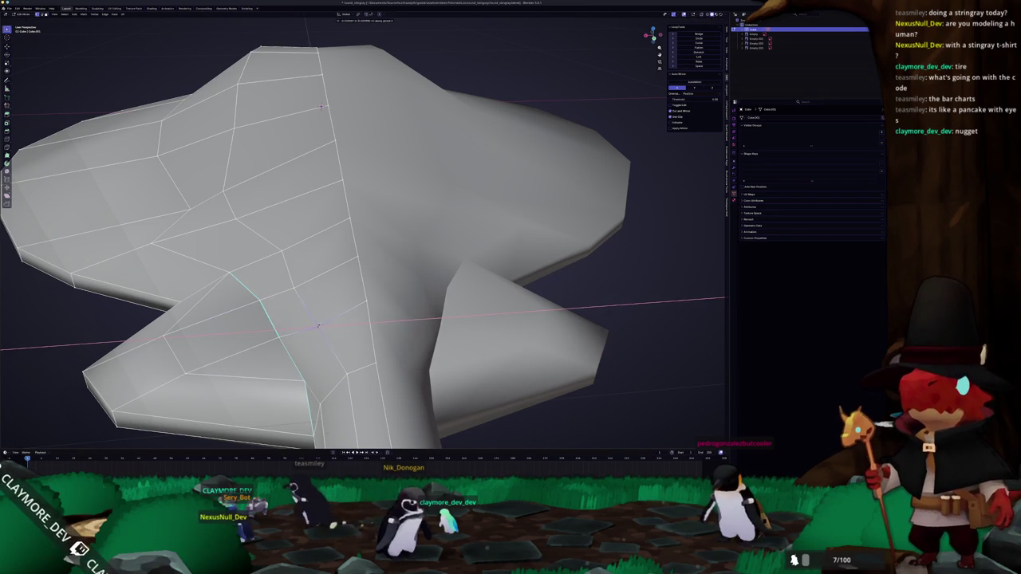
pyautogui.moveTo(322, 107); pyautogui.dragTo(132, 200)
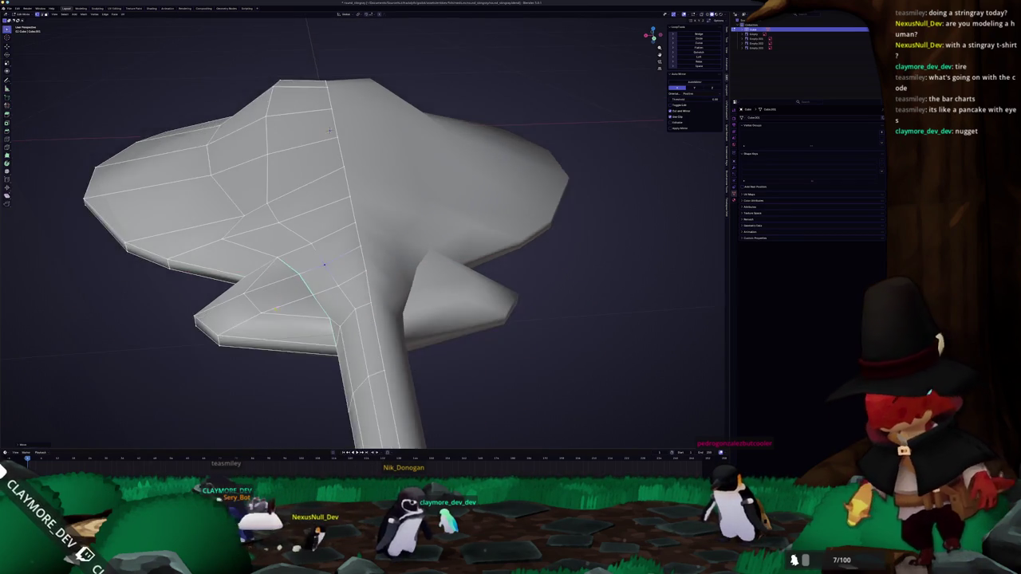
pyautogui.press('Tab')
pyautogui.press('Tab')
pyautogui.moveTo(380, 296); pyautogui.dragTo(399, 250)
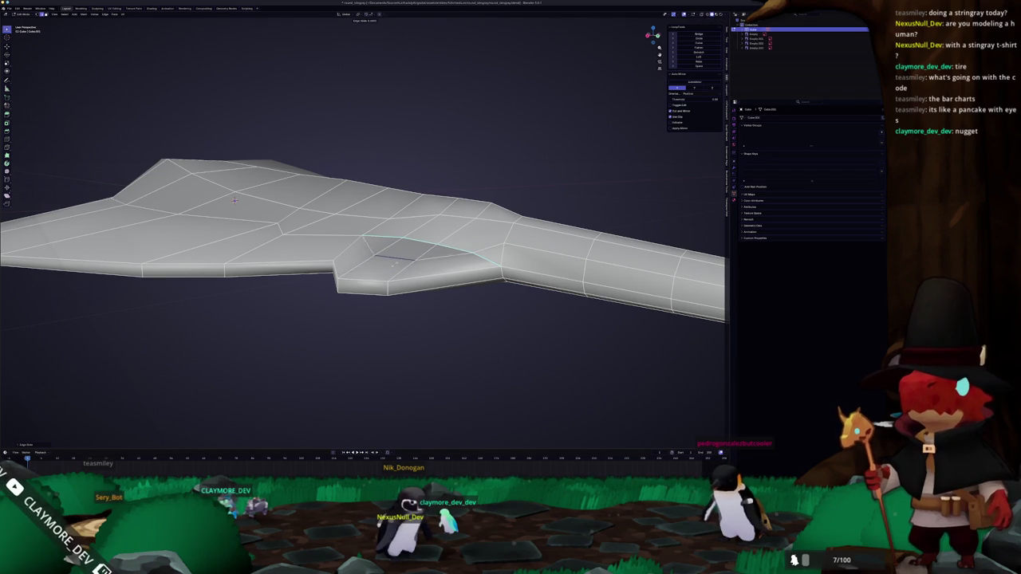
pyautogui.moveTo(367, 239); pyautogui.dragTo(471, 199)
pyautogui.scroll(3)
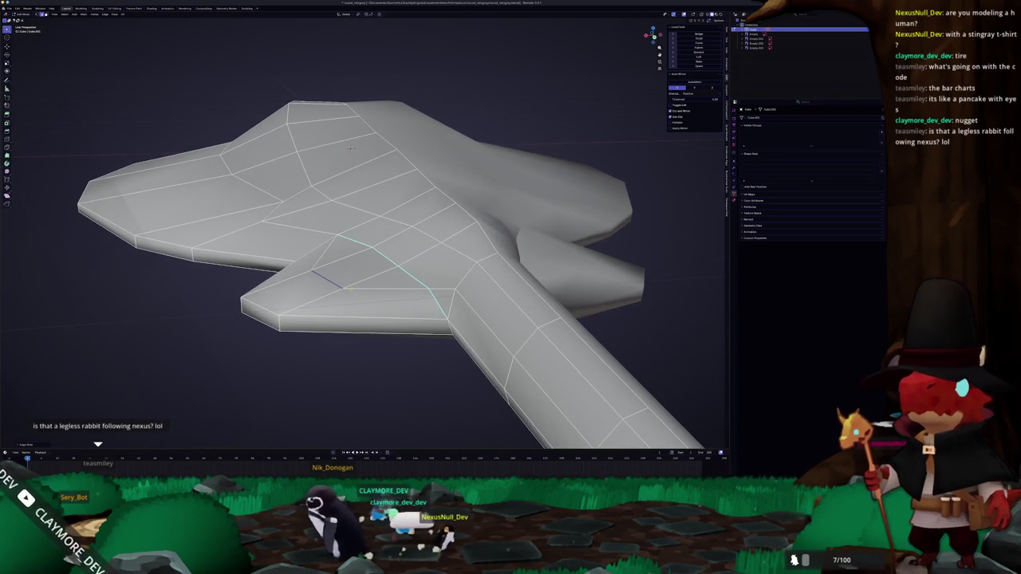
pyautogui.moveTo(351, 156); pyautogui.dragTo(335, 150)
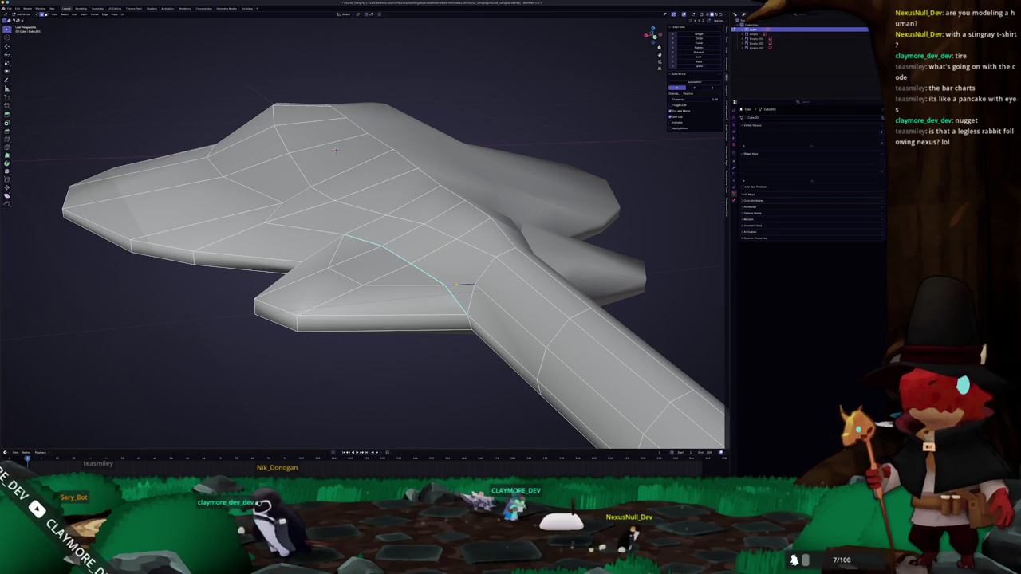
# Step: Delete a selected element with X, then view the whole stingray before resuming editing
pyautogui.press('x')
pyautogui.click(454, 285)
pyautogui.scroll(3)
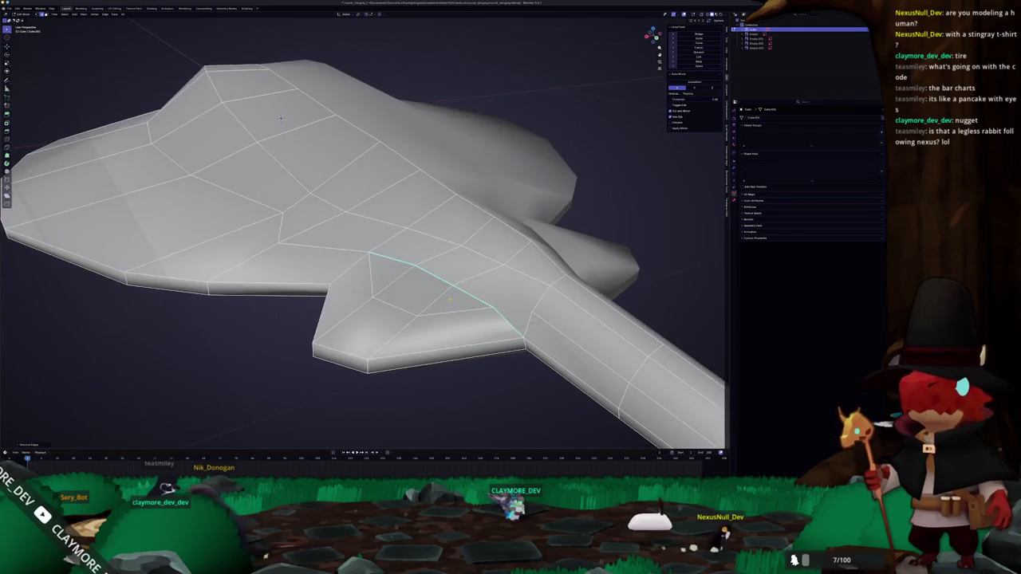
pyautogui.press('Tab')
pyautogui.moveTo(280, 118); pyautogui.dragTo(373, 277)
pyautogui.scroll(-3)
pyautogui.press('Tab')
pyautogui.scroll(3)
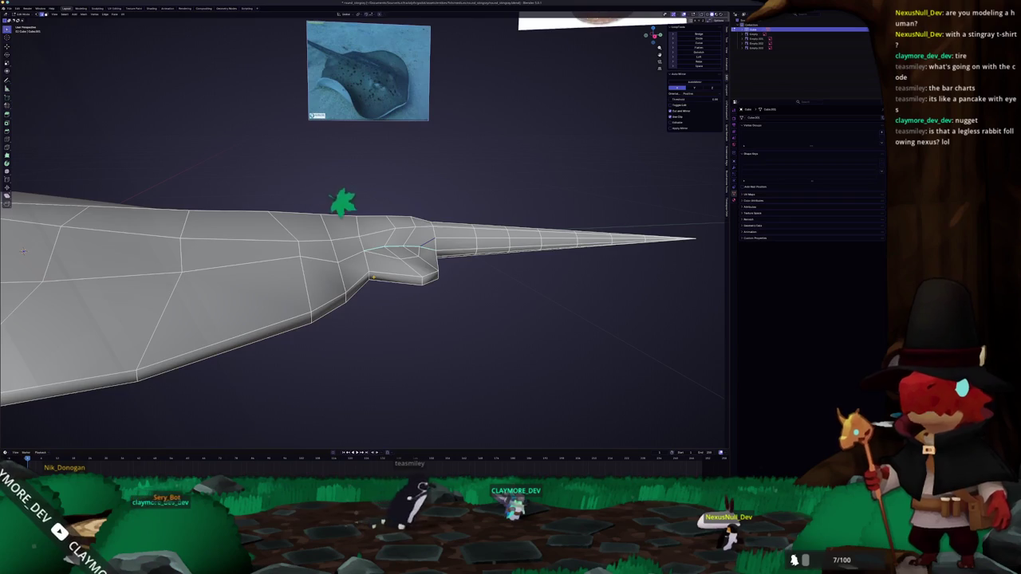
# Step: In Right Ortho view, move the selected tail-base vertex vertically along Z
pyautogui.press('KP_3')
pyautogui.press('g')
pyautogui.press('z')
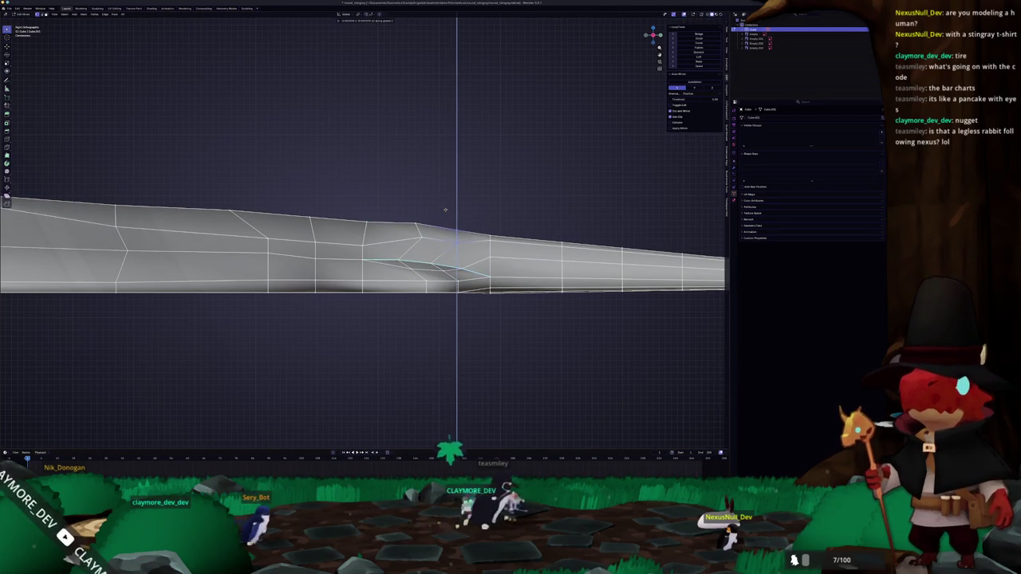
pyautogui.click(445, 210)
pyautogui.press('g')
pyautogui.press('z')
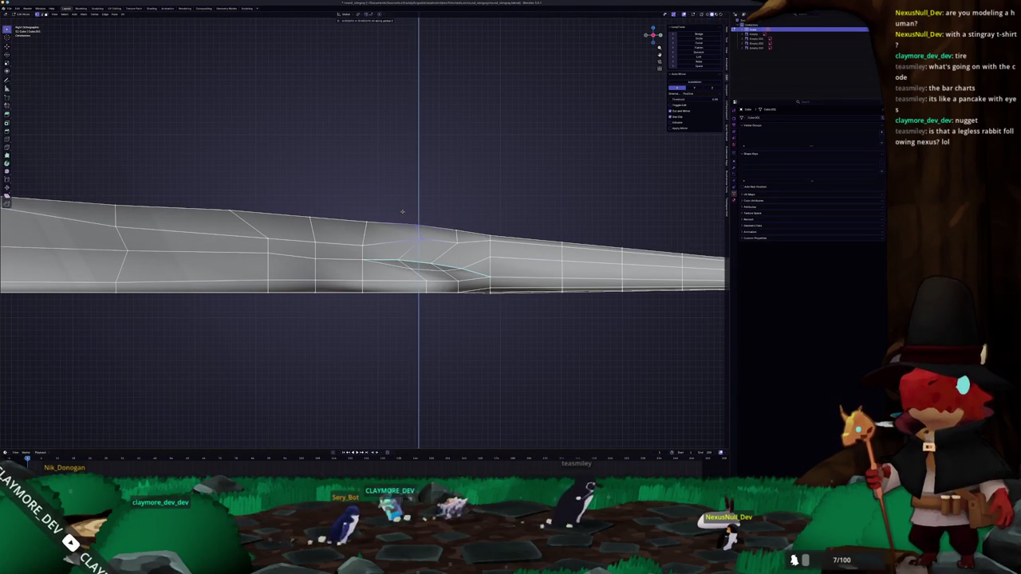
pyautogui.press('g')
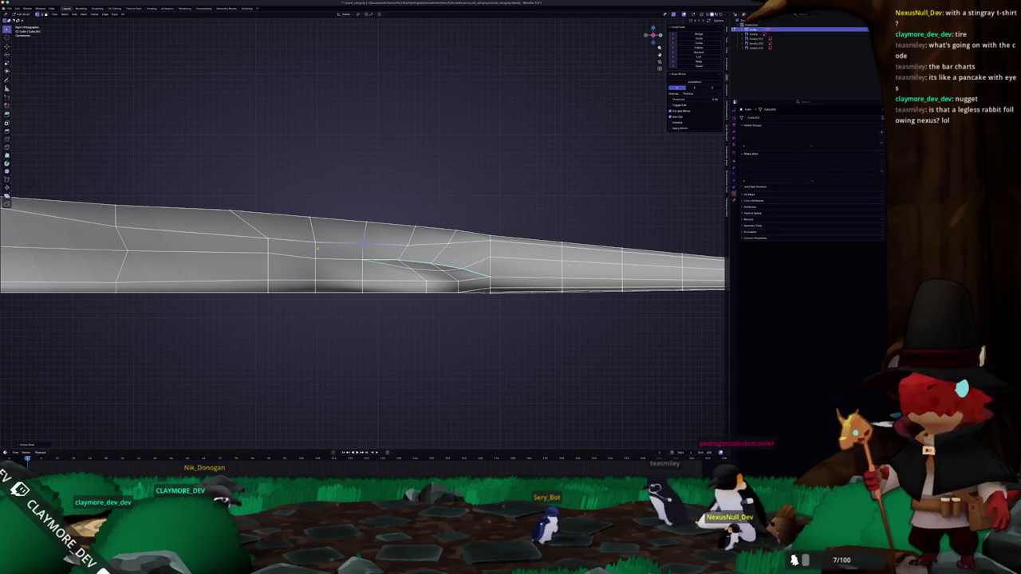
# Step: Centre the side view on the body and check the profile in perspective
pyautogui.moveTo(330, 247); pyautogui.dragTo(380, 254)
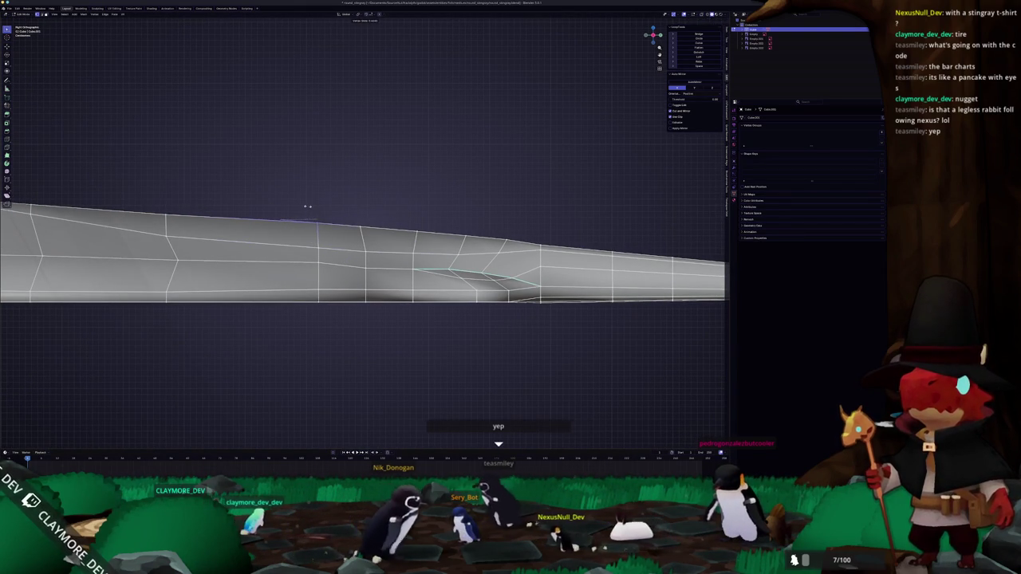
pyautogui.scroll(-3)
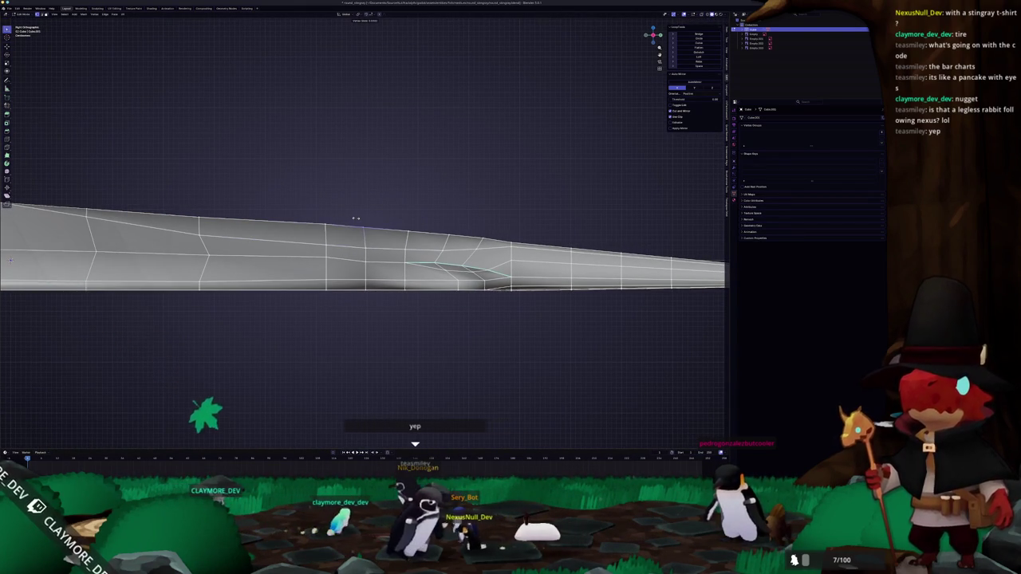
pyautogui.scroll(-3)
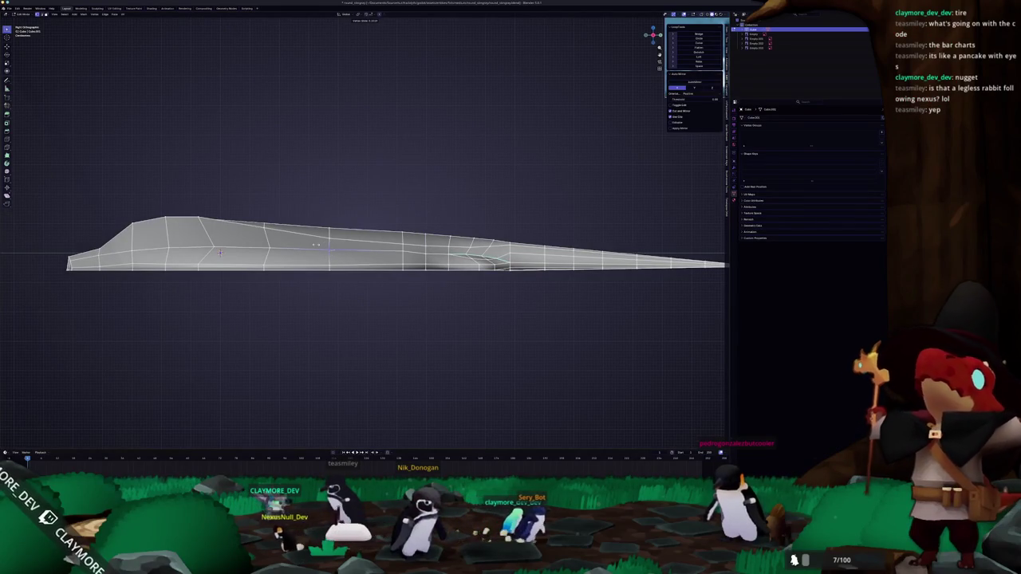
pyautogui.moveTo(219, 253); pyautogui.dragTo(269, 257)
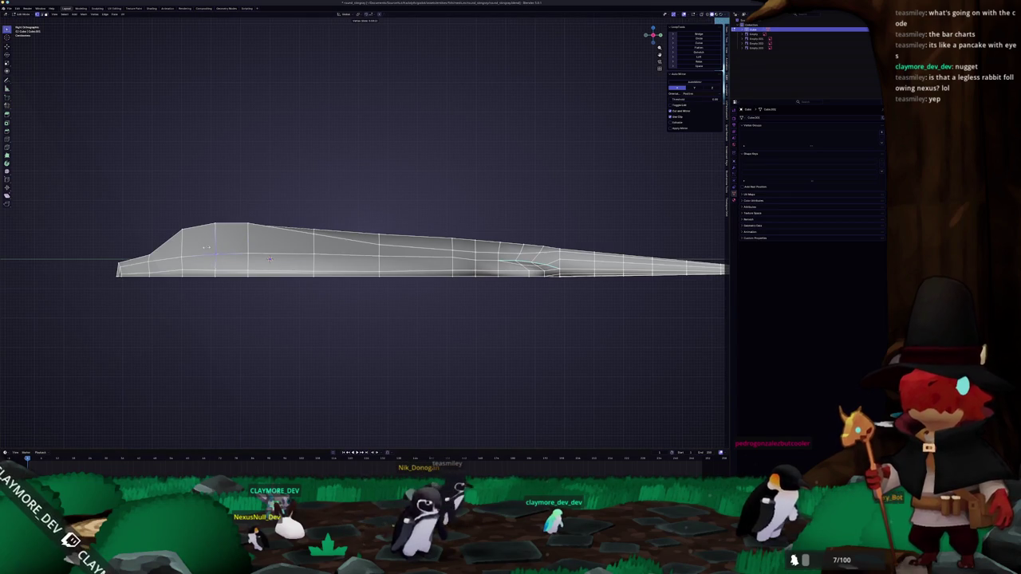
pyautogui.press('Tab')
pyautogui.moveTo(221, 279); pyautogui.dragTo(356, 281)
pyautogui.scroll(3)
pyautogui.press('Tab')
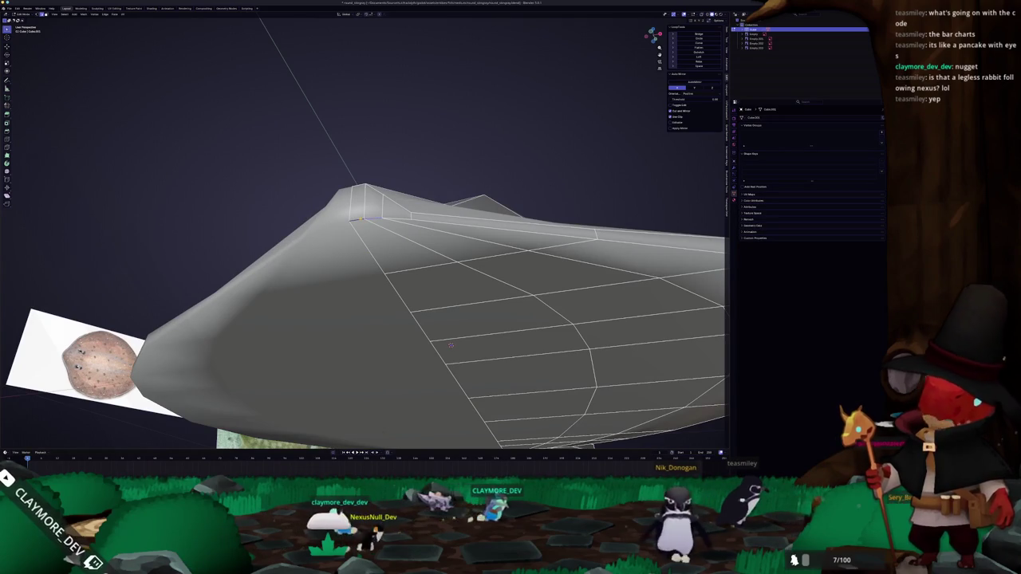
pyautogui.click(357, 14)
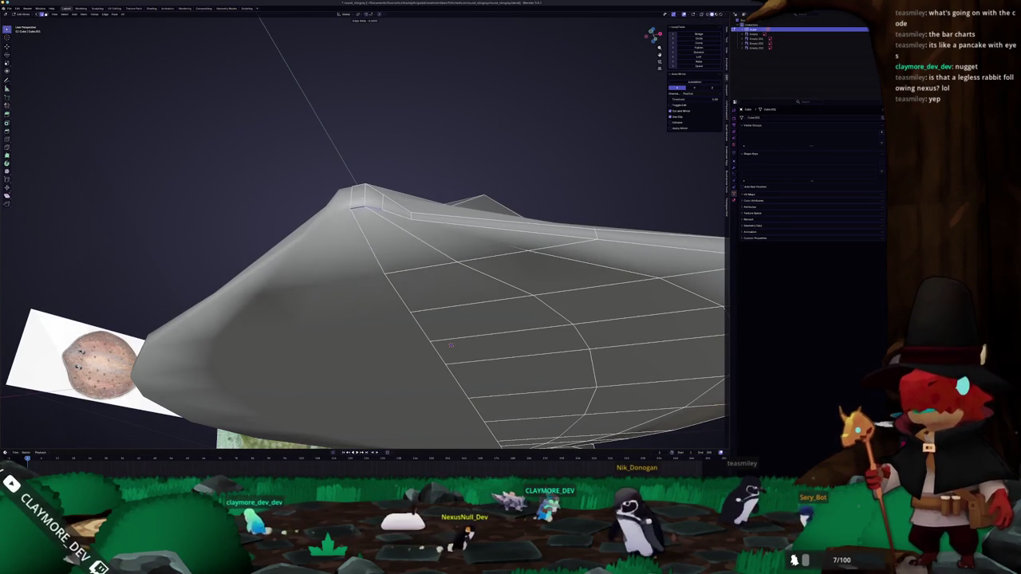
pyautogui.moveTo(450, 345); pyautogui.dragTo(451, 216)
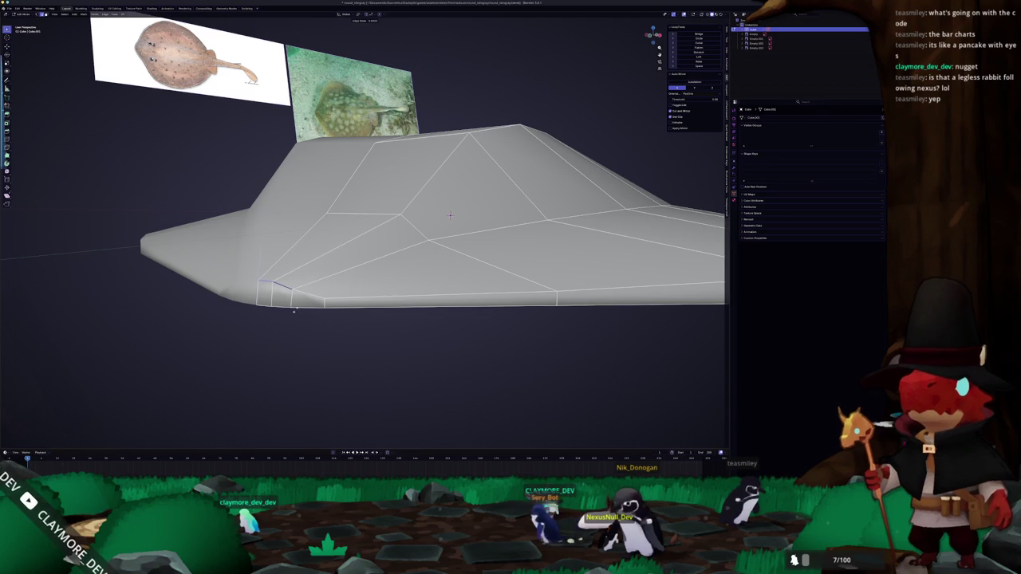
pyautogui.moveTo(451, 216); pyautogui.dragTo(456, 215)
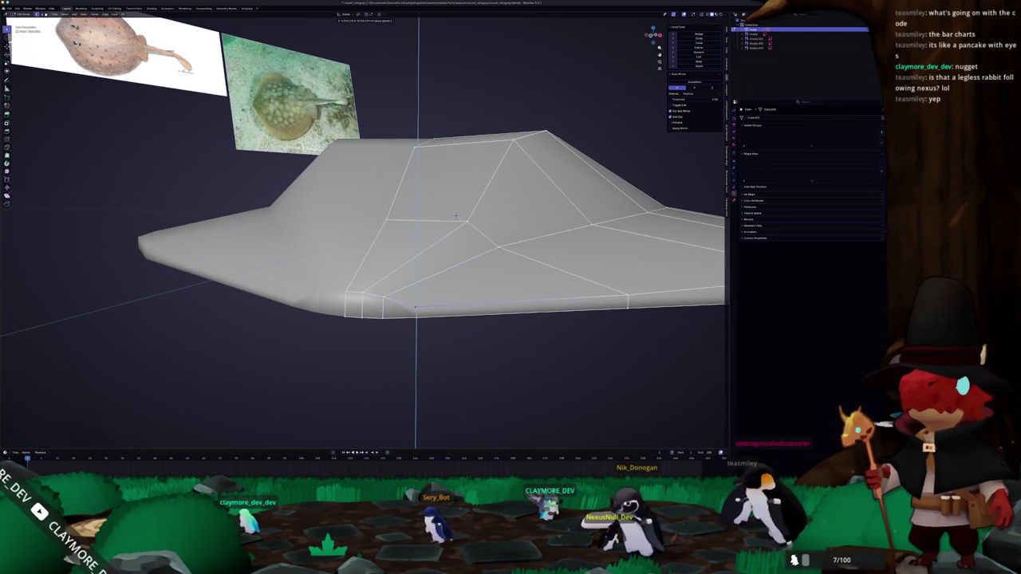
pyautogui.press('Tab')
pyautogui.moveTo(456, 215); pyautogui.dragTo(375, 231)
pyautogui.scroll(-3)
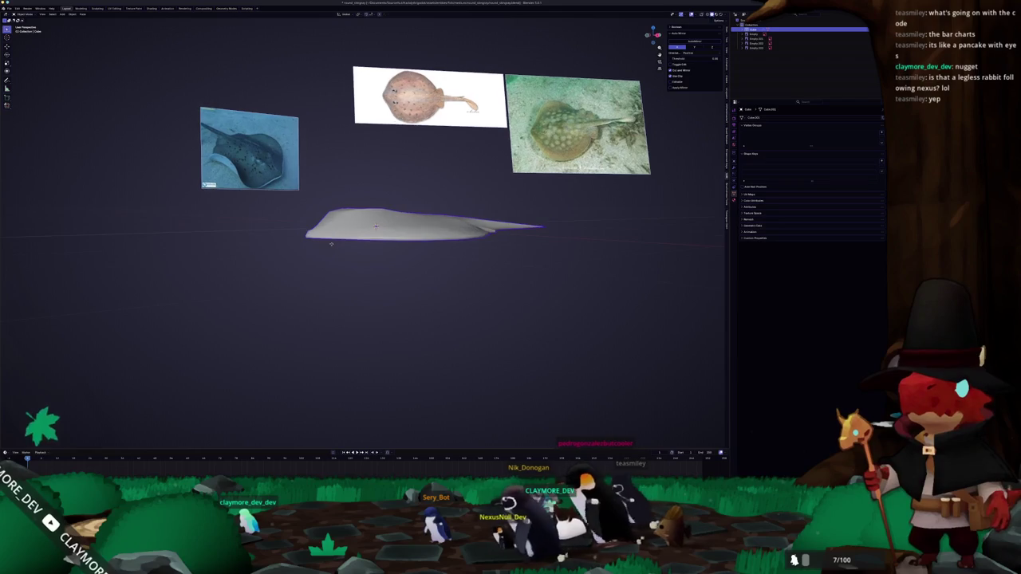
pyautogui.press('Tab')
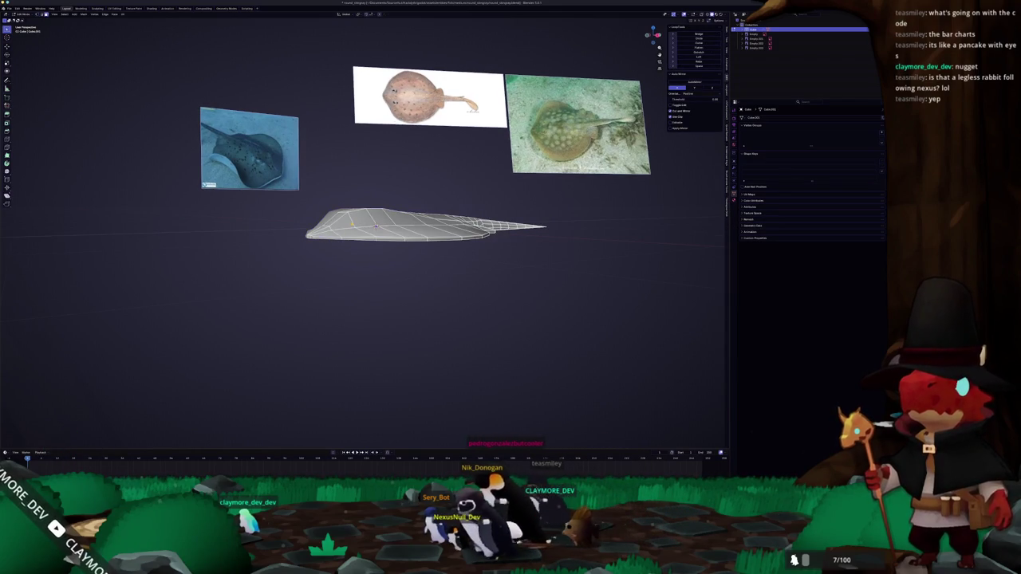
pyautogui.press('KP_3')
pyautogui.scroll(-3)
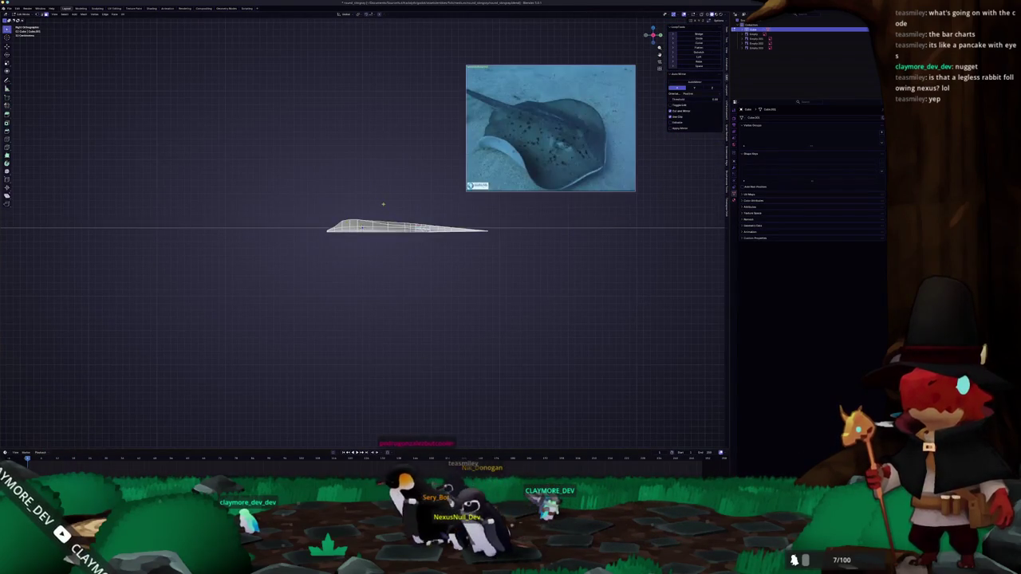
pyautogui.moveTo(377, 205); pyautogui.dragTo(383, 233)
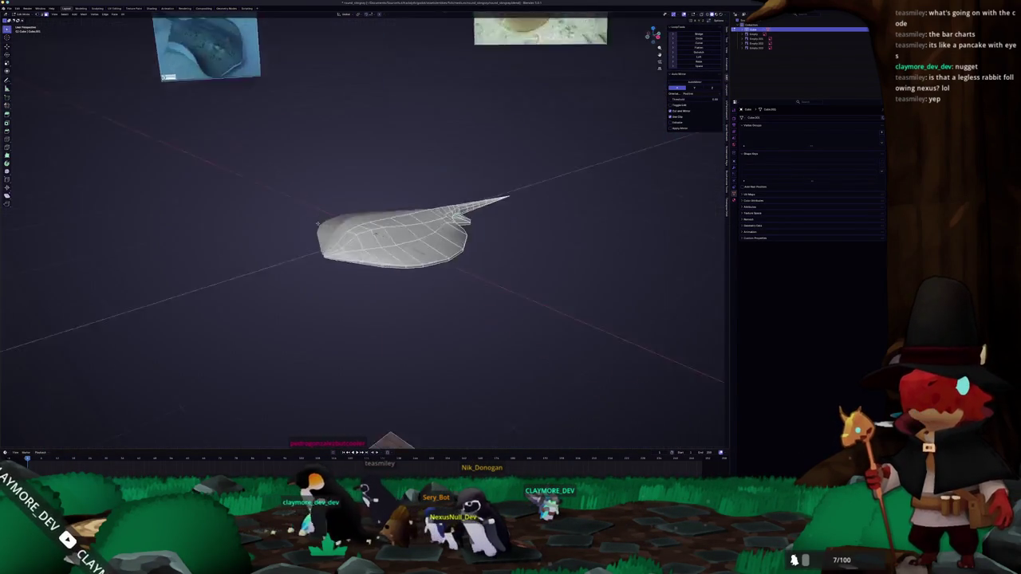
pyautogui.scroll(3)
pyautogui.scroll(3)
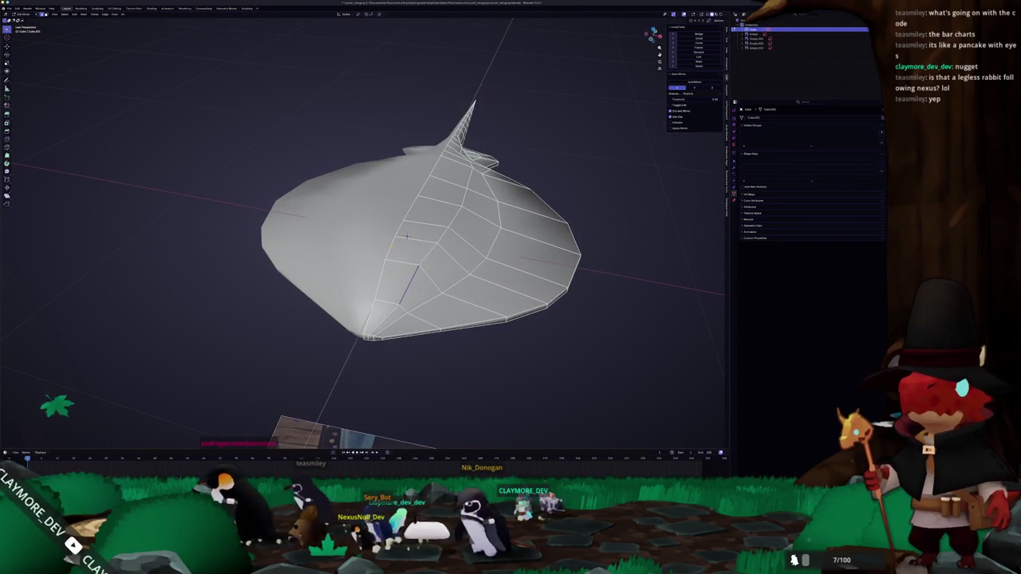
pyautogui.click(414, 264)
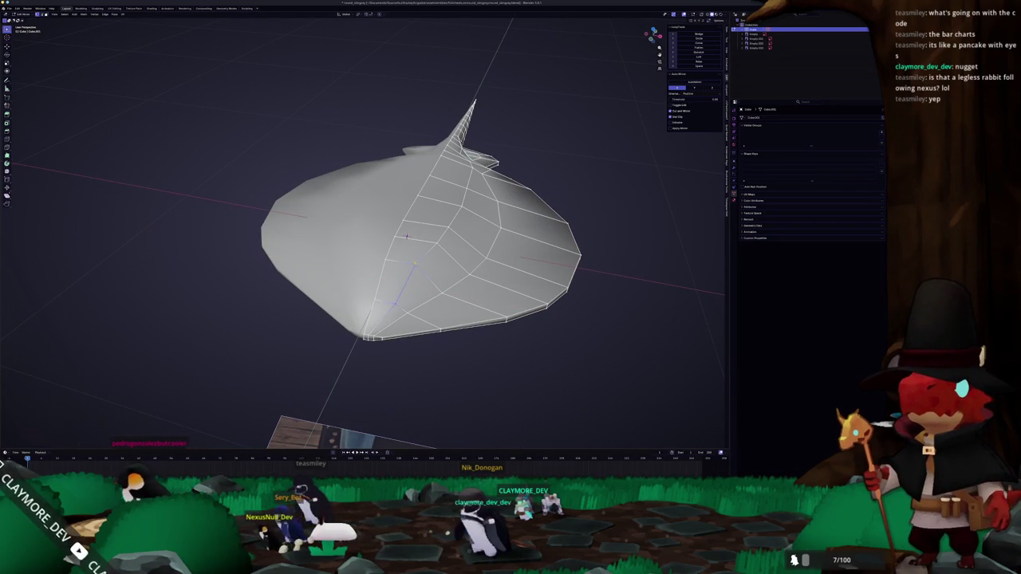
pyautogui.moveTo(407, 236); pyautogui.dragTo(388, 230)
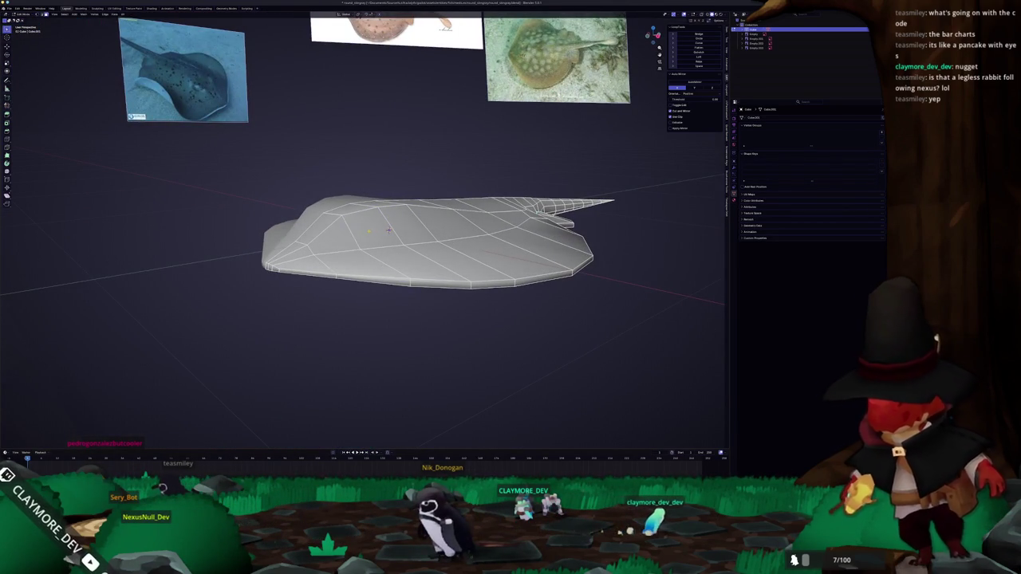
# Step: Loop-cut through a top face and inset it into a rounded hexagonal outline
pyautogui.click(388, 230)
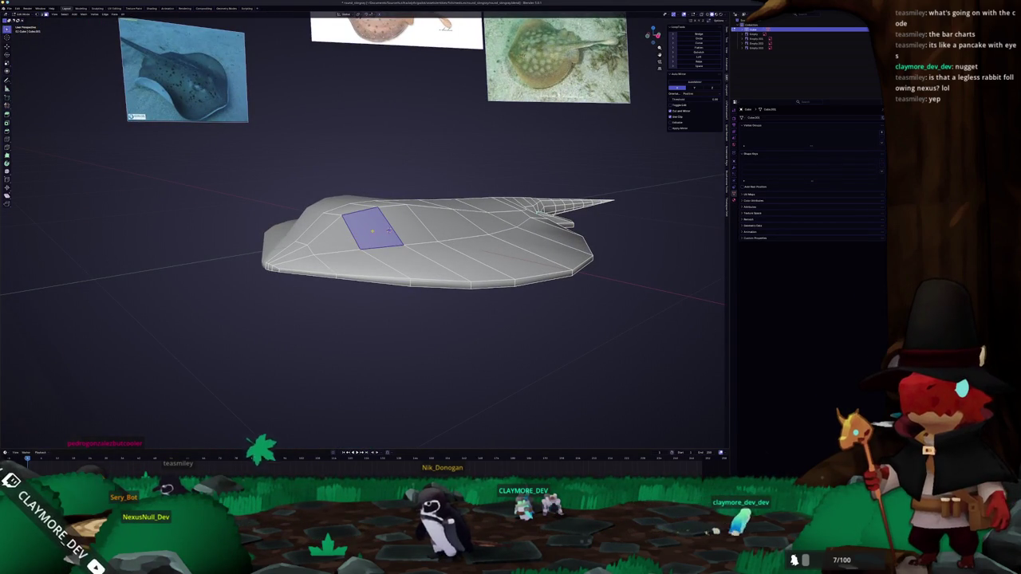
pyautogui.hotkey('ctrl', 'r')
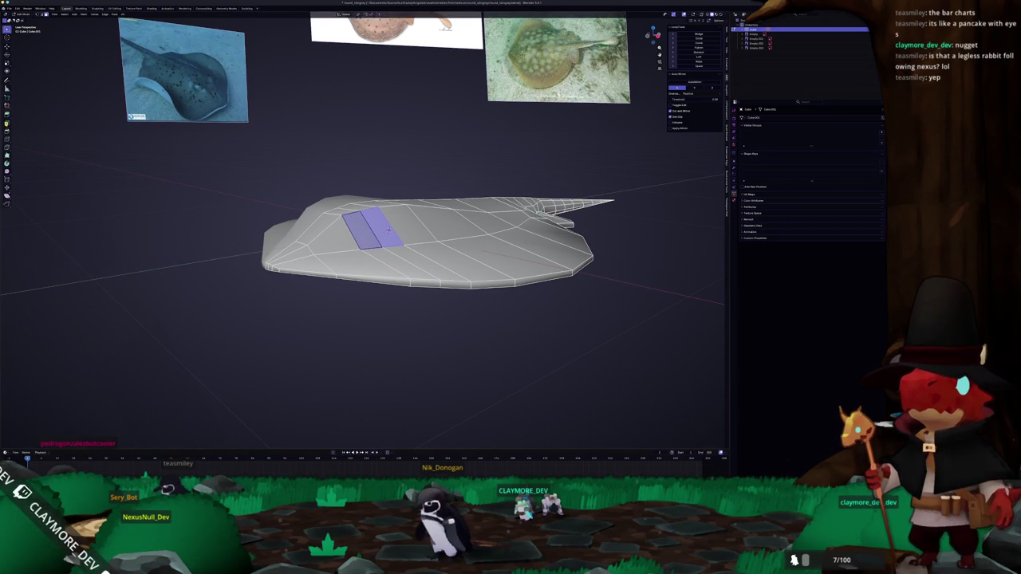
pyautogui.click(388, 232)
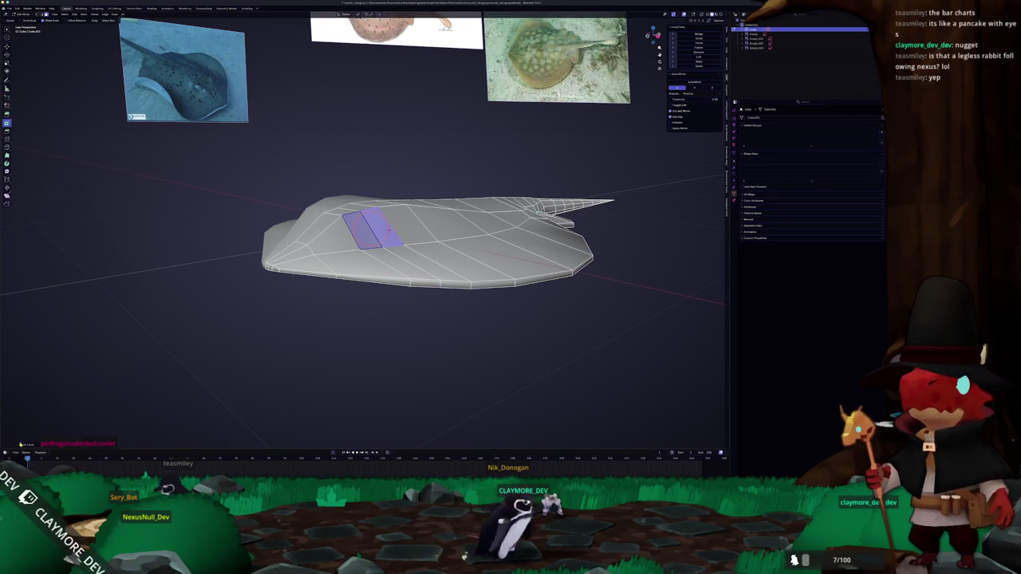
pyautogui.moveTo(56, 418); pyautogui.dragTo(68, 417)
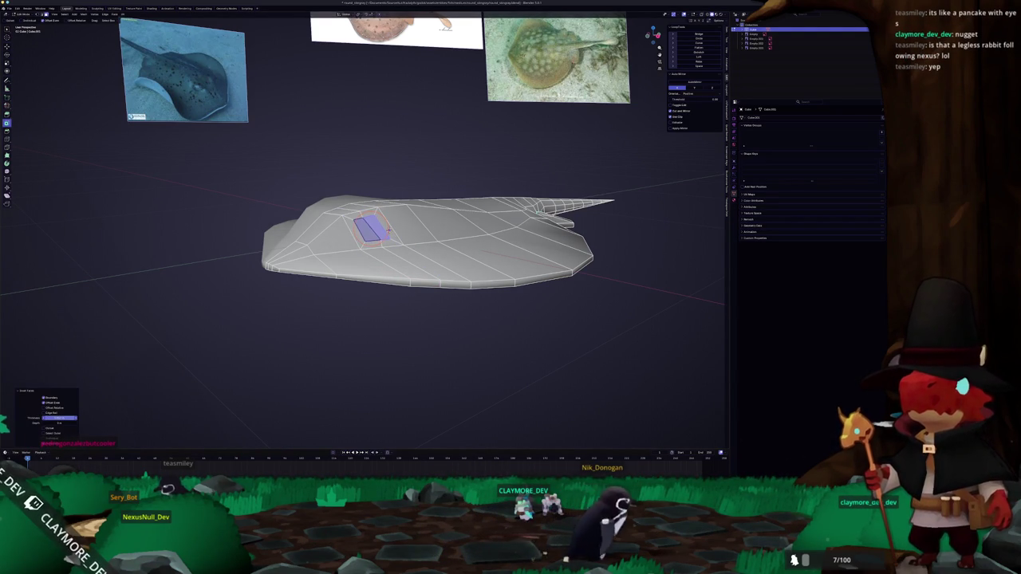
pyautogui.press('e')
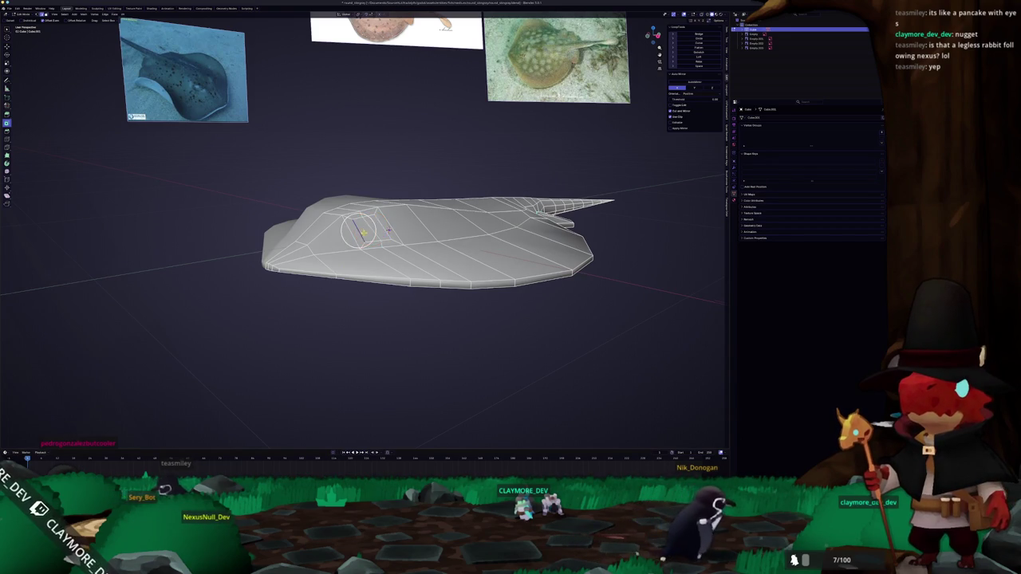
pyautogui.scroll(3)
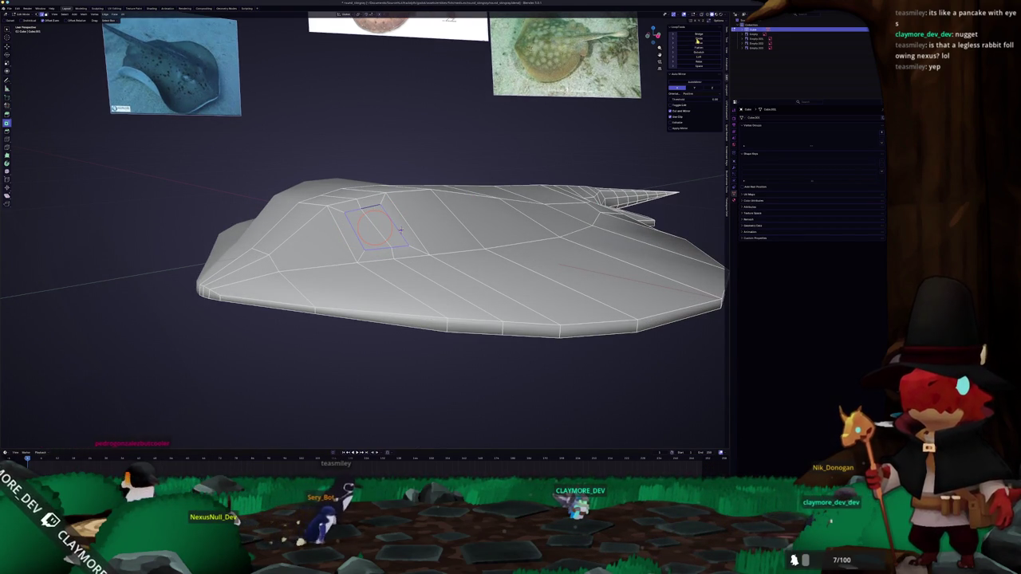
pyautogui.click(401, 229)
# Step: Extrude the hexagonal face and raise its top vertices along Z in front view
pyautogui.moveTo(401, 230); pyautogui.dragTo(381, 244)
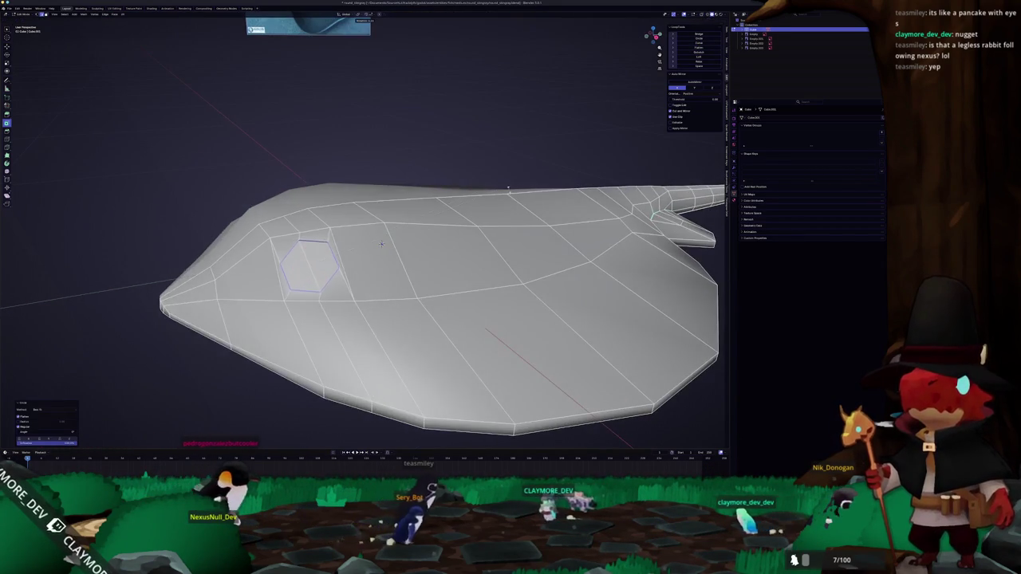
pyautogui.press('e')
pyautogui.press('s')
pyautogui.press('KP_1')
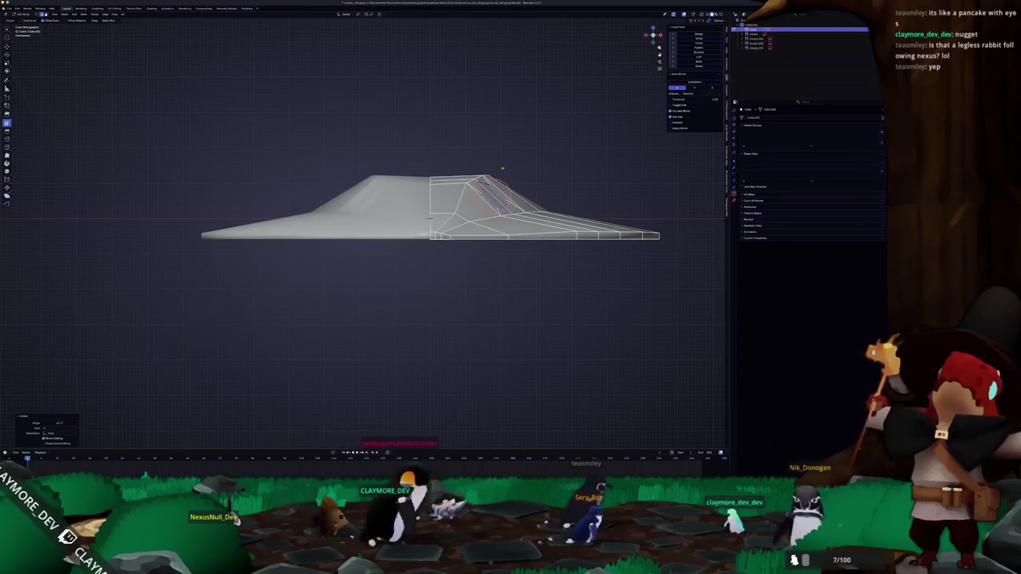
pyautogui.press('g')
pyautogui.press('z')
pyautogui.click(558, 182)
# Step: Scale the spiracle vertices with proportional falloff, checking from the side view
pyautogui.press('s')
pyautogui.press('o')
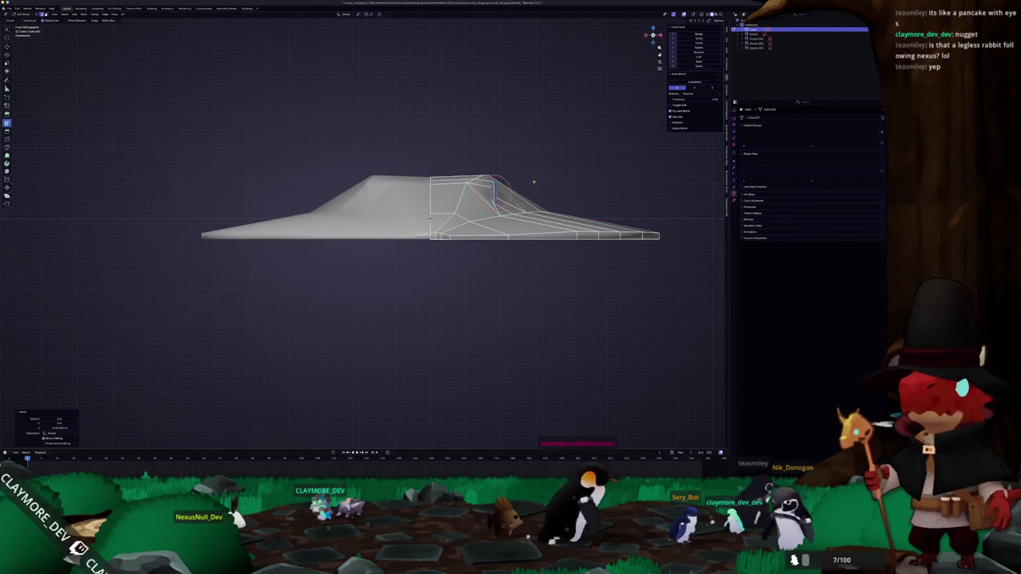
pyautogui.press('KP_3')
pyautogui.scroll(3)
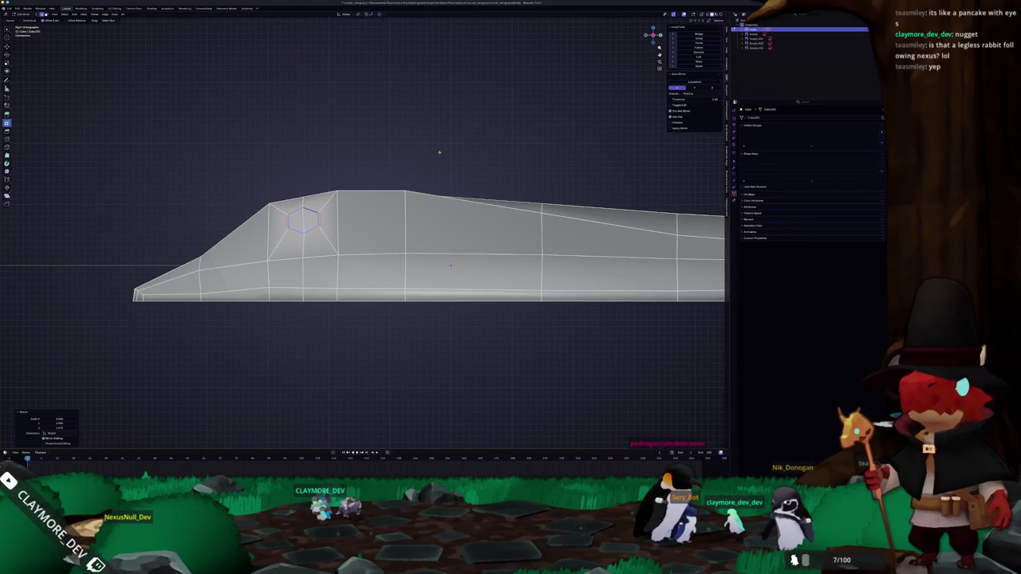
pyautogui.moveTo(451, 264); pyautogui.dragTo(393, 266)
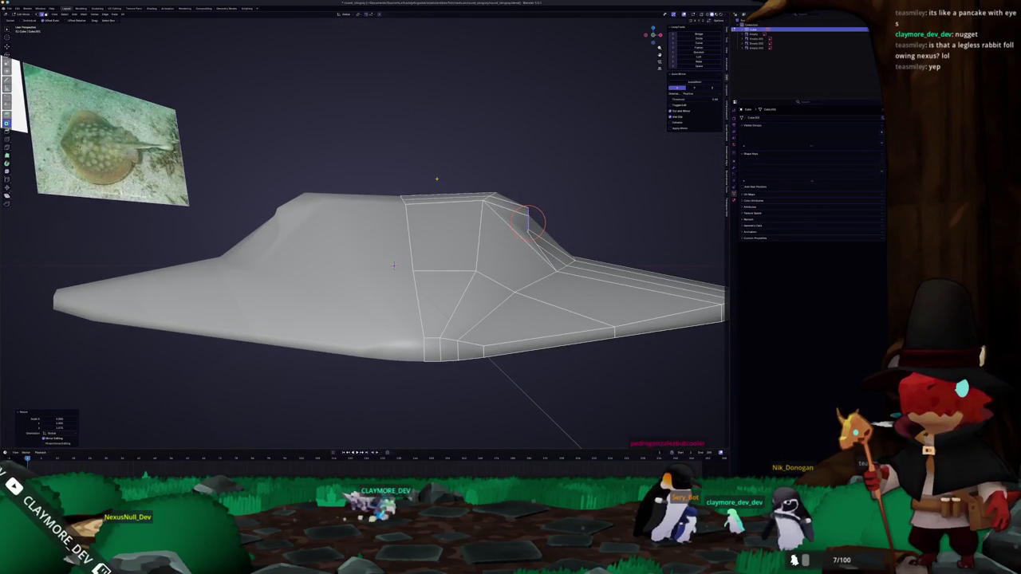
pyautogui.press('KP_3')
# Step: Inspect the spiracle and raised section from low angles on both sides
pyautogui.moveTo(508, 226); pyautogui.dragTo(494, 263)
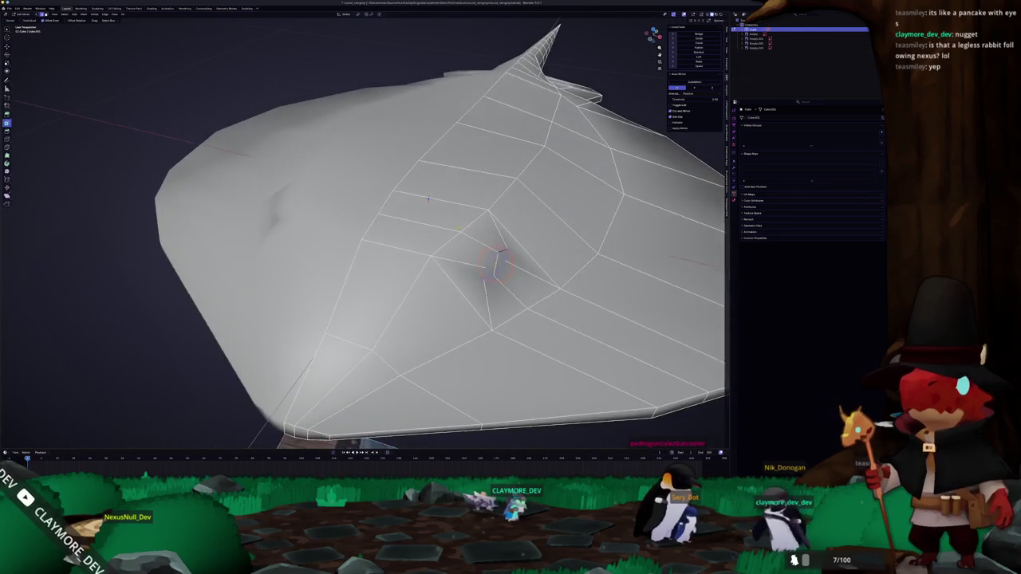
pyautogui.scroll(-3)
pyautogui.moveTo(427, 198); pyautogui.dragTo(407, 158)
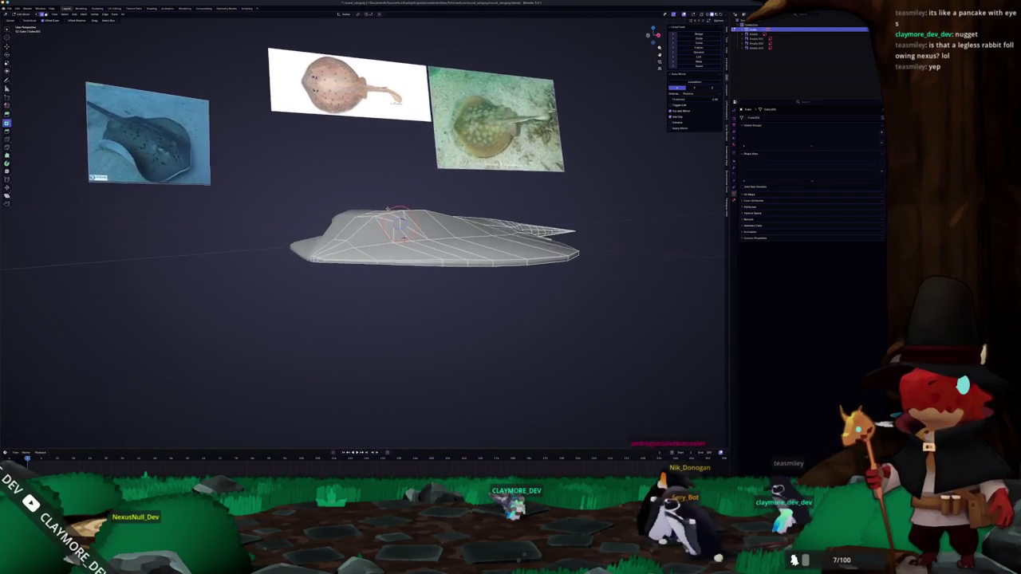
pyautogui.moveTo(407, 231); pyautogui.dragTo(394, 237)
pyautogui.scroll(3)
pyautogui.scroll(3)
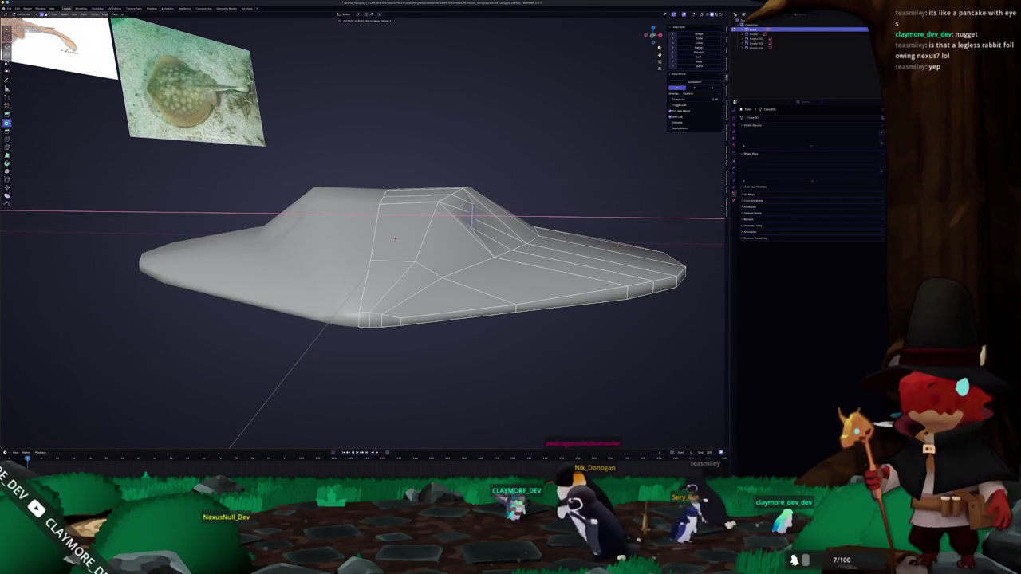
pyautogui.moveTo(394, 238); pyautogui.dragTo(395, 238)
pyautogui.moveTo(396, 238); pyautogui.dragTo(363, 240)
pyautogui.scroll(3)
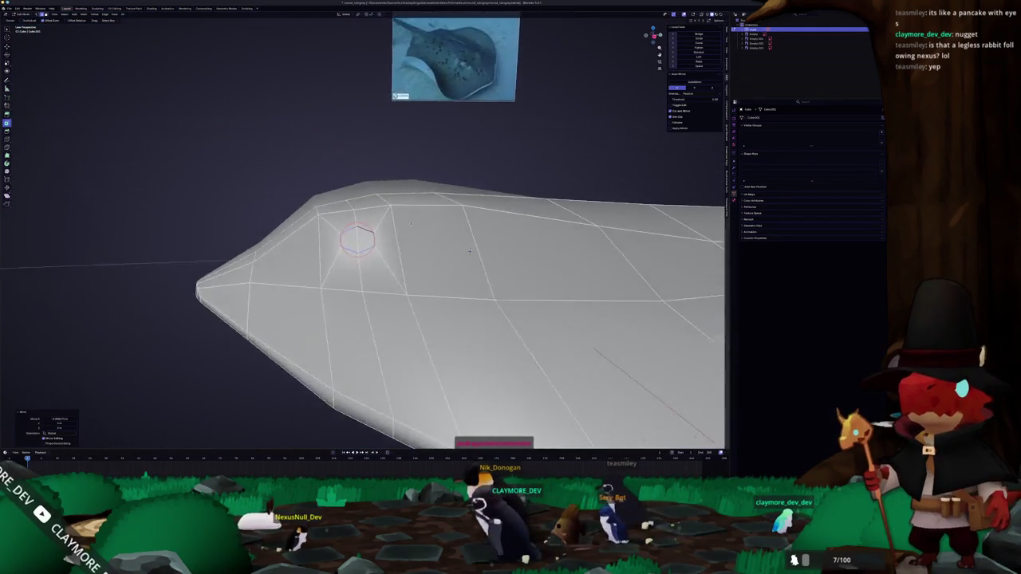
pyautogui.scroll(-3)
pyautogui.scroll(3)
pyautogui.moveTo(432, 225); pyautogui.dragTo(523, 205)
pyautogui.scroll(3)
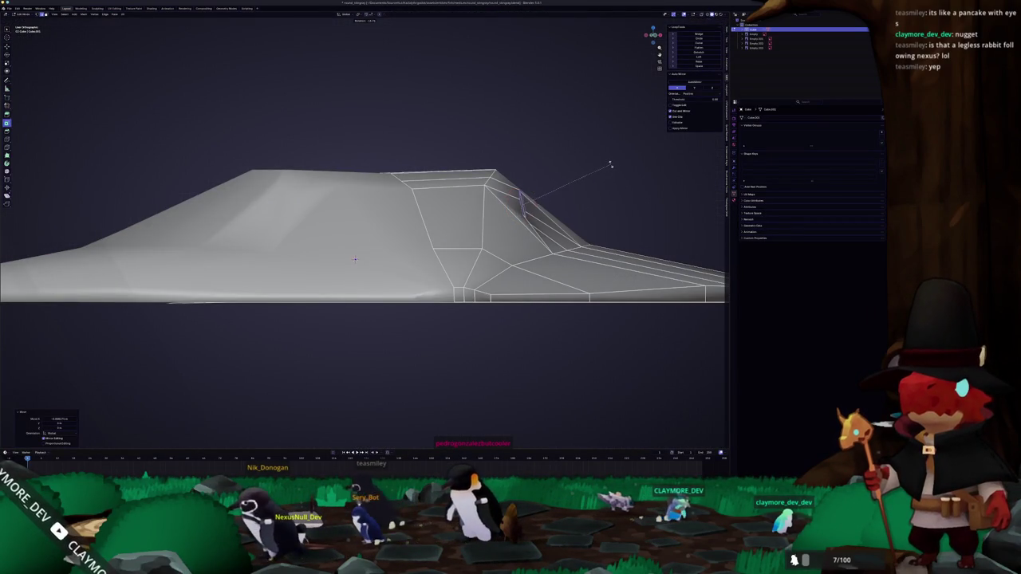
# Step: Confirm the scale and shift the spiracle vertices vertically along Z
pyautogui.click(604, 166)
pyautogui.press('g')
pyautogui.press('z')
pyautogui.click(603, 165)
pyautogui.moveTo(602, 165); pyautogui.dragTo(561, 250)
pyautogui.scroll(3)
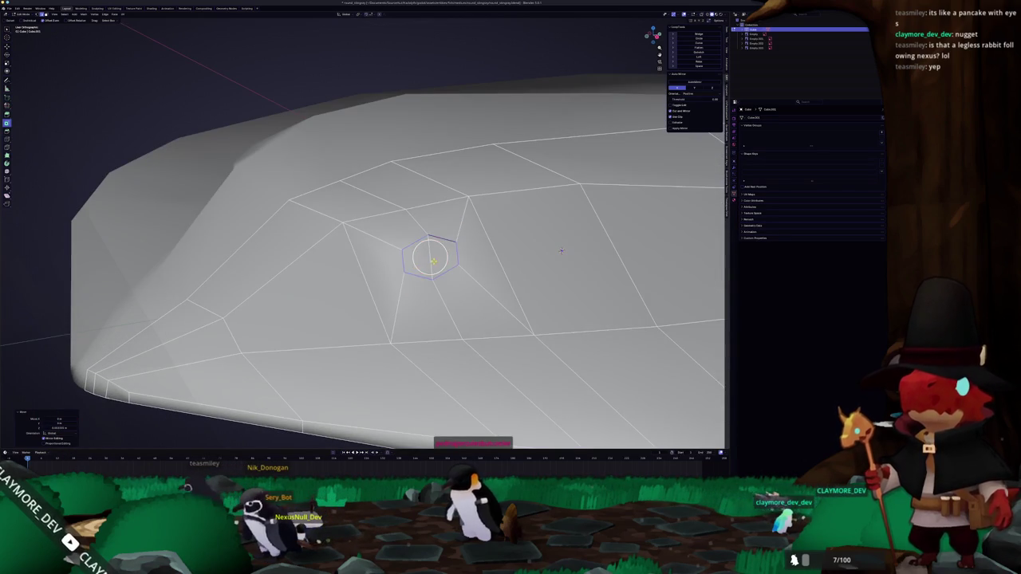
pyautogui.scroll(-3)
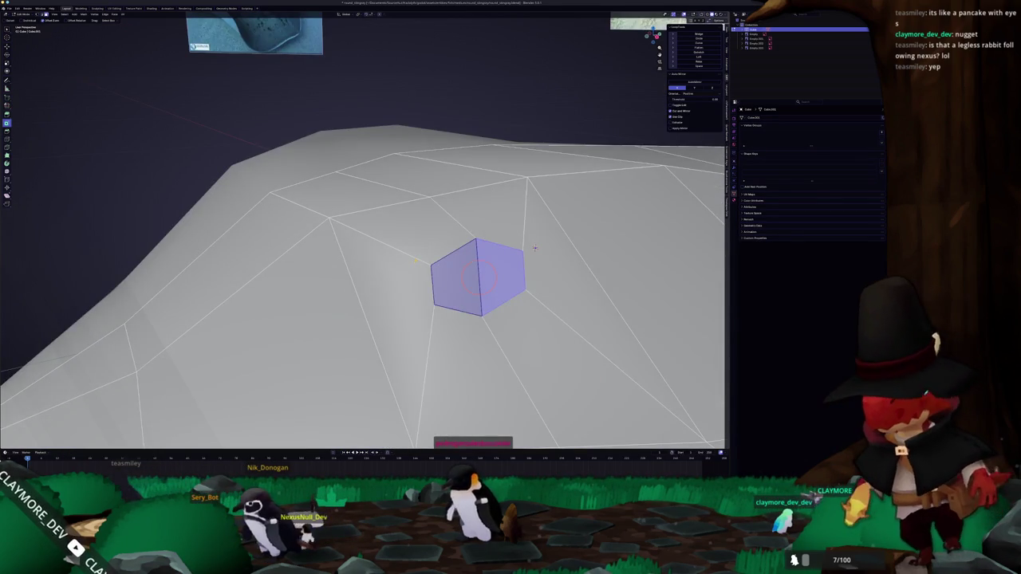
pyautogui.moveTo(561, 250); pyautogui.dragTo(469, 240)
# Step: Adjust the hexagon inset thickness and add an edge ring inside the recess
pyautogui.click(469, 240)
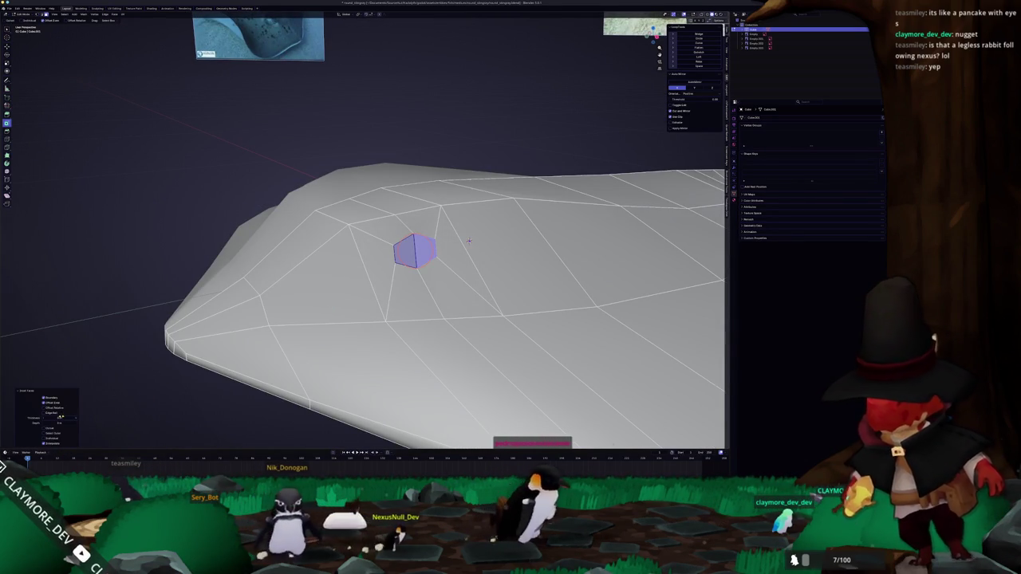
pyautogui.moveTo(56, 417); pyautogui.dragTo(72, 417)
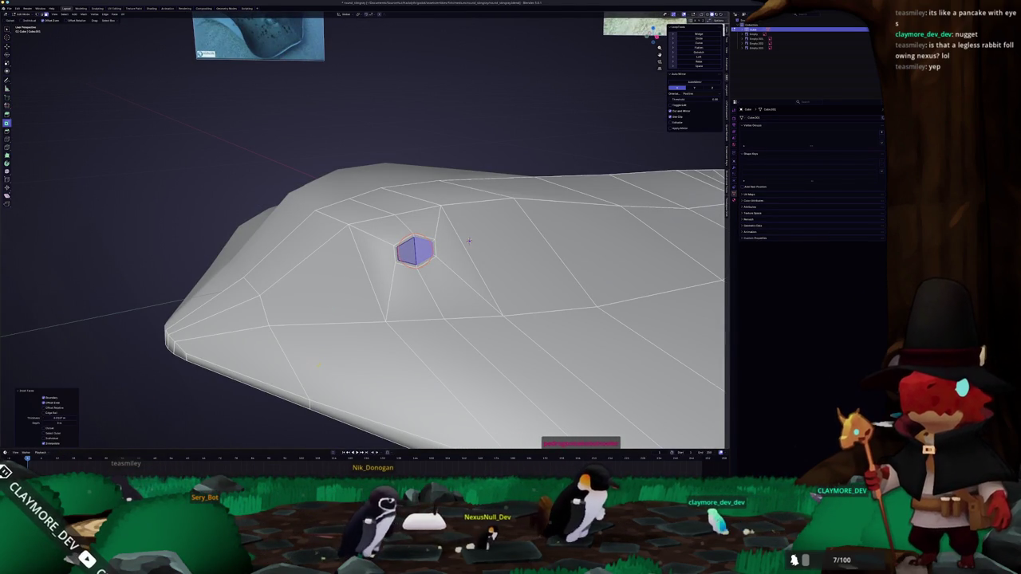
pyautogui.moveTo(469, 240); pyautogui.dragTo(425, 230)
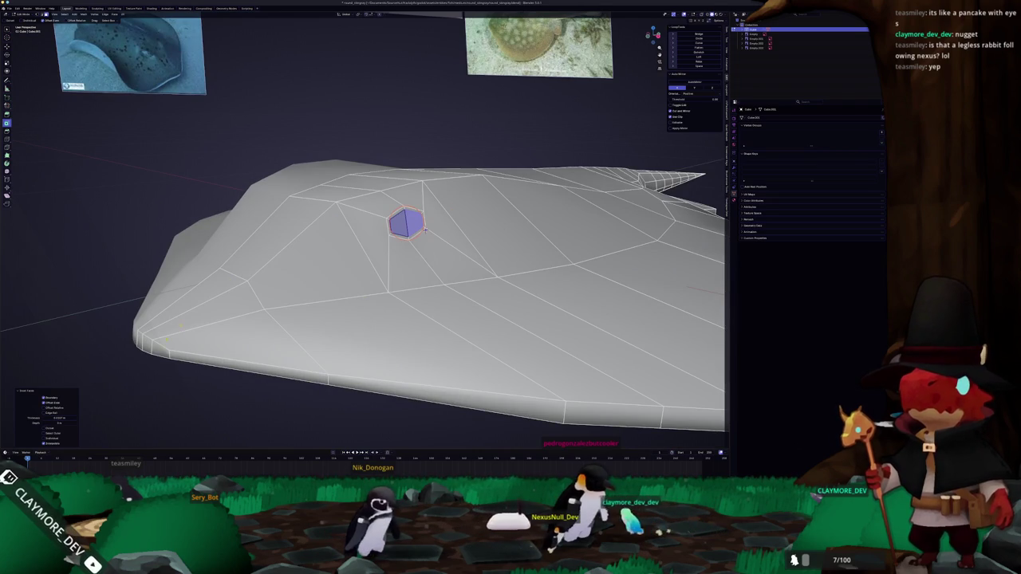
pyautogui.moveTo(425, 229); pyautogui.dragTo(381, 218)
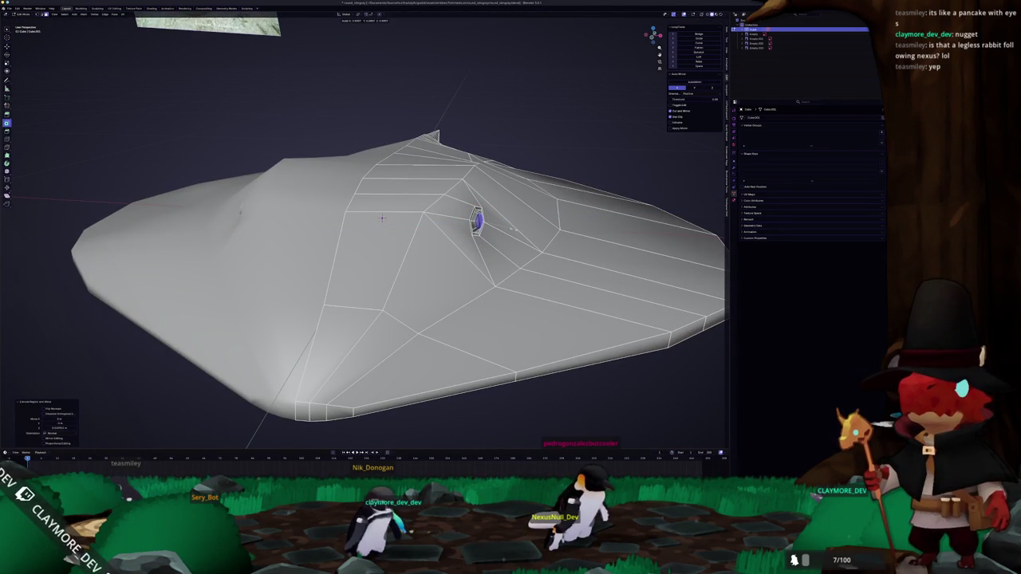
pyautogui.scroll(3)
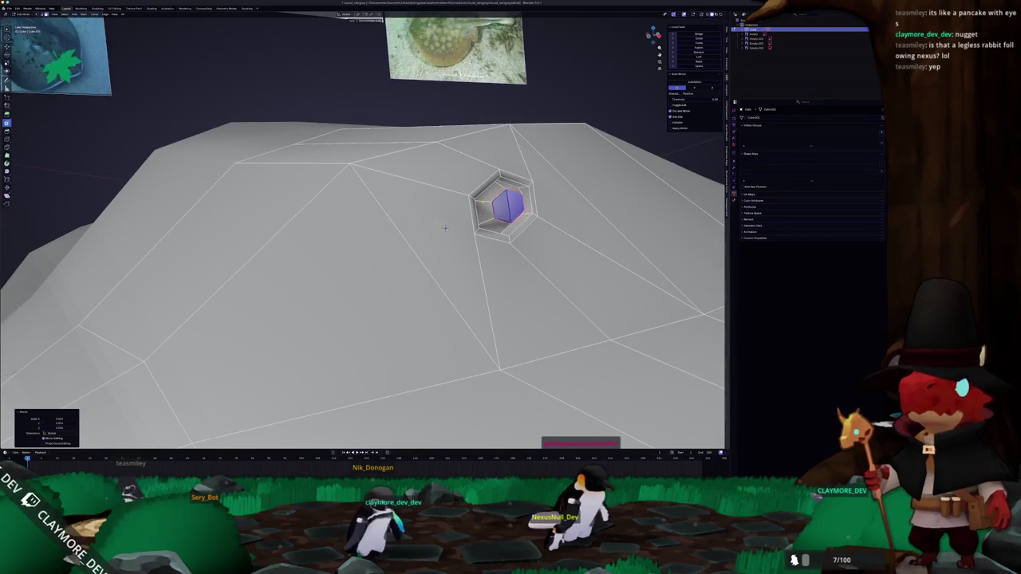
pyautogui.click(445, 228)
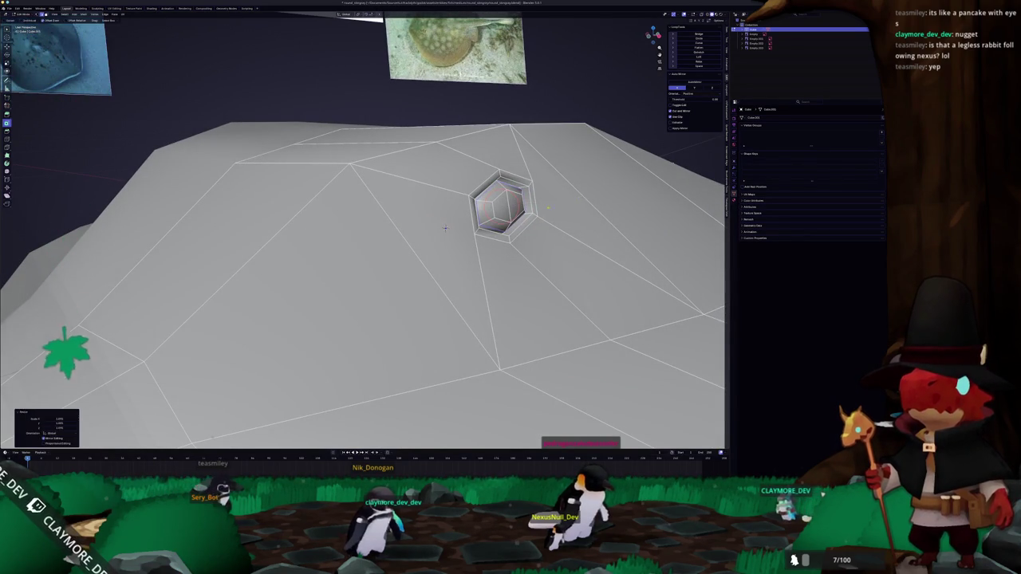
# Step: Bring up the object and hexagon edge context menus, closing them without changes
pyautogui.press('Tab')
pyautogui.rightClick(496, 221)
pyautogui.press('Tab')
pyautogui.moveTo(495, 221); pyautogui.dragTo(481, 236)
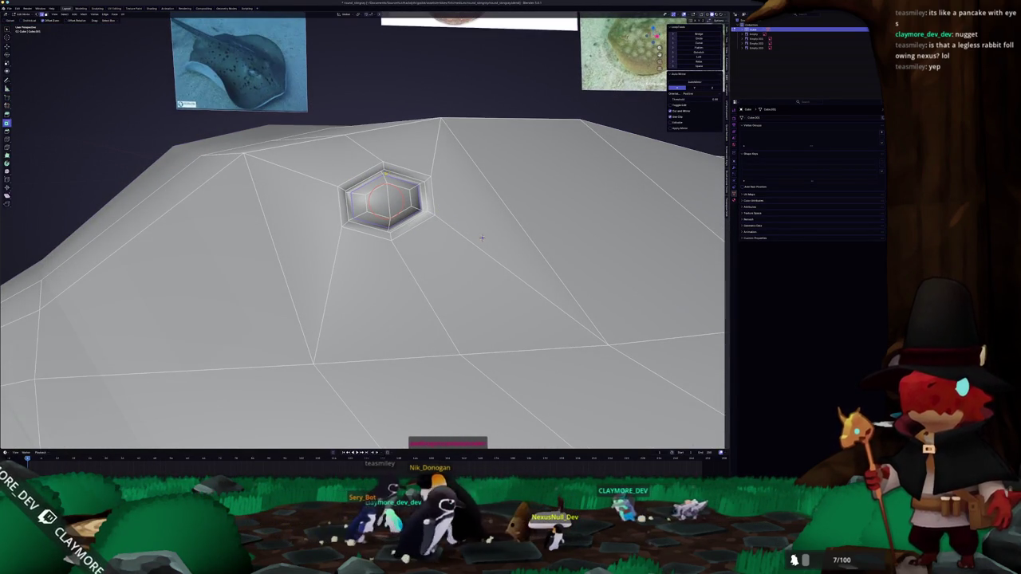
pyautogui.rightClick(388, 175)
pyautogui.click(389, 174)
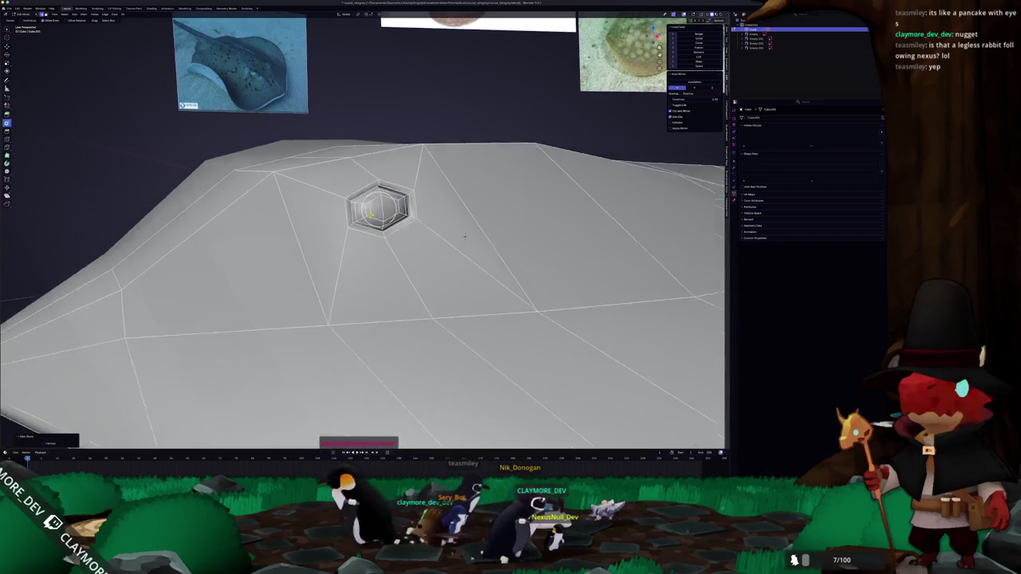
pyautogui.scroll(-3)
pyautogui.scroll(-3)
# Step: Review the finished spiracle recess in object mode from a low side view
pyautogui.press('Tab')
pyautogui.moveTo(398, 240); pyautogui.dragTo(430, 235)
pyautogui.scroll(-3)
pyautogui.scroll(3)
pyautogui.press('Tab')
pyautogui.scroll(3)
pyautogui.scroll(3)
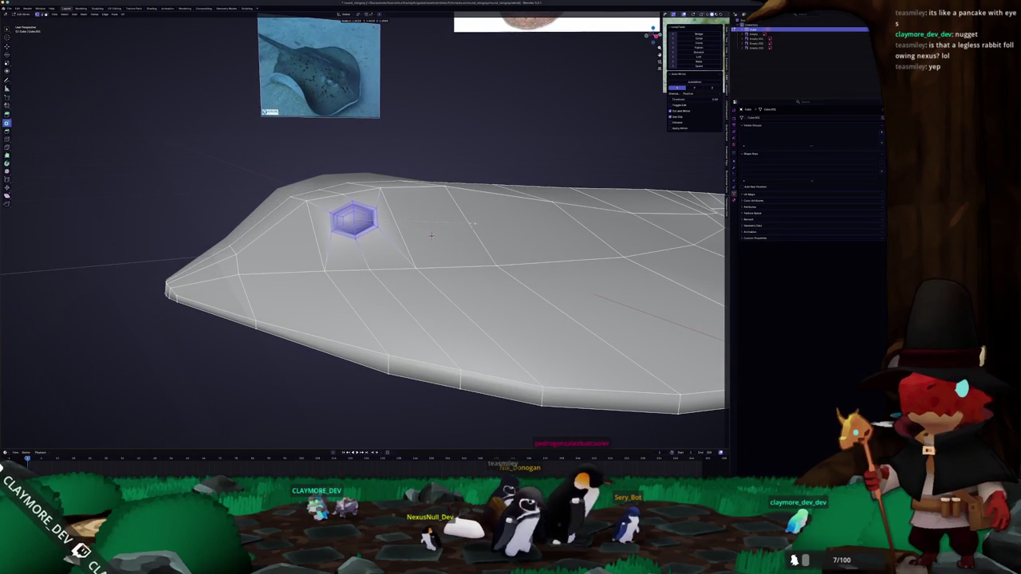
pyautogui.press('Tab')
# Step: In Front Ortho edit mode, box-select the spiracle vertices and raise the surrounding area with proportional falloff
pyautogui.scroll(-3)
pyautogui.moveTo(430, 234); pyautogui.dragTo(374, 219)
pyautogui.scroll(3)
pyautogui.moveTo(444, 256); pyautogui.dragTo(449, 238)
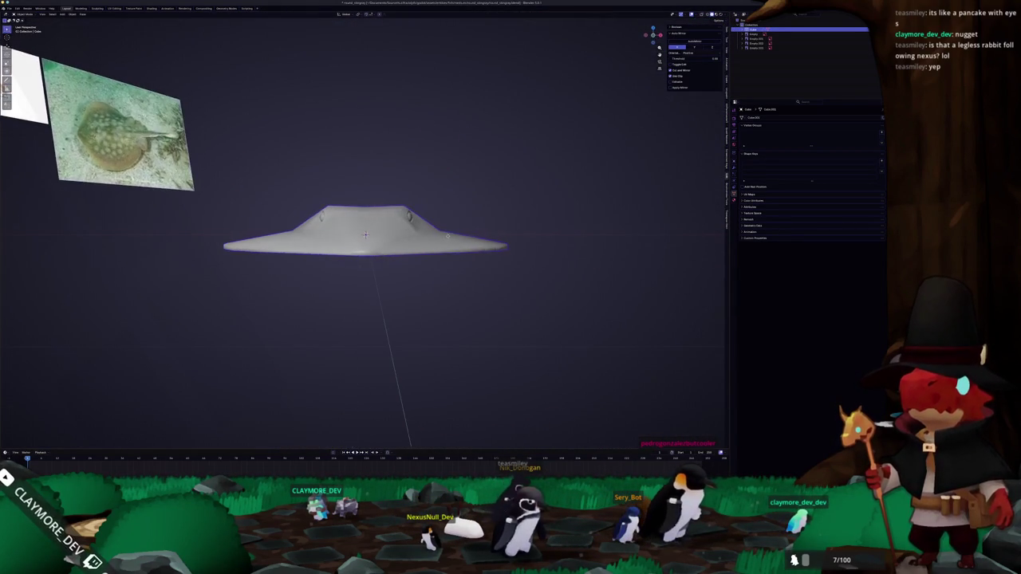
pyautogui.press('KP_1')
pyautogui.press('Tab')
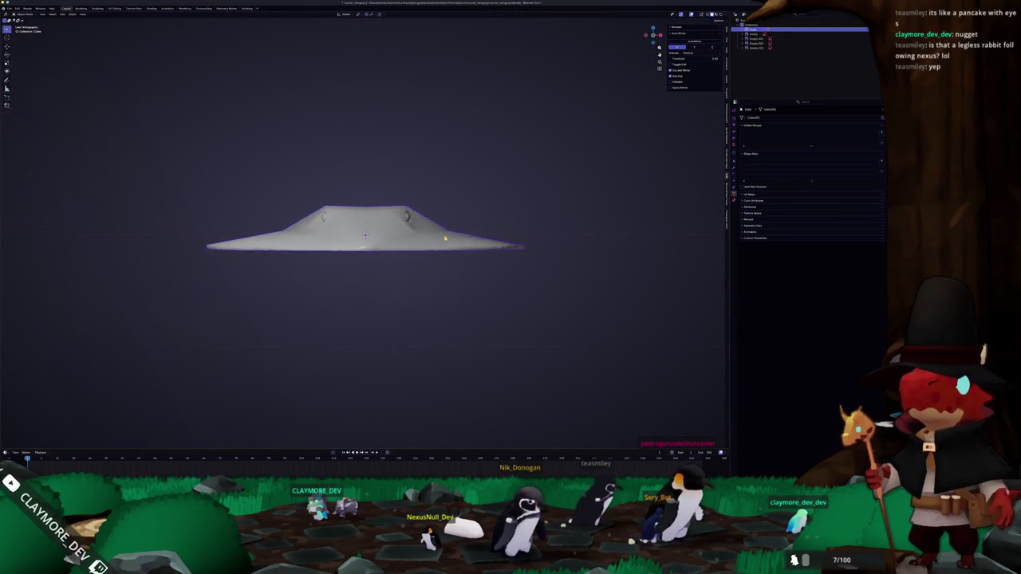
pyautogui.scroll(3)
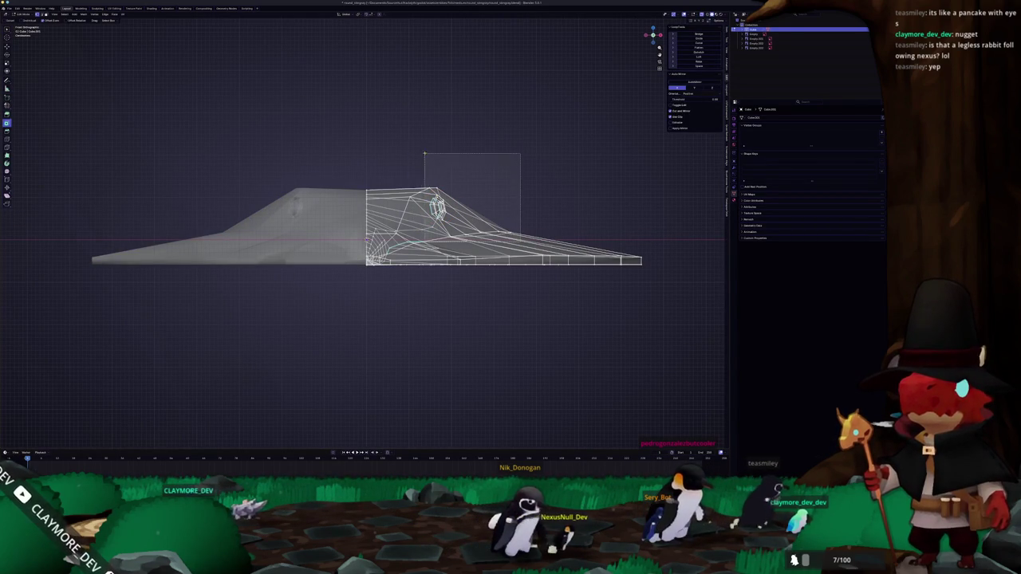
pyautogui.moveTo(441, 151); pyautogui.dragTo(440, 152)
pyautogui.press('g')
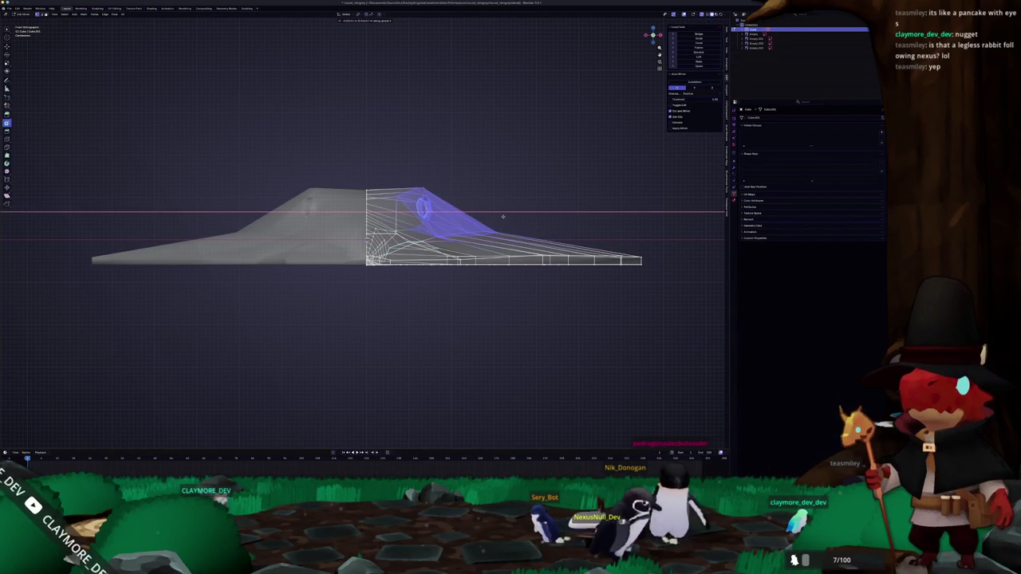
pyautogui.click(502, 216)
# Step: Shift the selected spiracle vertices sideways along the X axis
pyautogui.moveTo(503, 216); pyautogui.dragTo(445, 201)
pyautogui.press('g')
pyautogui.press('x')
pyautogui.click(482, 243)
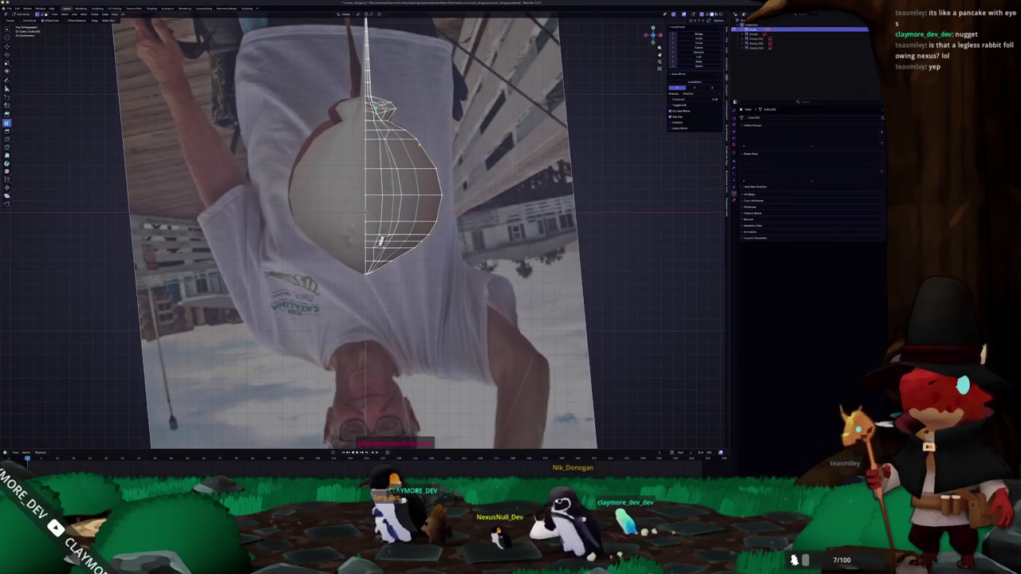
pyautogui.scroll(3)
pyautogui.moveTo(381, 240); pyautogui.dragTo(346, 156)
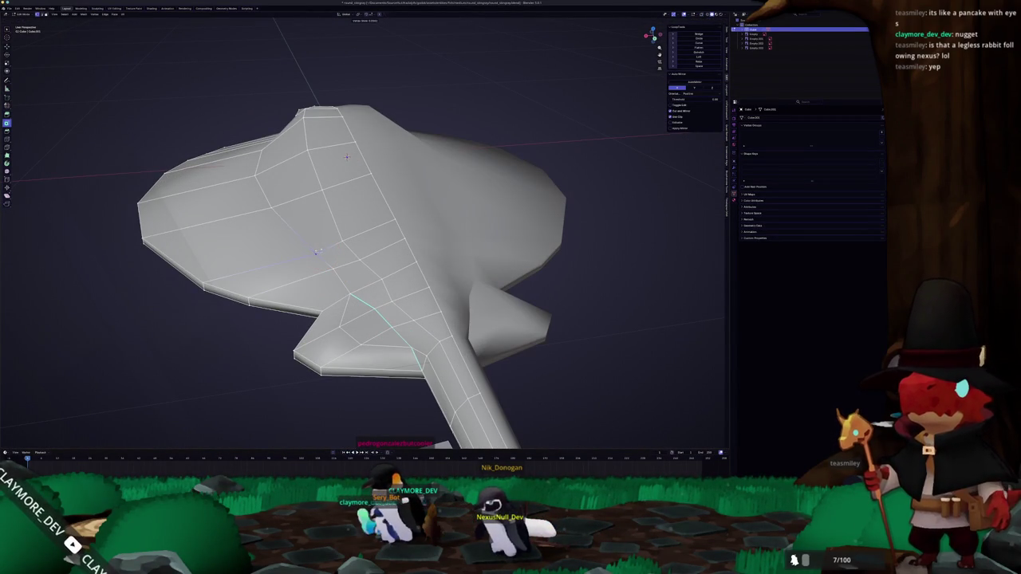
# Step: Slide vertices and an edge where the pelvic fins meet the tail base, then view the ray from above
pyautogui.hotkey('shift', 'v')
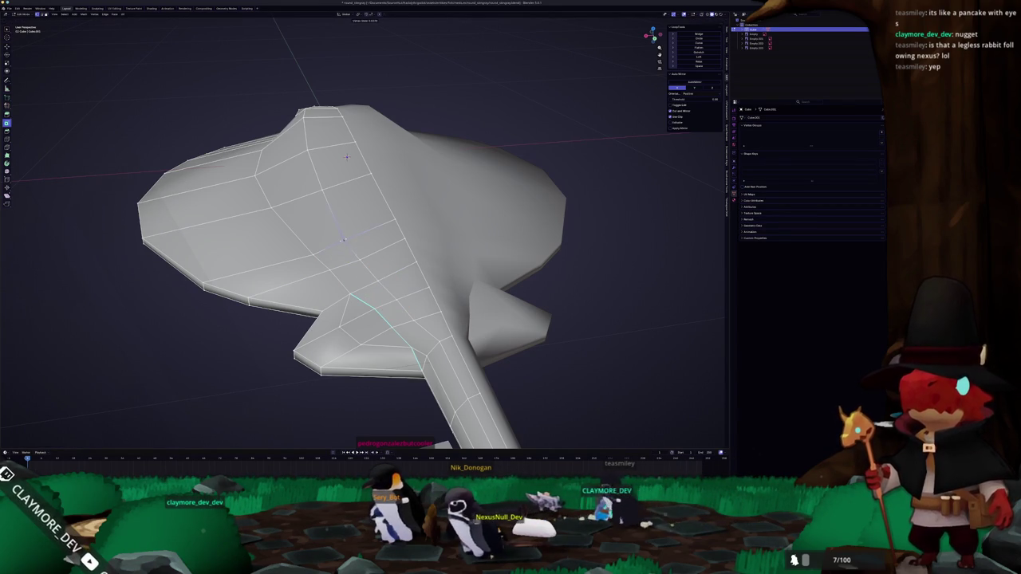
pyautogui.click(344, 239)
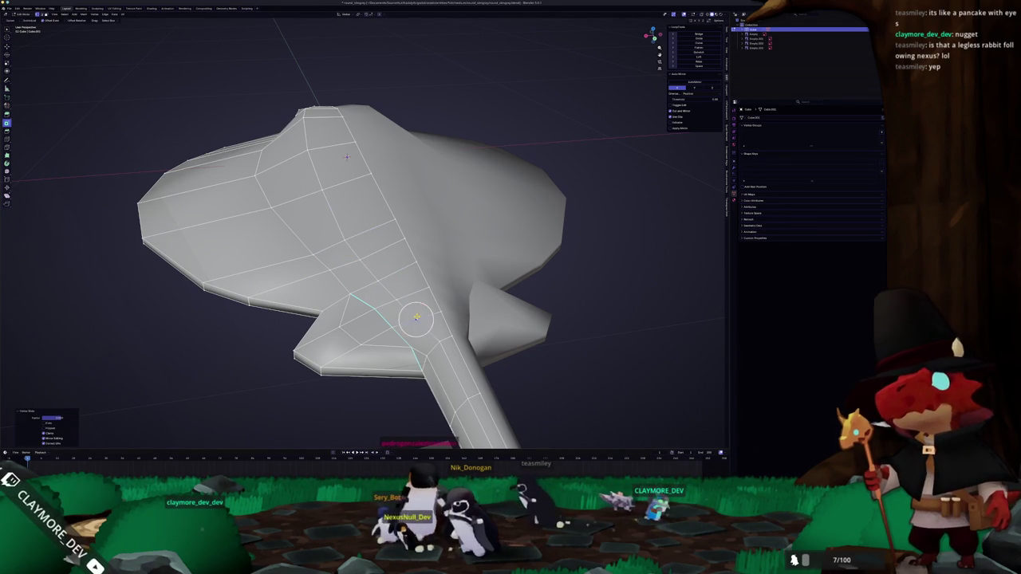
pyautogui.hotkey('shift', 'v')
pyautogui.click(395, 297)
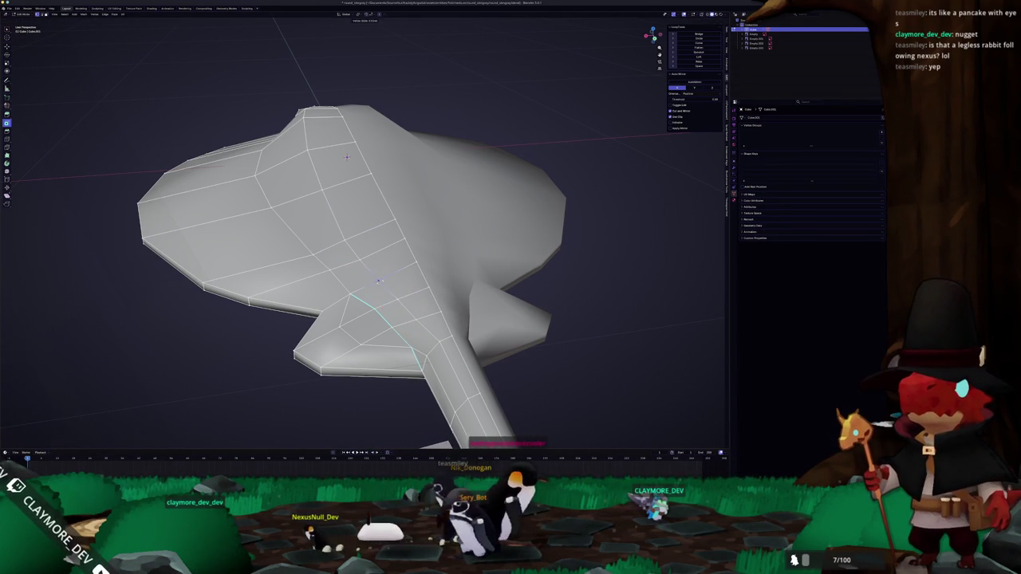
pyautogui.hotkey('shift', 'v')
pyautogui.moveTo(346, 156); pyautogui.dragTo(376, 314)
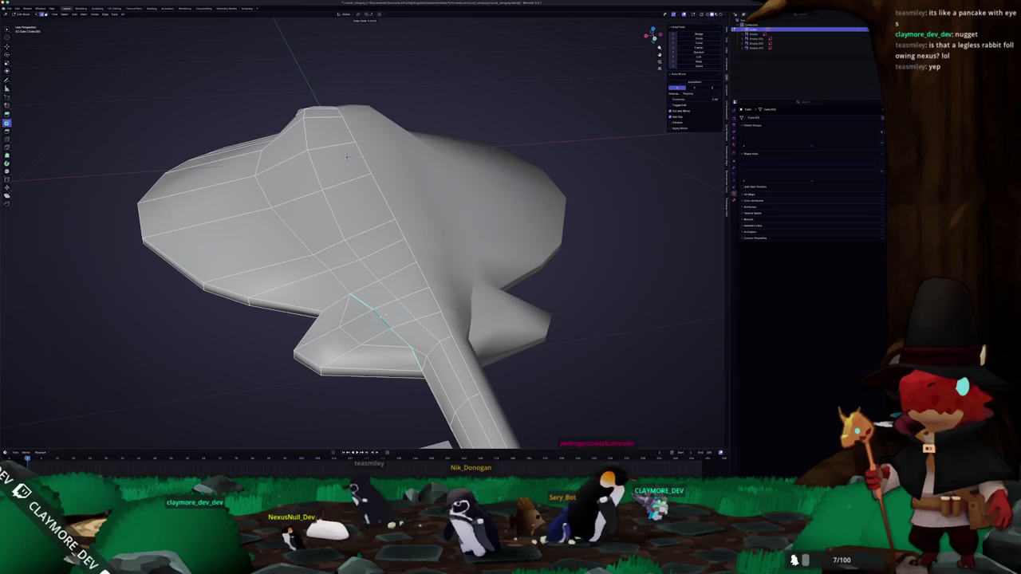
pyautogui.hotkey('shift', 'v')
pyautogui.press('Tab')
pyautogui.scroll(-3)
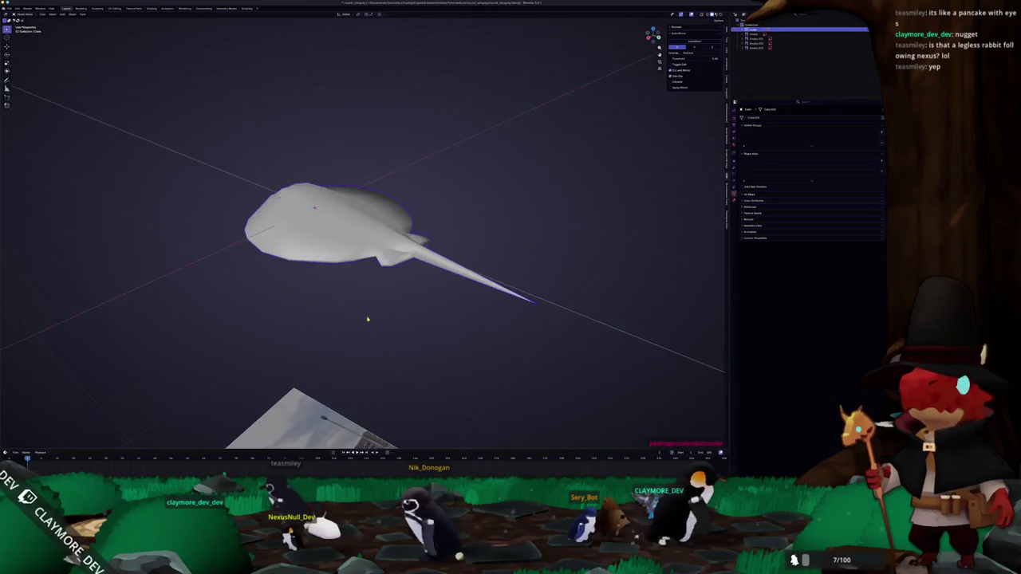
pyautogui.moveTo(372, 319); pyautogui.dragTo(356, 299)
# Step: In edit mode, scale at the hexagon's bottom corner and return to object mode
pyautogui.press('Tab')
pyautogui.scroll(3)
pyautogui.scroll(-3)
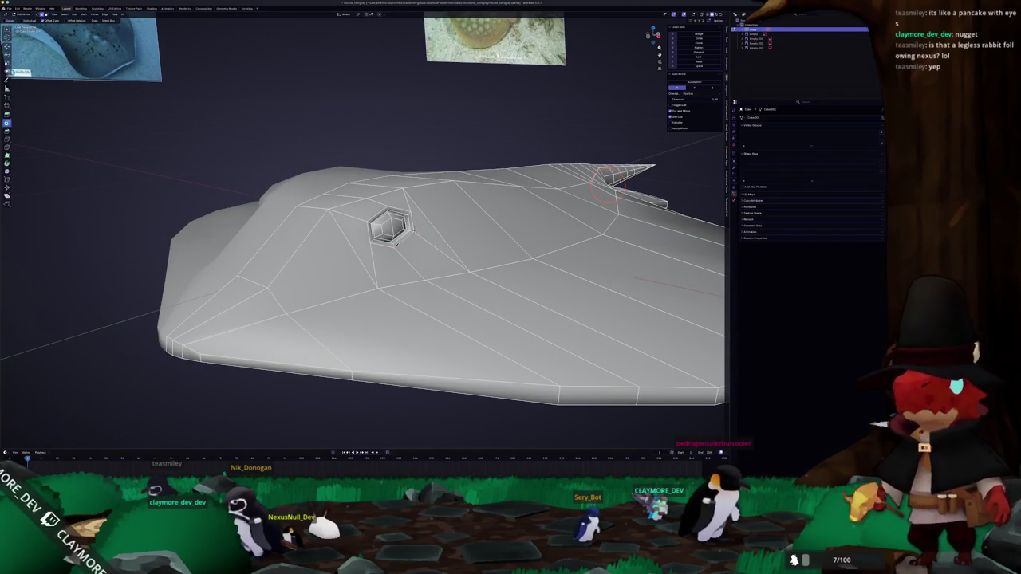
pyautogui.scroll(3)
pyautogui.scroll(3)
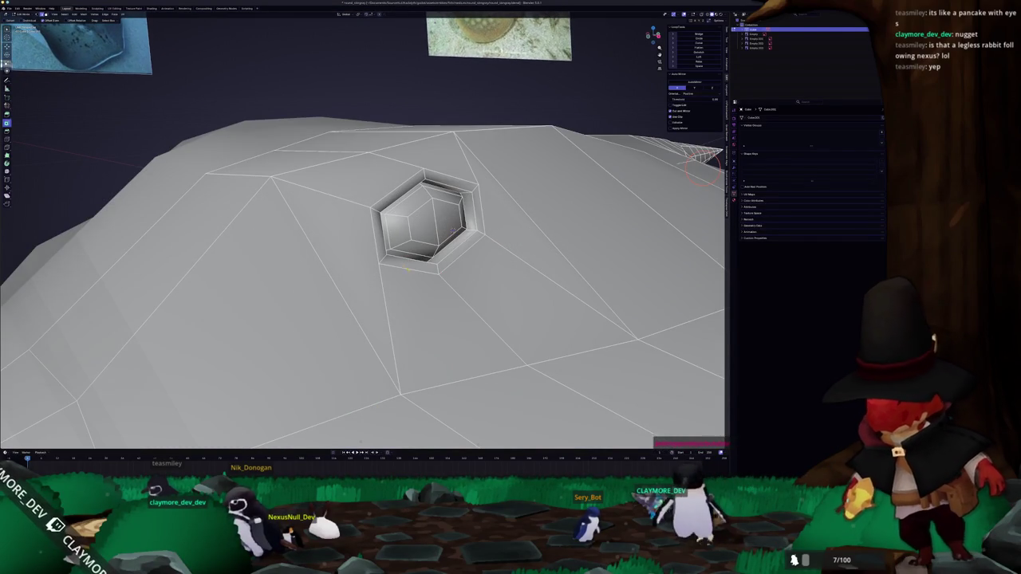
pyautogui.press('s')
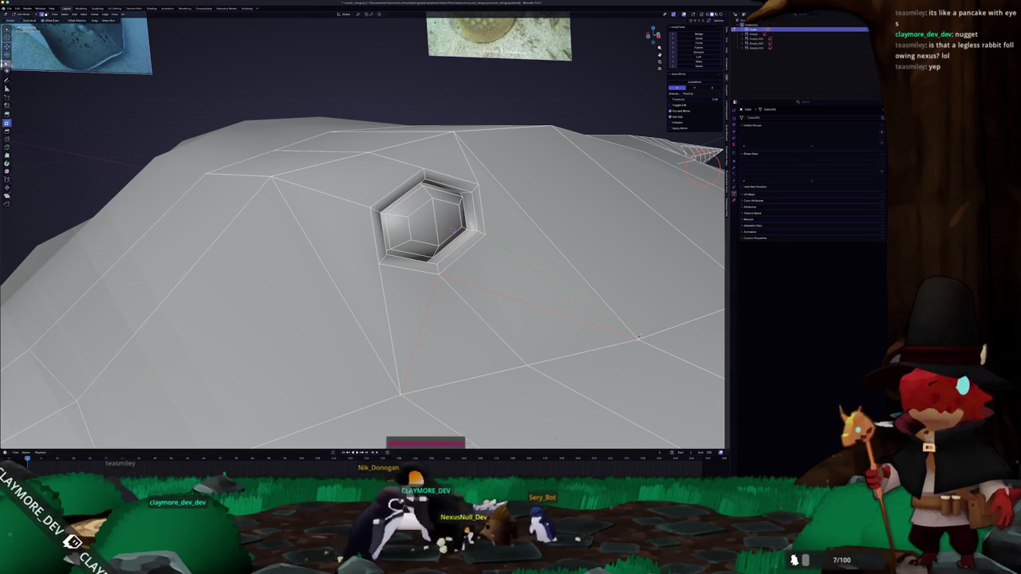
pyautogui.scroll(-3)
pyautogui.moveTo(638, 337); pyautogui.dragTo(481, 283)
pyautogui.press('Tab')
pyautogui.press('Tab')
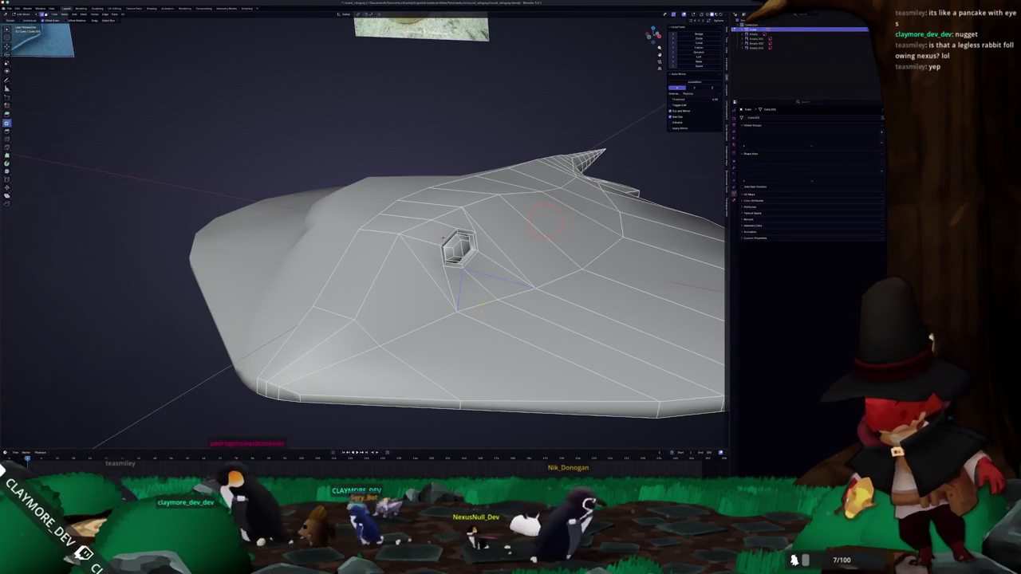
# Step: Apply an option from the mesh context menu and check the shape from above
pyautogui.rightClick(482, 284)
pyautogui.click(471, 280)
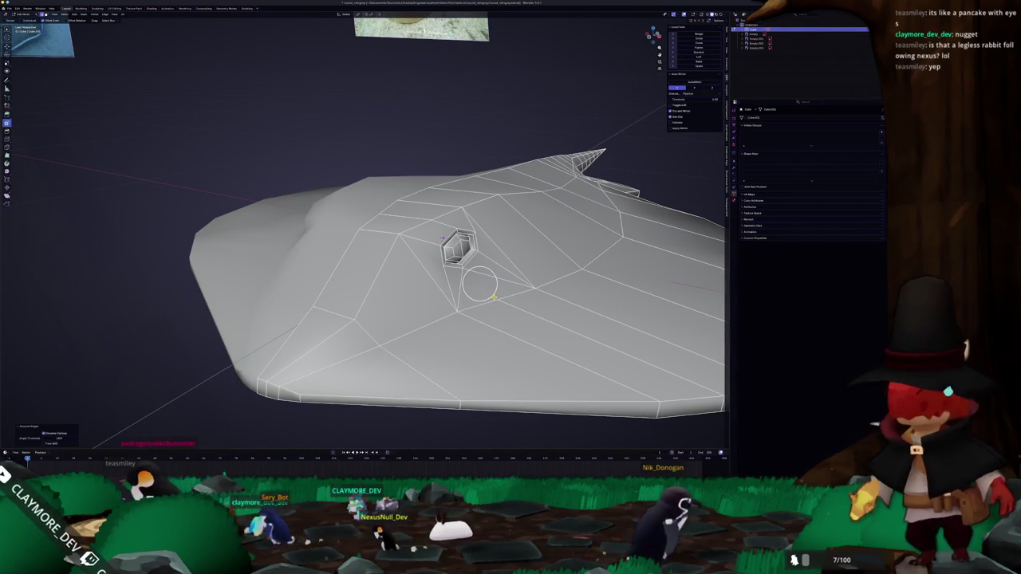
pyautogui.press('Tab')
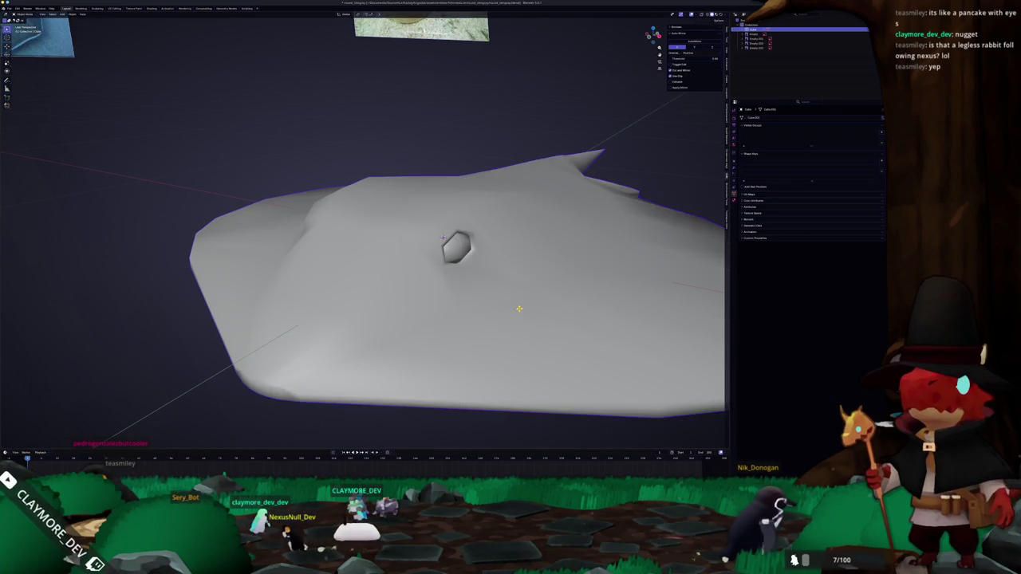
pyautogui.scroll(-3)
pyautogui.moveTo(511, 311); pyautogui.dragTo(502, 318)
# Step: Dissolve the selected edges beside the hexagonal spiracle
pyautogui.press('Tab')
pyautogui.press('Tab')
pyautogui.press('Tab')
pyautogui.scroll(3)
pyautogui.scroll(3)
pyautogui.scroll(-3)
pyautogui.moveTo(430, 263); pyautogui.dragTo(430, 263)
pyautogui.scroll(3)
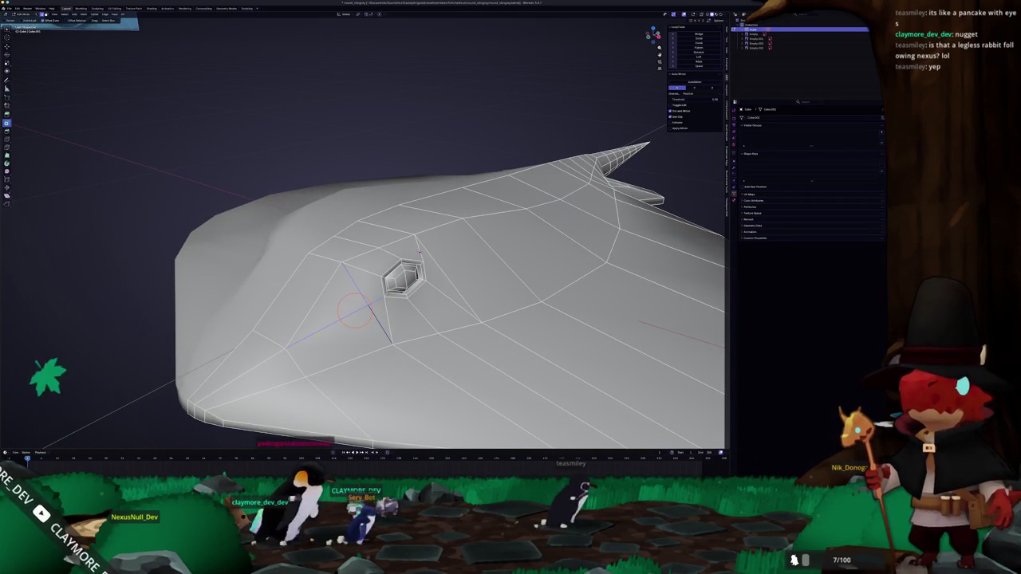
pyautogui.moveTo(286, 347); pyautogui.dragTo(386, 256)
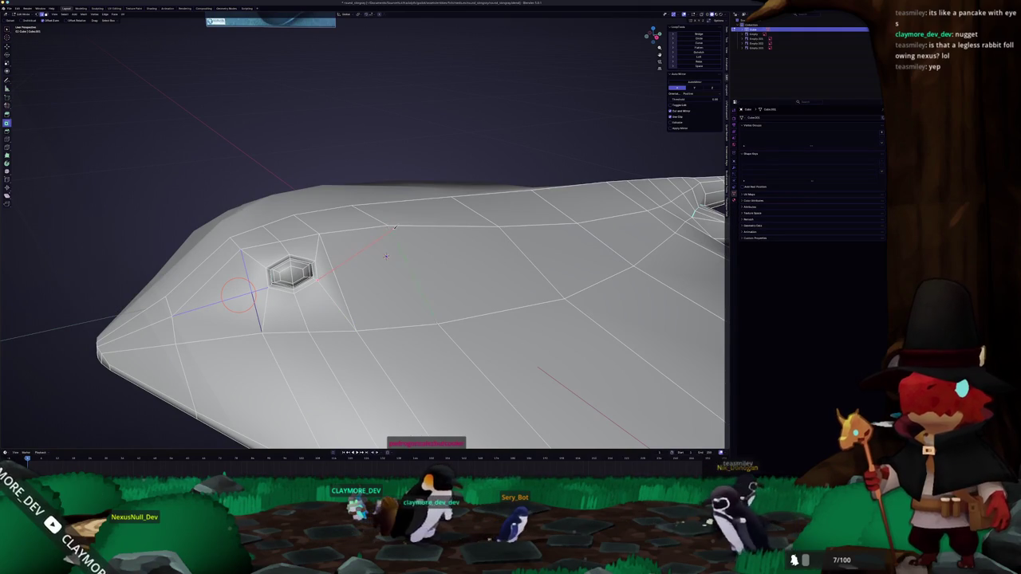
pyautogui.moveTo(386, 256); pyautogui.dragTo(415, 267)
pyautogui.press('x')
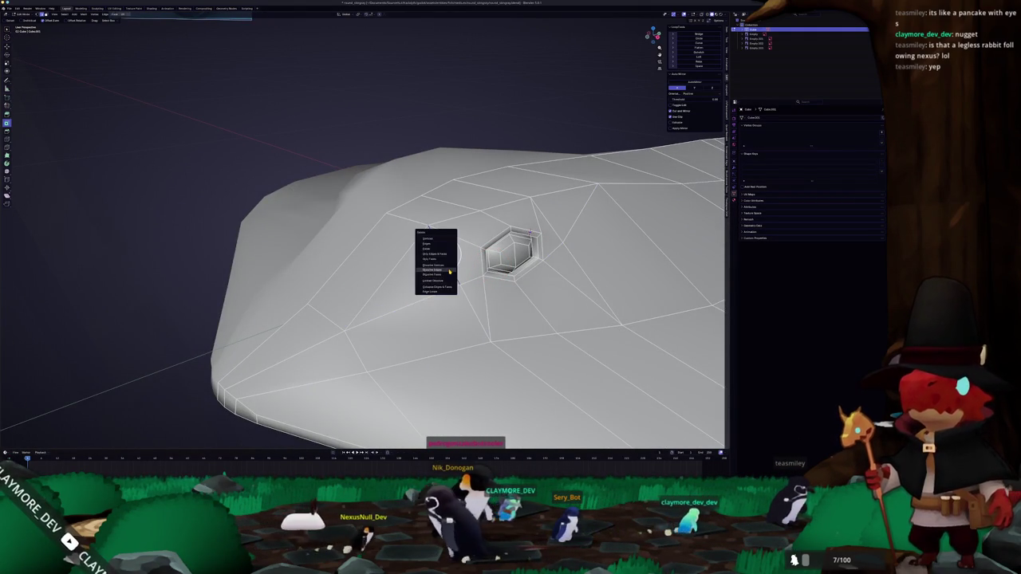
pyautogui.click(449, 272)
# Step: Slide a vertex along its edge near the spiracle
pyautogui.moveTo(447, 269); pyautogui.dragTo(427, 276)
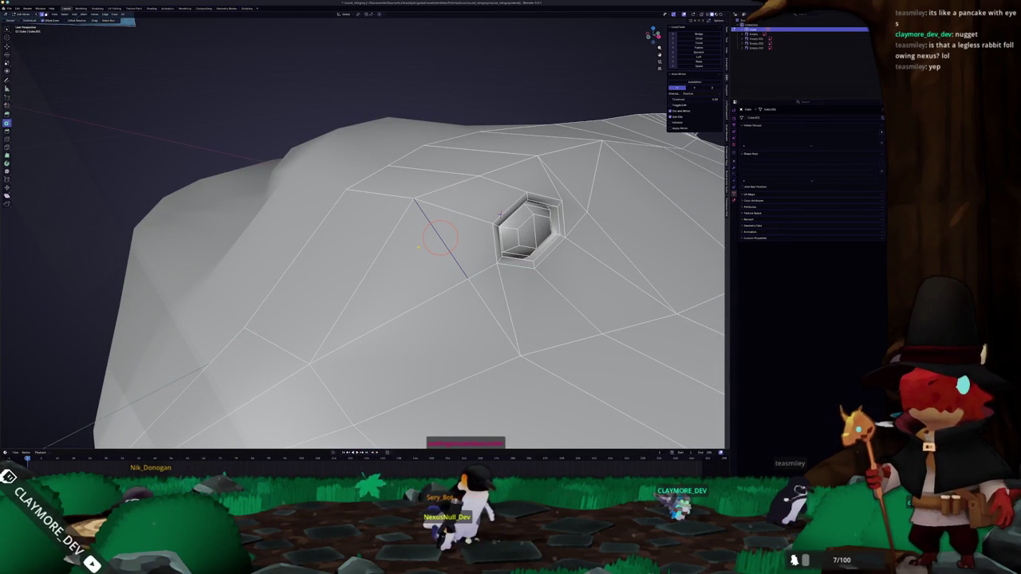
pyautogui.scroll(-3)
pyautogui.scroll(3)
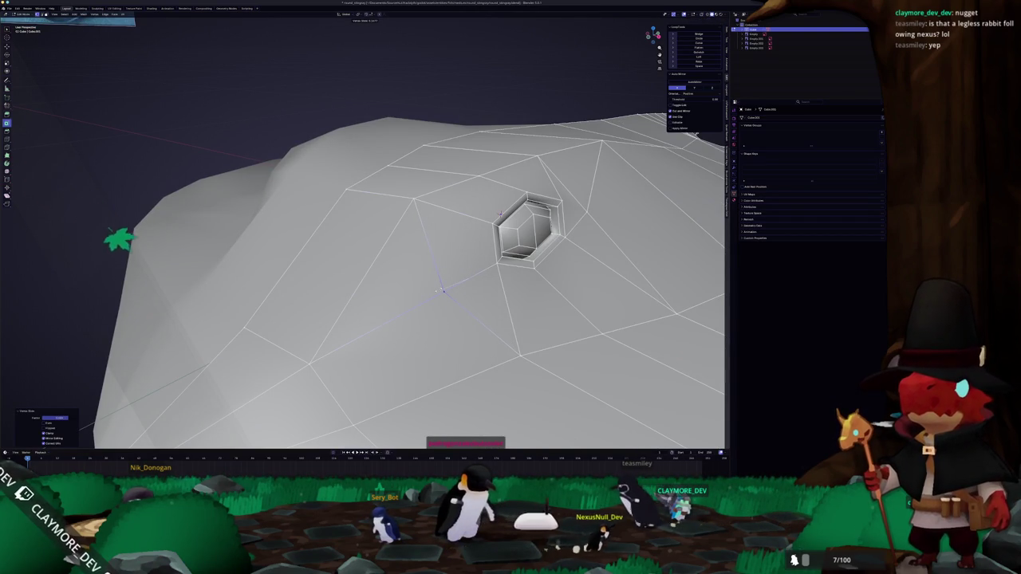
pyautogui.moveTo(454, 287); pyautogui.dragTo(455, 237)
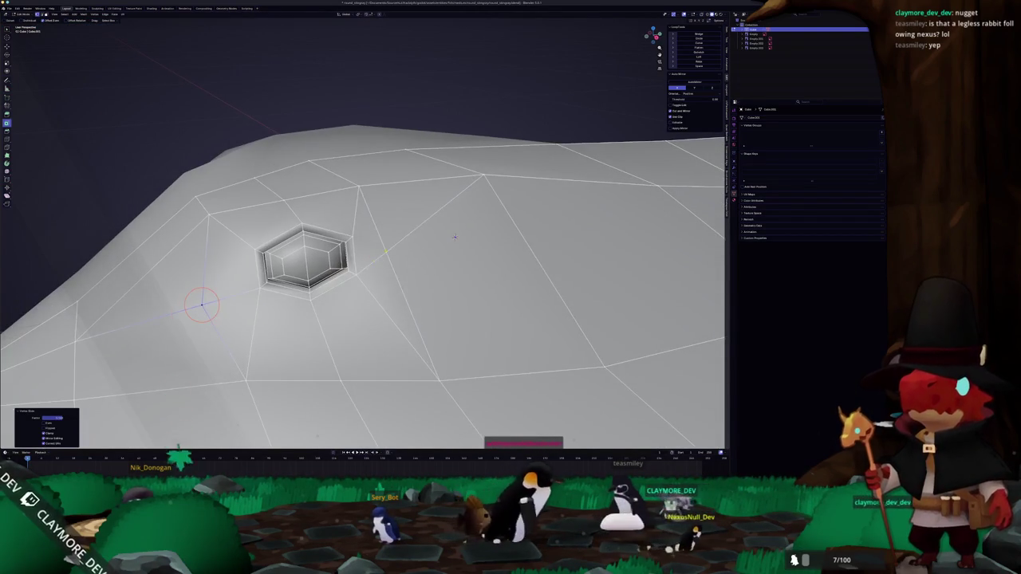
pyautogui.click(455, 237)
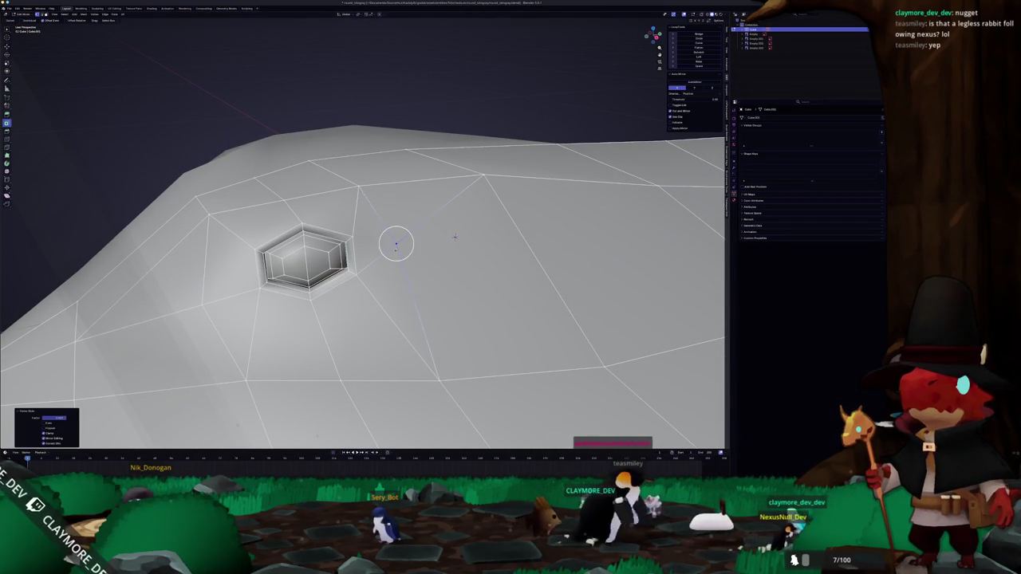
# Step: Check the ray's top in object mode, then confirm a proportional move raising a bump around the spiracle
pyautogui.press('Tab')
pyautogui.scroll(-3)
pyautogui.scroll(-3)
pyautogui.moveTo(501, 190); pyautogui.dragTo(495, 189)
pyautogui.press('Tab')
pyautogui.scroll(3)
pyautogui.click(492, 206)
# Step: Soften the bump around the spiracle with a proportional-falloff move and check the shape
pyautogui.press('g')
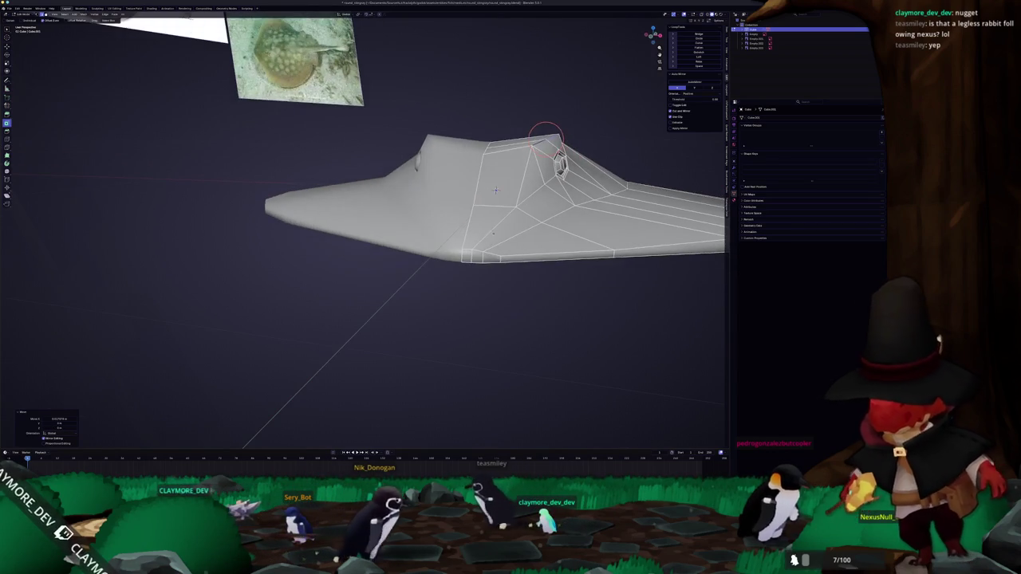
pyautogui.click(547, 142)
pyautogui.press('Tab')
pyautogui.scroll(-3)
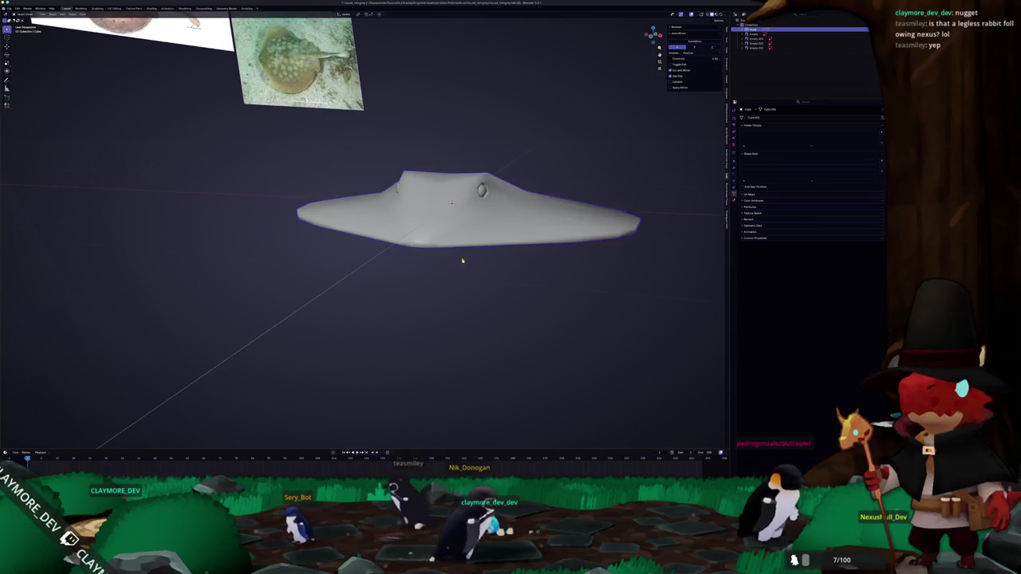
pyautogui.moveTo(466, 259); pyautogui.dragTo(460, 258)
pyautogui.press('Tab')
pyautogui.scroll(3)
pyautogui.scroll(3)
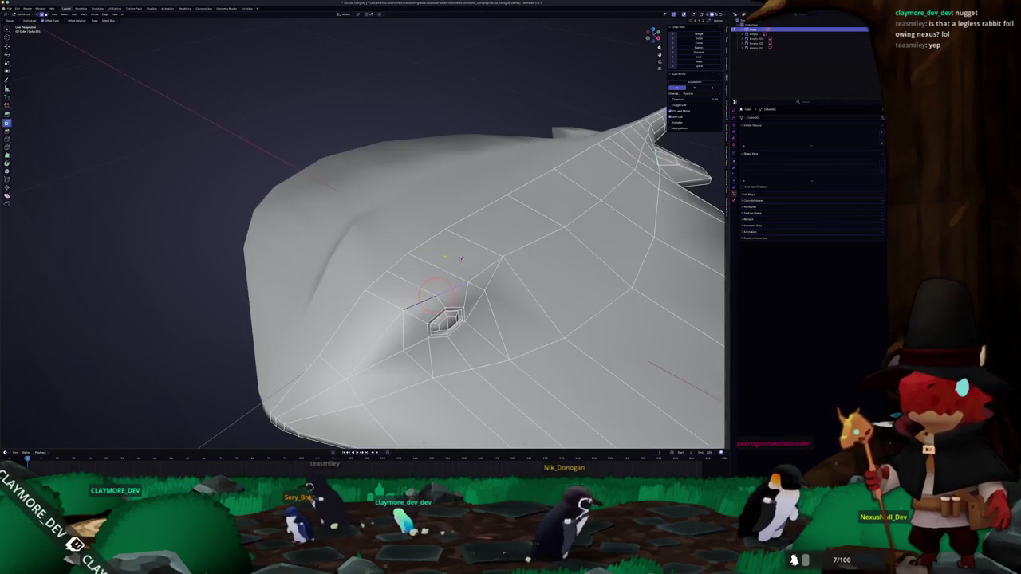
# Step: Move a single vertex beside the spiracle and inspect the ray's shape
pyautogui.press('g')
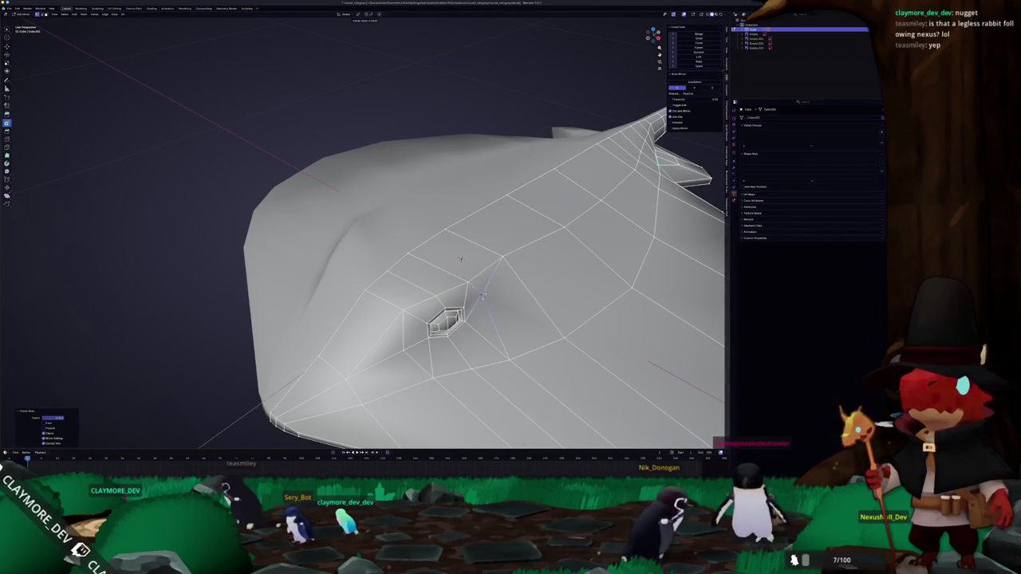
pyautogui.click(484, 297)
pyautogui.press('Tab')
pyautogui.scroll(-3)
pyautogui.moveTo(478, 292); pyautogui.dragTo(419, 199)
pyautogui.press('Tab')
pyautogui.scroll(3)
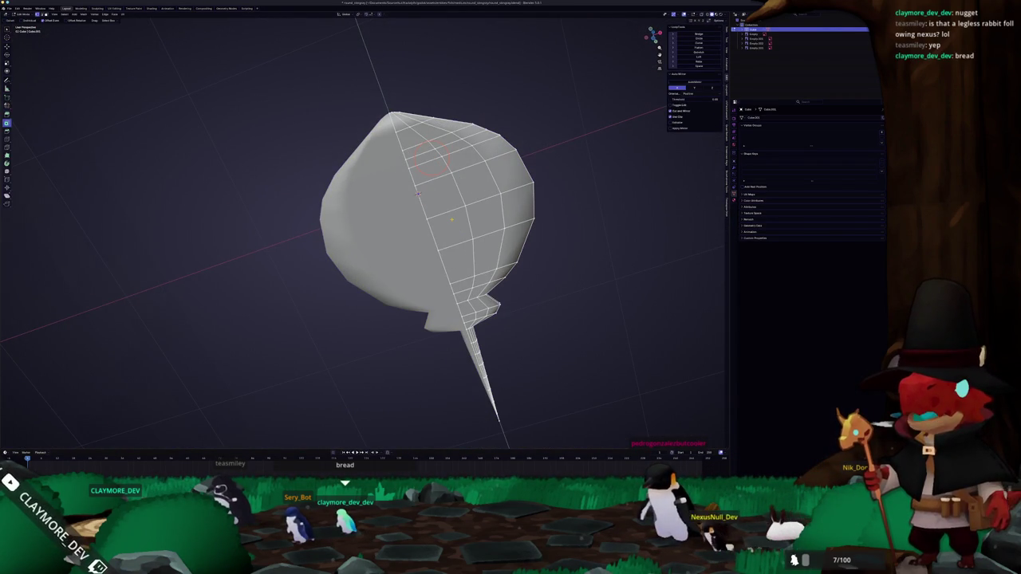
# Step: In front ortho view, select a face's right edge near the body front and slide it left to match the photo
pyautogui.press('ctrl+KP_1')
pyautogui.press('KP_1')
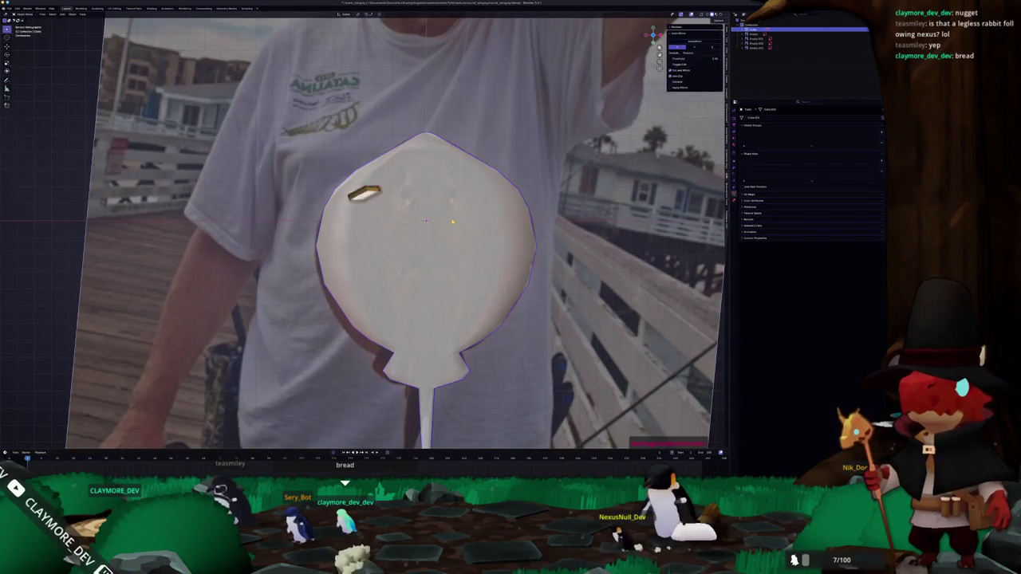
pyautogui.scroll(3)
pyautogui.click(519, 171)
pyautogui.scroll(3)
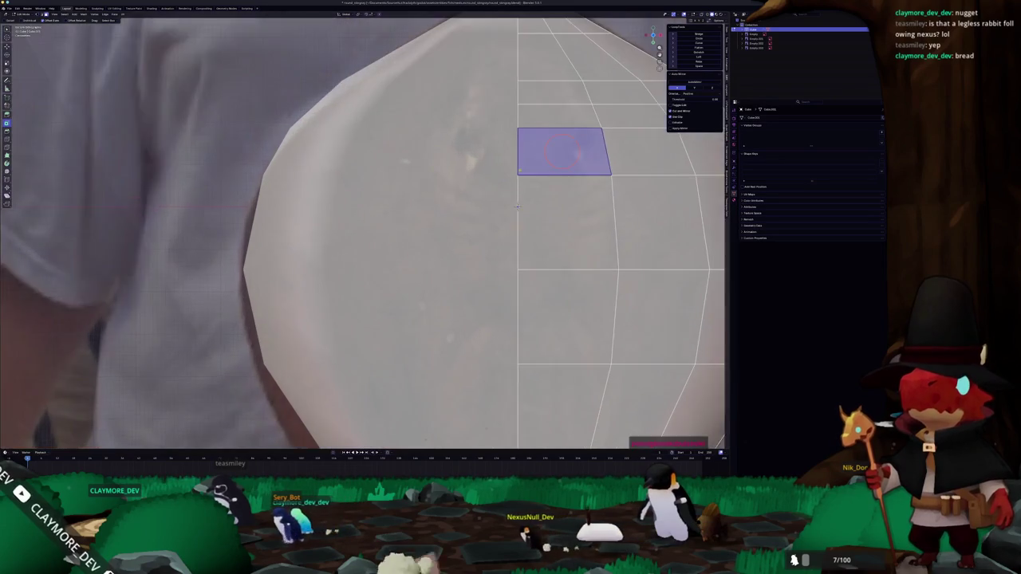
pyautogui.moveTo(574, 157); pyautogui.dragTo(434, 238)
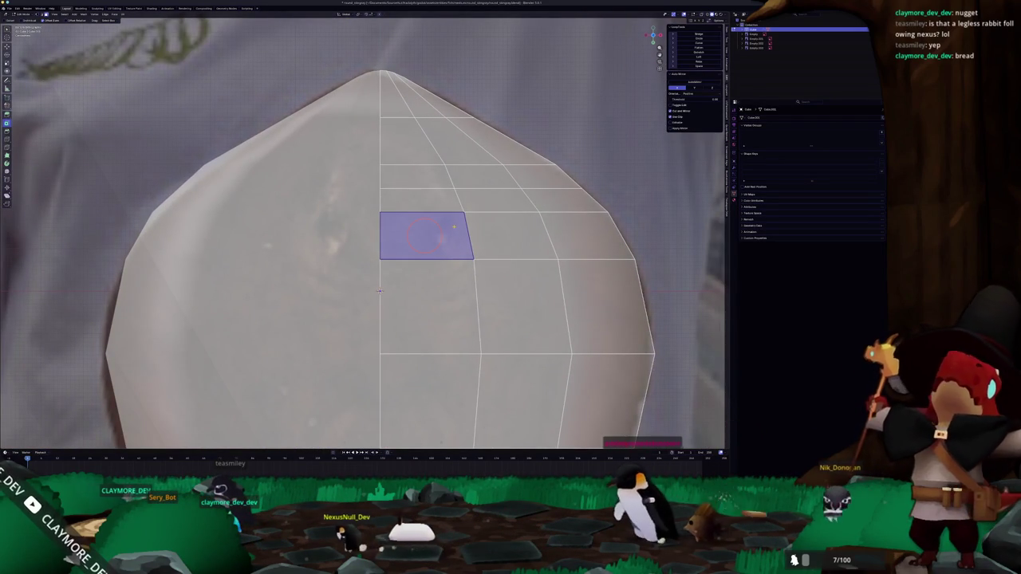
pyautogui.click(469, 236)
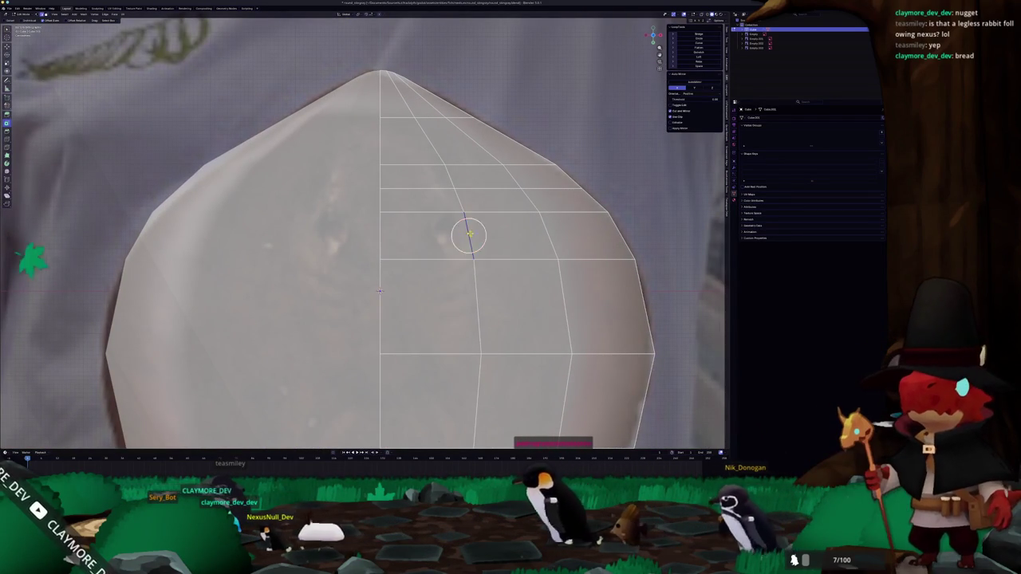
pyautogui.moveTo(469, 236); pyautogui.dragTo(455, 234)
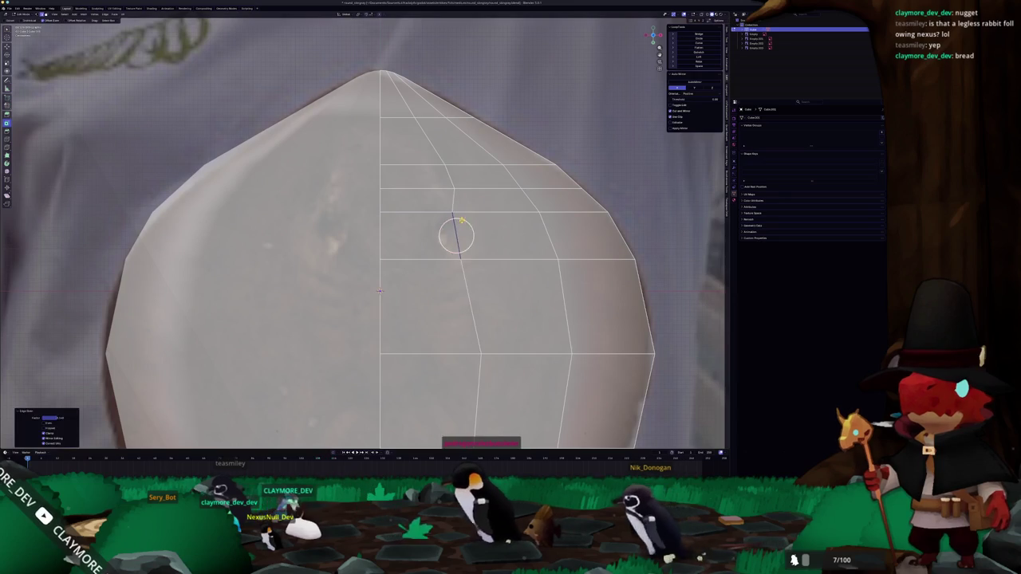
# Step: Slide the upper edge vertex toward the ray's front tip
pyautogui.click(440, 186)
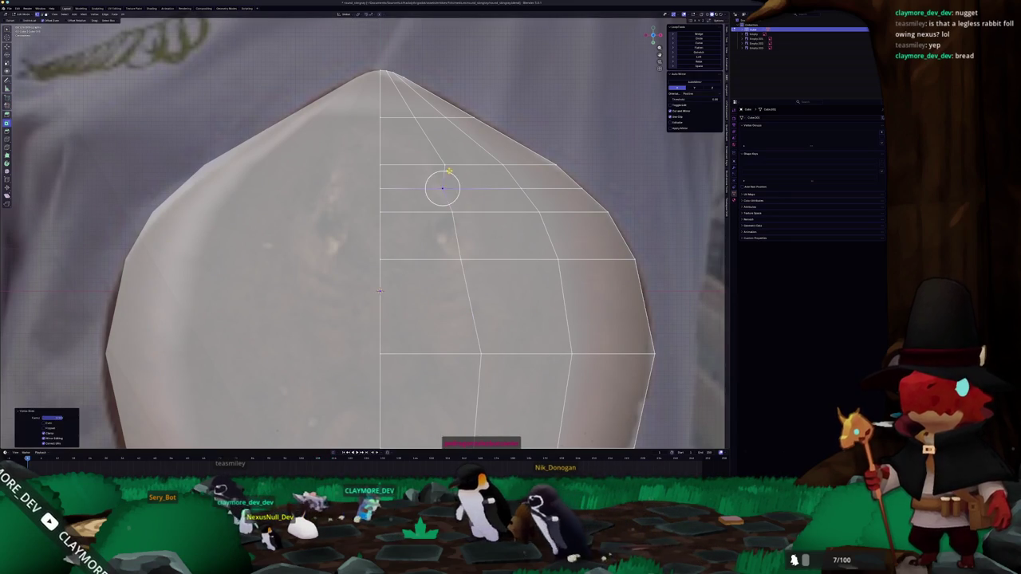
pyautogui.click(435, 165)
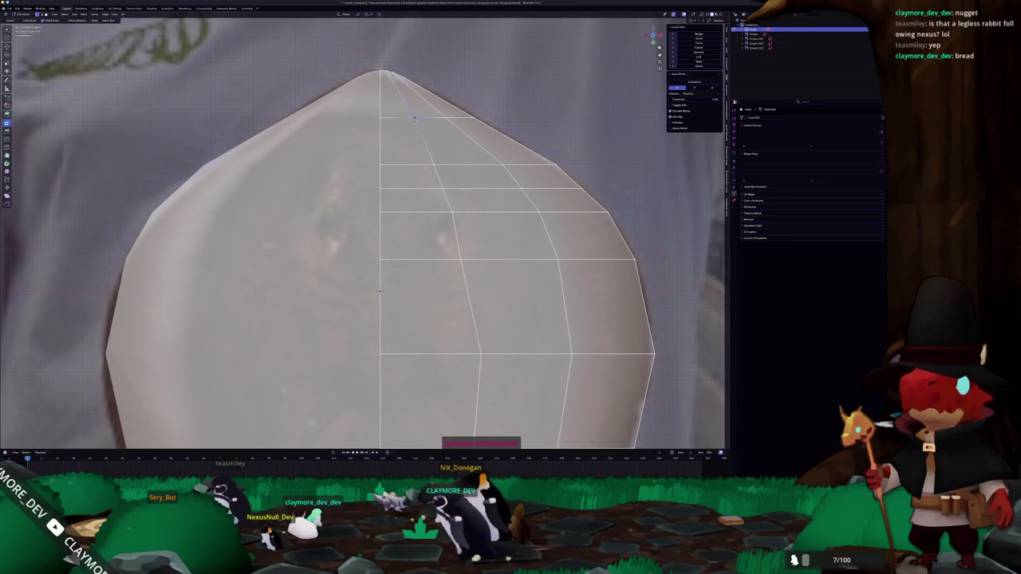
pyautogui.scroll(-3)
pyautogui.press('Tab')
pyautogui.moveTo(413, 119); pyautogui.dragTo(385, 239)
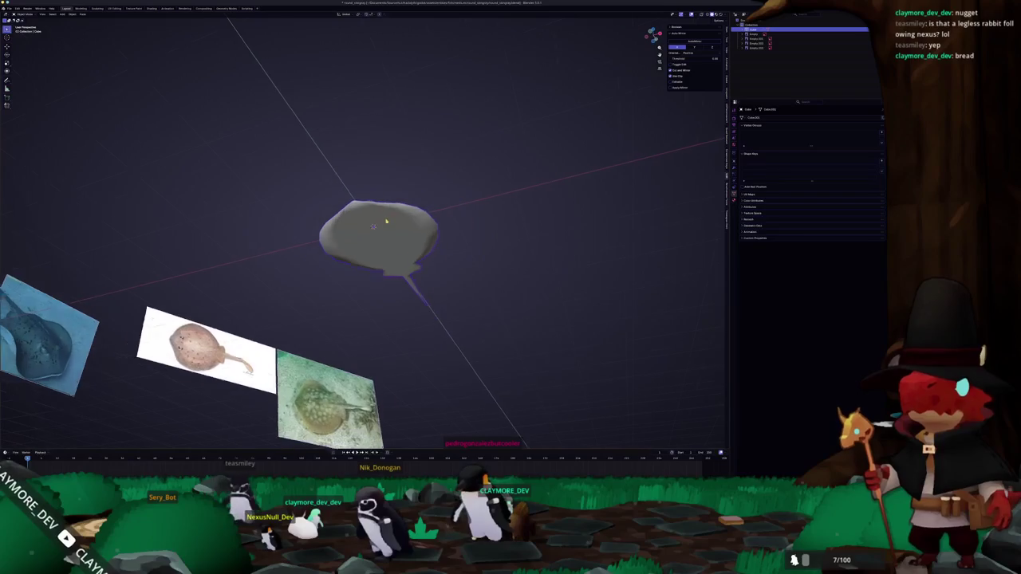
# Step: Compare with the held-stingray photo, then return to front ortho view in Edit Mode
pyautogui.hotkey('alt', 'Tab')
pyautogui.hotkey('alt', 'Tab')
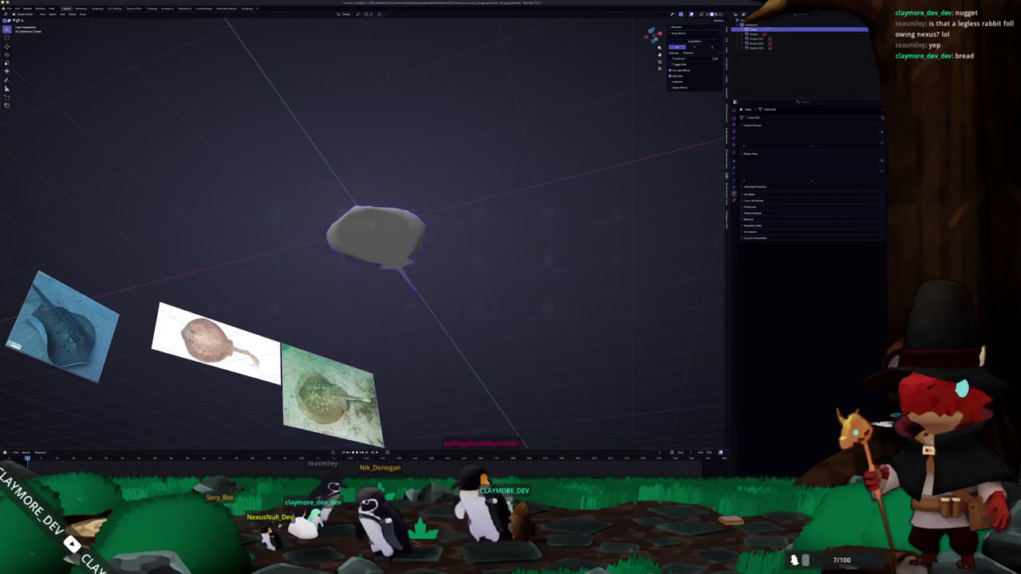
pyautogui.hotkey('alt', 'Tab')
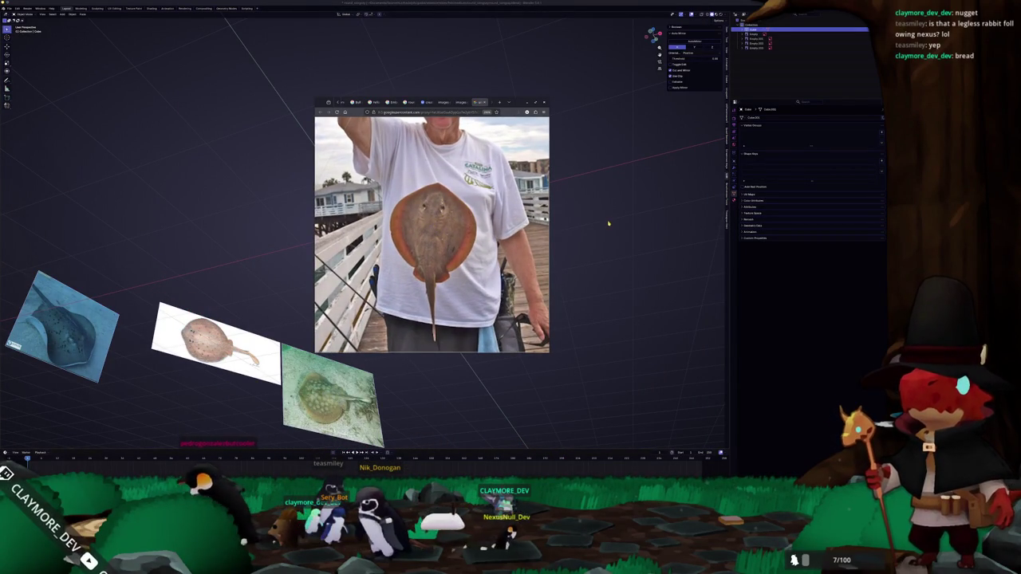
pyautogui.hotkey('alt', 'Tab')
pyautogui.press('KP_1')
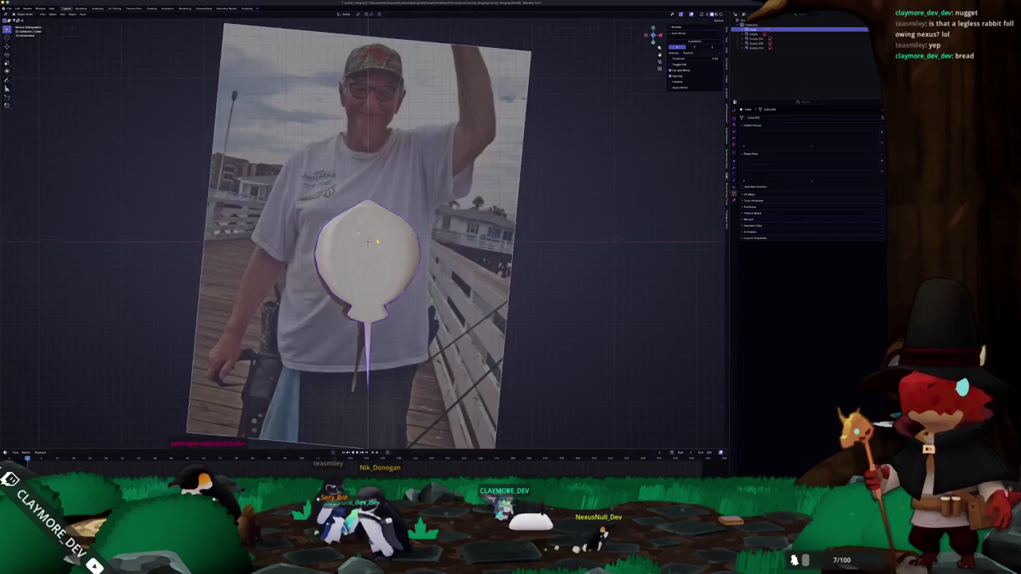
pyautogui.press('Tab')
pyautogui.scroll(3)
pyautogui.scroll(3)
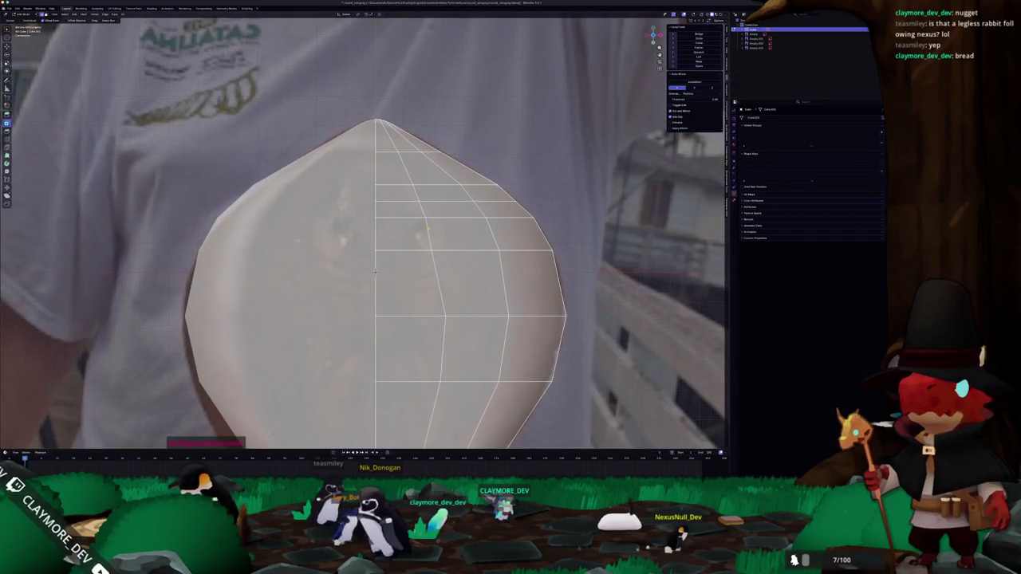
# Step: Add a centred edge loop across the upper body and shrink the selected strip of faces
pyautogui.hotkey('ctrl', 'r')
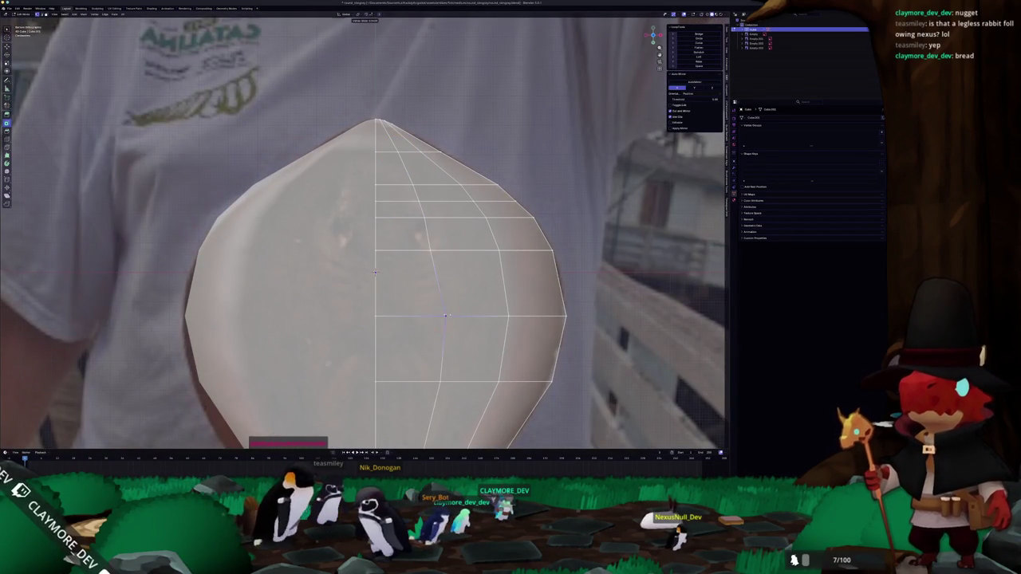
pyautogui.click(446, 315)
pyautogui.rightClick(446, 315)
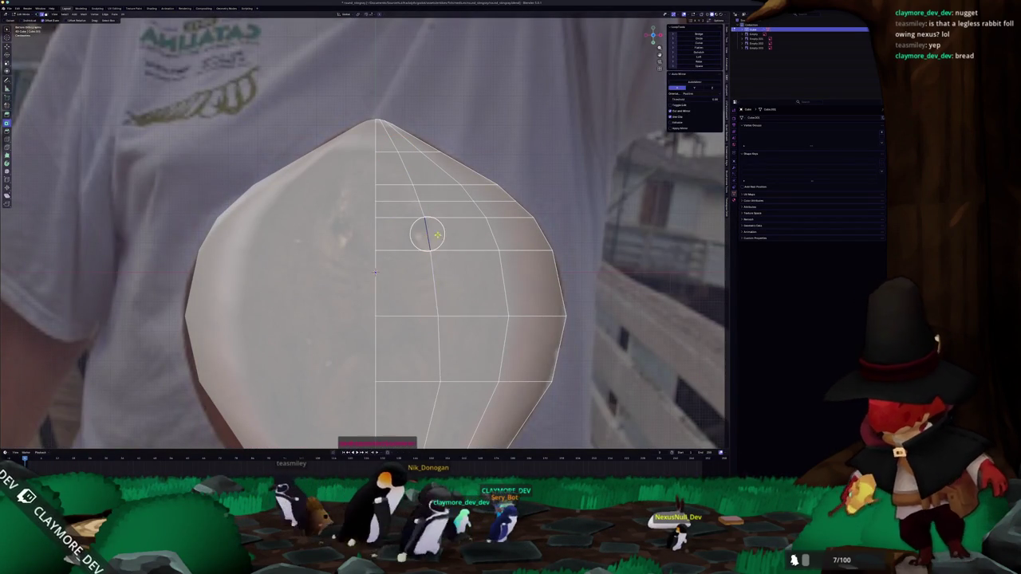
pyautogui.hotkey('ctrl', 'r')
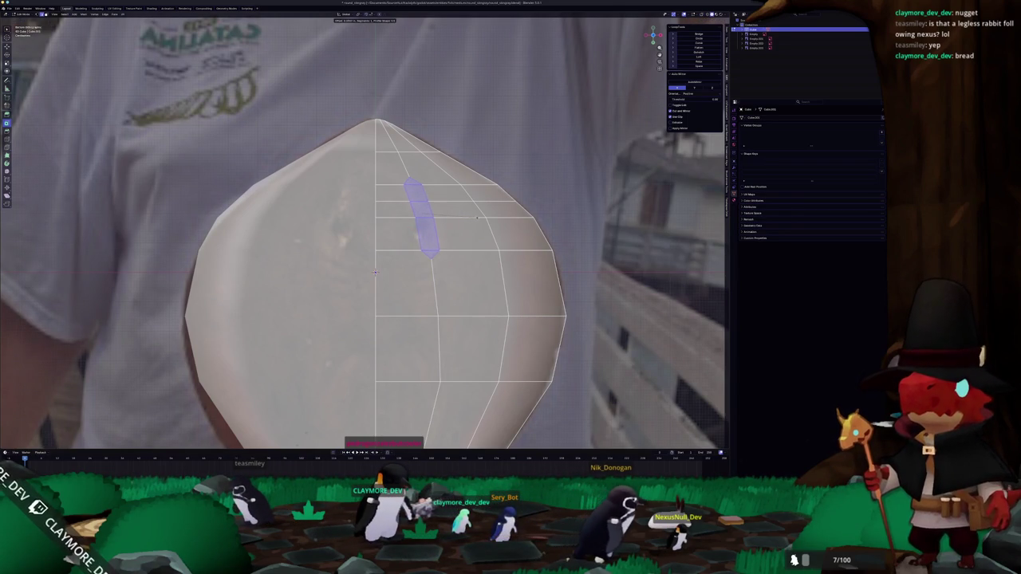
pyautogui.click(476, 217)
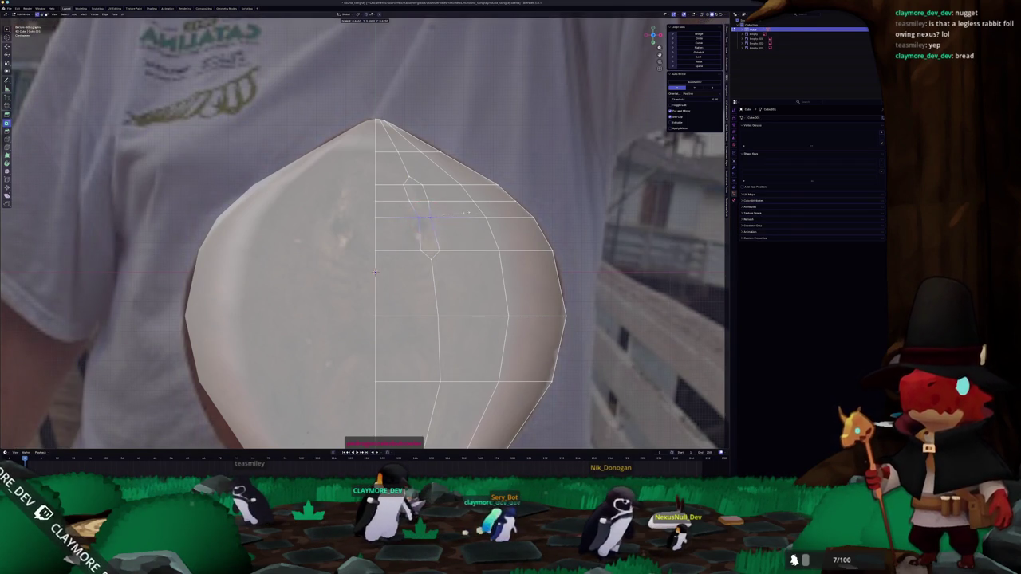
pyautogui.click(468, 212)
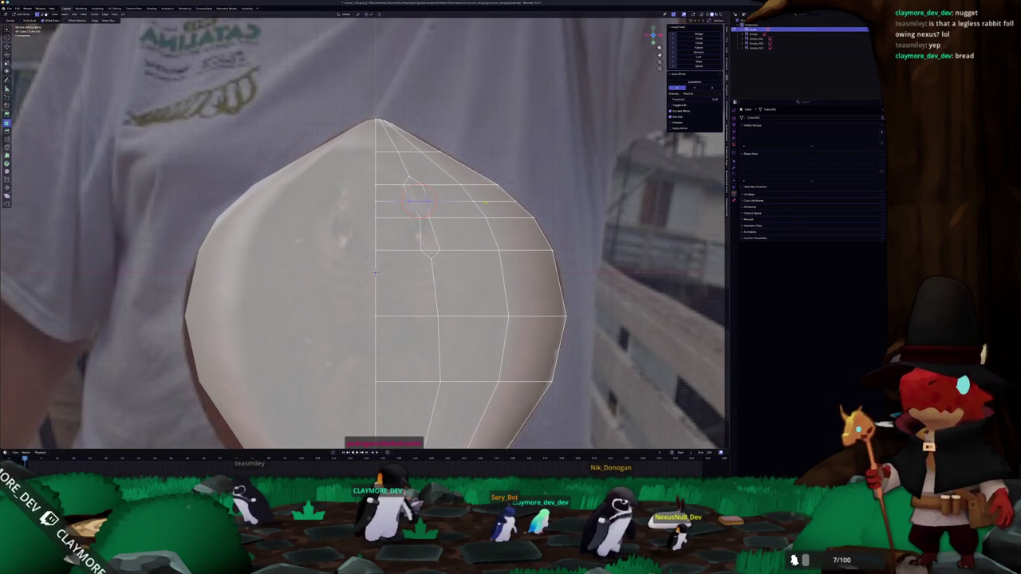
pyautogui.click(416, 200)
# Step: Squash the diamond-shaped loop along Z into a narrow slit
pyautogui.hotkey('ctrl', 'r')
pyautogui.click(454, 215)
pyautogui.scroll(3)
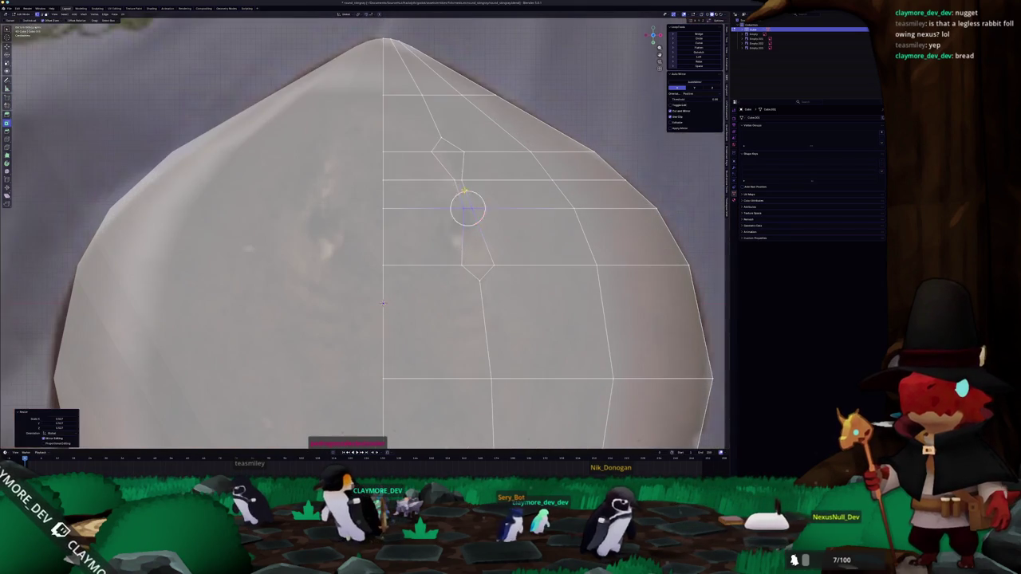
pyautogui.press('s')
pyautogui.press('z')
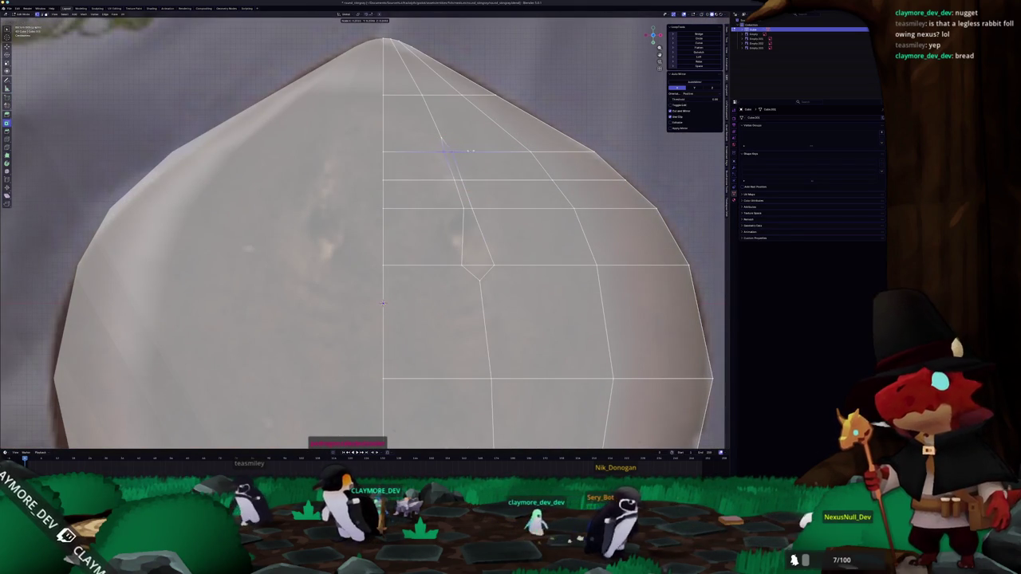
pyautogui.click(448, 151)
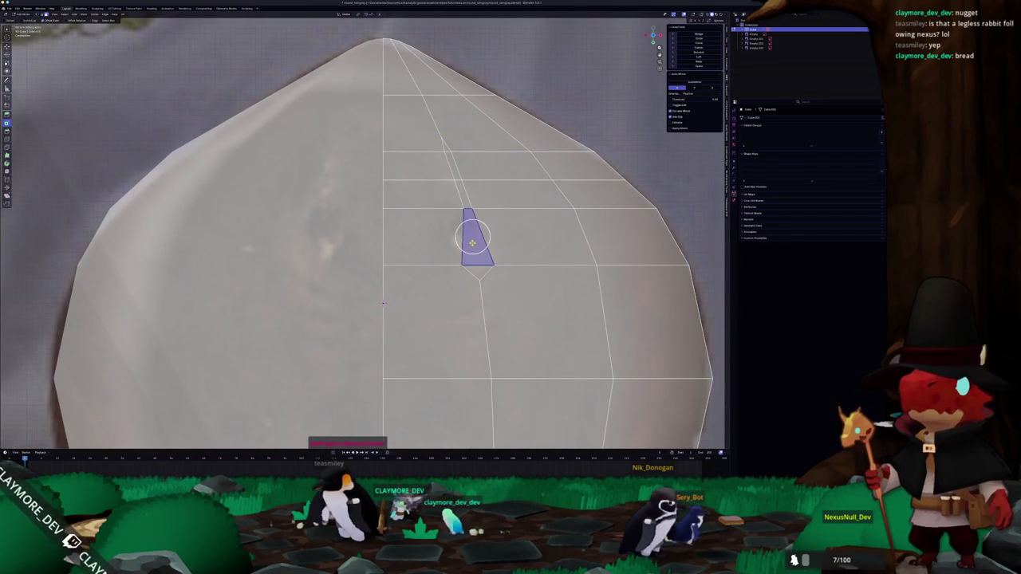
pyautogui.moveTo(382, 303); pyautogui.dragTo(403, 212)
# Step: Move the slit faces along Z and rescale them to deepen the groove
pyautogui.press('g')
pyautogui.press('z')
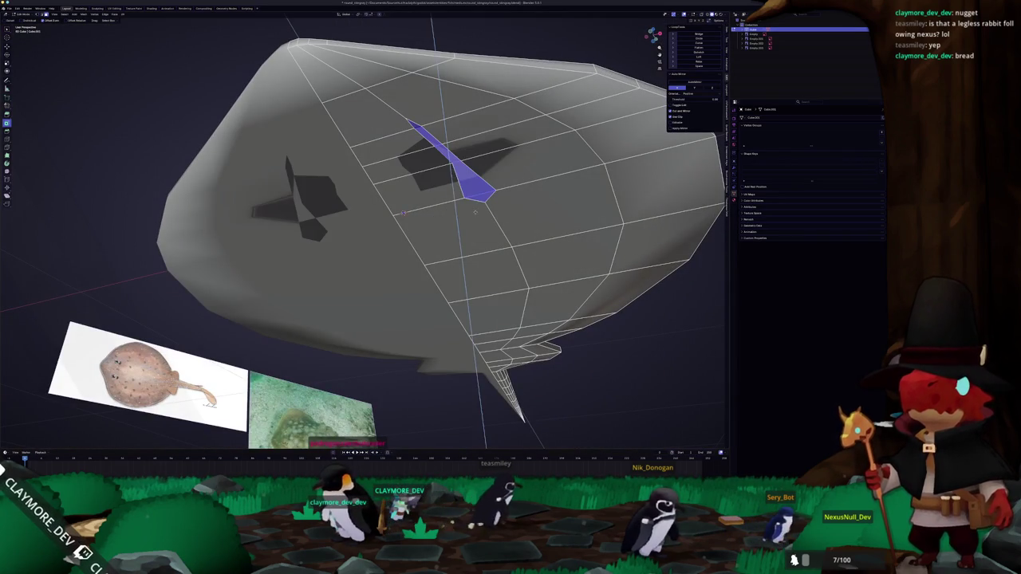
pyautogui.scroll(-3)
pyautogui.click(475, 209)
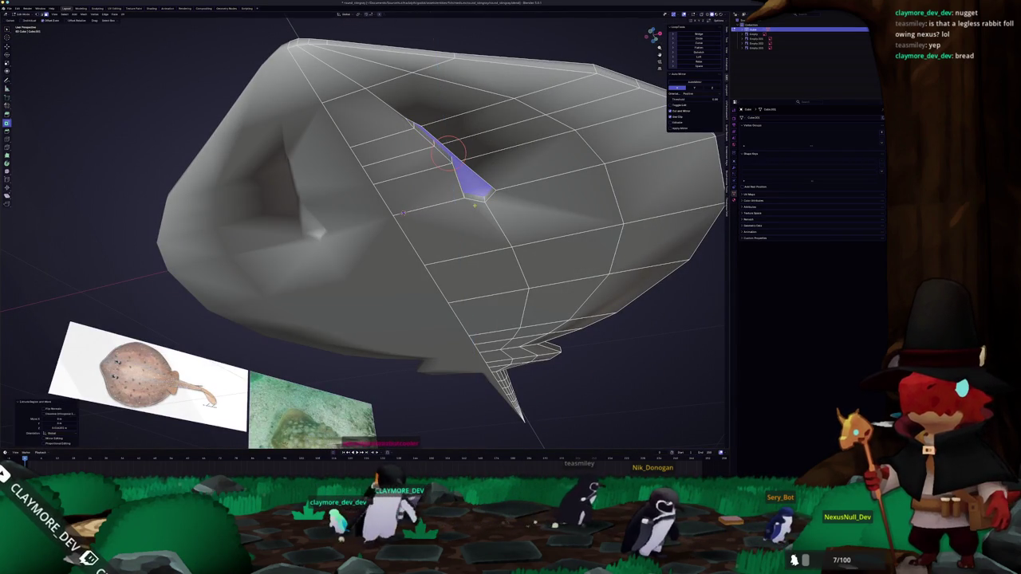
pyautogui.press('s')
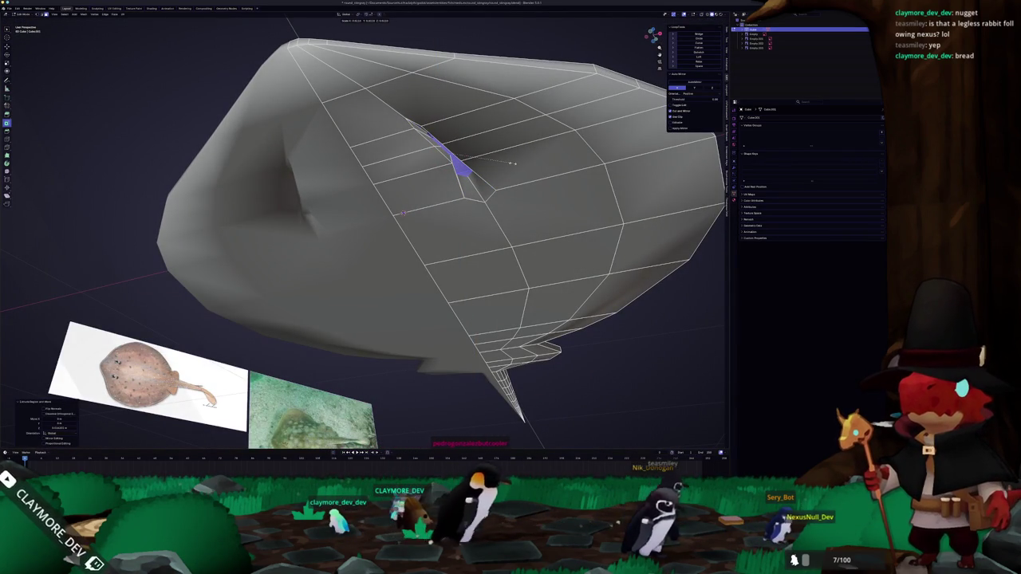
pyautogui.click(542, 162)
# Step: With X-ray on, merge the selected slit vertices at their center
pyautogui.hotkey('alt', 'z')
pyautogui.moveTo(473, 194); pyautogui.dragTo(433, 228)
pyautogui.scroll(3)
pyautogui.scroll(3)
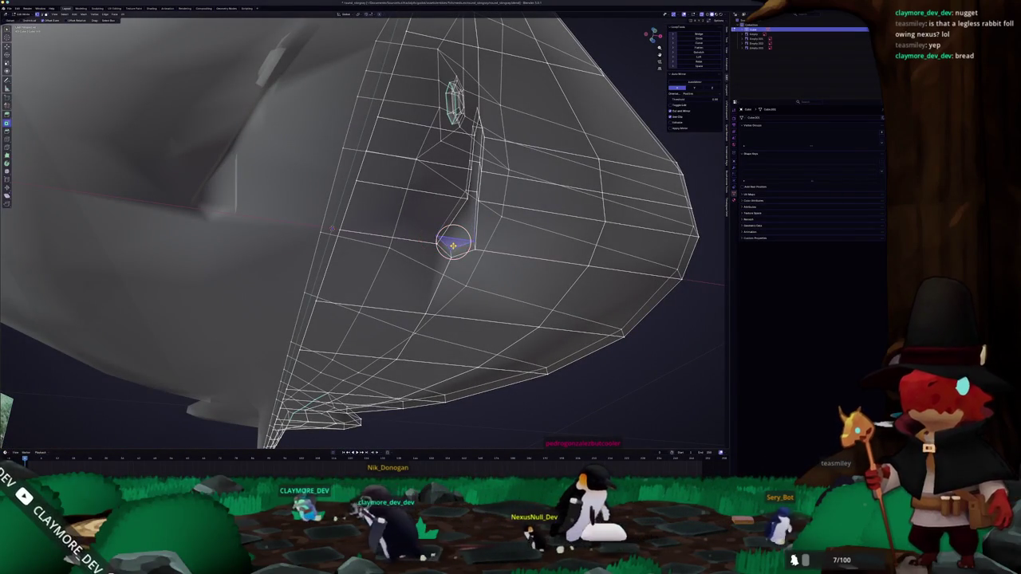
pyautogui.click(453, 248)
pyautogui.moveTo(456, 244); pyautogui.dragTo(490, 182)
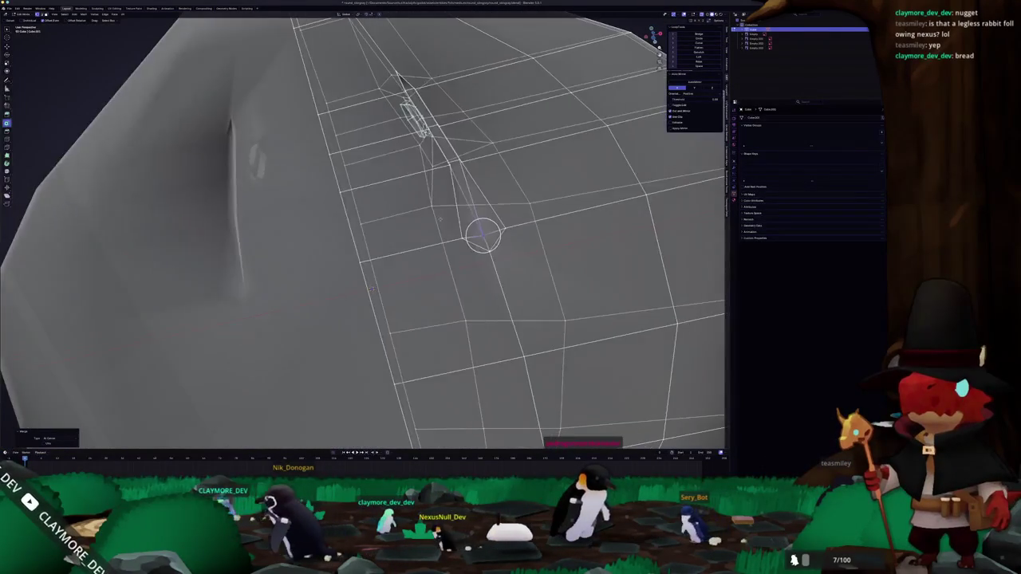
pyautogui.moveTo(489, 182); pyautogui.dragTo(429, 132)
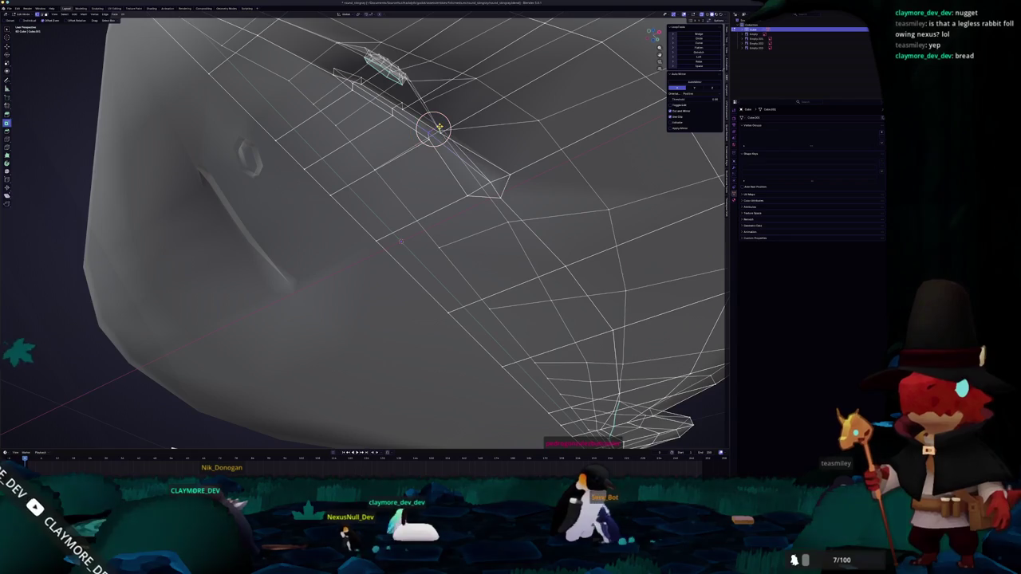
pyautogui.scroll(-3)
pyautogui.moveTo(438, 127); pyautogui.dragTo(360, 230)
# Step: Merge the stray vertices along the groove crease At Center
pyautogui.scroll(3)
pyautogui.scroll(3)
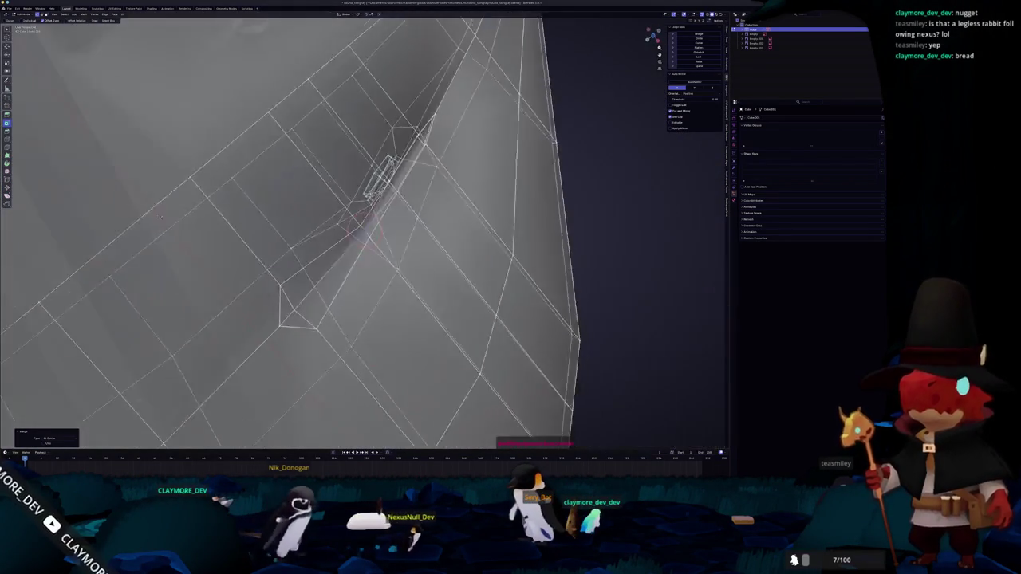
pyautogui.scroll(3)
pyautogui.moveTo(362, 230); pyautogui.dragTo(365, 162)
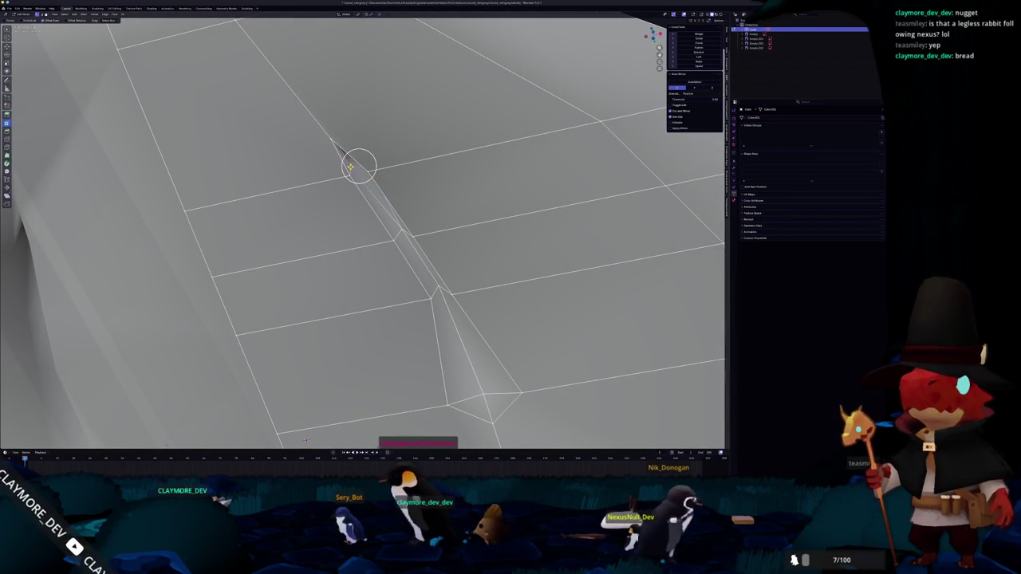
pyautogui.press('m')
pyautogui.click(349, 163)
# Step: Zoom out and return to Object Mode to view the whole shaded stingray
pyautogui.scroll(-3)
pyautogui.scroll(-3)
pyautogui.moveTo(346, 164); pyautogui.dragTo(329, 198)
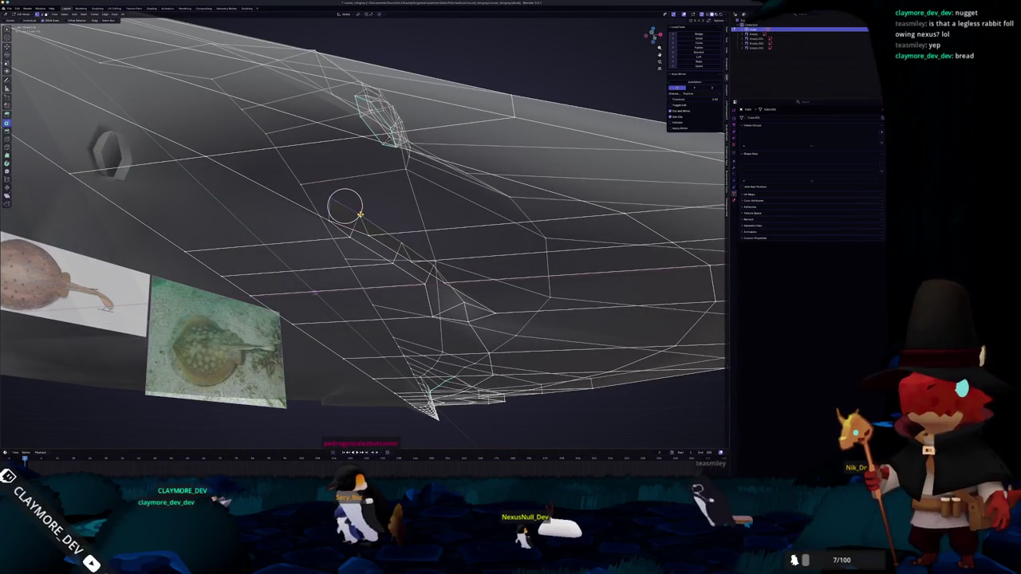
pyautogui.press('Escape')
pyautogui.scroll(-3)
pyautogui.press('Tab')
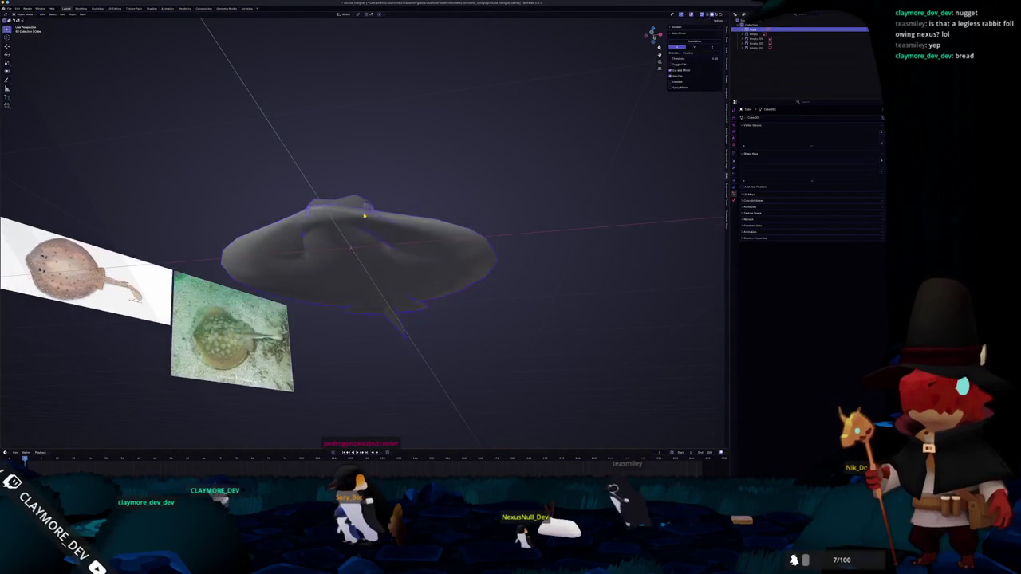
# Step: Apply an operation from the vertex/edge context menu, then check the body from a low side view
pyautogui.scroll(3)
pyautogui.press('Tab')
pyautogui.scroll(3)
pyautogui.scroll(3)
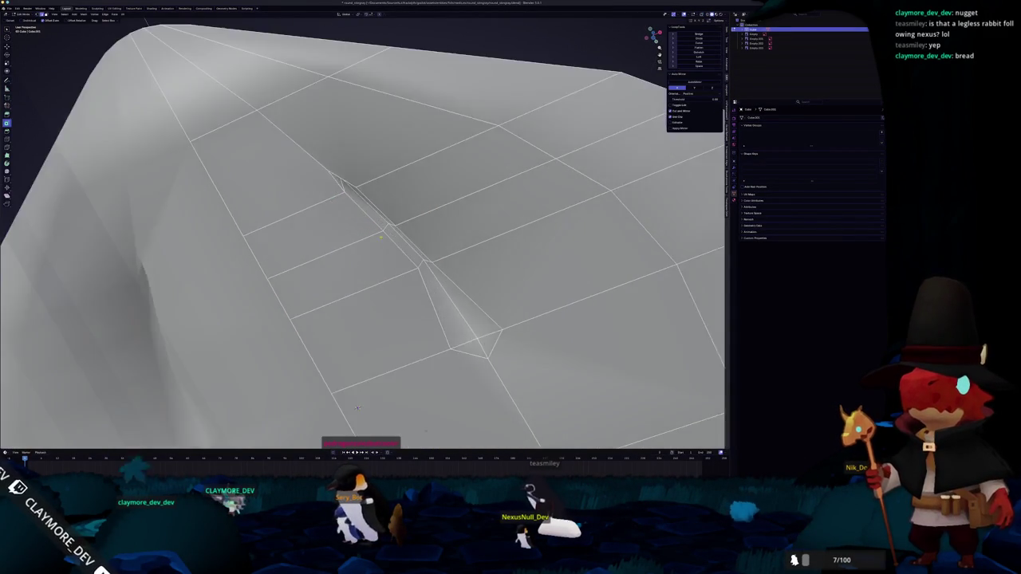
pyautogui.scroll(3)
pyautogui.rightClick(400, 226)
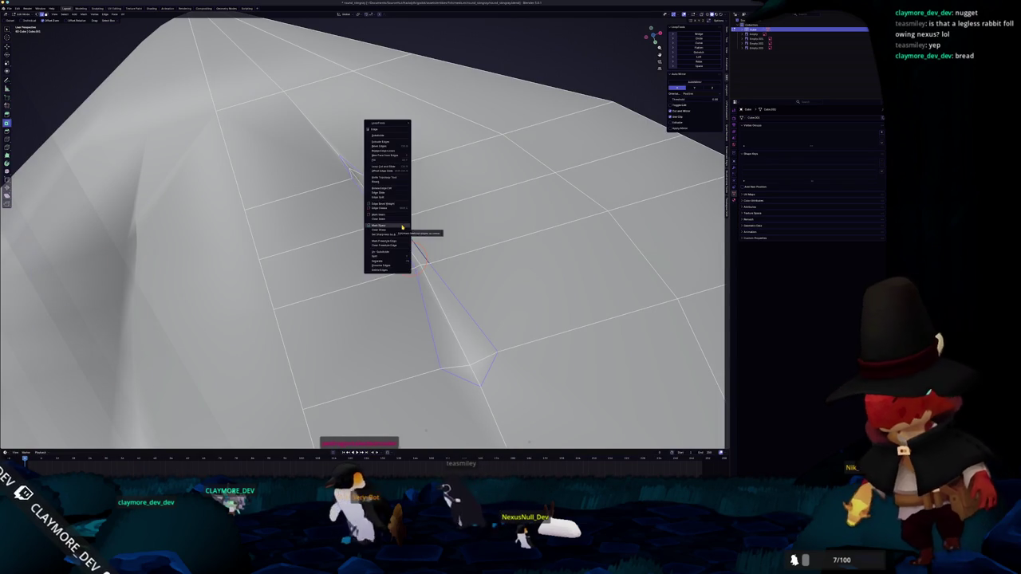
pyautogui.click(401, 228)
pyautogui.press('Tab')
pyautogui.scroll(-3)
pyautogui.scroll(-3)
pyautogui.moveTo(400, 227); pyautogui.dragTo(416, 233)
# Step: Select the vertex at the groove's tip and move it twice to narrow the groove
pyautogui.press('Tab')
pyautogui.scroll(3)
pyautogui.scroll(3)
pyautogui.scroll(3)
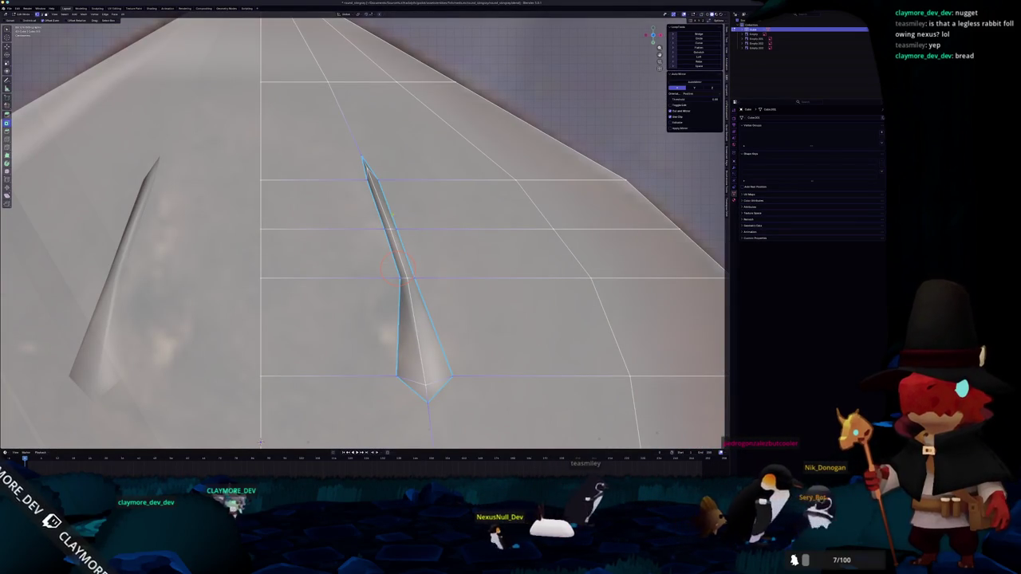
pyautogui.moveTo(399, 195); pyautogui.dragTo(399, 195)
pyautogui.press('g')
pyautogui.click(421, 170)
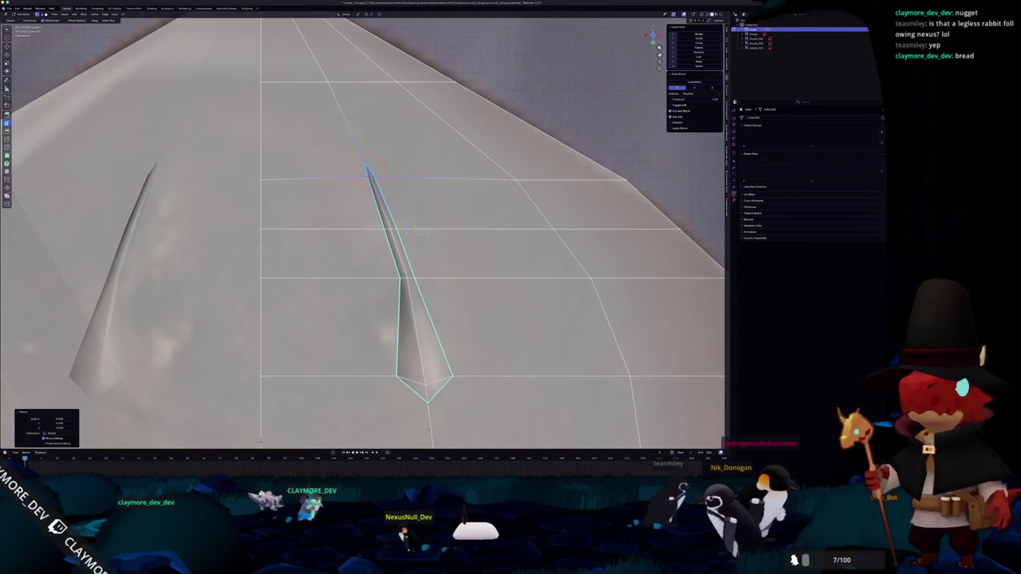
pyautogui.press('g')
pyautogui.click(445, 226)
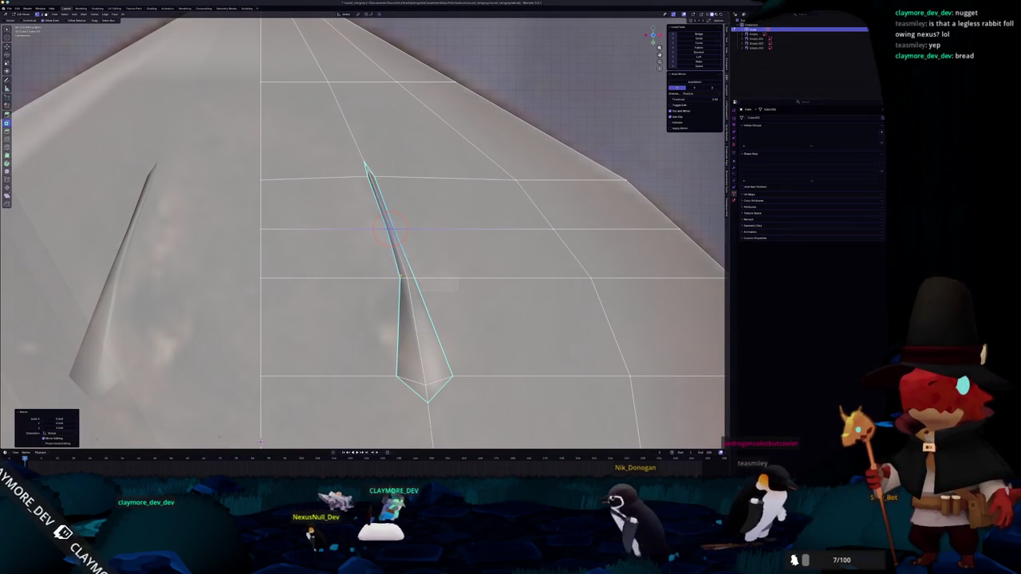
# Step: Move the sliver vertex lower along the groove and reposition the bottom tip vertex into a sharp point
pyautogui.press('g')
pyautogui.click(451, 270)
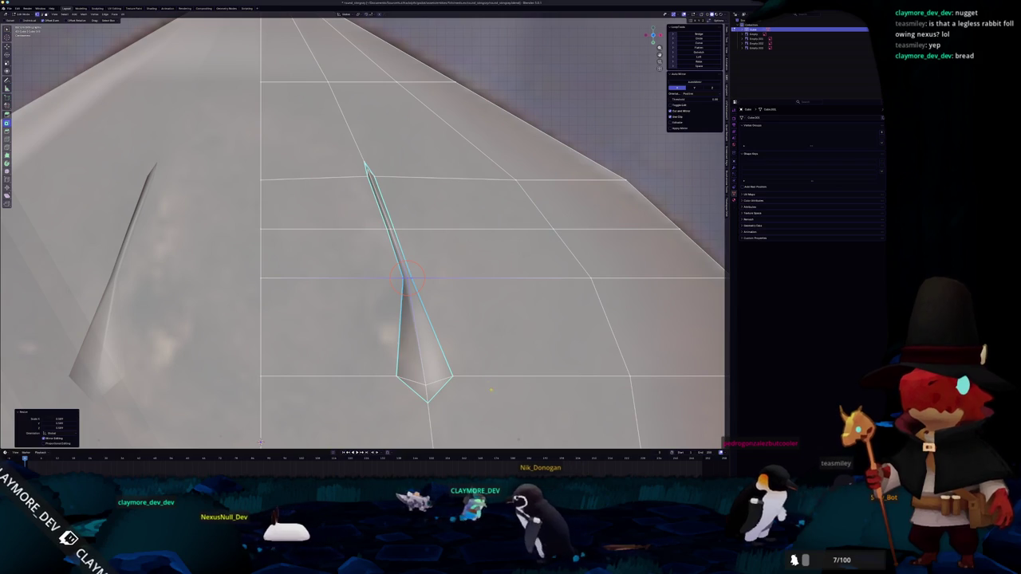
pyautogui.click(427, 398)
pyautogui.press('g')
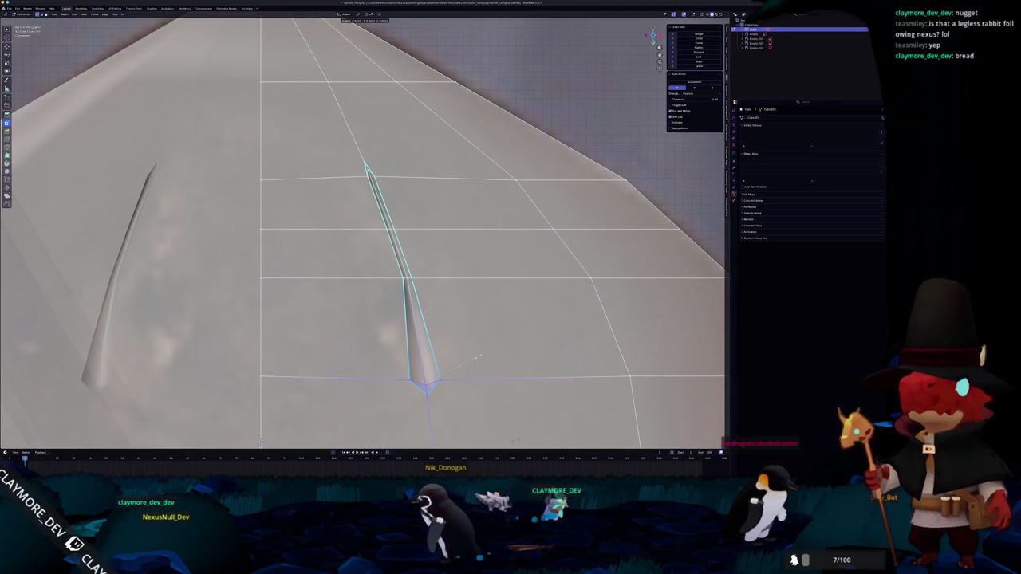
pyautogui.click(479, 358)
pyautogui.scroll(-3)
pyautogui.moveTo(446, 351); pyautogui.dragTo(382, 345)
pyautogui.scroll(3)
pyautogui.scroll(3)
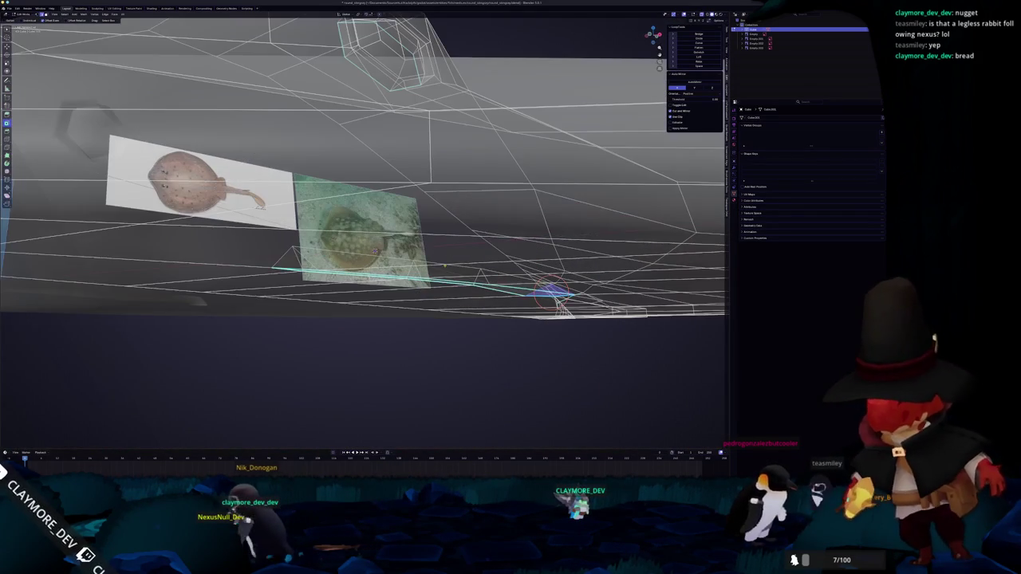
pyautogui.moveTo(431, 261); pyautogui.dragTo(375, 240)
pyautogui.click(425, 244)
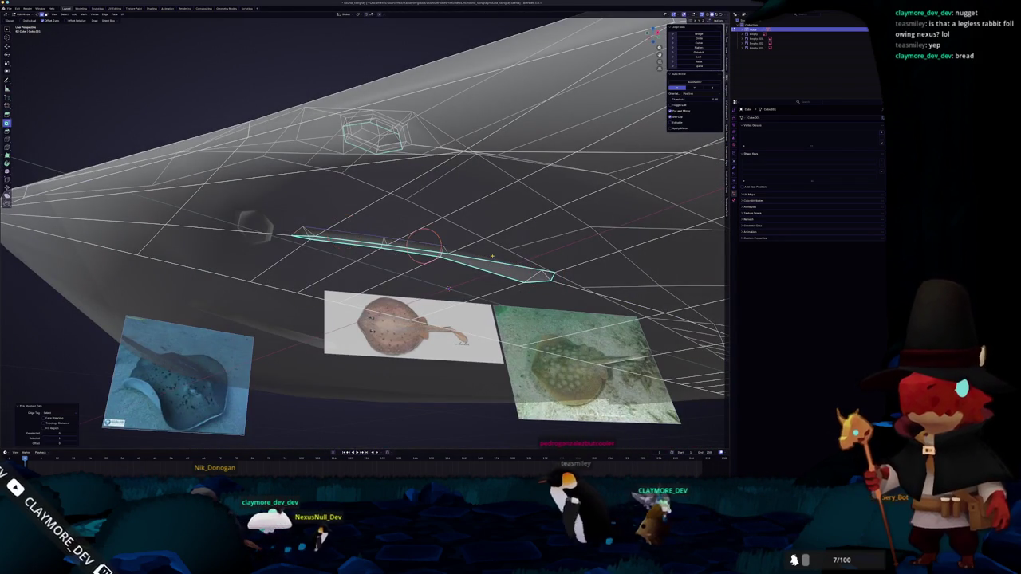
pyautogui.press('KP_3')
pyautogui.scroll(3)
pyautogui.scroll(3)
pyautogui.hotkey('alt', 'z')
pyautogui.moveTo(485, 260); pyautogui.dragTo(411, 244)
pyautogui.press('Tab')
pyautogui.hotkey('alt', 'z')
pyautogui.scroll(3)
pyautogui.scroll(3)
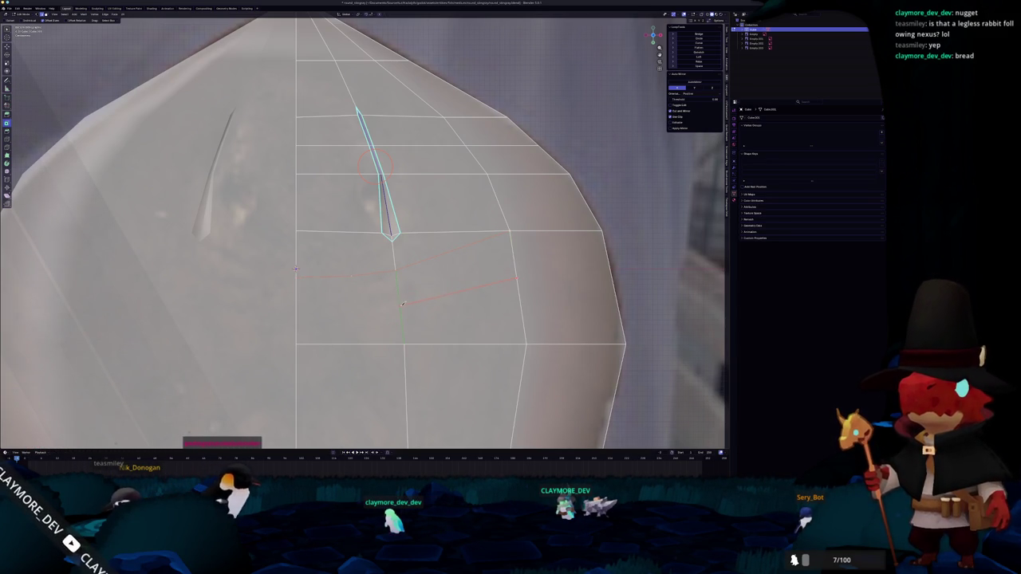
# Step: Knife-cut a new edge across the faces below the slit groove
pyautogui.click(354, 311)
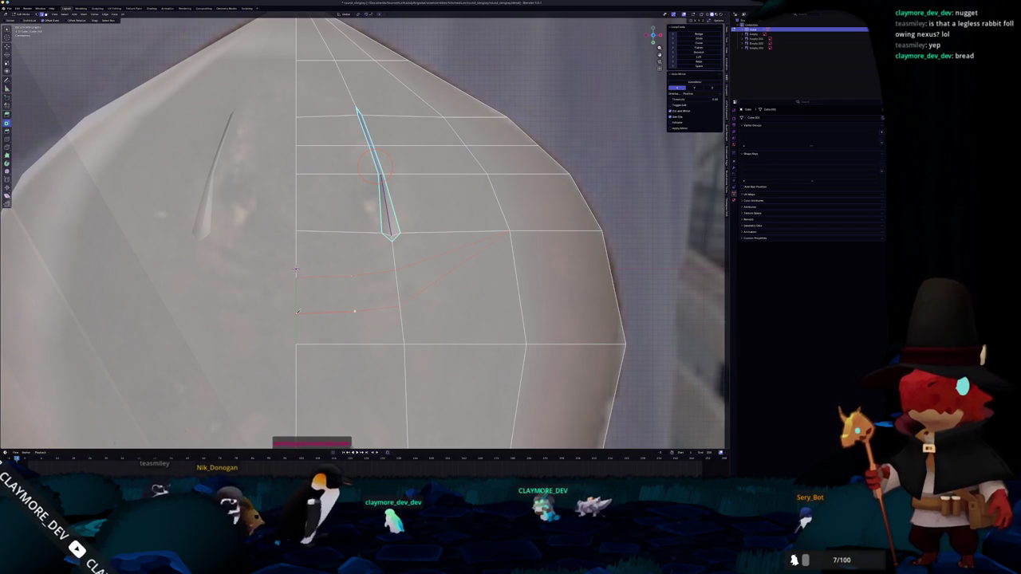
pyautogui.click(296, 315)
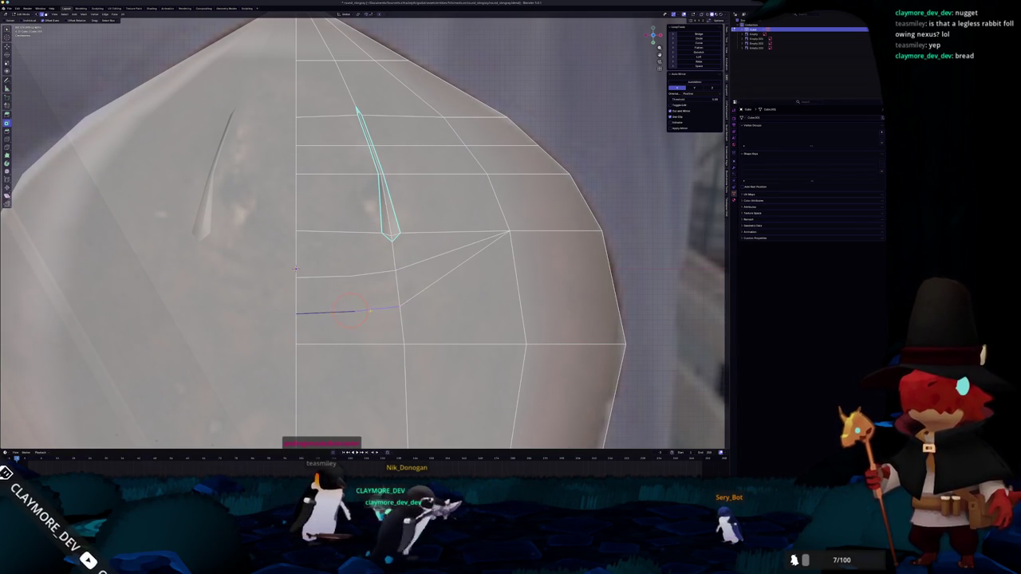
pyautogui.click(369, 294)
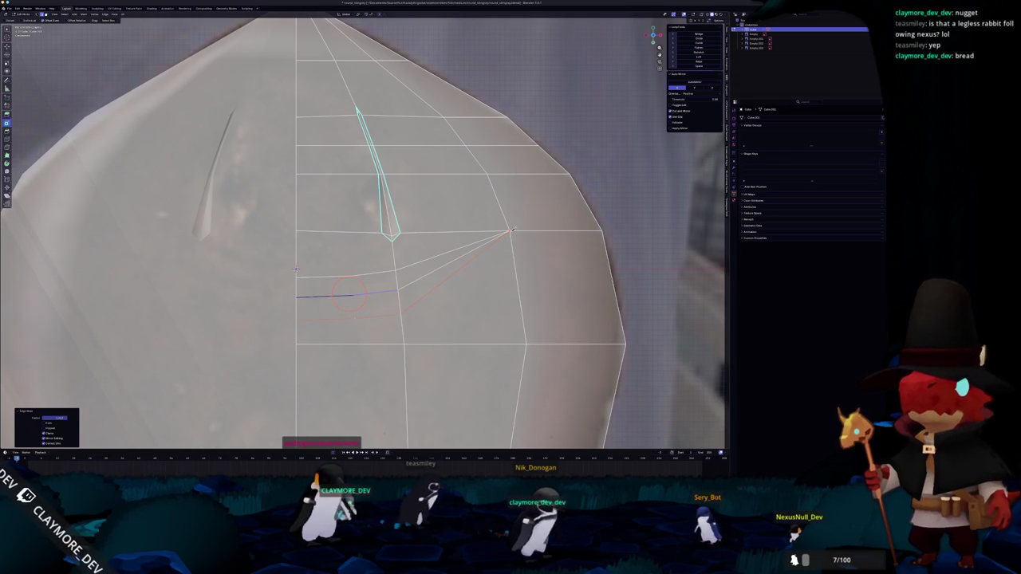
pyautogui.click(511, 232)
pyautogui.press('Return')
# Step: Begin a second knife cut from the existing vertex toward the groove's tip
pyautogui.moveTo(512, 232); pyautogui.dragTo(538, 217)
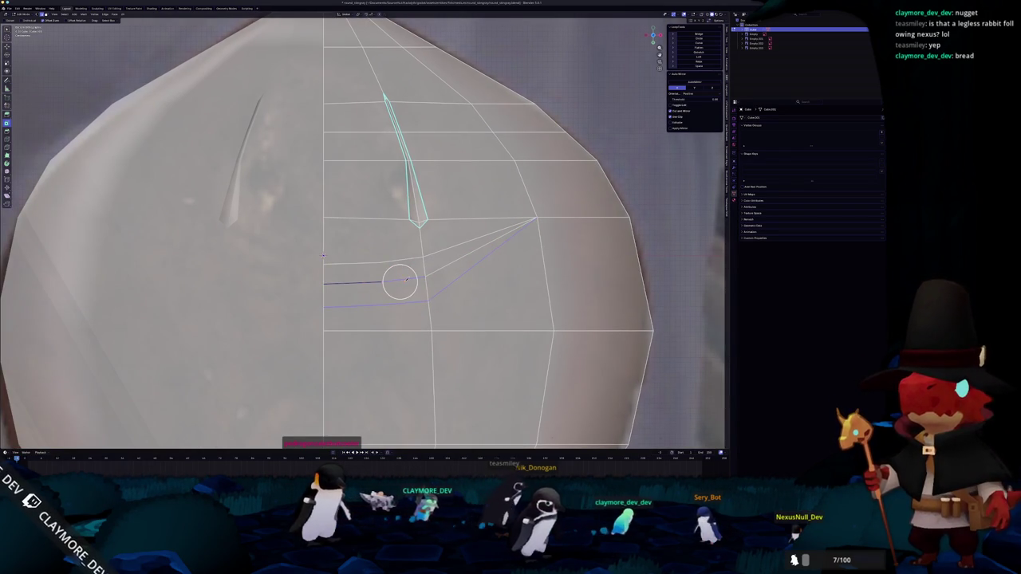
pyautogui.press('k')
pyautogui.click(380, 283)
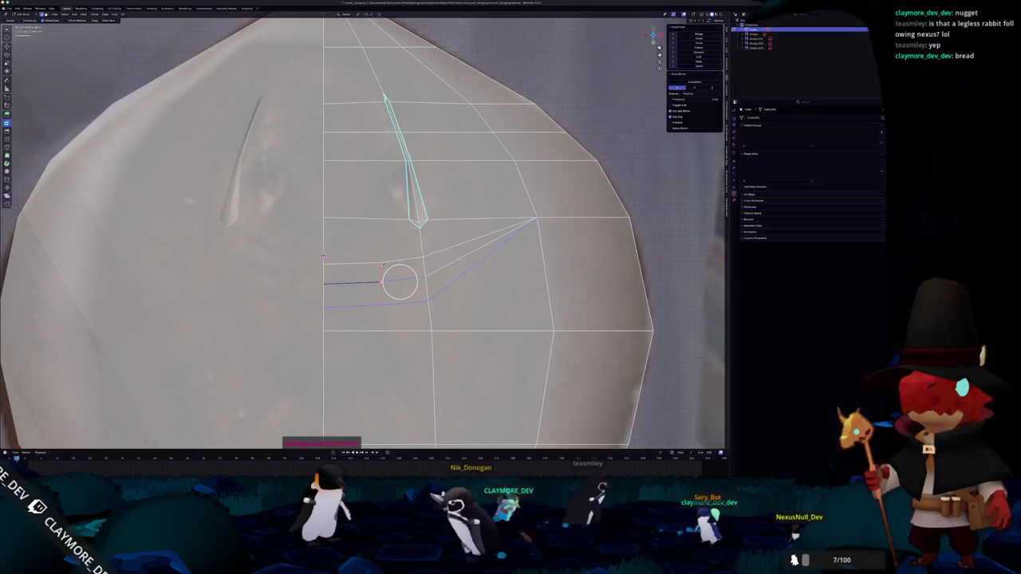
pyautogui.click(380, 261)
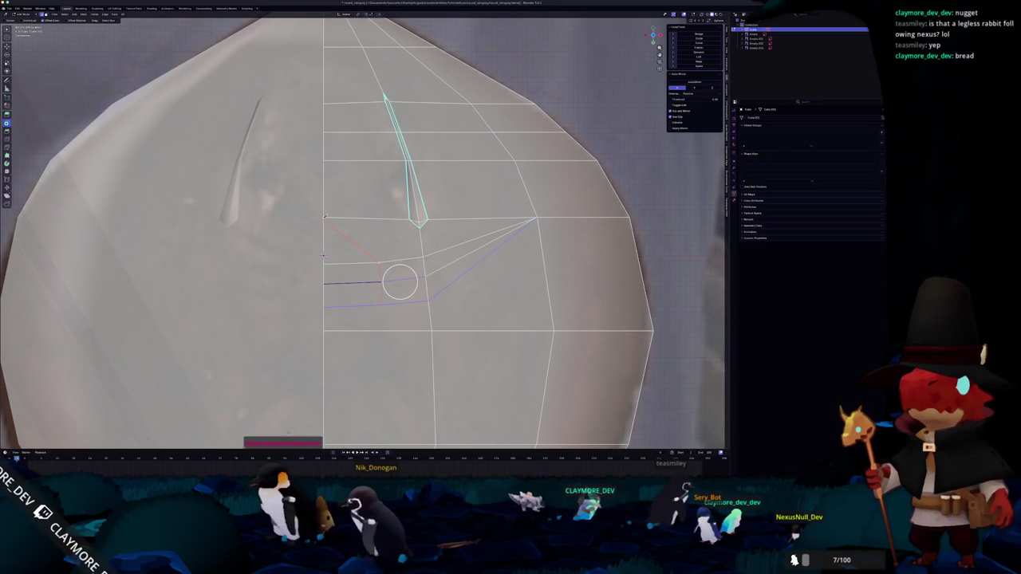
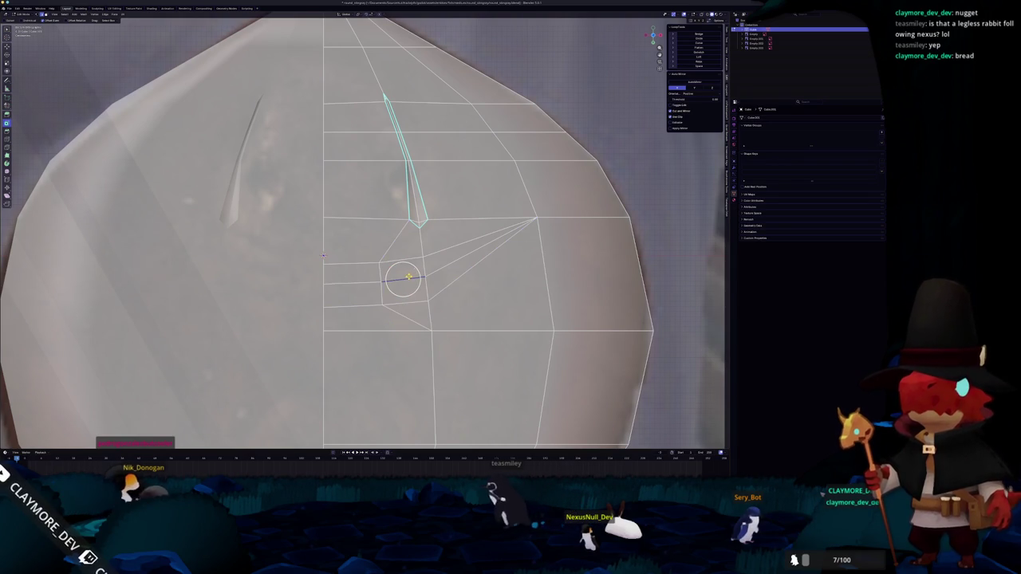
# Step: Cut new edges across the notch and move the cut vertices along Z
pyautogui.moveTo(323, 256); pyautogui.dragTo(354, 328)
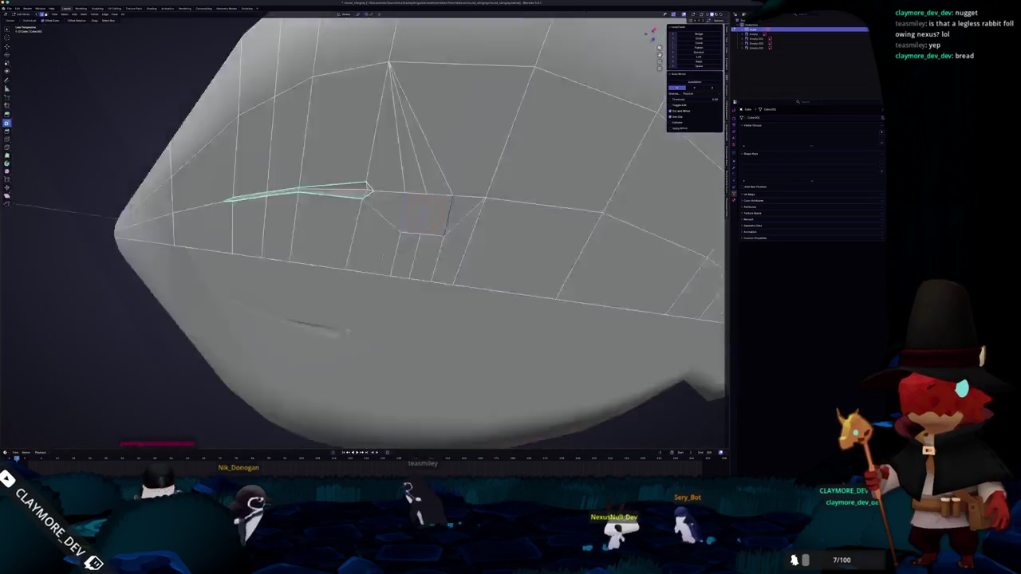
pyautogui.click(354, 328)
pyautogui.press('g')
pyautogui.press('z')
pyautogui.click(366, 329)
# Step: Merge the stray notch vertices at their center and into their neighbour
pyautogui.moveTo(366, 329); pyautogui.dragTo(316, 263)
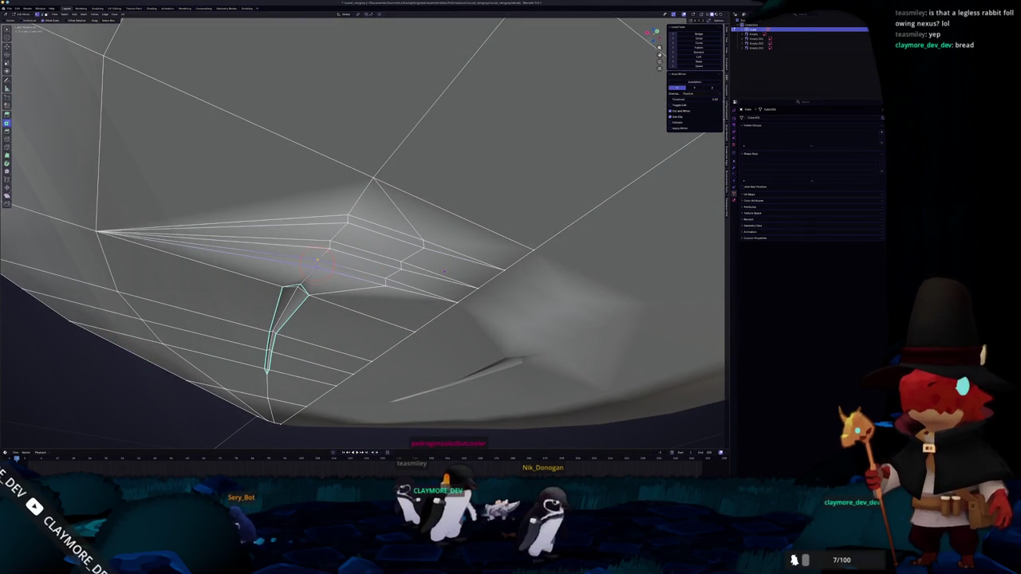
pyautogui.click(318, 260)
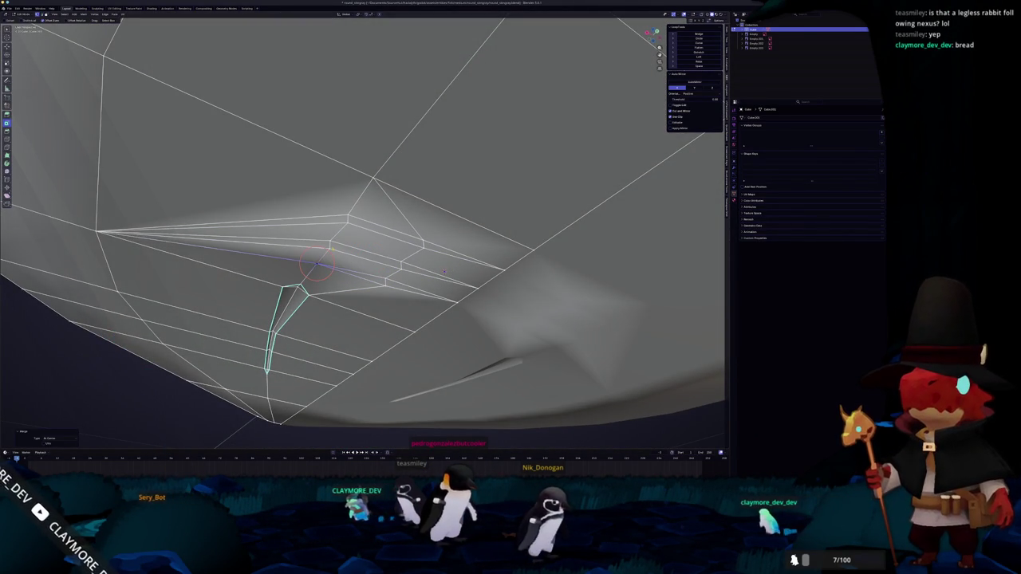
pyautogui.click(327, 241)
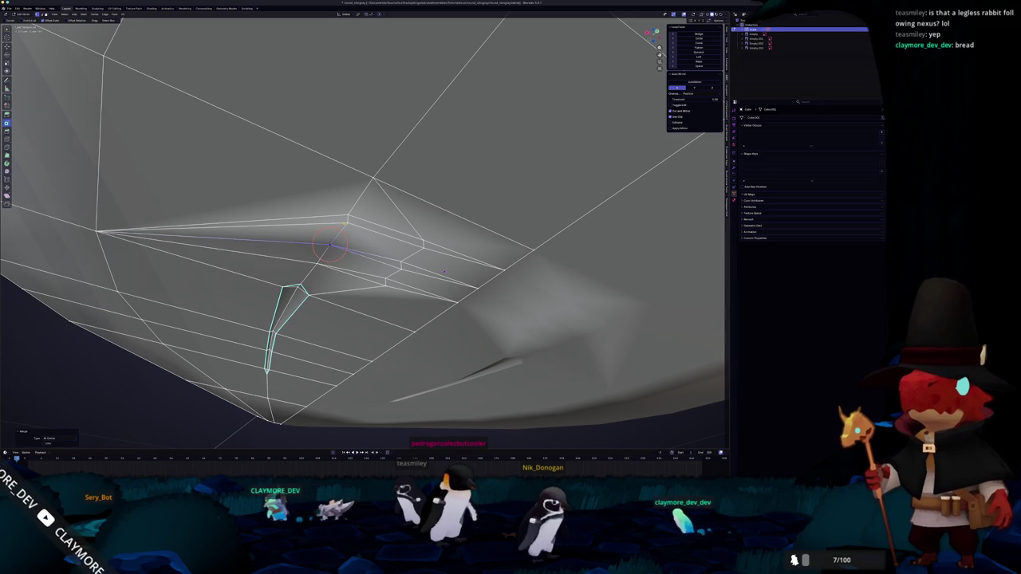
pyautogui.click(347, 211)
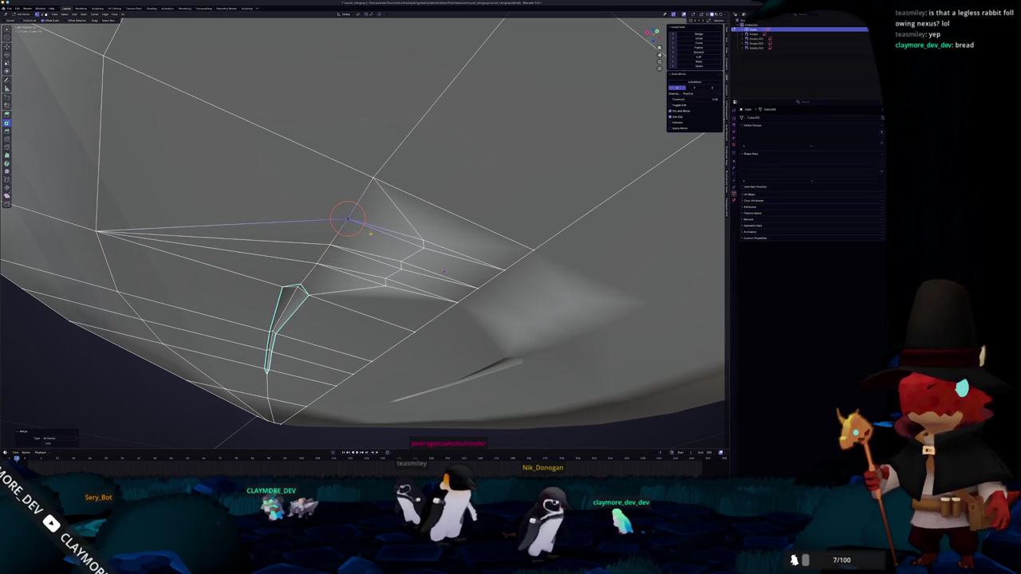
# Step: Move the vertex and the left vertex column into line with the surrounding rows
pyautogui.moveTo(347, 217); pyautogui.dragTo(421, 228)
pyautogui.scroll(3)
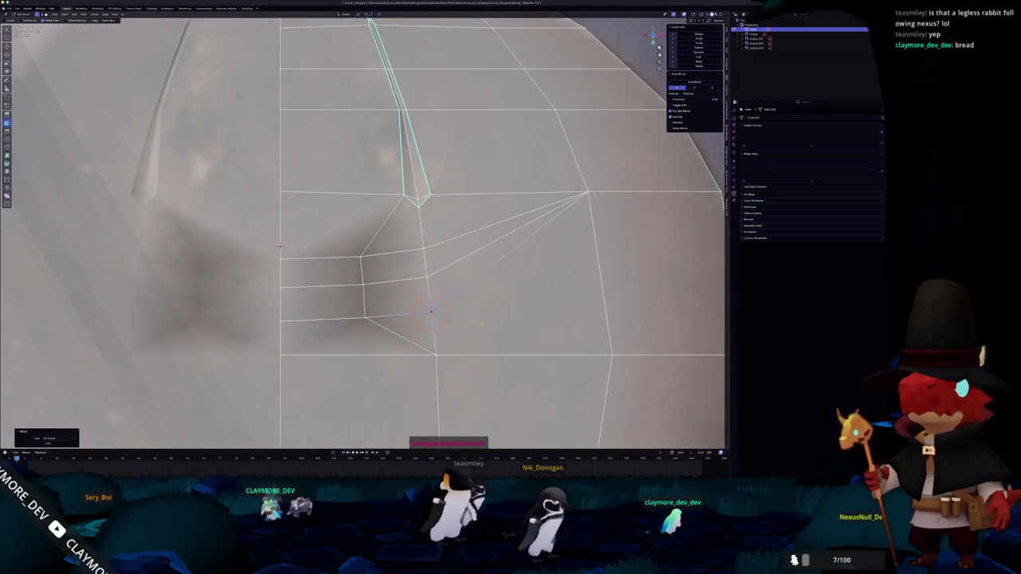
pyautogui.moveTo(431, 311); pyautogui.dragTo(476, 271)
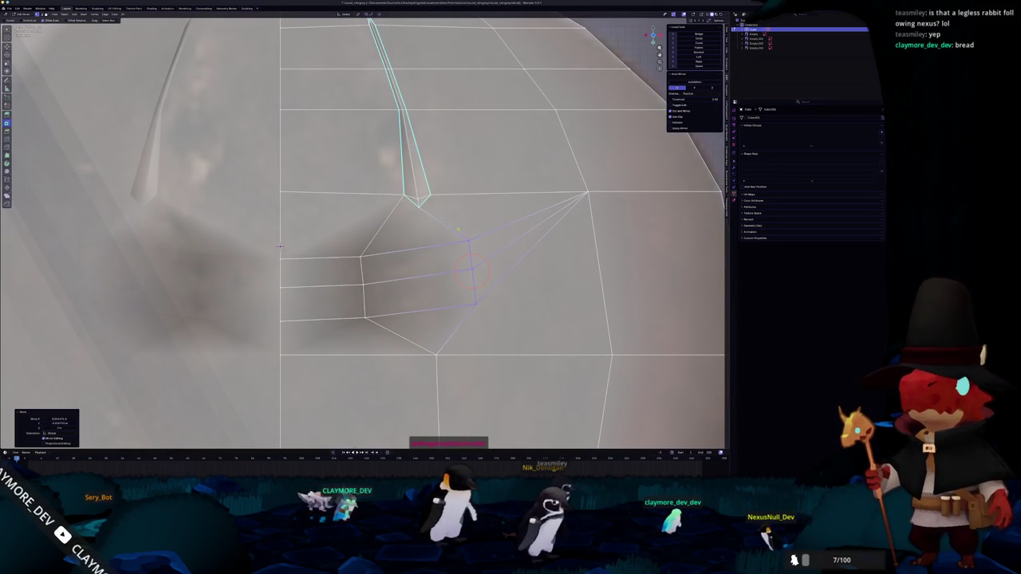
pyautogui.click(363, 285)
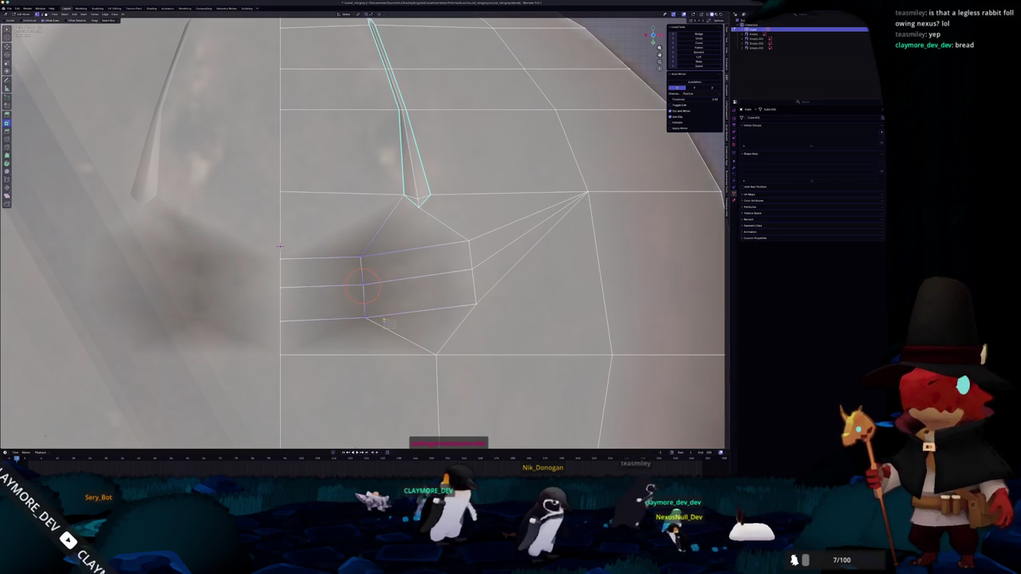
pyautogui.hotkey('alt', 'z')
pyautogui.hotkey('alt', 'z')
pyautogui.press('g')
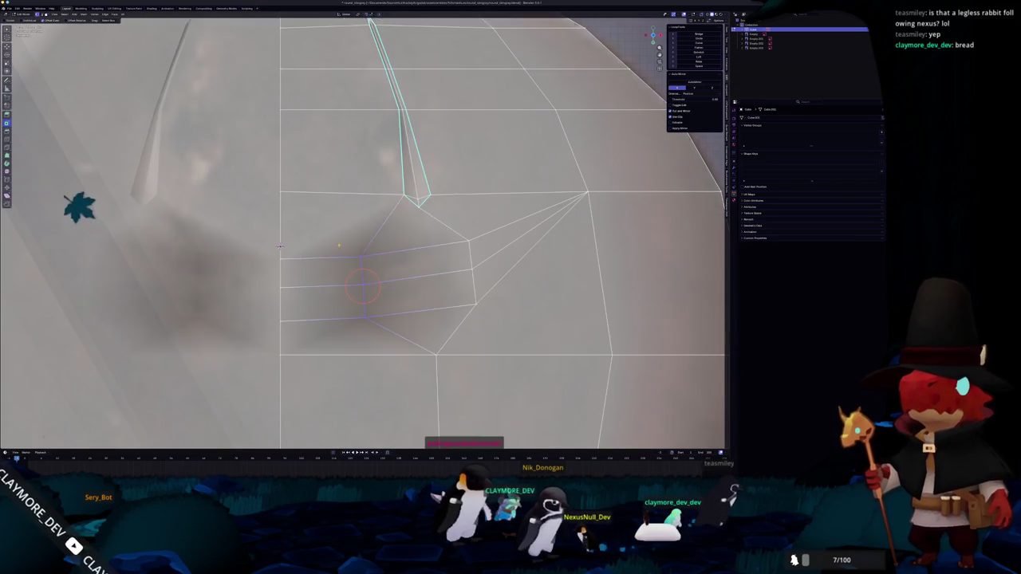
pyautogui.click(279, 246)
pyautogui.moveTo(279, 247); pyautogui.dragTo(330, 281)
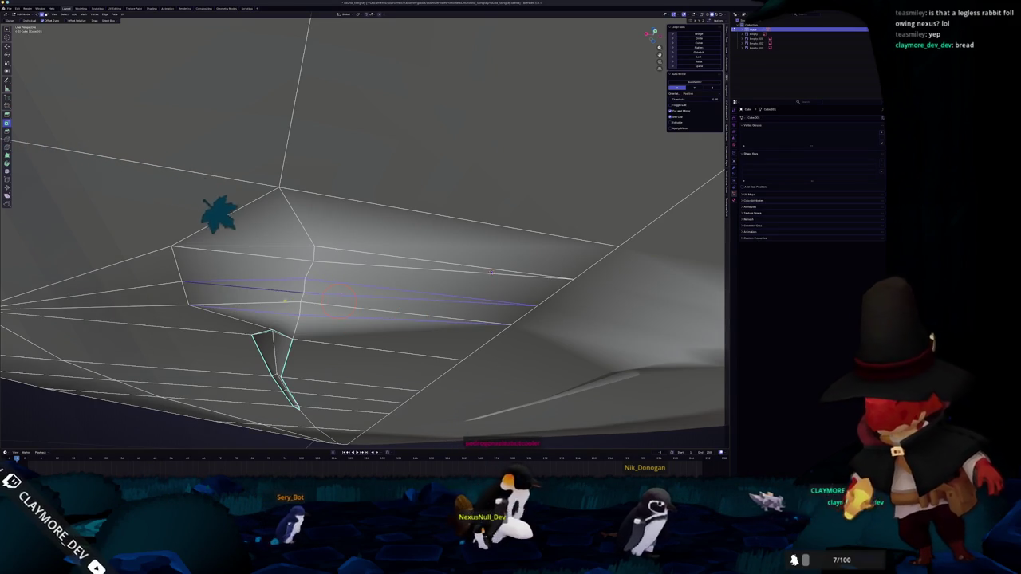
# Step: Apply Shade Auto Smooth to the stingray mesh
pyautogui.rightClick(329, 260)
pyautogui.click(327, 264)
pyautogui.press('Tab')
pyautogui.scroll(-3)
pyautogui.moveTo(339, 275); pyautogui.dragTo(383, 268)
pyautogui.scroll(3)
pyautogui.scroll(3)
pyautogui.click(390, 260)
pyautogui.scroll(-3)
pyautogui.rightClick(389, 274)
pyautogui.click(395, 271)
pyautogui.scroll(3)
# Step: Inspect the stingray's underside edges in Edit Mode from several angles
pyautogui.press('Tab')
pyautogui.scroll(3)
pyautogui.scroll(3)
pyautogui.moveTo(323, 240); pyautogui.dragTo(320, 238)
pyautogui.press('Tab')
pyautogui.scroll(-3)
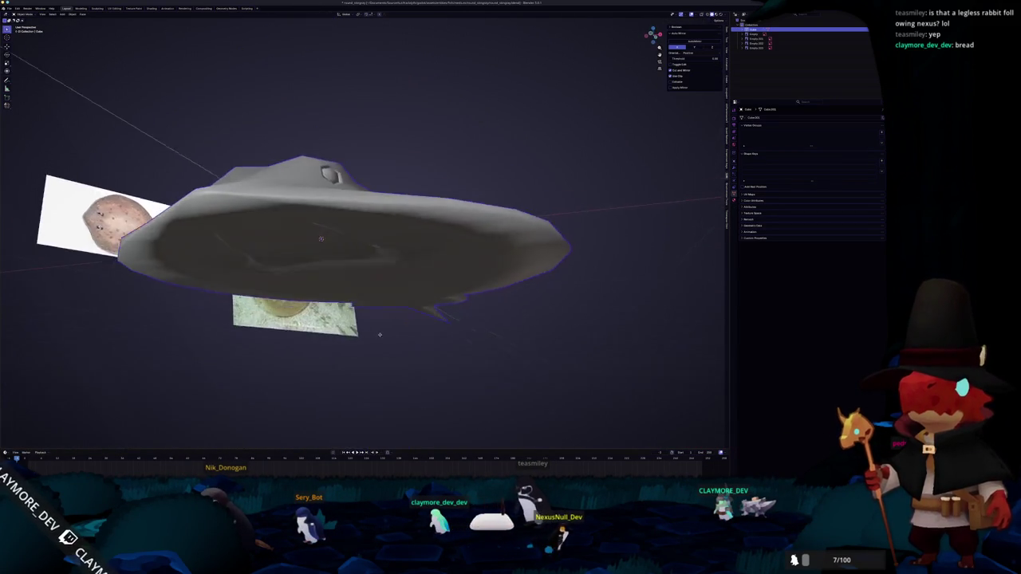
pyautogui.moveTo(378, 335); pyautogui.dragTo(335, 264)
pyautogui.press('Tab')
pyautogui.scroll(3)
pyautogui.scroll(3)
pyautogui.scroll(3)
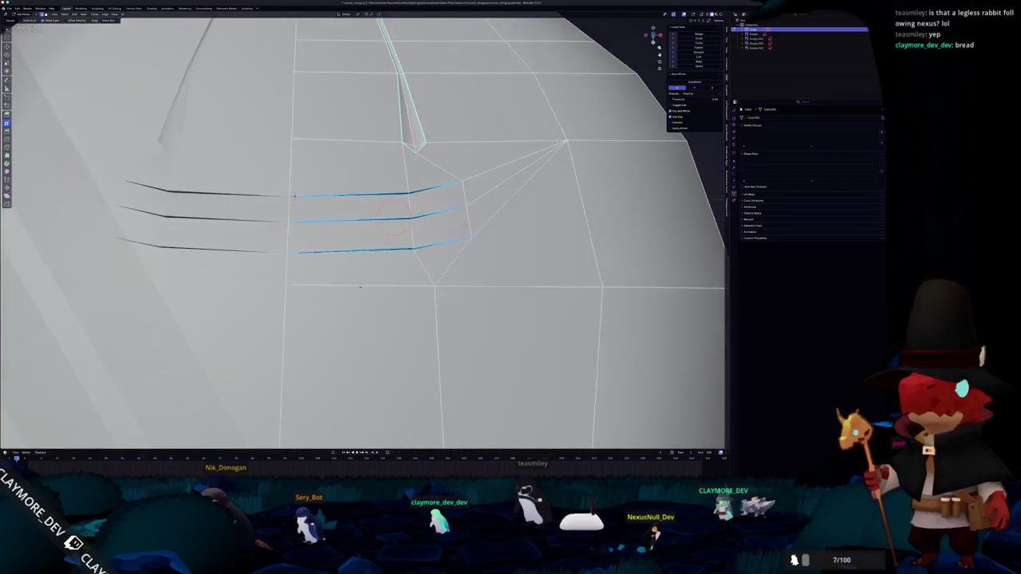
pyautogui.scroll(-3)
pyautogui.moveTo(294, 196); pyautogui.dragTo(359, 299)
pyautogui.scroll(3)
pyautogui.scroll(-3)
pyautogui.press('Tab')
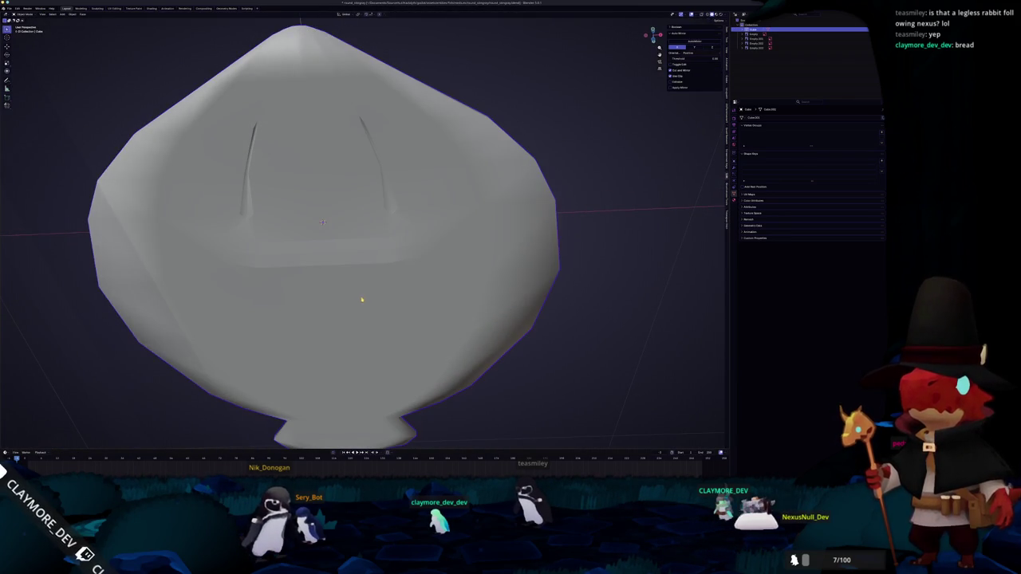
# Step: Add Ctrl+1 subdivision smoothing, then edit the mesh from the front orthographic view
pyautogui.hotkey('ctrl', '1')
pyautogui.scroll(-3)
pyautogui.scroll(-3)
pyautogui.scroll(3)
pyautogui.scroll(-3)
pyautogui.scroll(-3)
pyautogui.moveTo(360, 299); pyautogui.dragTo(362, 308)
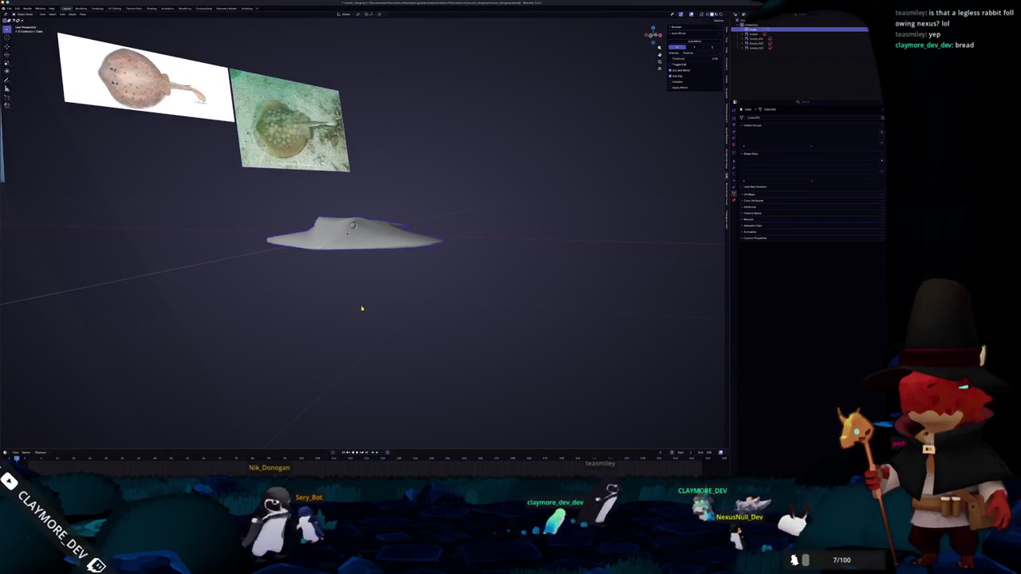
pyautogui.press('KP_1')
pyautogui.press('Tab')
pyautogui.scroll(3)
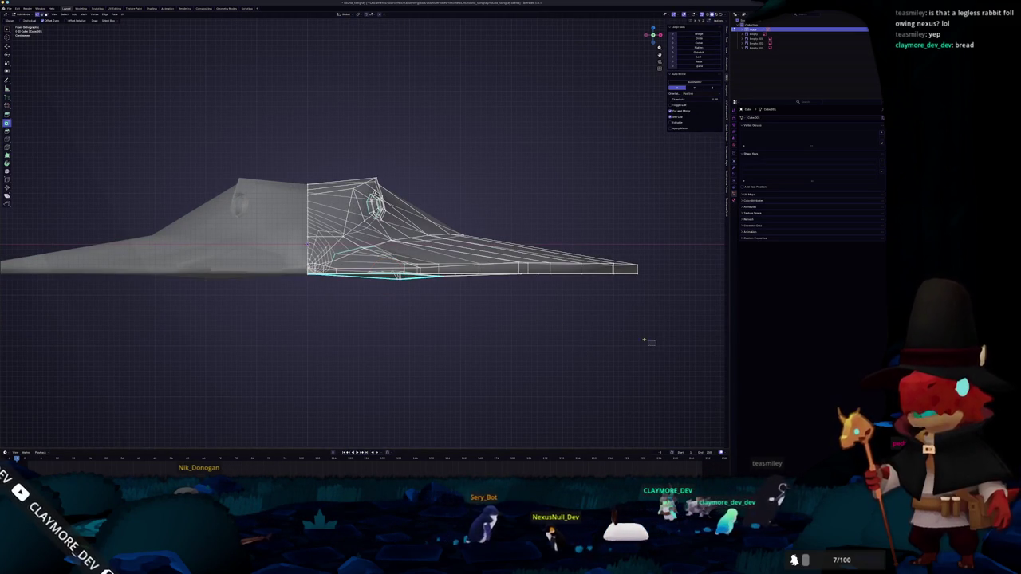
# Step: Select the tail's bottom edge and slide it along the tail to taper it
pyautogui.moveTo(652, 344); pyautogui.dragTo(179, 270)
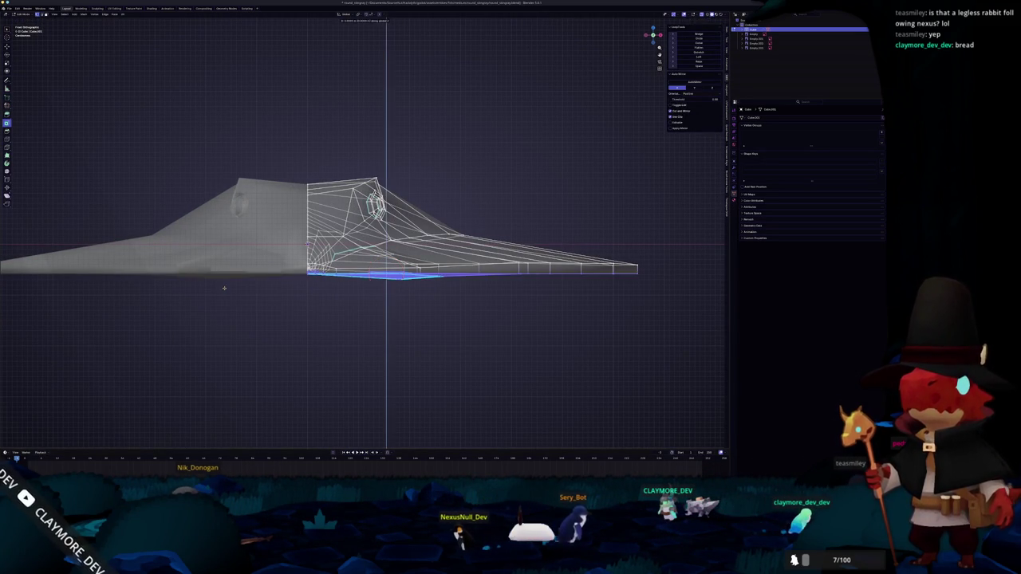
pyautogui.press('g')
pyautogui.press('g')
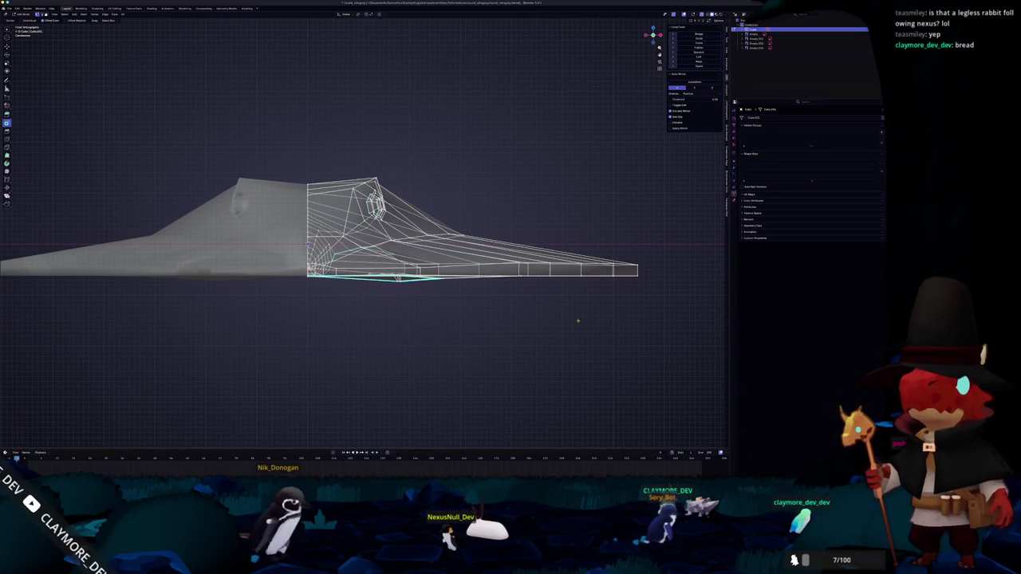
pyautogui.press('Escape')
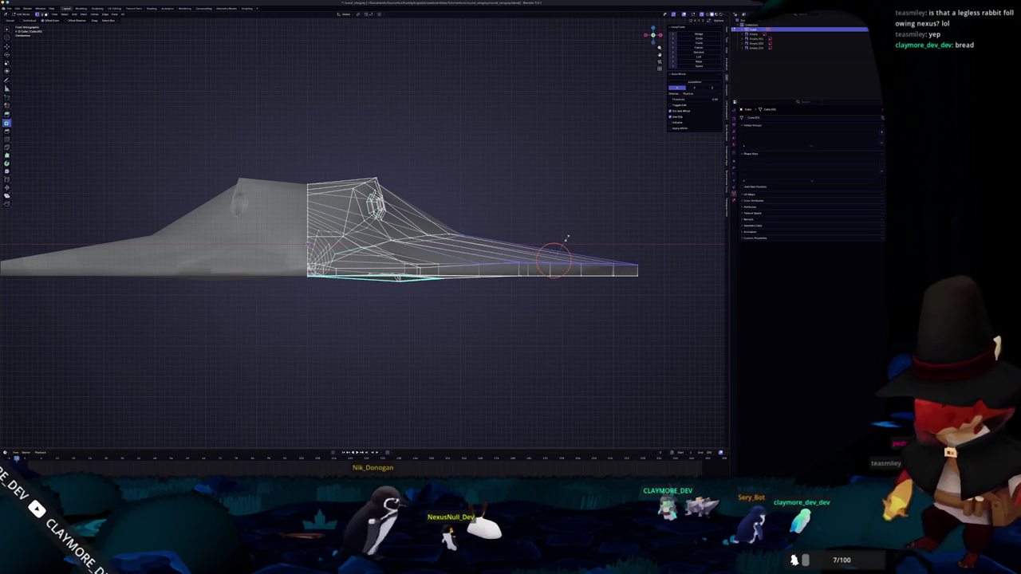
pyautogui.press('g')
pyautogui.press('z')
pyautogui.press('g')
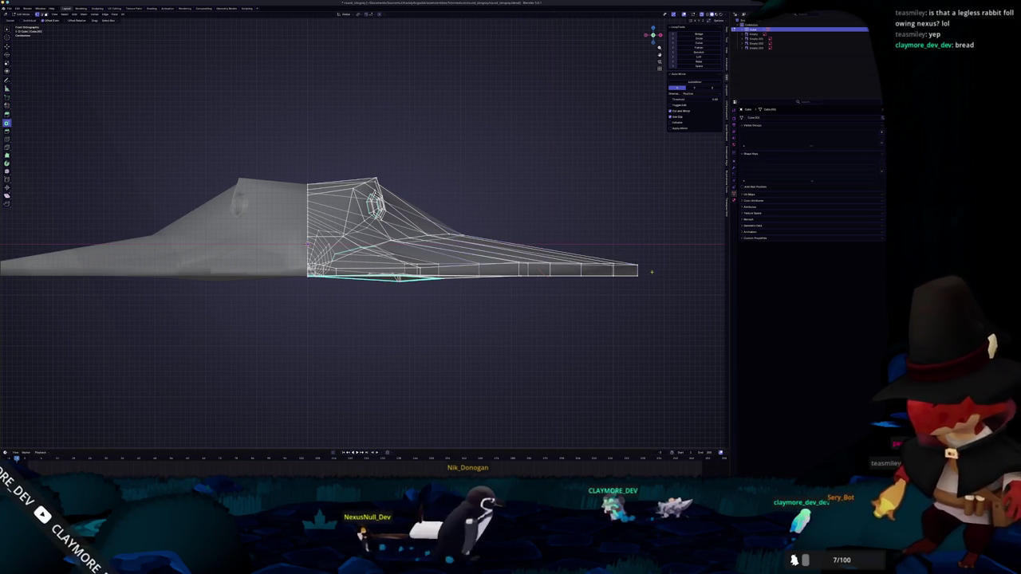
pyautogui.press('g')
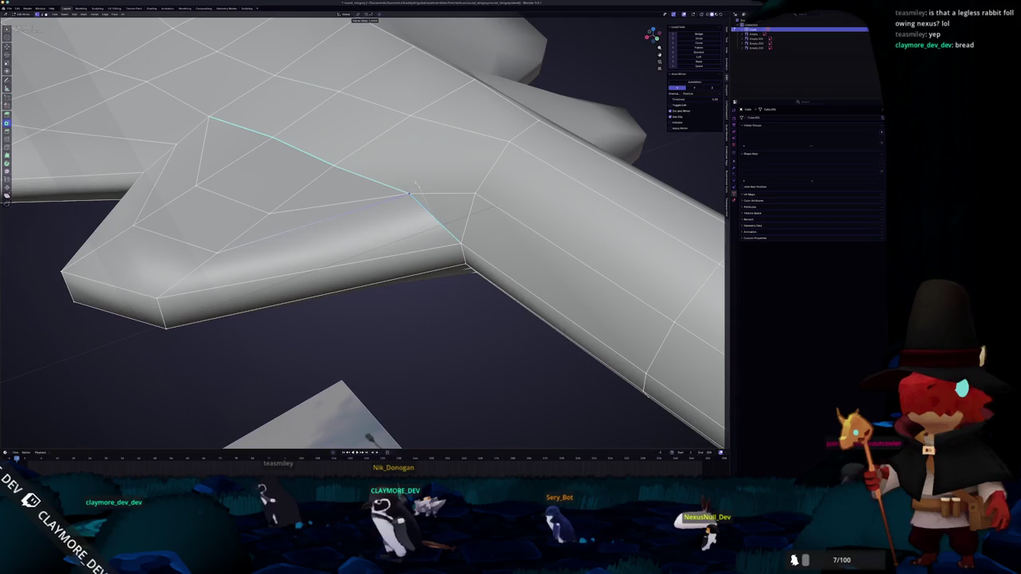
# Step: Merge the overlapping vertices by distance at the tail-body joint
pyautogui.moveTo(396, 204); pyautogui.dragTo(374, 185)
pyautogui.scroll(3)
pyautogui.hotkey('alt', 'z')
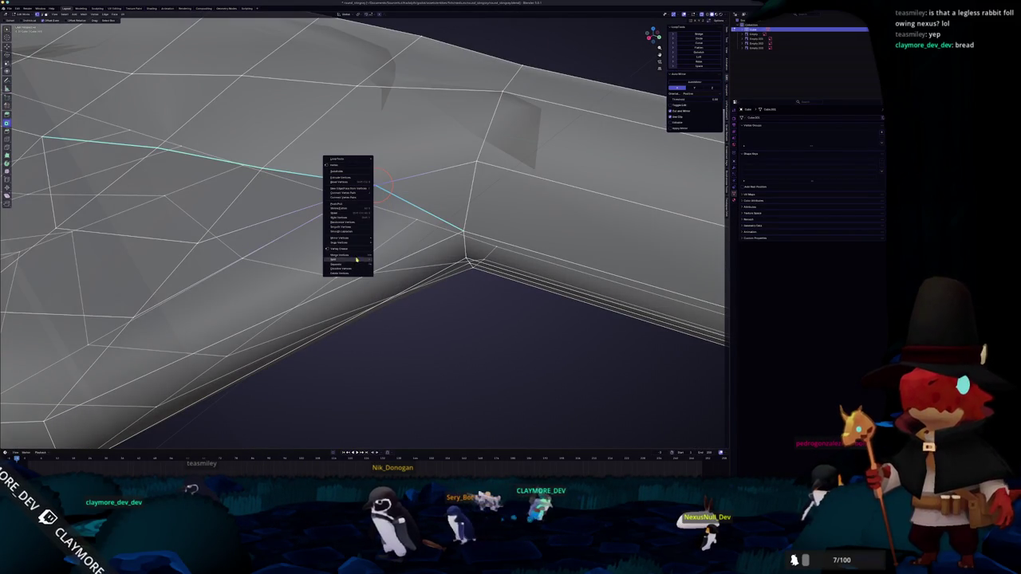
pyautogui.click(399, 270)
pyautogui.press('Tab')
# Step: Review the whole stingray mesh, then start beveling the selected vertex with Ctrl+B
pyautogui.moveTo(435, 292); pyautogui.dragTo(434, 281)
pyautogui.press('Tab')
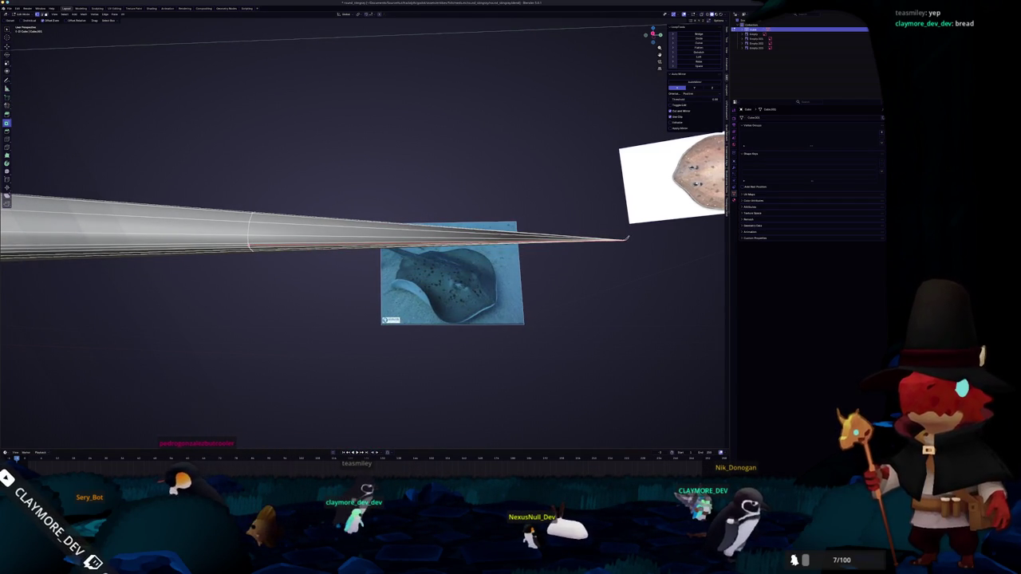
pyautogui.moveTo(623, 239); pyautogui.dragTo(324, 274)
pyautogui.scroll(-3)
pyautogui.moveTo(306, 318); pyautogui.dragTo(381, 257)
pyautogui.scroll(3)
pyautogui.press('Tab')
pyautogui.scroll(3)
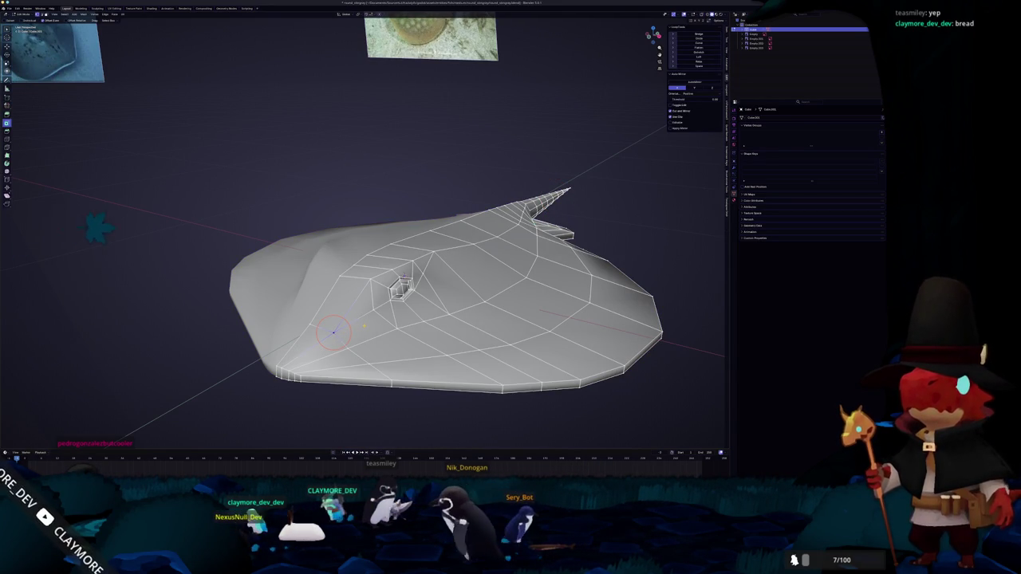
pyautogui.hotkey('ctrl', 'b')
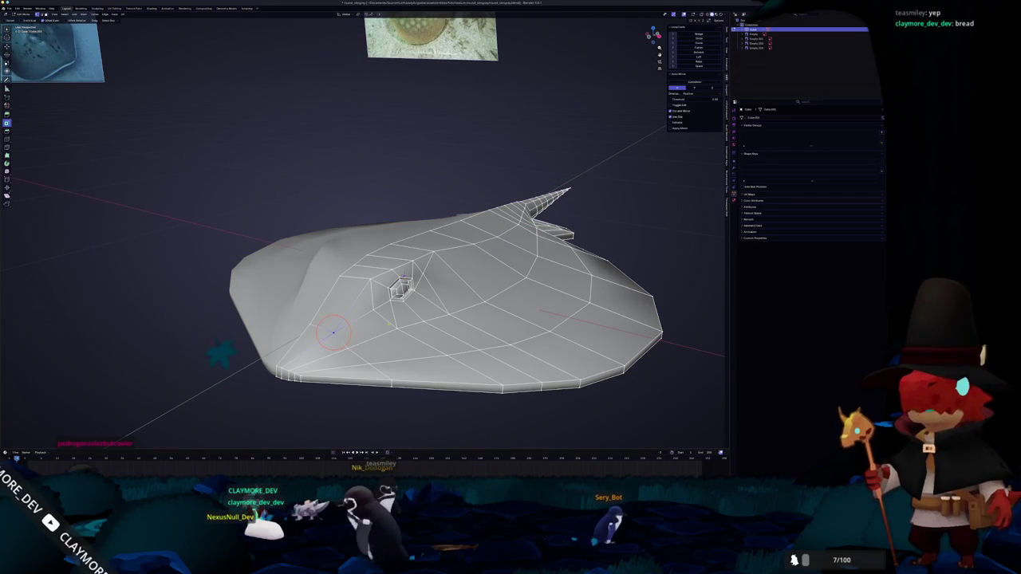
# Step: Apply the stingray's object transforms and confirm its object name
pyautogui.press('Tab')
pyautogui.scroll(-3)
pyautogui.hotkey('ctrl', 'a')
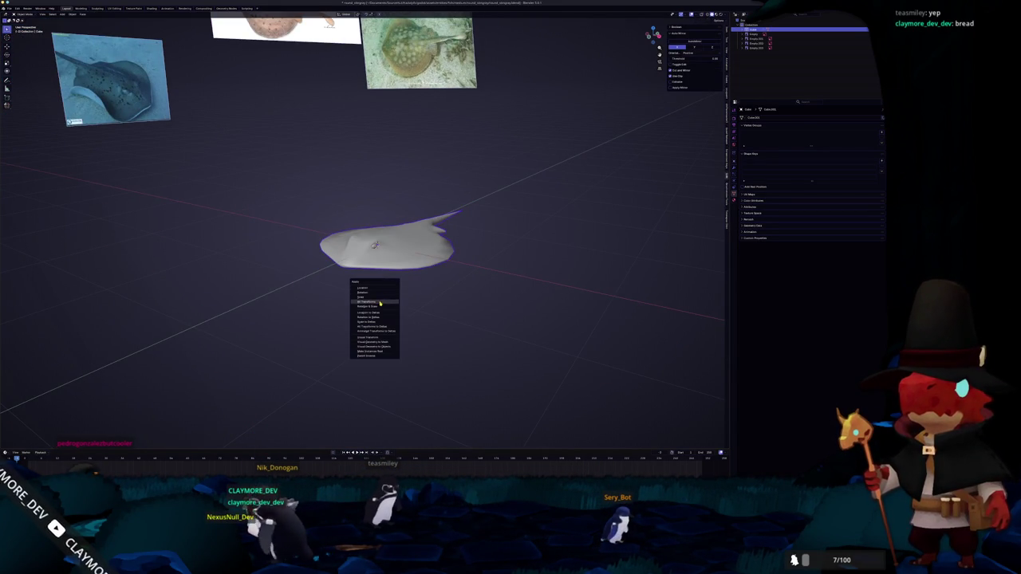
pyautogui.click(380, 302)
pyautogui.scroll(3)
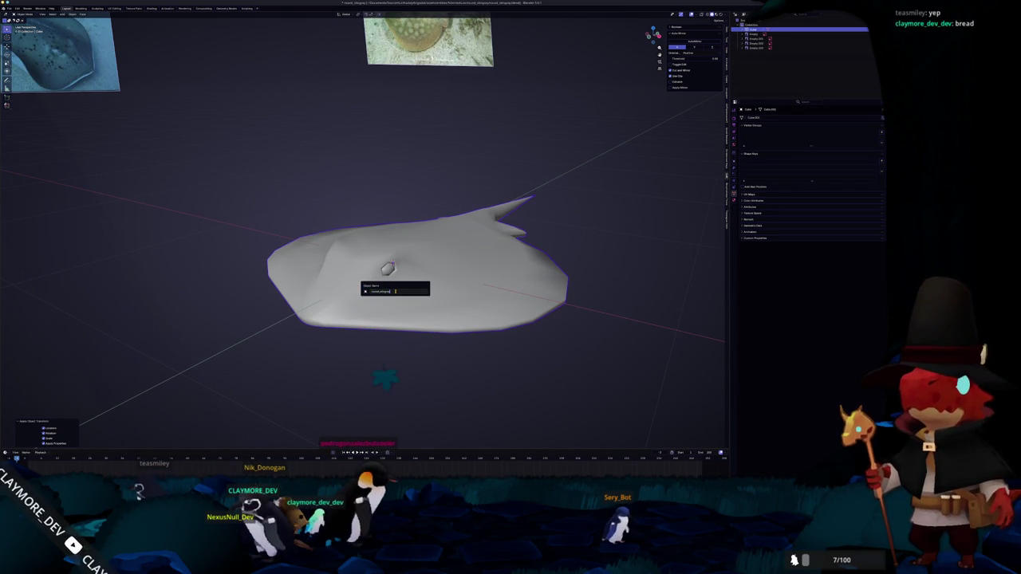
pyautogui.press('Return')
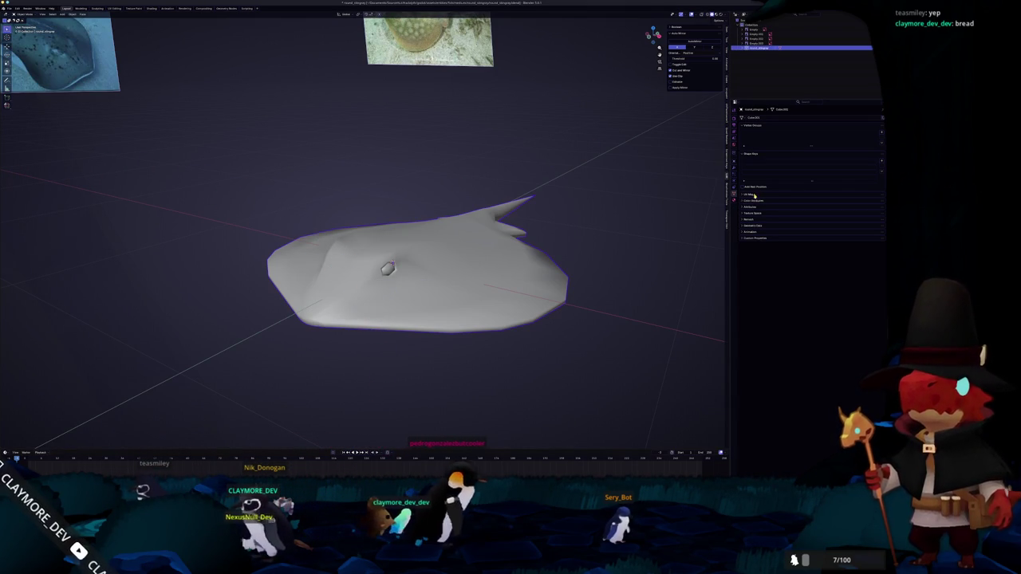
# Step: Add a Color attribute, name the mesh data round_stingray, and reapply the transforms
pyautogui.click(753, 200)
pyautogui.click(880, 207)
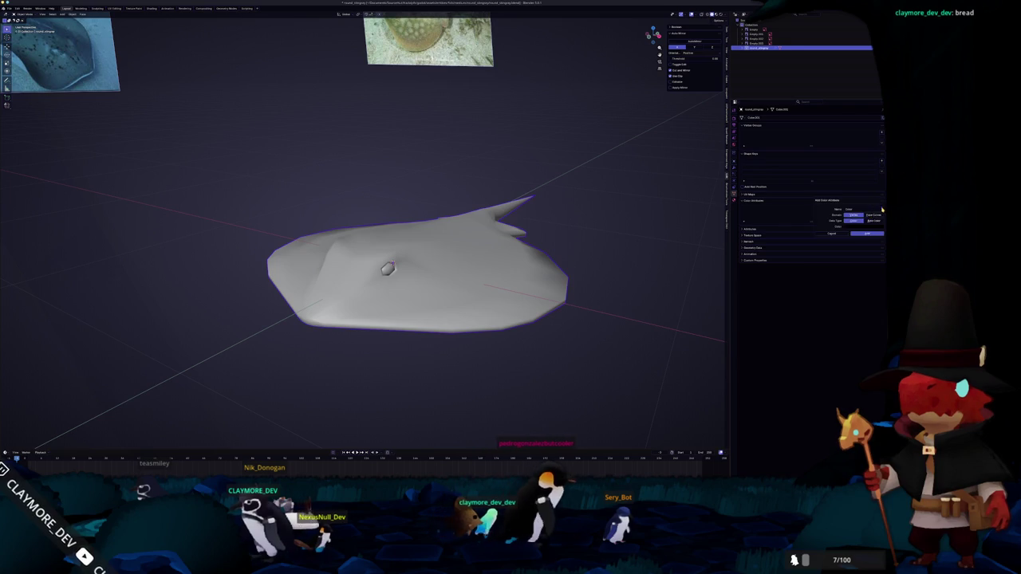
pyautogui.click(861, 233)
pyautogui.hotkey('ctrl', 'v')
pyautogui.press('Return')
pyautogui.click(734, 201)
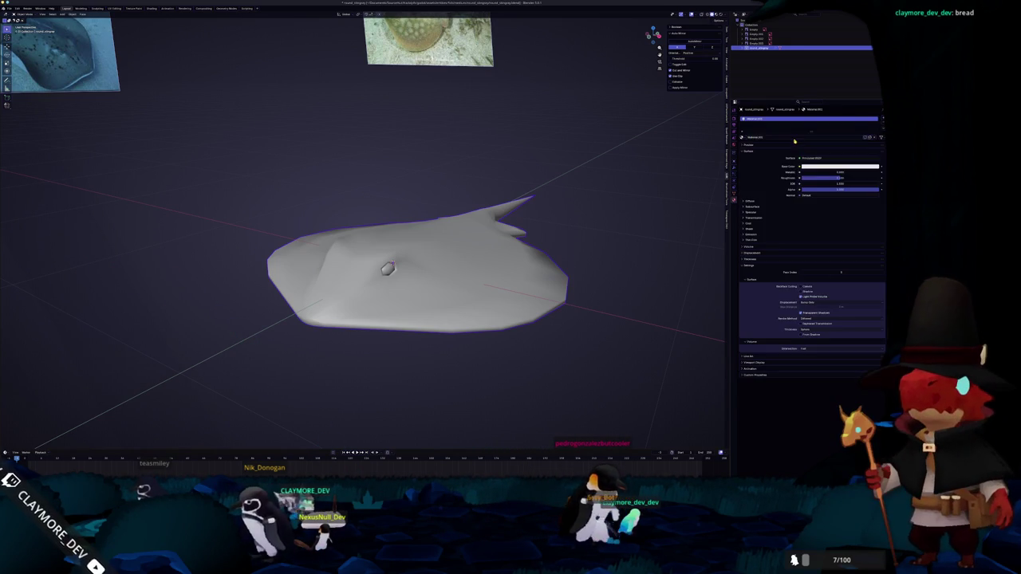
pyautogui.hotkey('ctrl', 'a')
pyautogui.click(503, 274)
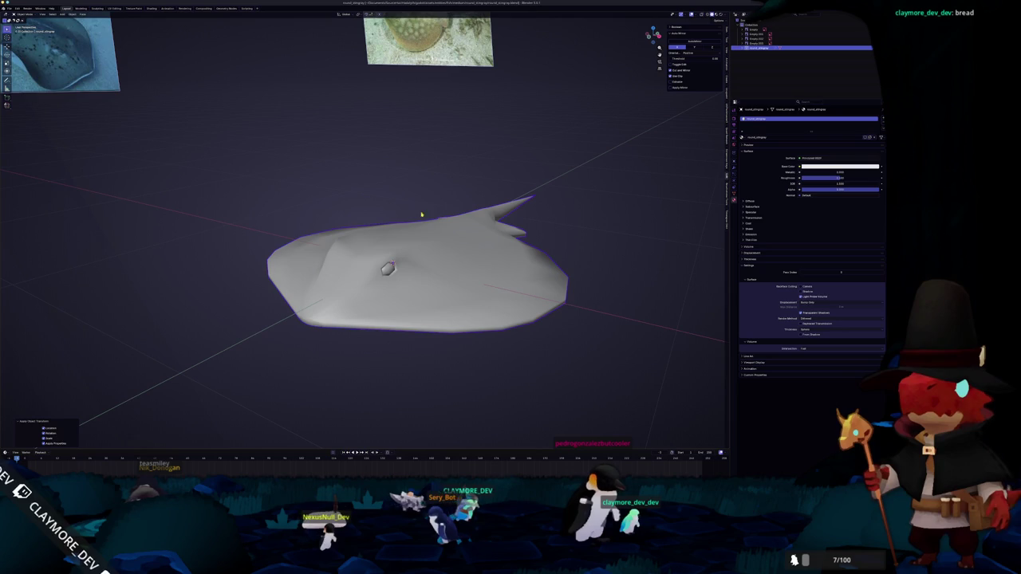
# Step: Start a glTF export, cancel it, and switch to the Shading workspace
pyautogui.click(9, 9)
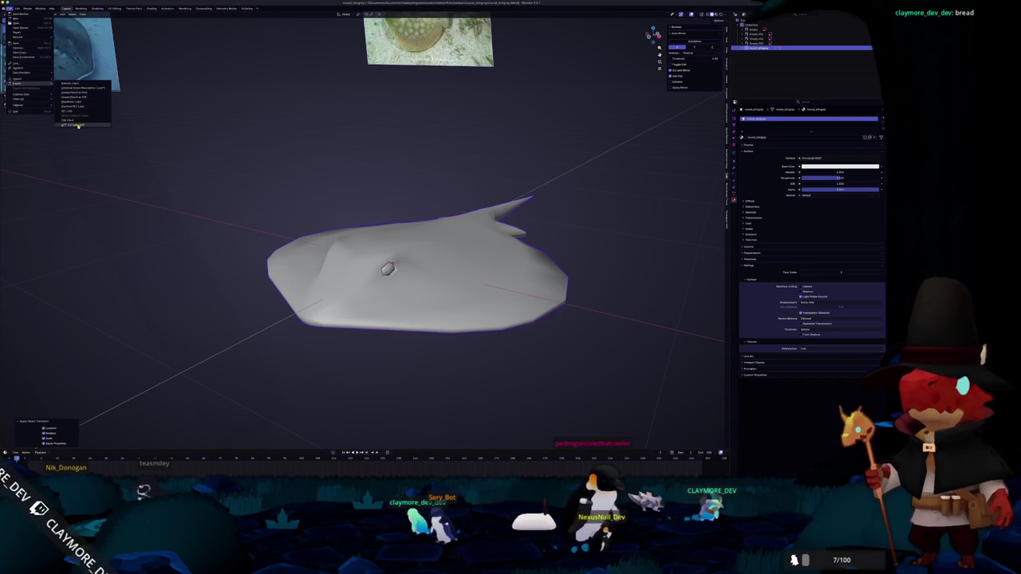
pyautogui.click(77, 125)
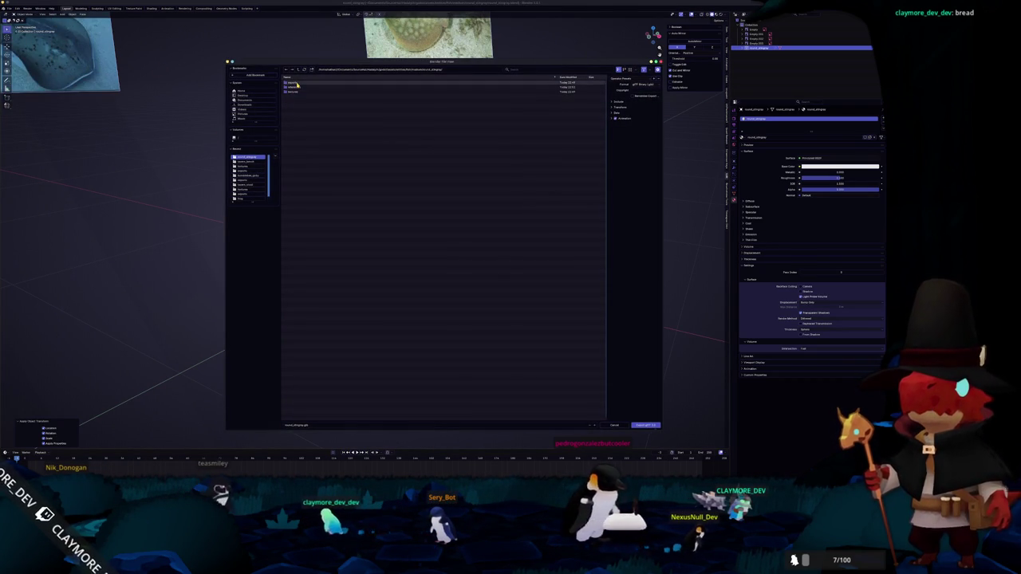
pyautogui.click(295, 85)
pyautogui.press('Return')
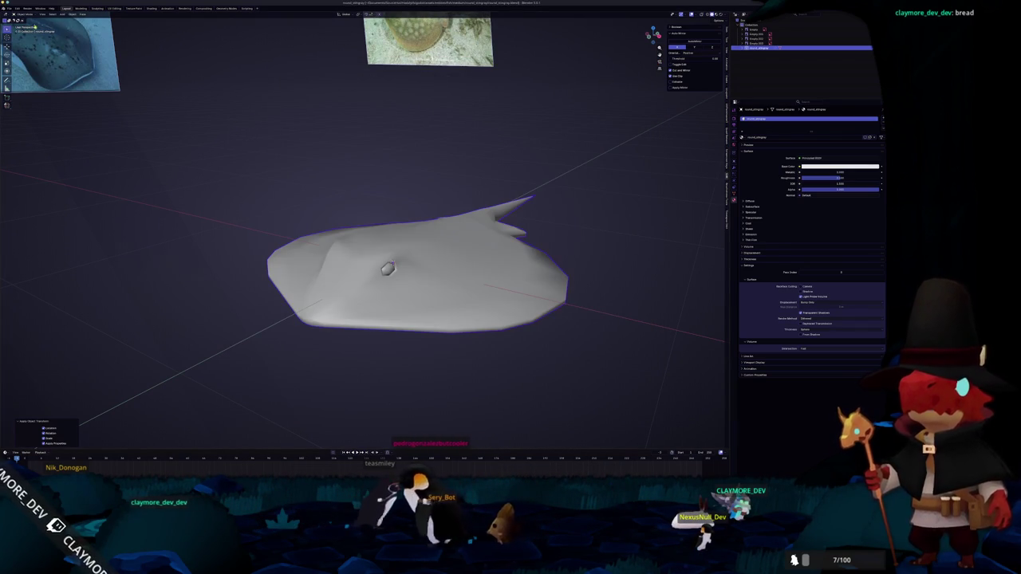
pyautogui.click(152, 8)
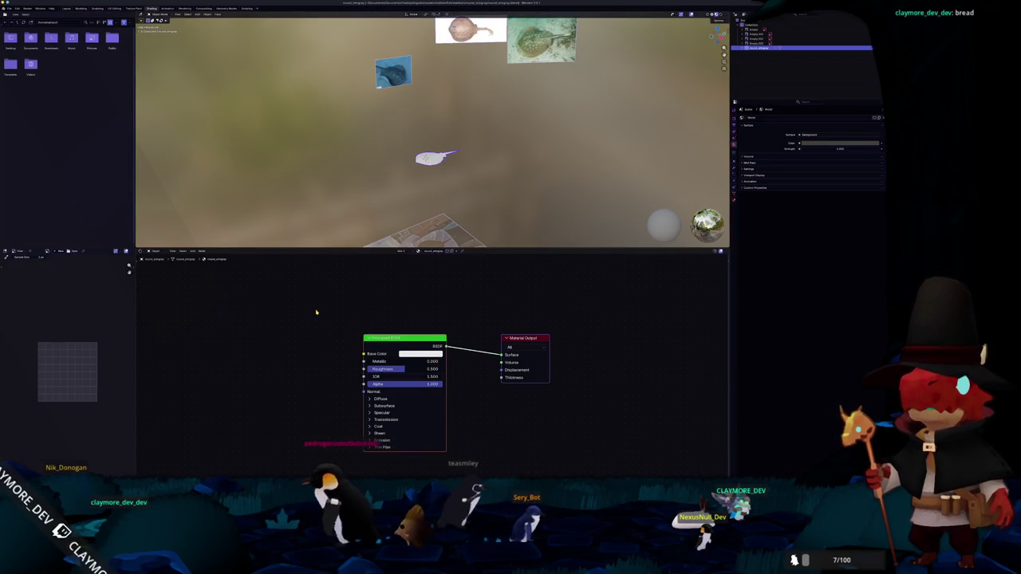
# Step: From top view, rescale the reference image plane to its new size
pyautogui.press('n')
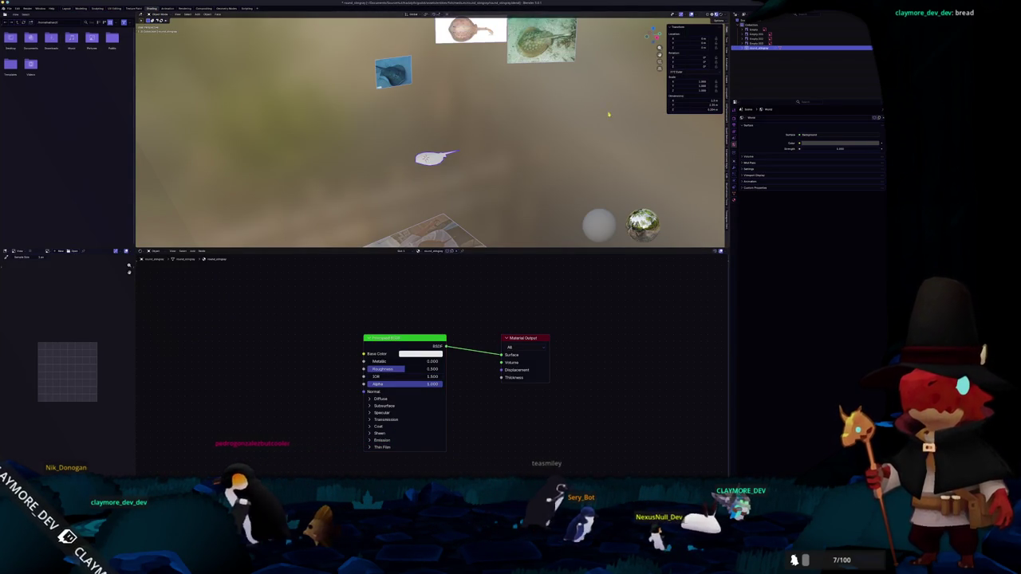
pyautogui.press('KP_7')
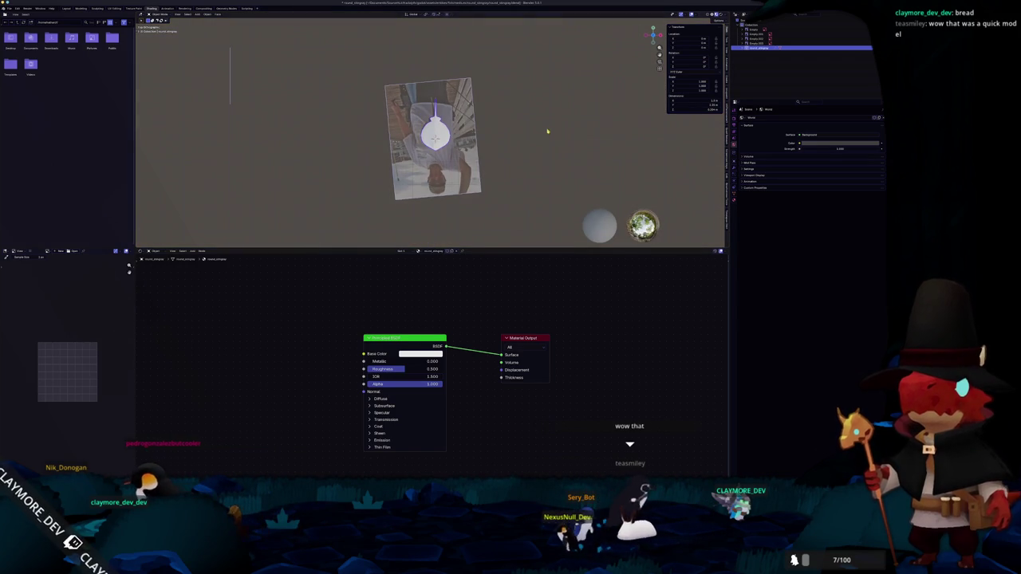
pyautogui.scroll(3)
pyautogui.press('s')
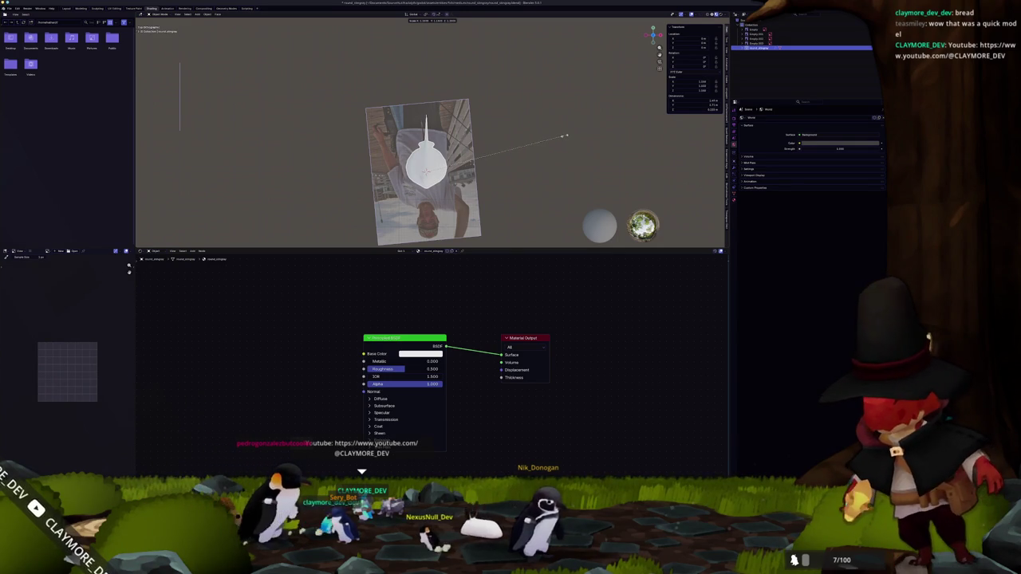
pyautogui.click(563, 137)
pyautogui.rightClick(563, 136)
pyautogui.press('Escape')
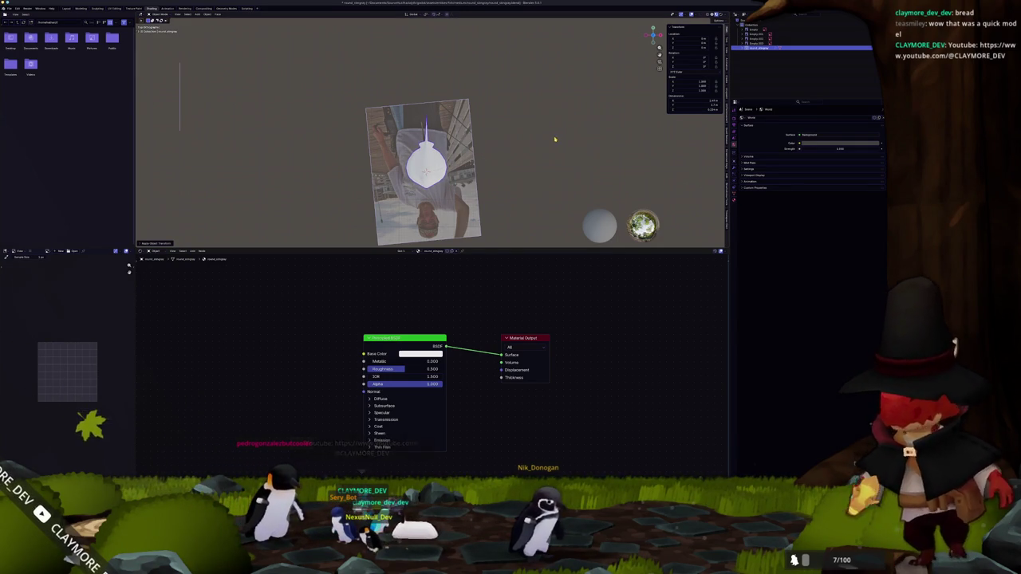
# Step: Rename the stingray object and apply all of its transforms
pyautogui.hotkey('ctrl', 'a')
pyautogui.moveTo(542, 148); pyautogui.dragTo(463, 126)
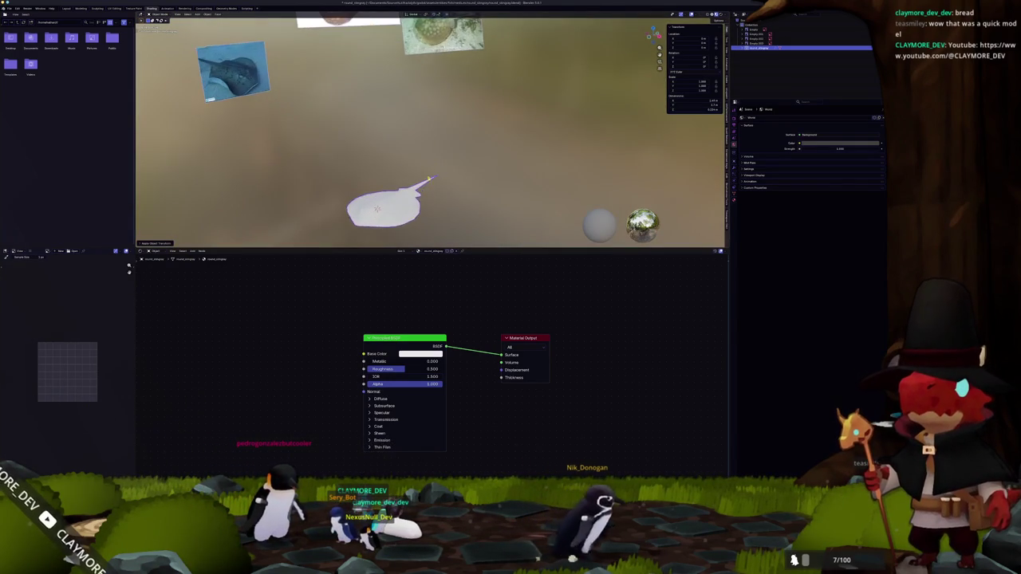
pyautogui.press('F2')
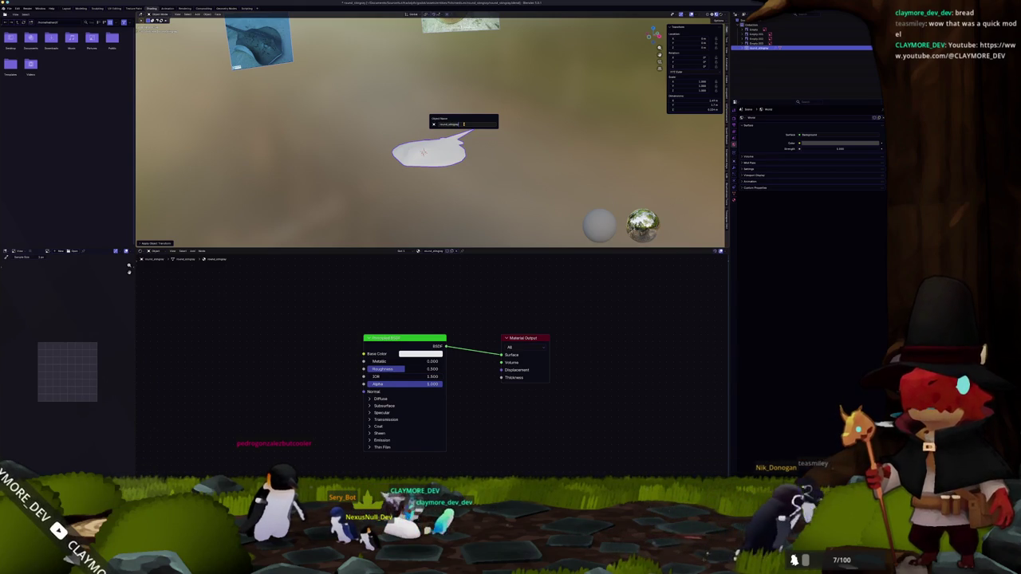
pyautogui.press('Return')
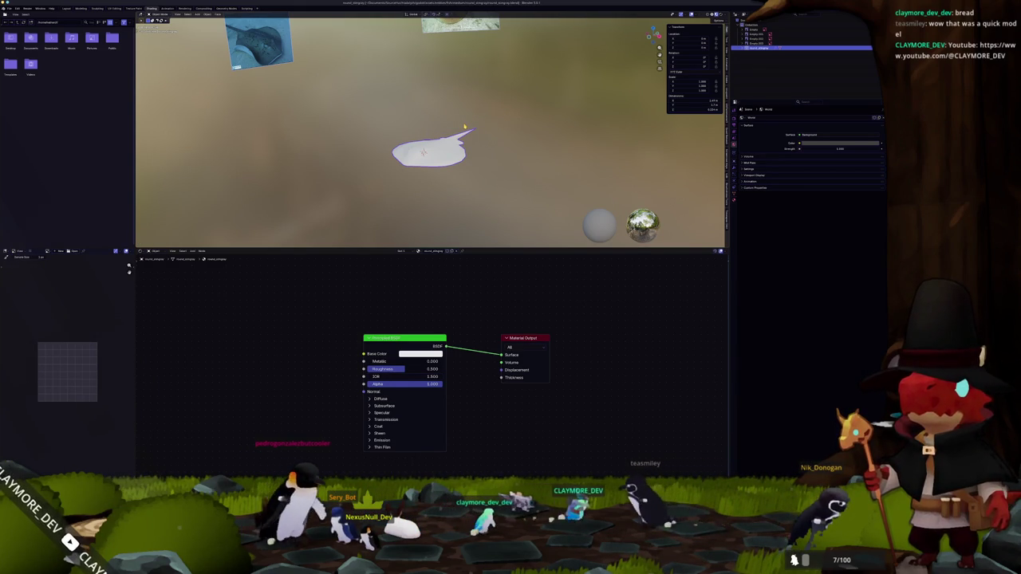
pyautogui.hotkey('ctrl', 'a')
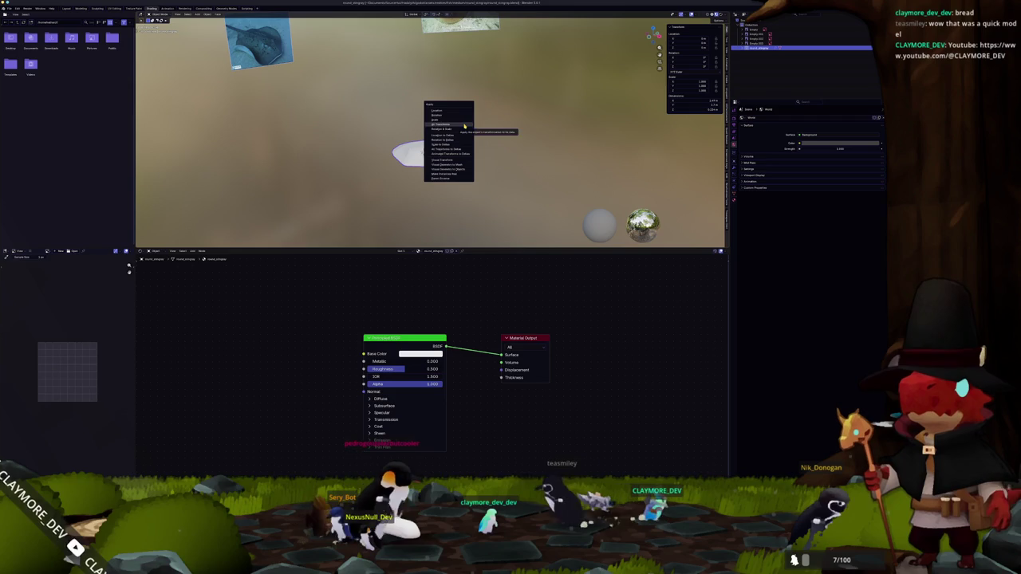
pyautogui.click(461, 125)
# Step: Add a Texture Coordinate node and link its Generated output to the material Surface
pyautogui.hotkey('shift', 'a')
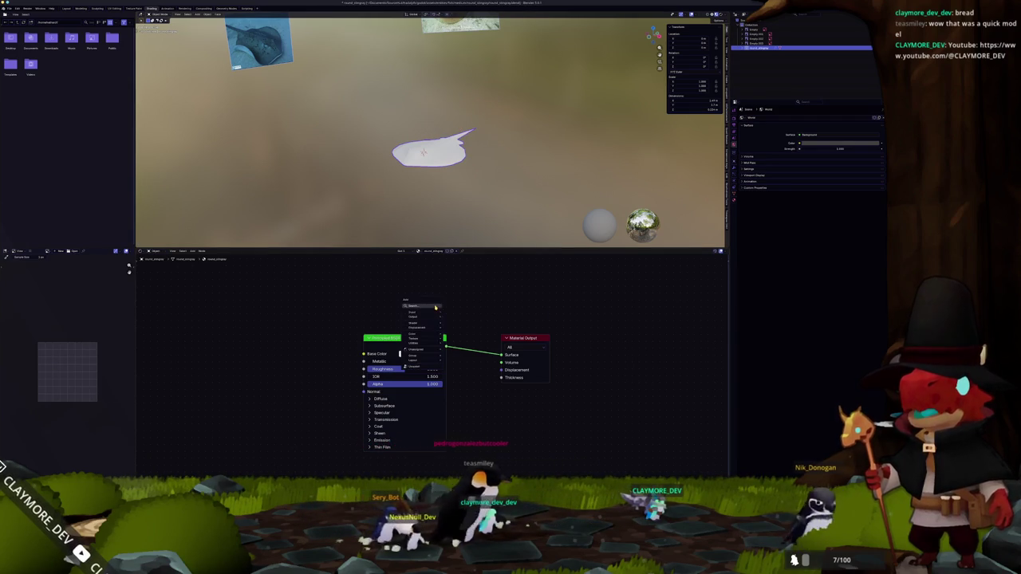
pyautogui.click(450, 314)
pyautogui.click(232, 232)
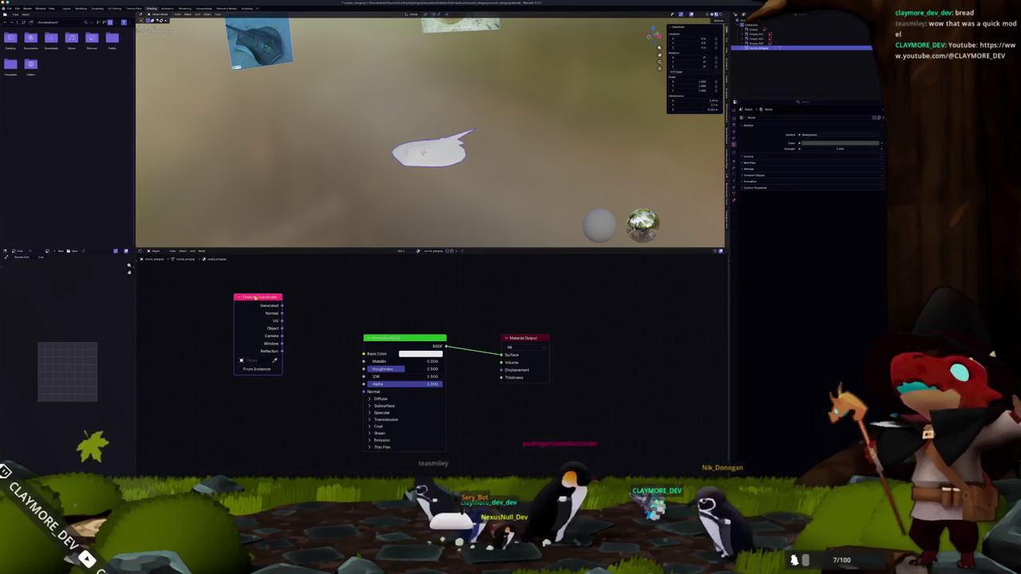
pyautogui.moveTo(284, 239); pyautogui.dragTo(504, 355)
pyautogui.scroll(3)
pyautogui.moveTo(415, 160); pyautogui.dragTo(432, 248)
pyautogui.rightClick(433, 198)
pyautogui.rightClick(395, 185)
# Step: Back in the modelling view, move the stingray and apply its transforms
pyautogui.click(67, 11)
pyautogui.moveTo(383, 200); pyautogui.dragTo(375, 209)
pyautogui.press('g')
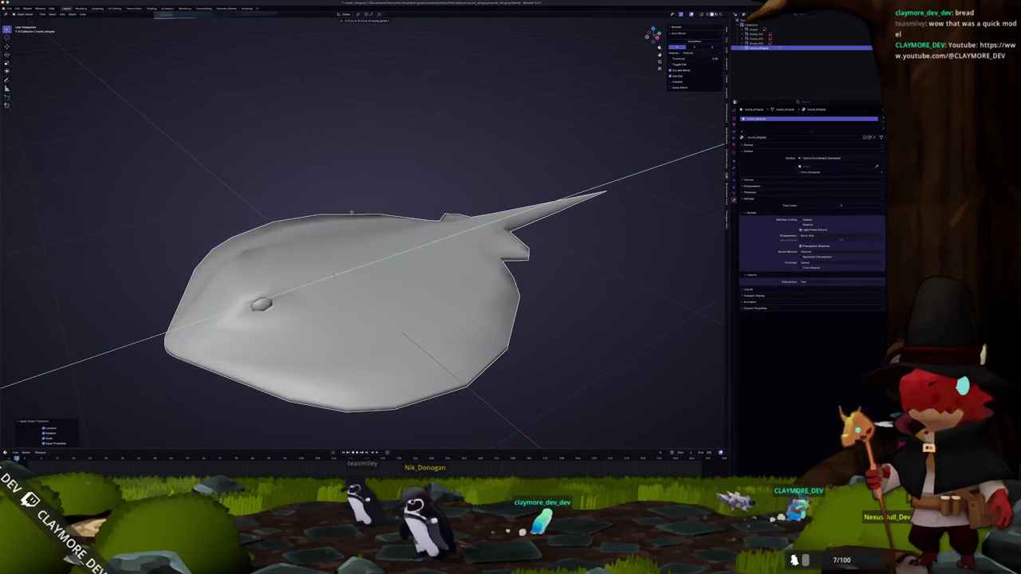
pyautogui.click(341, 216)
pyautogui.hotkey('ctrl', 'a')
pyautogui.click(341, 217)
pyautogui.scroll(-3)
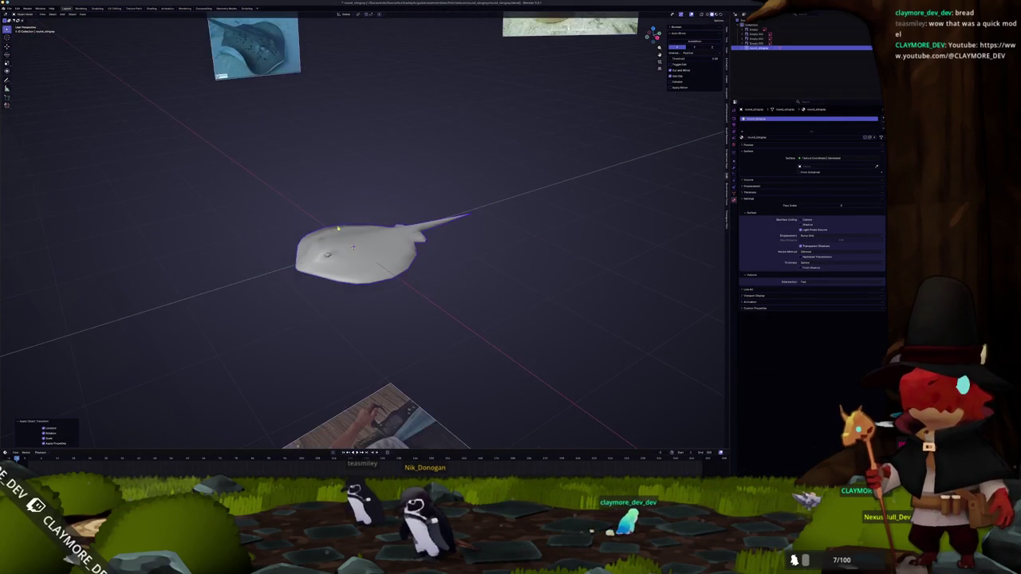
pyautogui.scroll(-3)
# Step: Add a Color Attribute node above the material output
pyautogui.click(151, 8)
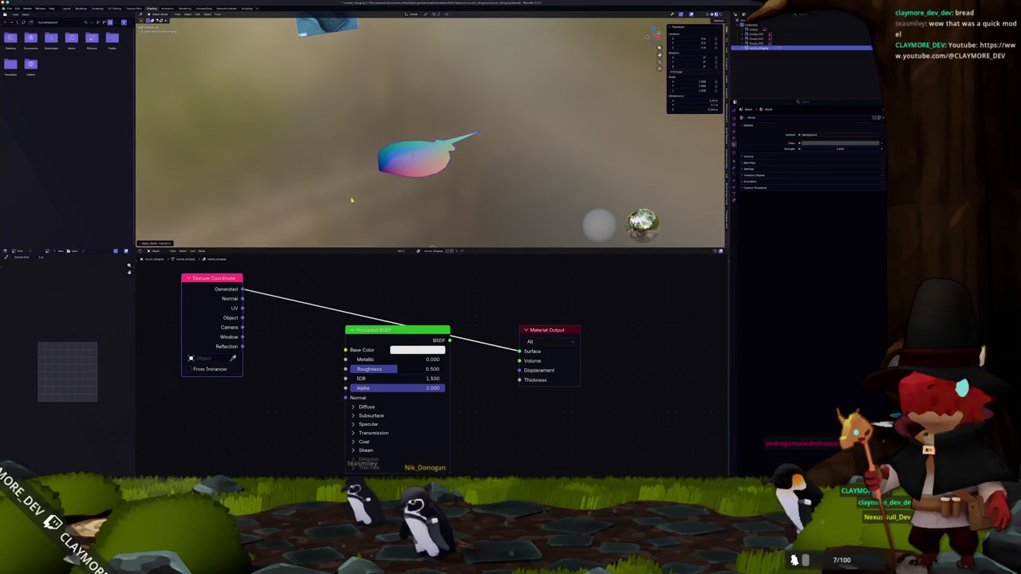
pyautogui.click(483, 303)
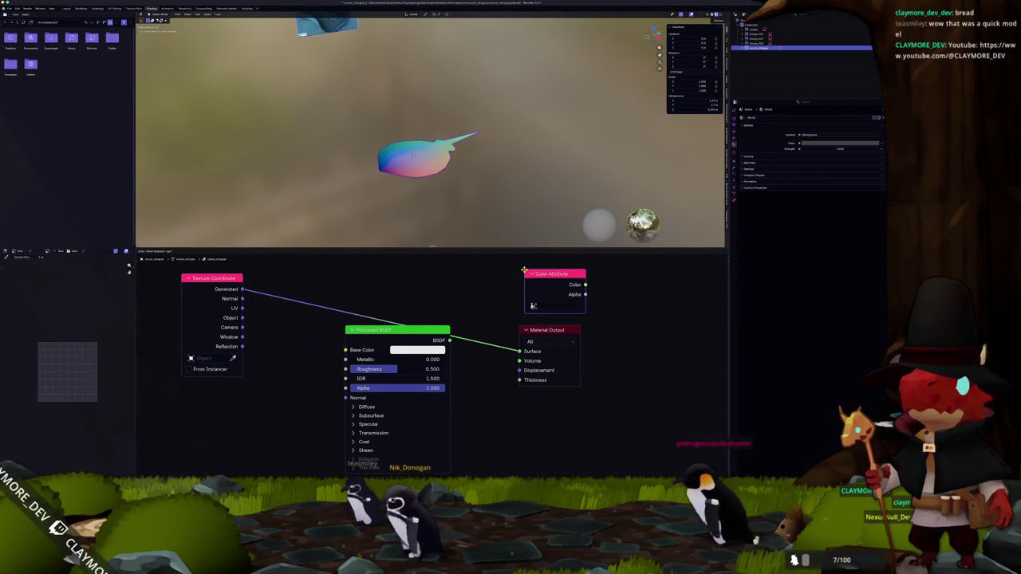
pyautogui.click(546, 298)
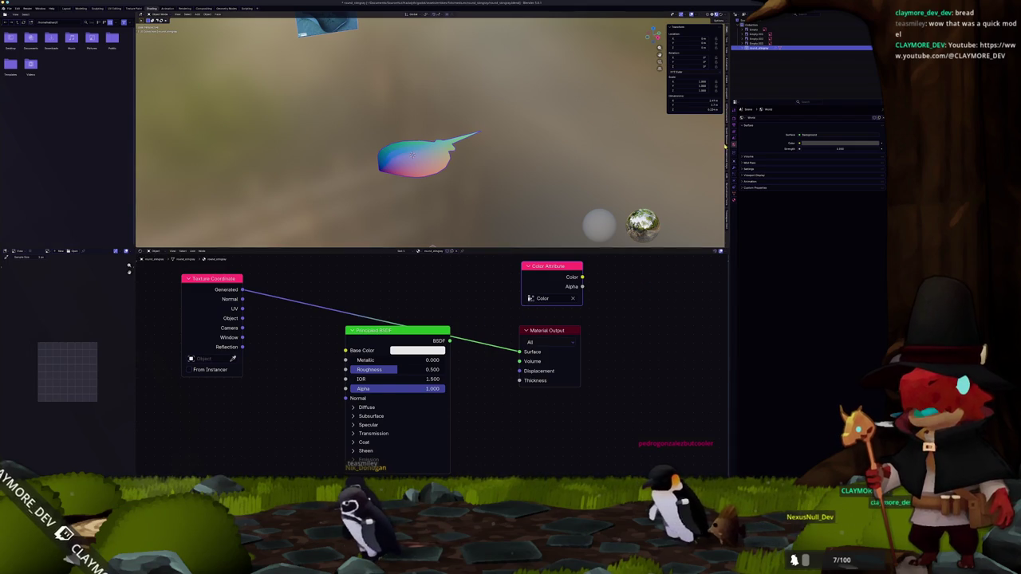
# Step: Switch the render engine to Cycles and set the bake output target to Active Color Attribute
pyautogui.click(733, 118)
pyautogui.click(807, 133)
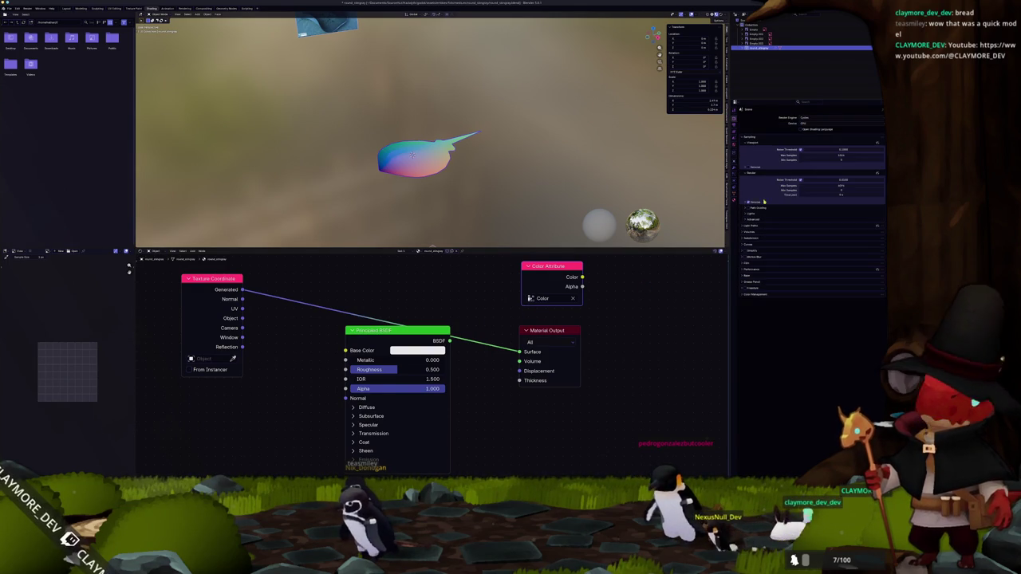
pyautogui.click(742, 277)
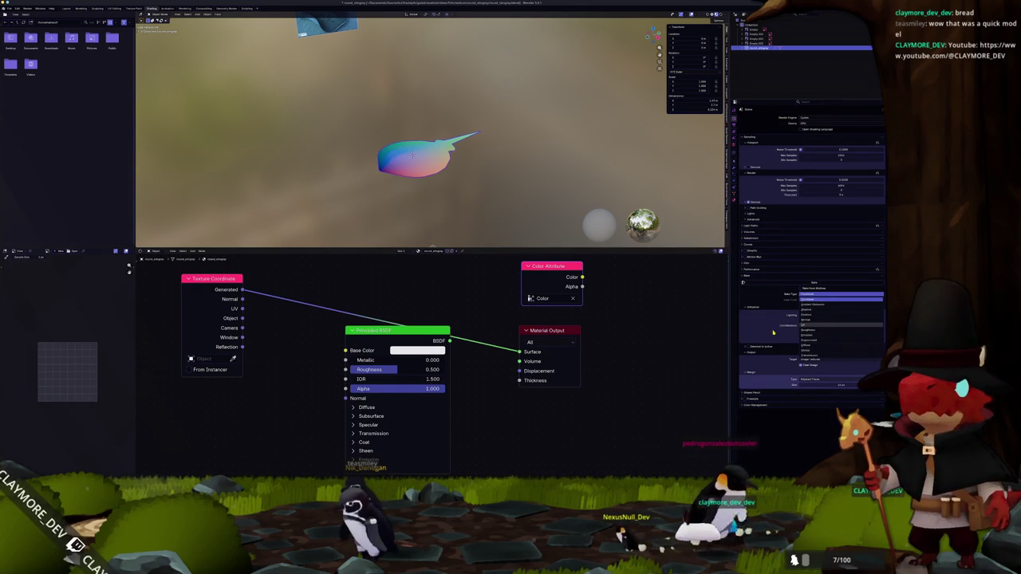
pyautogui.click(809, 360)
pyautogui.click(809, 370)
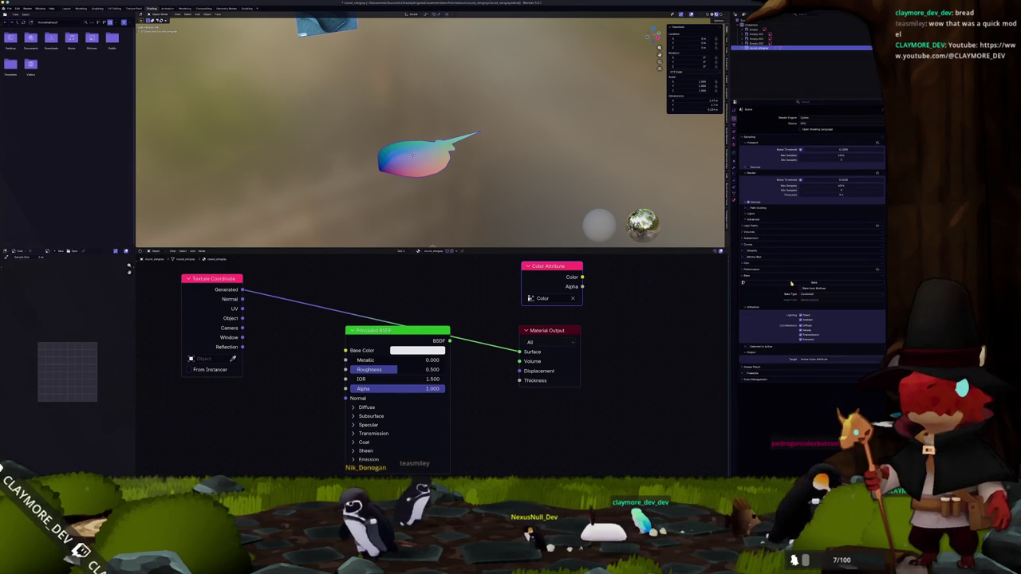
# Step: Link the Color Attribute to the material output, then undo that connection
pyautogui.moveTo(582, 276); pyautogui.dragTo(520, 352)
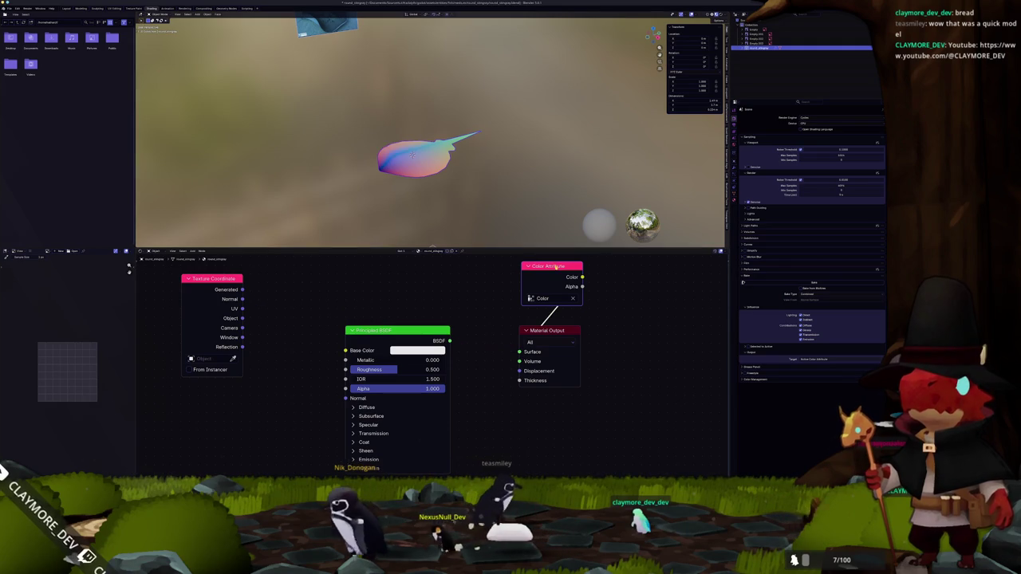
pyautogui.scroll(3)
pyautogui.scroll(3)
pyautogui.scroll(-3)
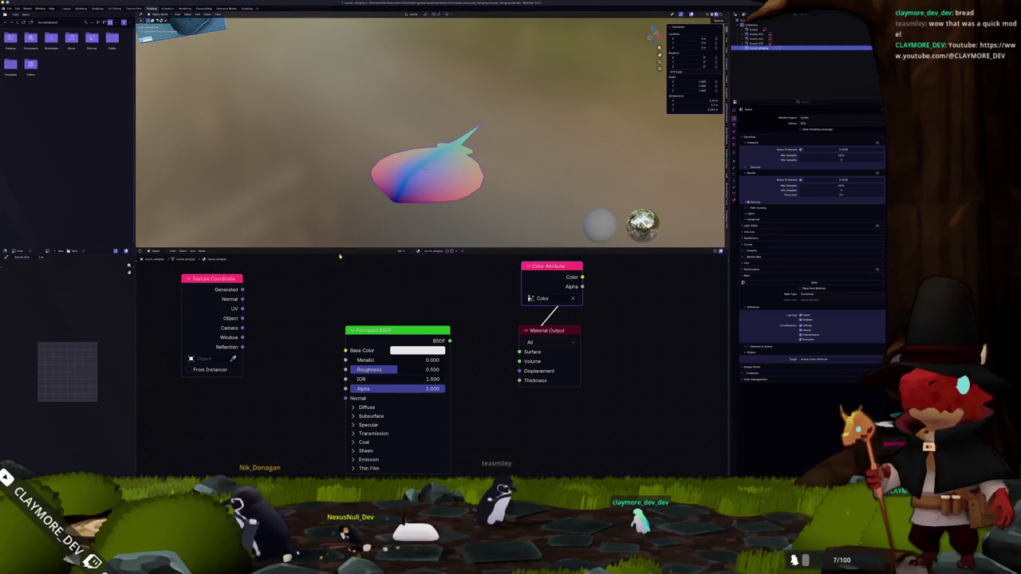
pyautogui.hotkey('ctrl', 'z')
# Step: Convert the stingray object and apply its transforms again
pyautogui.rightClick(403, 184)
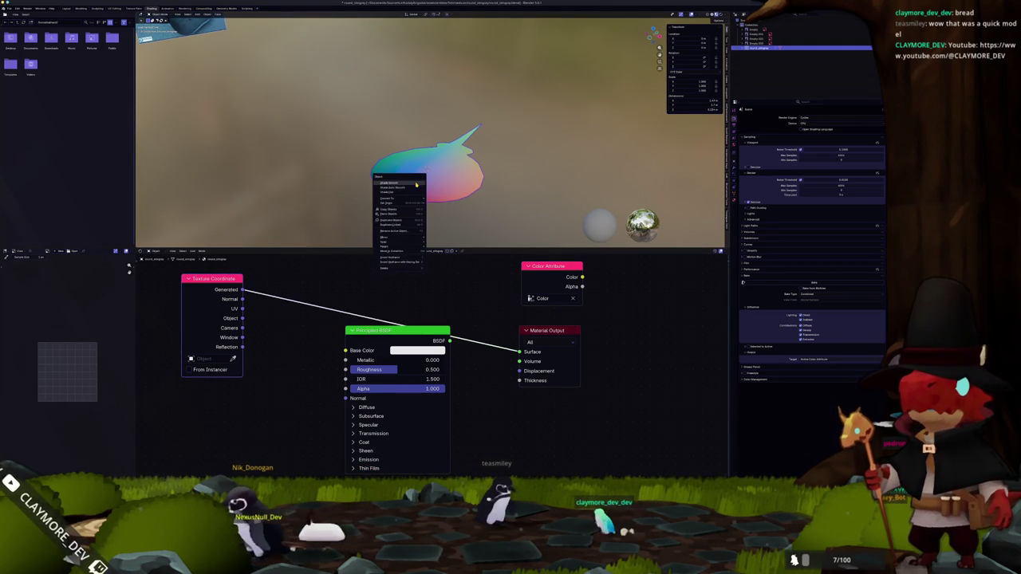
pyautogui.click(437, 198)
pyautogui.hotkey('ctrl', 'a')
pyautogui.click(423, 191)
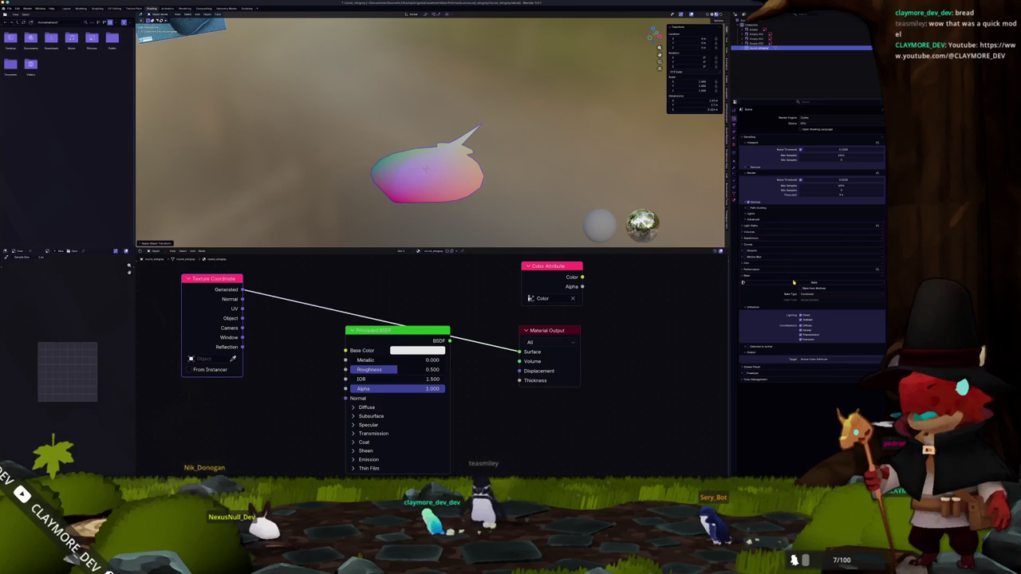
# Step: Wire the Color Attribute node into the Surface input and put the stingray in edit mode
pyautogui.click(578, 281)
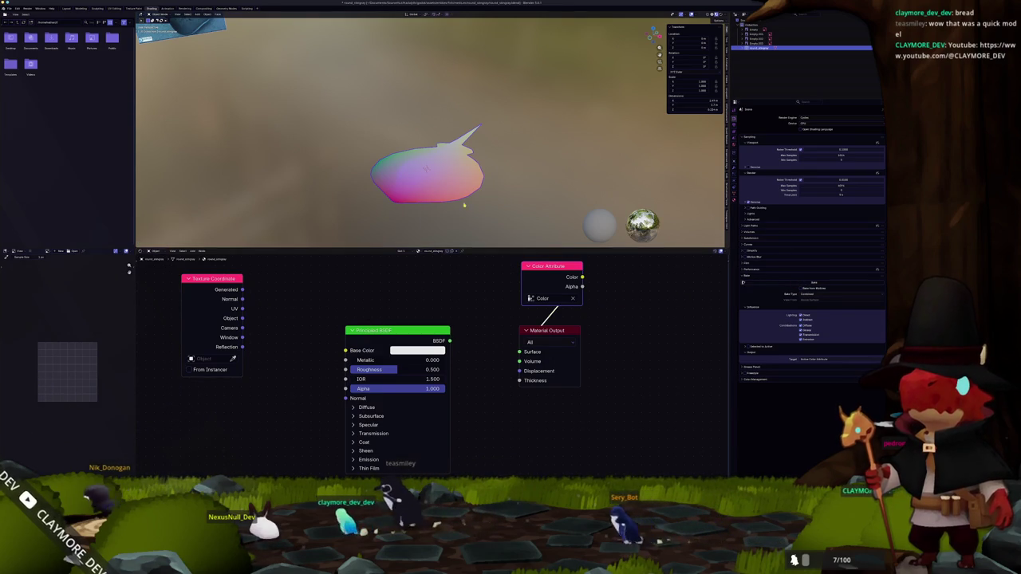
pyautogui.press('Tab')
pyautogui.click(114, 8)
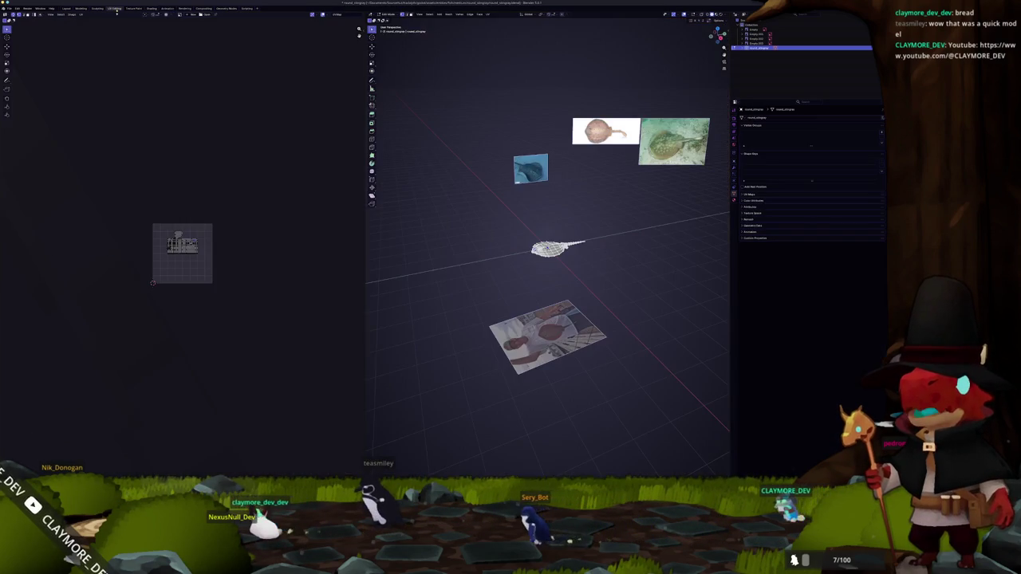
# Step: Mark the selected underside edge loops of the stingray as seams
pyautogui.scroll(3)
pyautogui.scroll(3)
pyautogui.scroll(3)
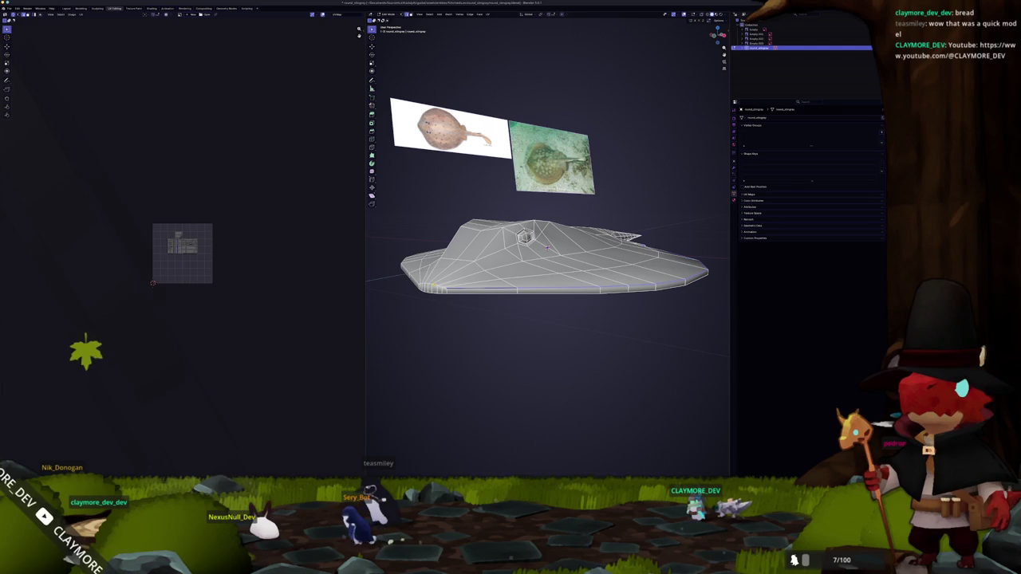
pyautogui.moveTo(547, 247); pyautogui.dragTo(546, 171)
pyautogui.rightClick(574, 318)
pyautogui.scroll(3)
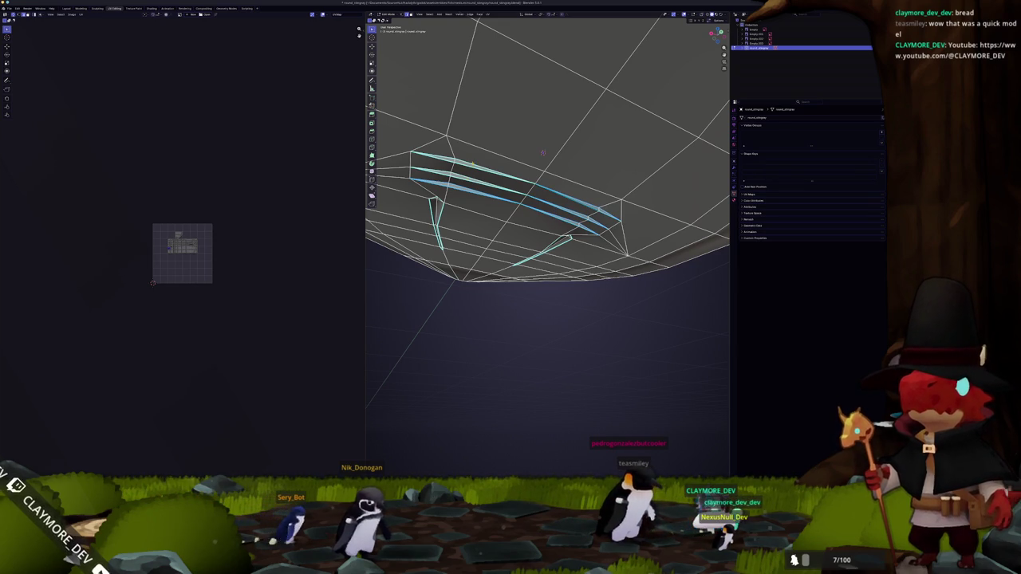
pyautogui.rightClick(458, 173)
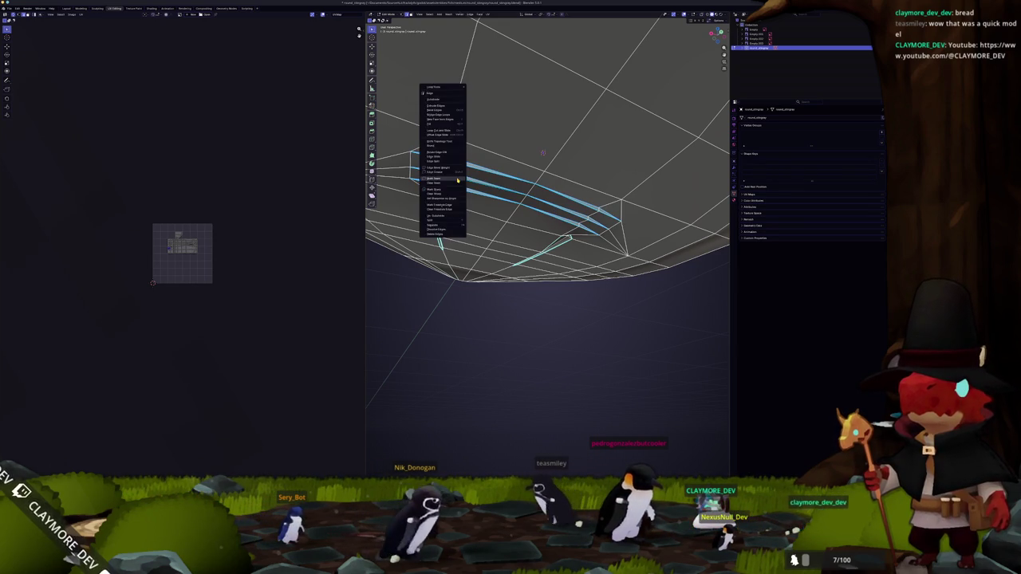
pyautogui.click(451, 175)
# Step: From a straight view of the bottom, mark more selected edges as seams
pyautogui.scroll(-3)
pyautogui.moveTo(492, 183); pyautogui.dragTo(502, 172)
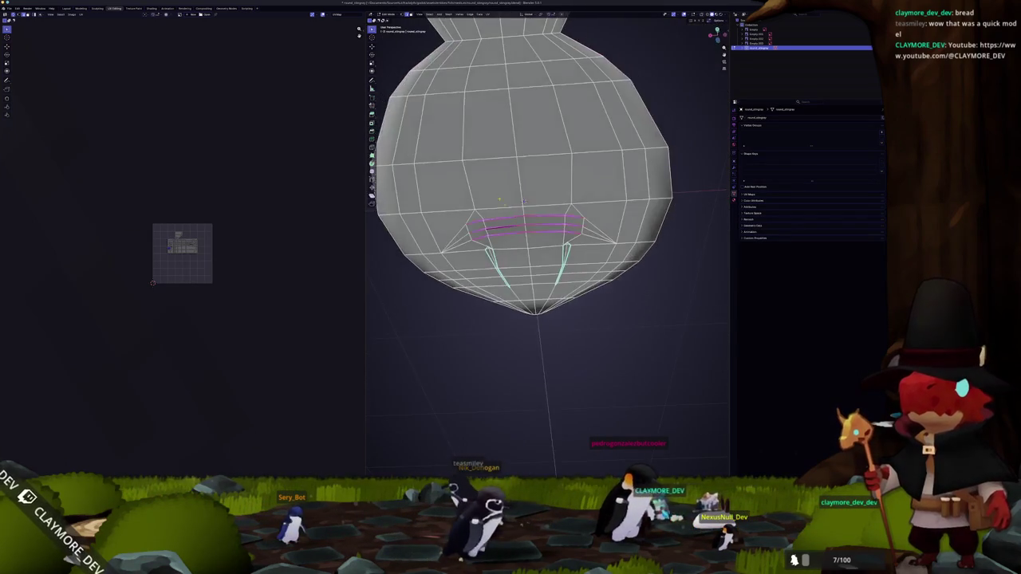
pyautogui.scroll(3)
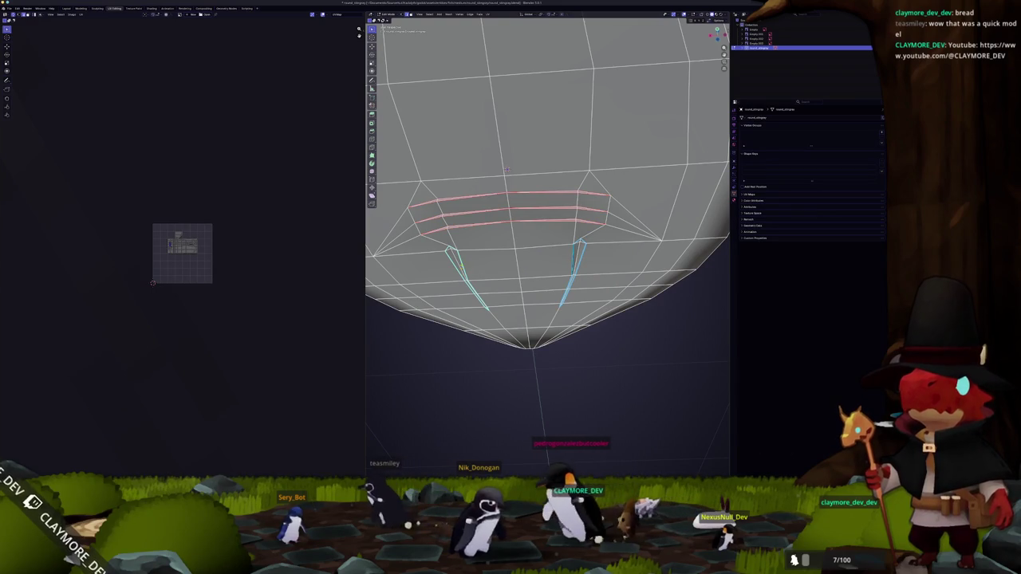
pyautogui.rightClick(455, 173)
pyautogui.click(451, 176)
# Step: Check the mesh from the side and below, adjust the remaining edges, and select the whole mesh
pyautogui.scroll(-3)
pyautogui.moveTo(451, 176); pyautogui.dragTo(399, 278)
pyautogui.click(564, 224)
pyautogui.rightClick(565, 225)
pyautogui.moveTo(565, 224); pyautogui.dragTo(567, 247)
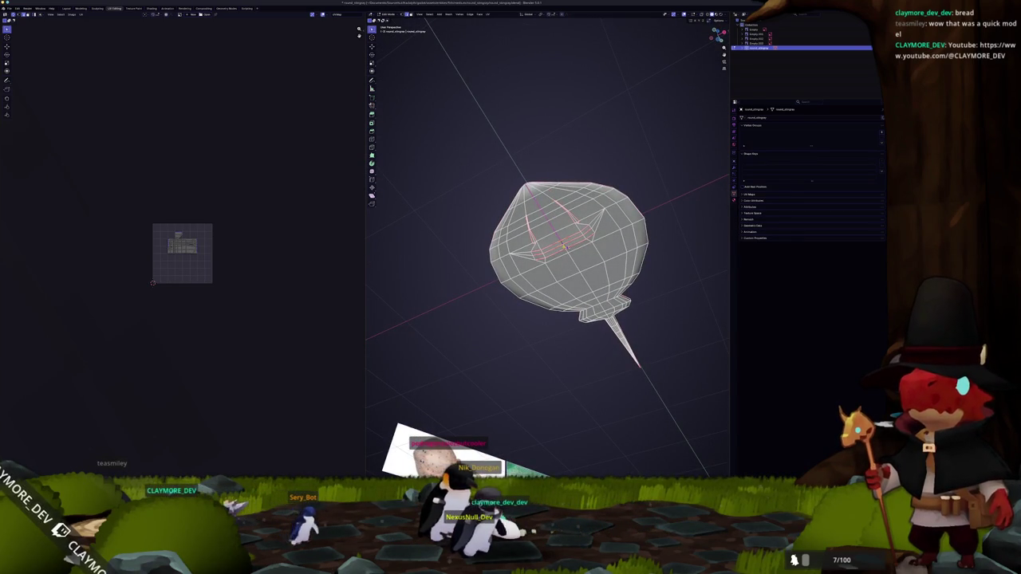
pyautogui.scroll(3)
pyautogui.moveTo(584, 251); pyautogui.dragTo(614, 239)
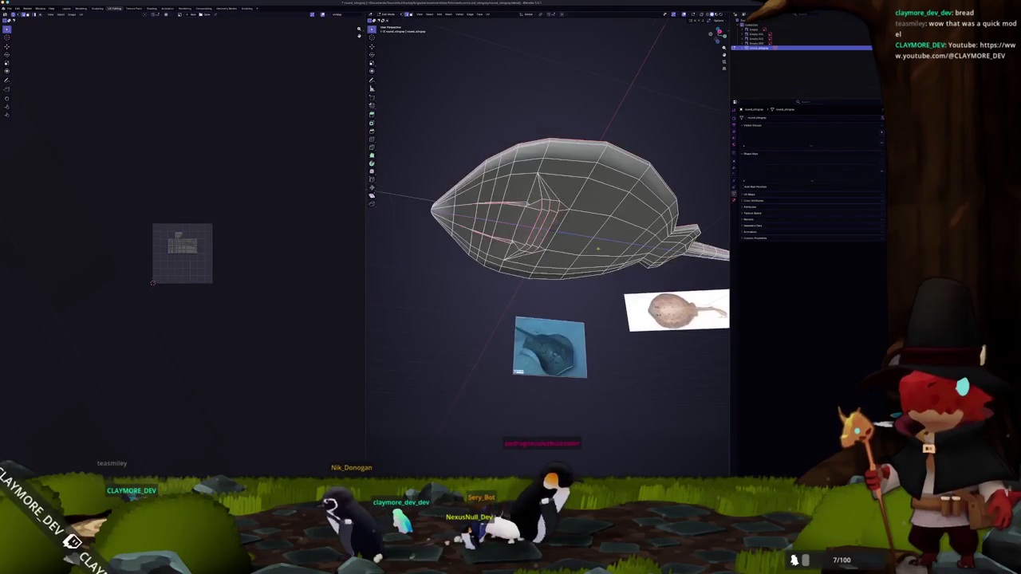
pyautogui.scroll(3)
pyautogui.rightClick(536, 119)
pyautogui.click(558, 159)
pyautogui.press('a')
pyautogui.moveTo(563, 209); pyautogui.dragTo(571, 240)
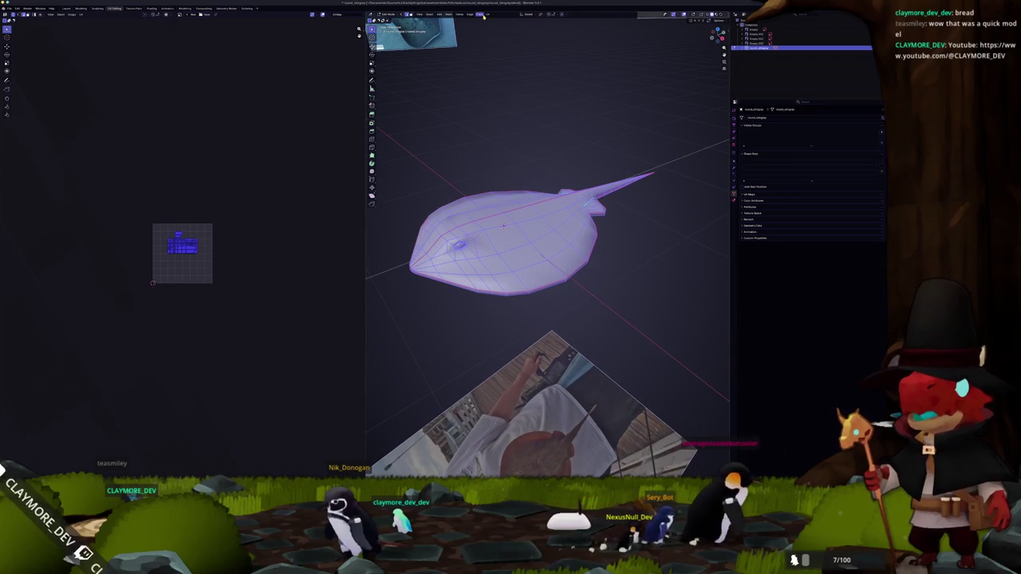
# Step: Unwrap the stingray mesh into UV islands
pyautogui.click(488, 14)
pyautogui.click(500, 20)
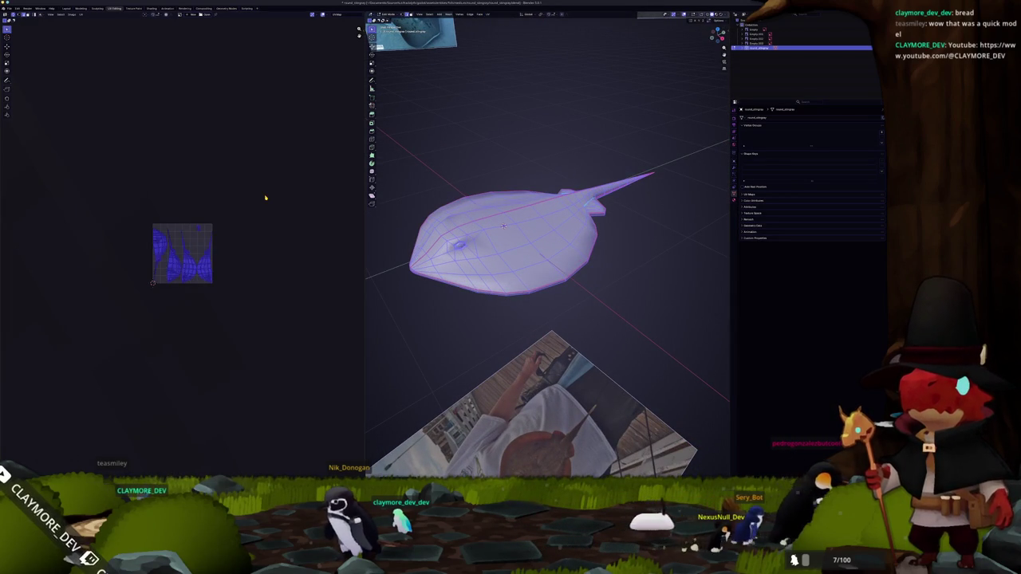
pyautogui.scroll(3)
pyautogui.scroll(3)
# Step: Mark the tail edges as seams and re-unwrap the whole mesh
pyautogui.hotkey('alt', 'a')
pyautogui.moveTo(504, 226); pyautogui.dragTo(472, 146)
pyautogui.scroll(3)
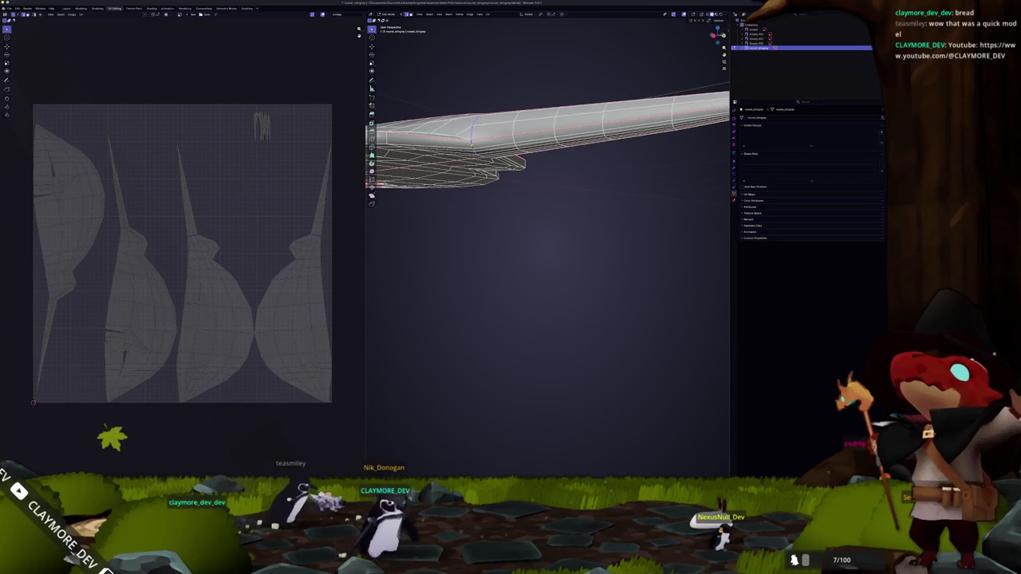
pyautogui.hotkey('ctrl', 'e')
pyautogui.click(454, 231)
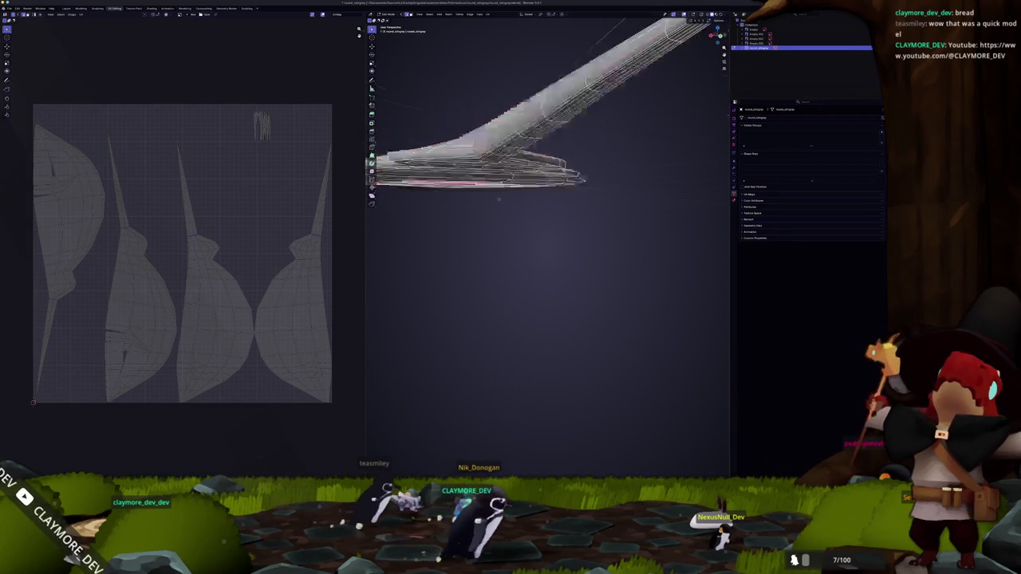
pyautogui.moveTo(454, 230); pyautogui.dragTo(446, 217)
pyautogui.press('a')
pyautogui.scroll(-3)
pyautogui.click(478, 14)
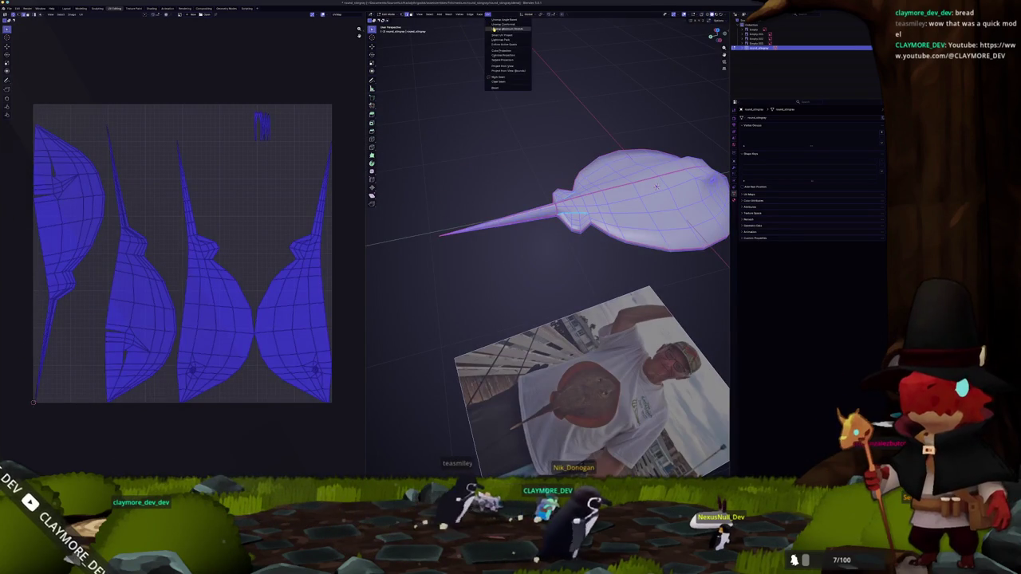
pyautogui.click(496, 28)
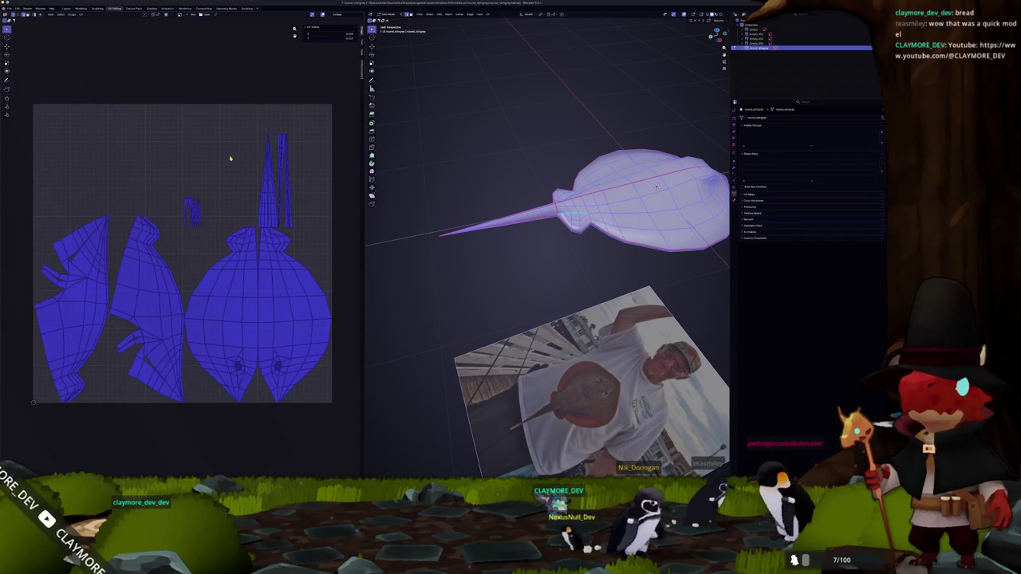
# Step: Select the edges around the mouth and the vertical chain below it, and mark them as seams
pyautogui.hotkey('alt', 'a')
pyautogui.moveTo(425, 252); pyautogui.dragTo(427, 165)
pyautogui.scroll(3)
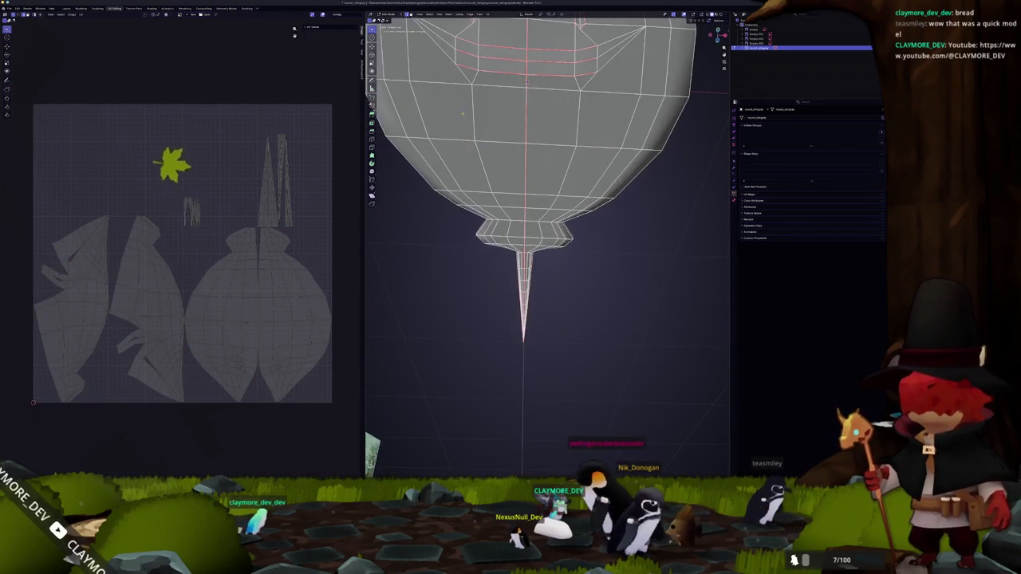
pyautogui.scroll(-3)
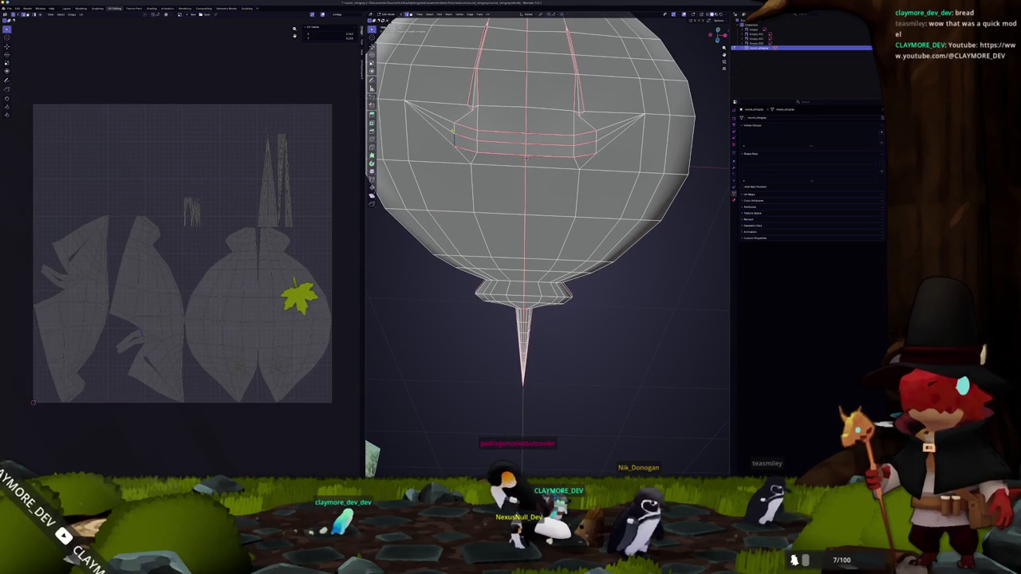
pyautogui.click(458, 120)
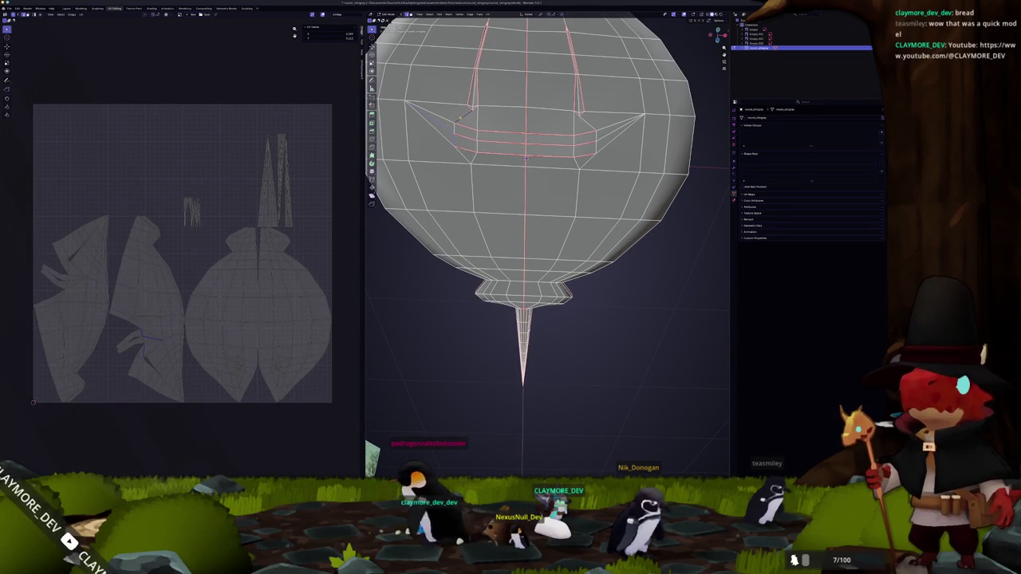
pyautogui.click(596, 144)
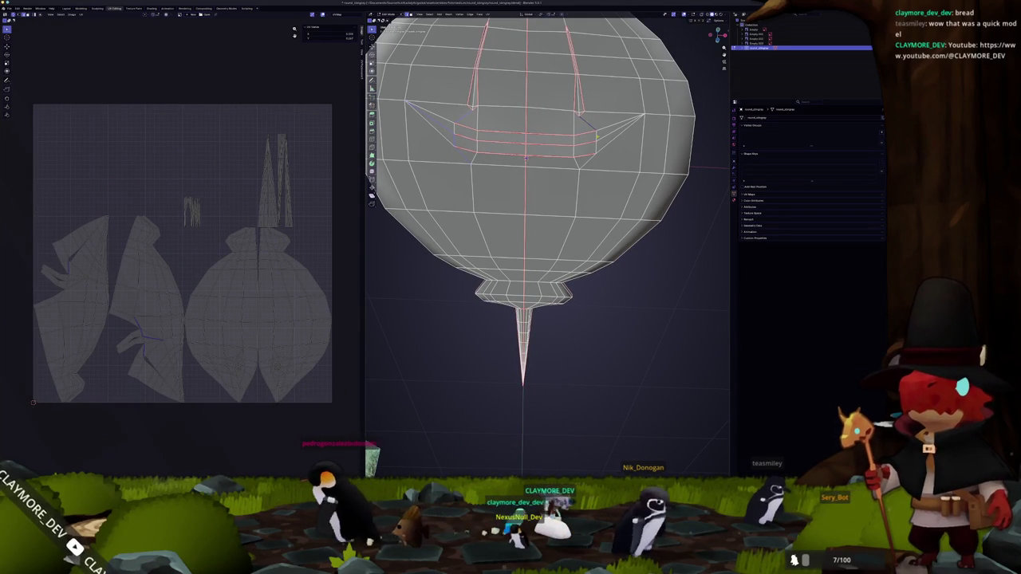
pyautogui.click(576, 196)
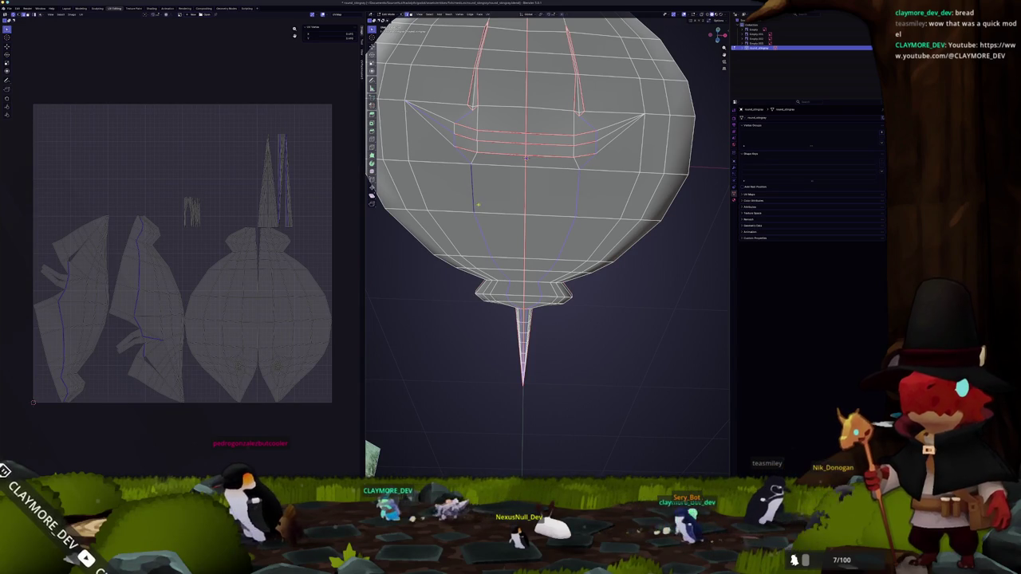
pyautogui.rightClick(493, 175)
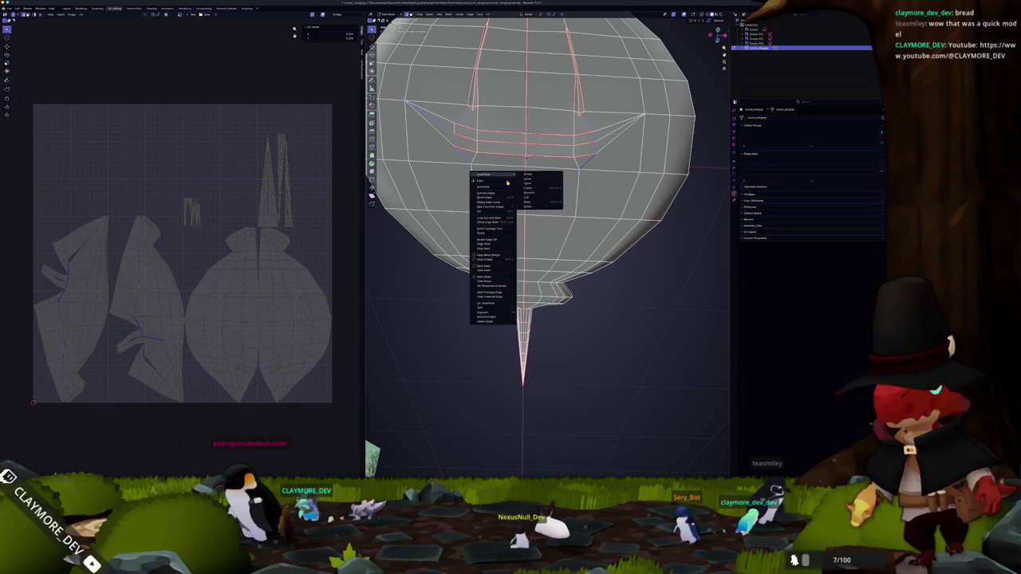
pyautogui.click(490, 284)
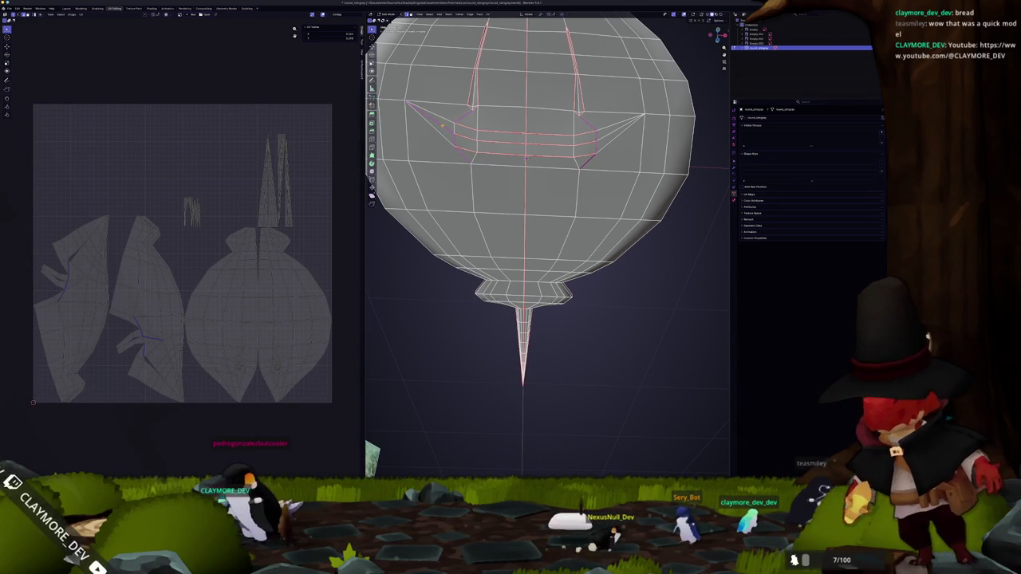
# Step: Mark one more short edge as a seam and re-unwrap the full mesh
pyautogui.rightClick(453, 127)
pyautogui.click(442, 126)
pyautogui.rightClick(442, 126)
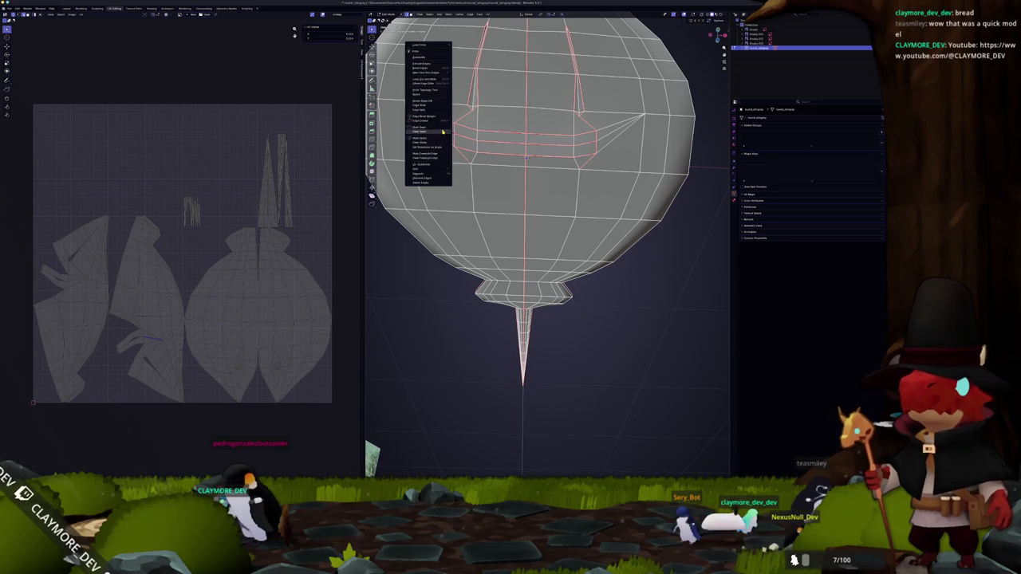
pyautogui.click(442, 127)
pyautogui.press('a')
pyautogui.click(487, 15)
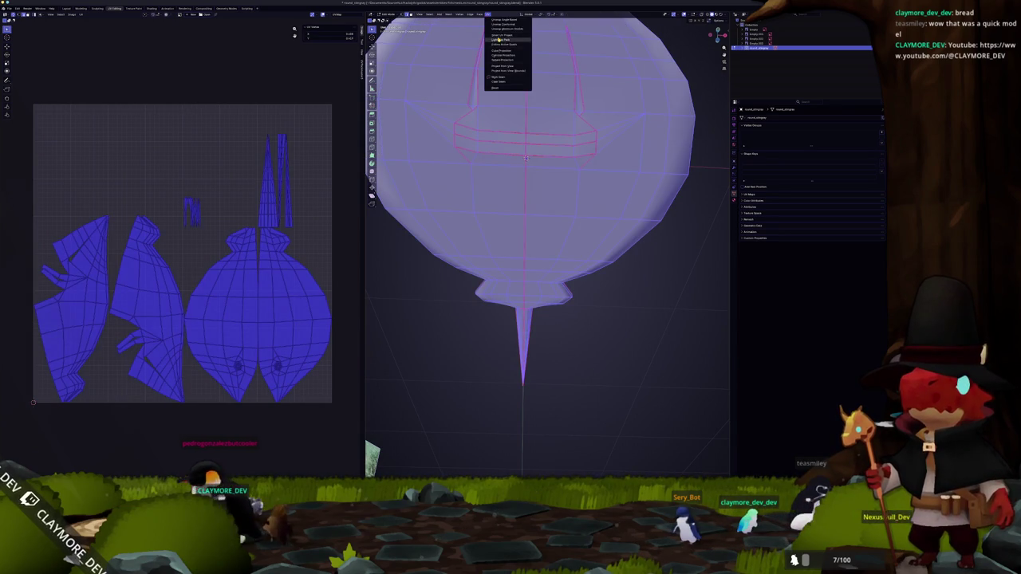
pyautogui.click(500, 29)
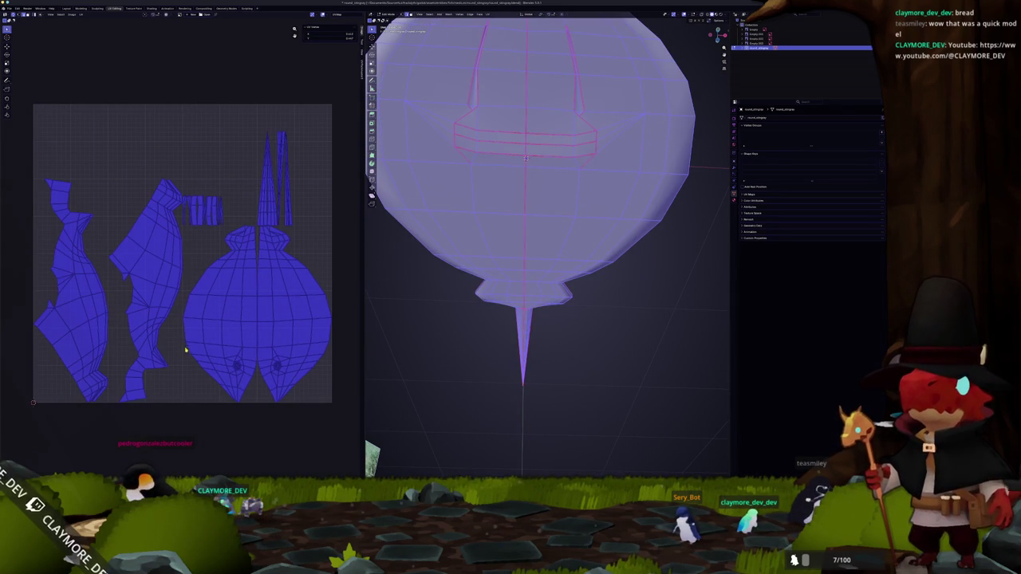
# Step: Orbit to a low perspective view of the re-unwrapped stingray and clear the selection
pyautogui.hotkey('alt', 'a')
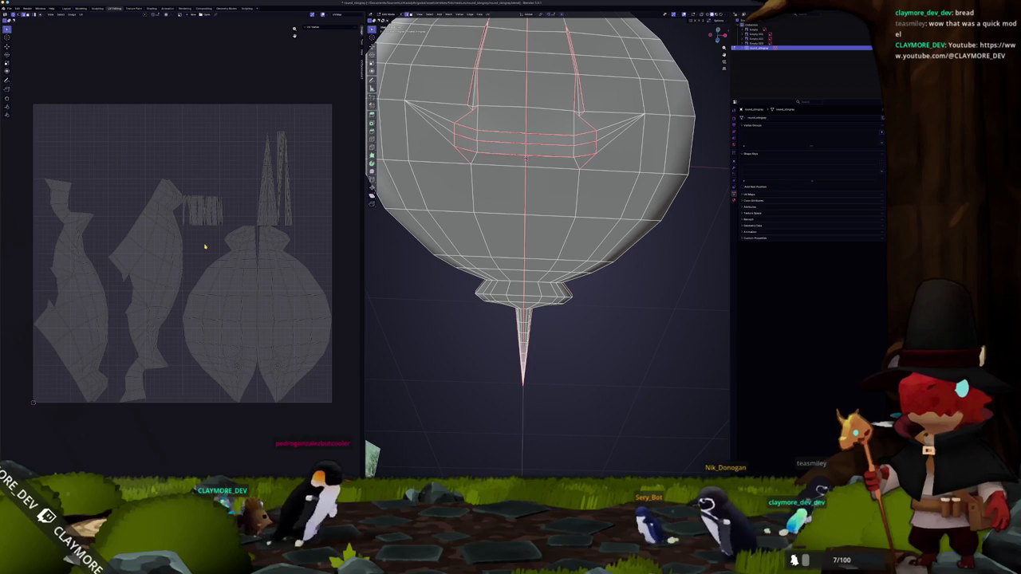
pyautogui.press('a')
pyautogui.scroll(-3)
pyautogui.moveTo(431, 159); pyautogui.dragTo(510, 288)
pyautogui.hotkey('alt', 'a')
# Step: Pack all the stingray's UV islands into a tighter layout with the packing add-on
pyautogui.press('a')
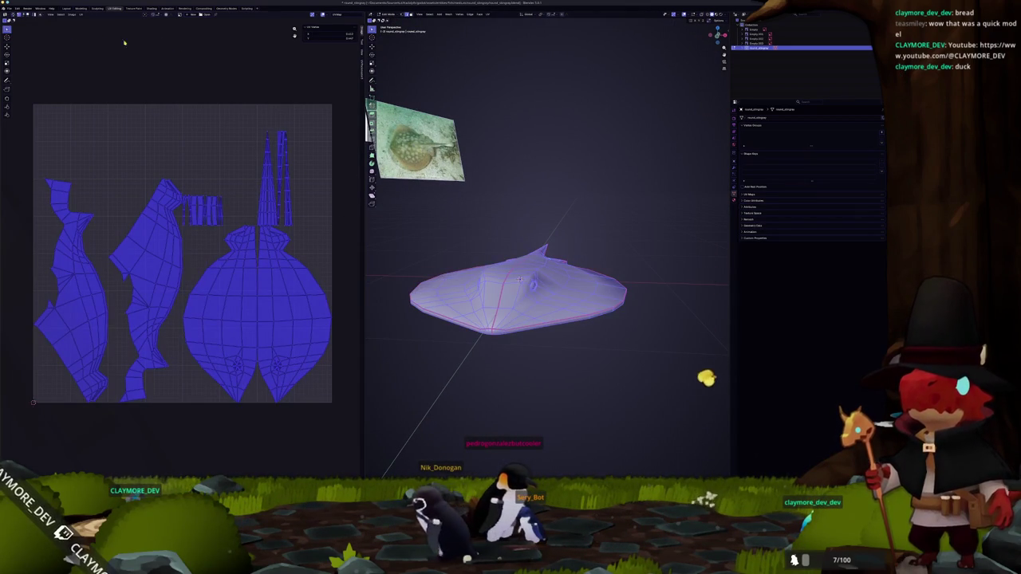
pyautogui.click(361, 67)
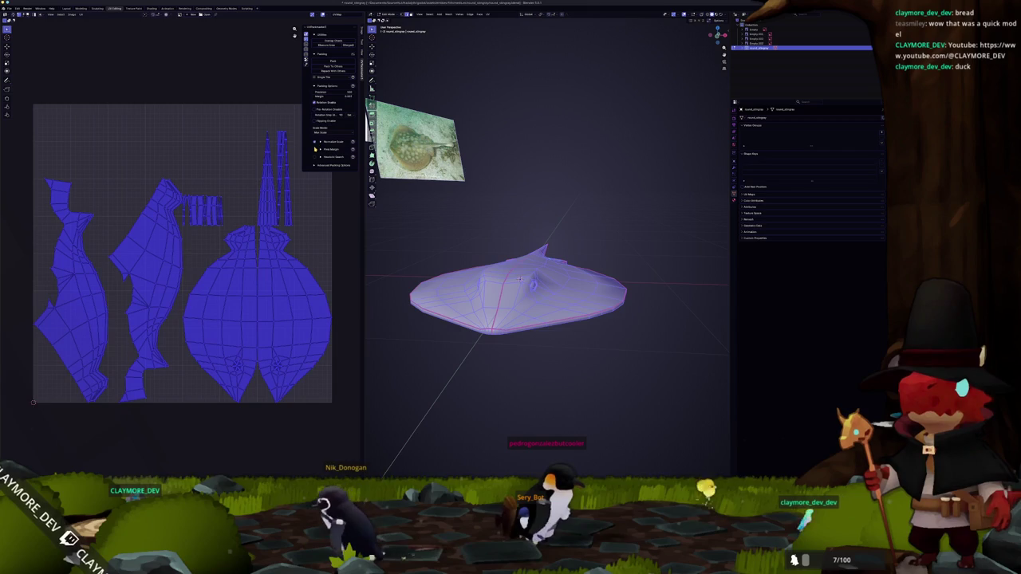
pyautogui.click(332, 61)
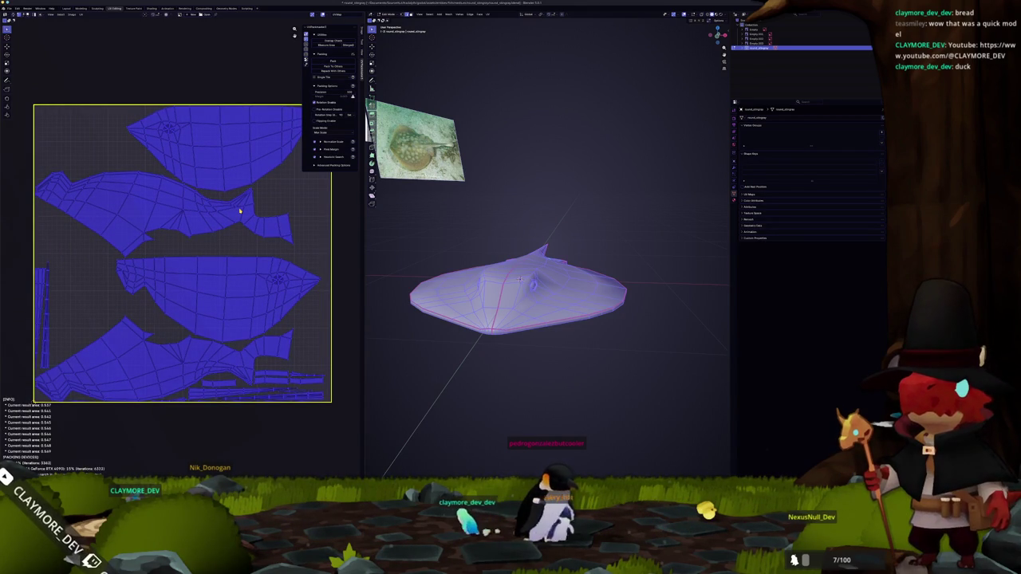
# Step: Orbit around the stingray, then settle on a zoomed-out top view (Numpad 7)
pyautogui.press('Tab')
pyautogui.press('Tab')
pyautogui.moveTo(446, 303); pyautogui.dragTo(492, 299)
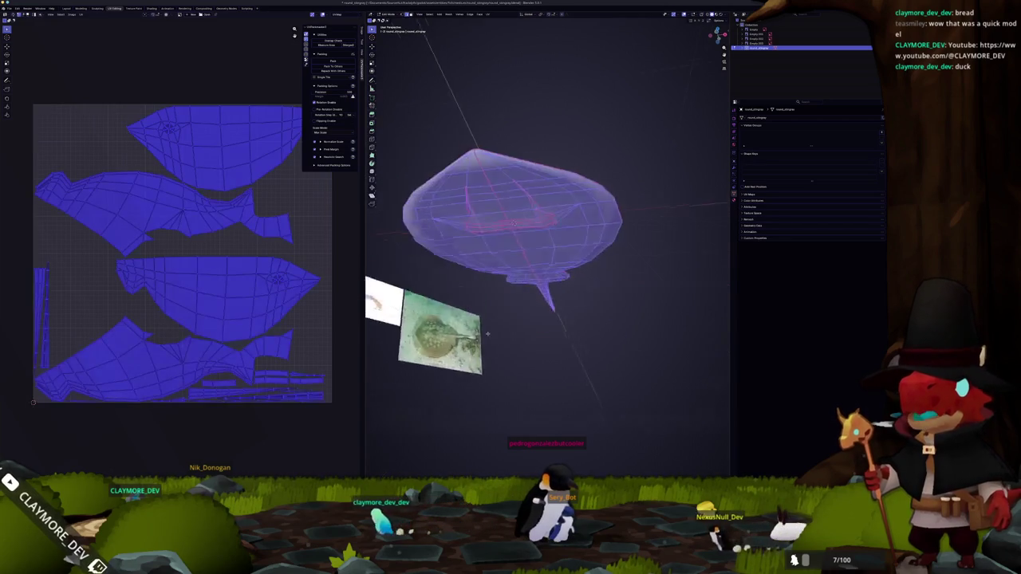
pyautogui.scroll(3)
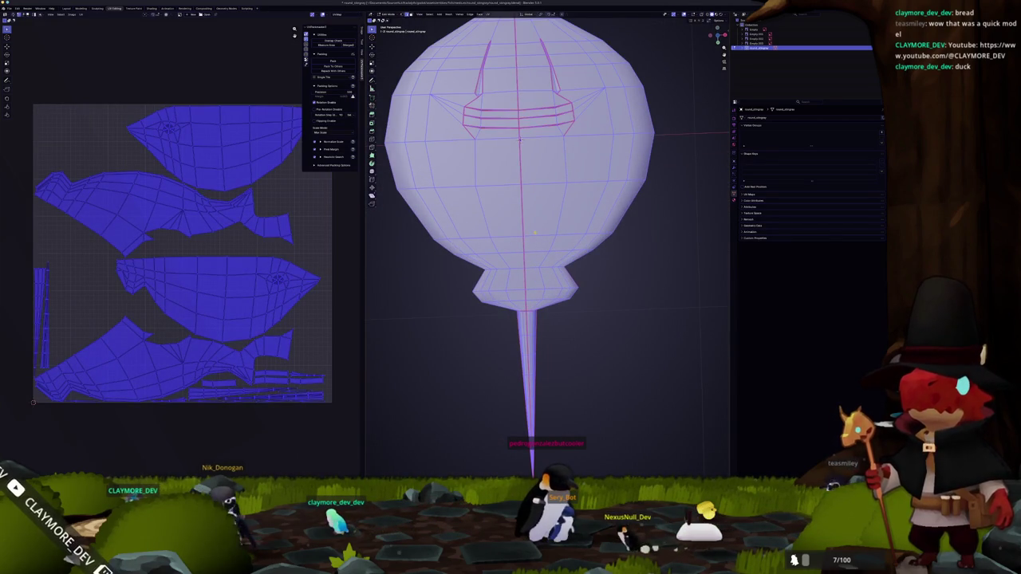
pyautogui.press('Tab')
pyautogui.moveTo(492, 299); pyautogui.dragTo(550, 256)
pyautogui.press('KP_7')
pyautogui.scroll(-3)
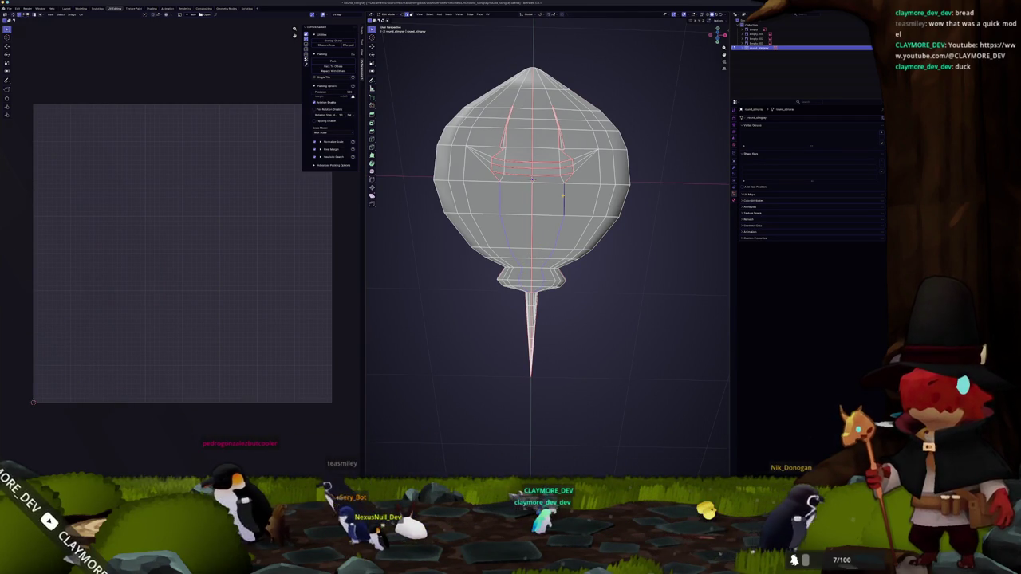
# Step: Mark the selected centre-line edges as a seam, then inspect from a low side view
pyautogui.rightClick(562, 196)
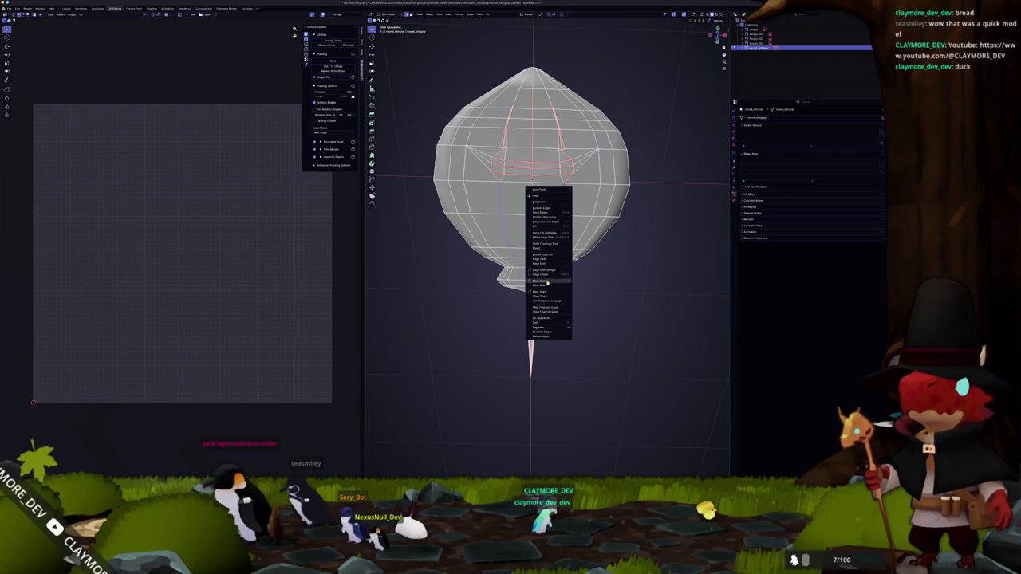
pyautogui.click(547, 281)
pyautogui.scroll(3)
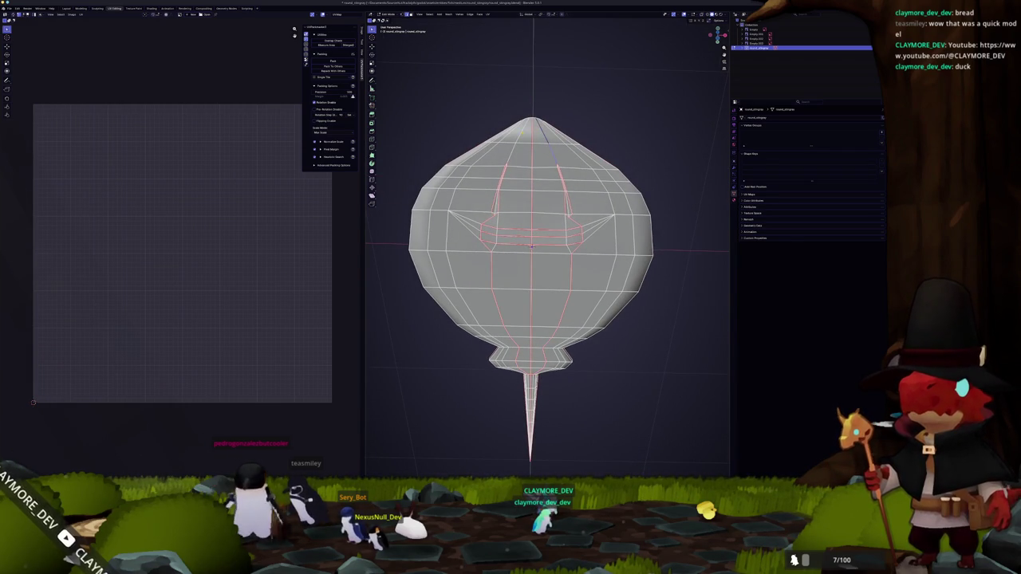
pyautogui.moveTo(531, 239); pyautogui.dragTo(534, 171)
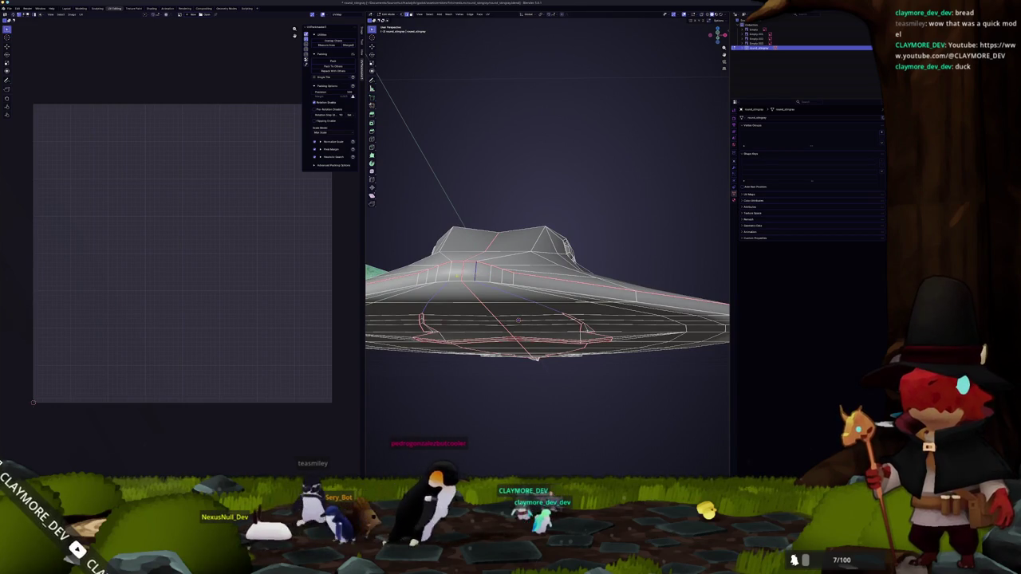
pyautogui.rightClick(446, 271)
pyautogui.scroll(-3)
# Step: Select the entire mesh, unwrap it, and pack the new UV islands with Ctrl+P
pyautogui.press('a')
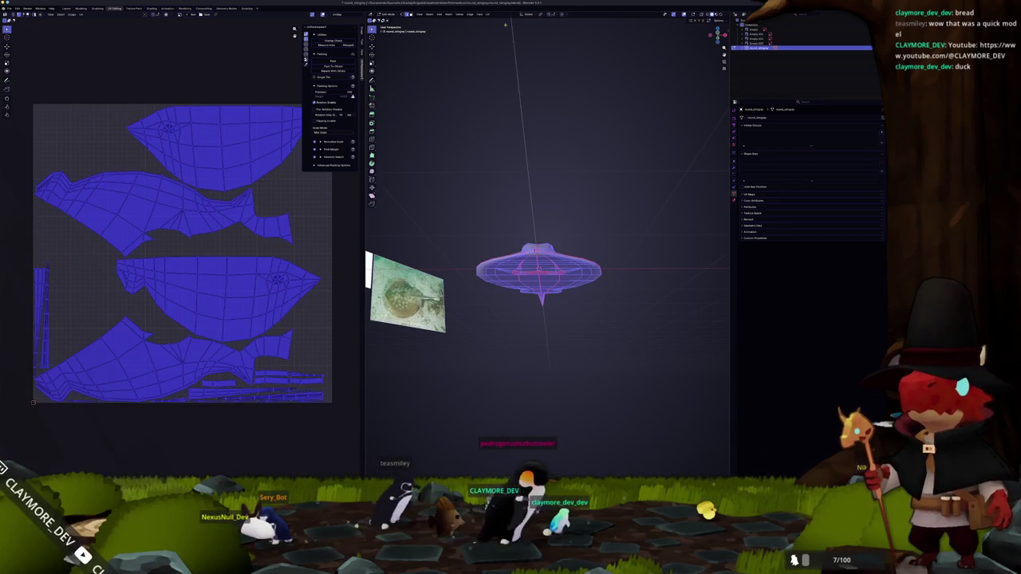
pyautogui.click(488, 14)
pyautogui.click(503, 30)
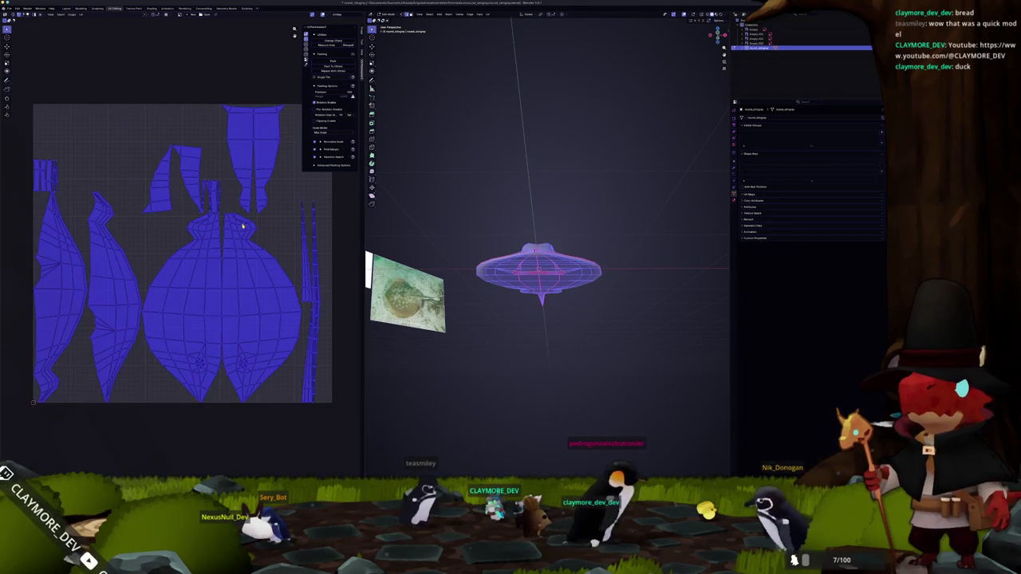
pyautogui.hotkey('ctrl', 'p')
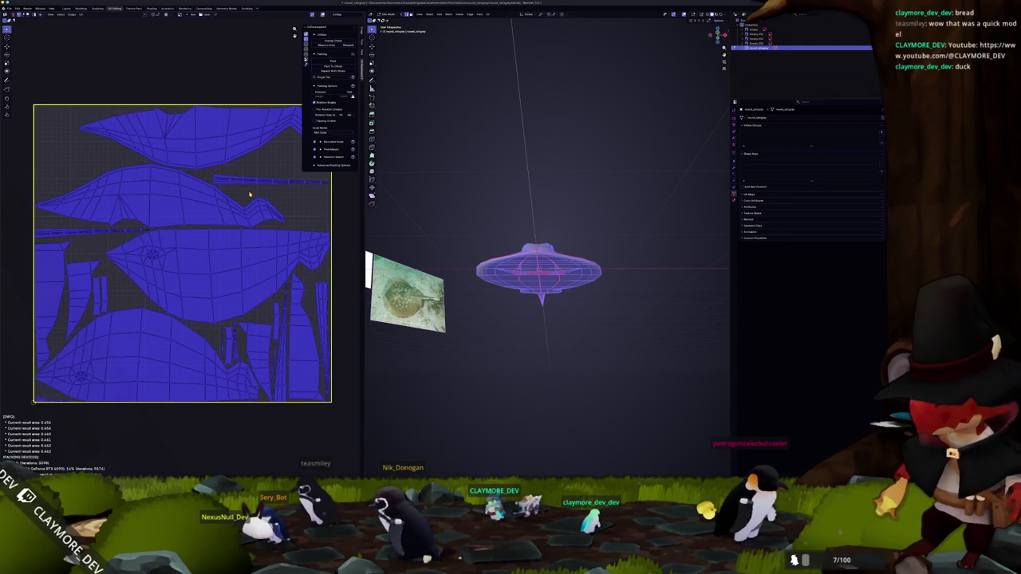
pyautogui.moveTo(479, 192); pyautogui.dragTo(527, 296)
pyautogui.hotkey('alt', 'a')
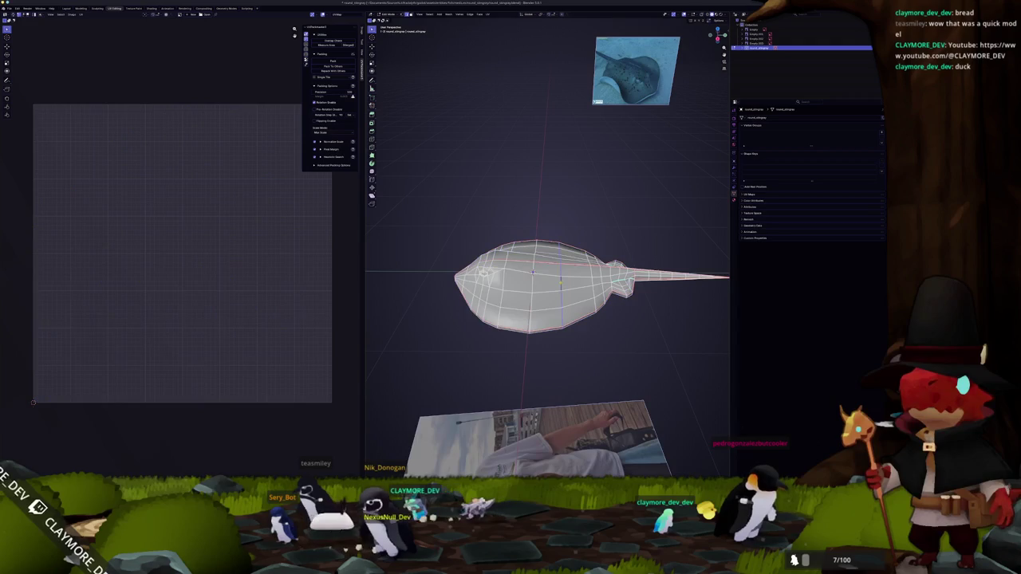
# Step: Mark the chosen edges on the stingray as one more seam
pyautogui.moveTo(527, 296); pyautogui.dragTo(558, 247)
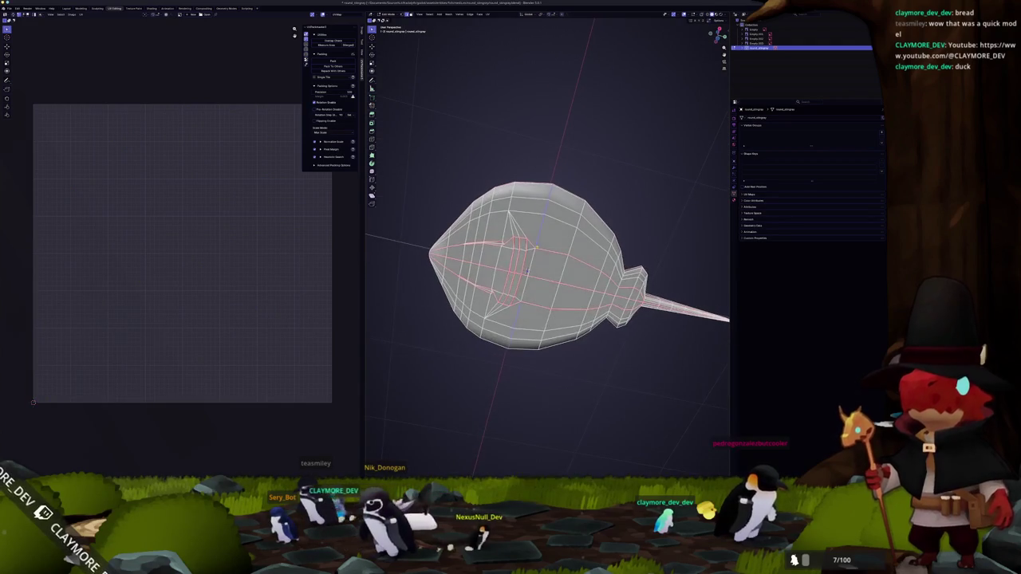
pyautogui.rightClick(528, 270)
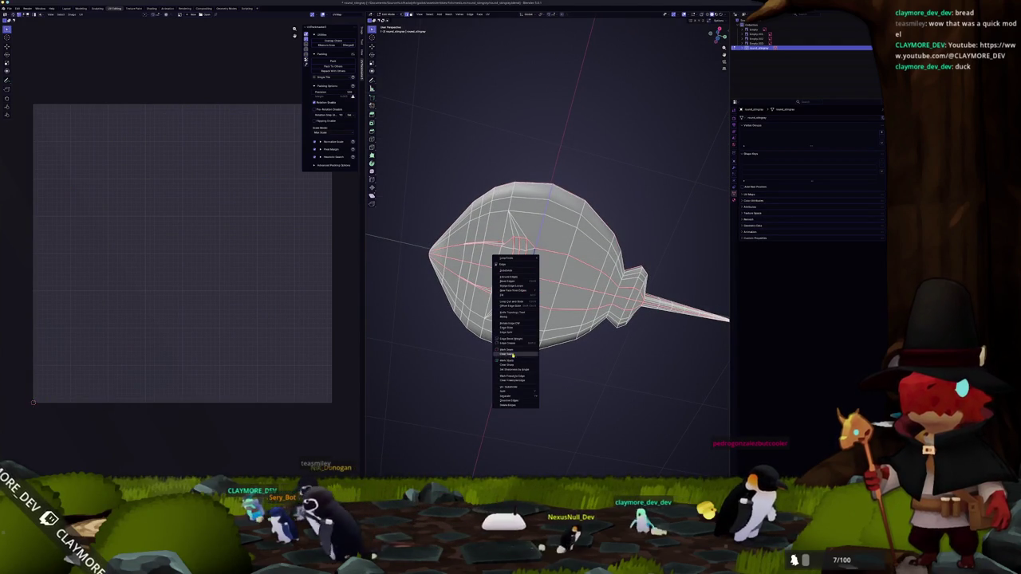
pyautogui.click(511, 357)
# Step: Re-unwrap the whole mesh, repack the UV islands, and return to object mode
pyautogui.press('a')
pyautogui.click(488, 14)
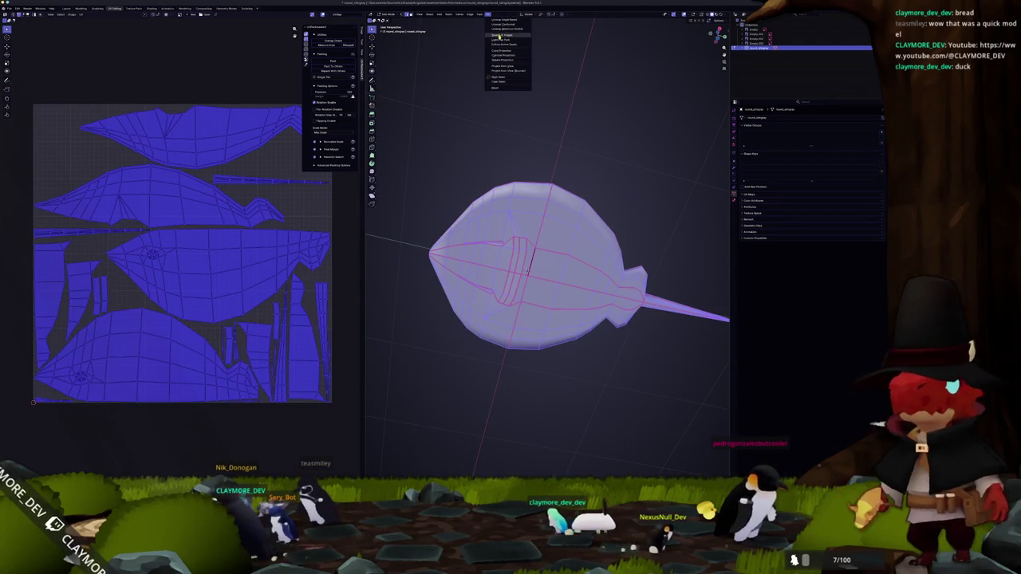
pyautogui.click(498, 36)
pyautogui.hotkey('ctrl', 'p')
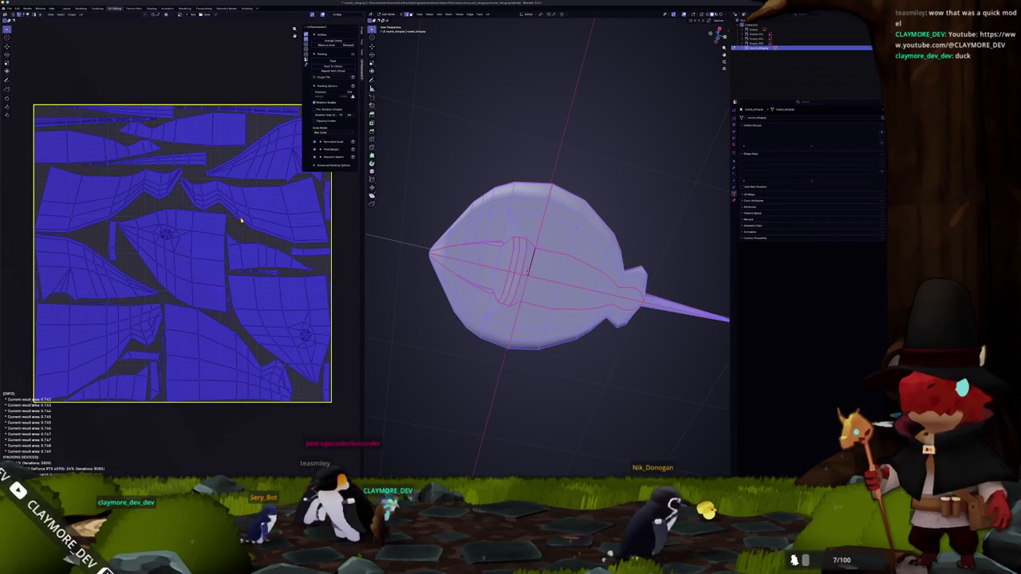
pyautogui.press('Escape')
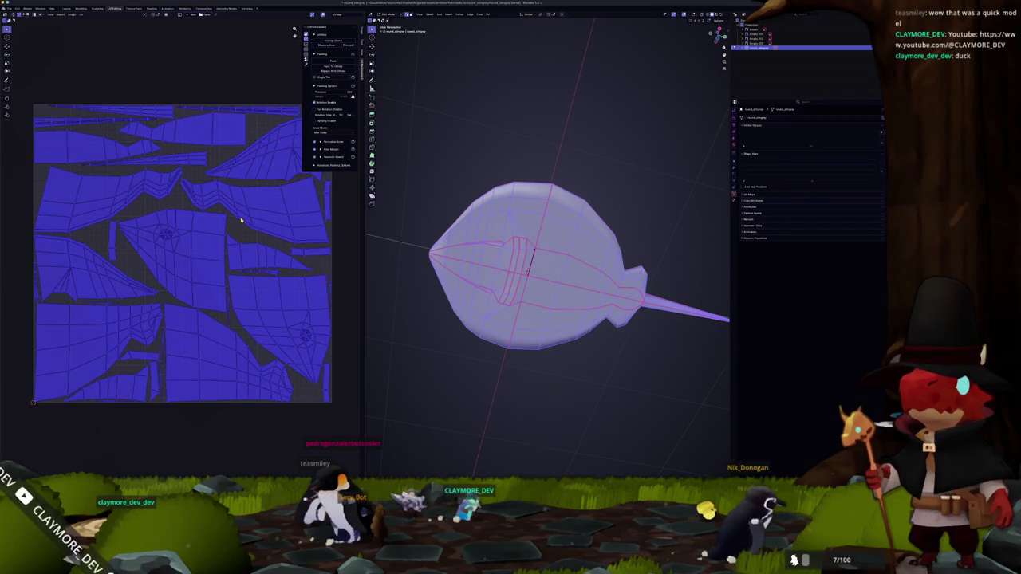
pyautogui.press('Tab')
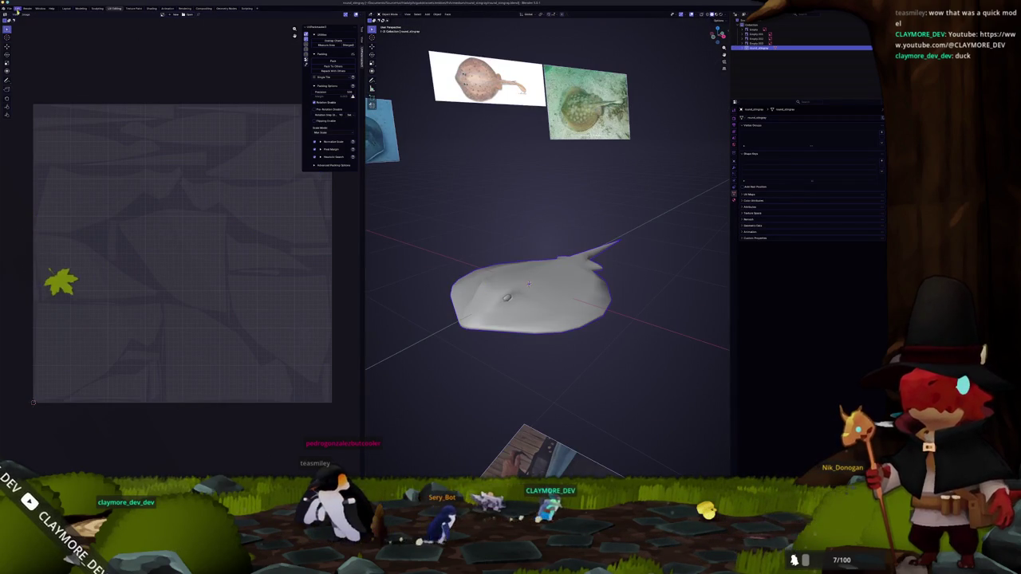
# Step: Export the stingray to FBX in the subfolder with only Selected Objects included
pyautogui.click(10, 8)
pyautogui.moveTo(19, 83)
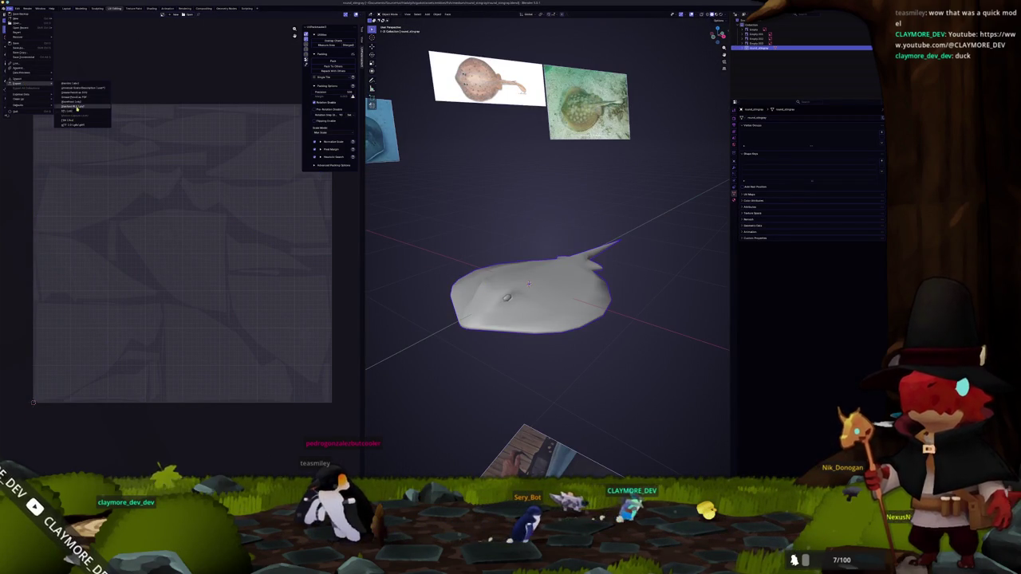
pyautogui.click(70, 112)
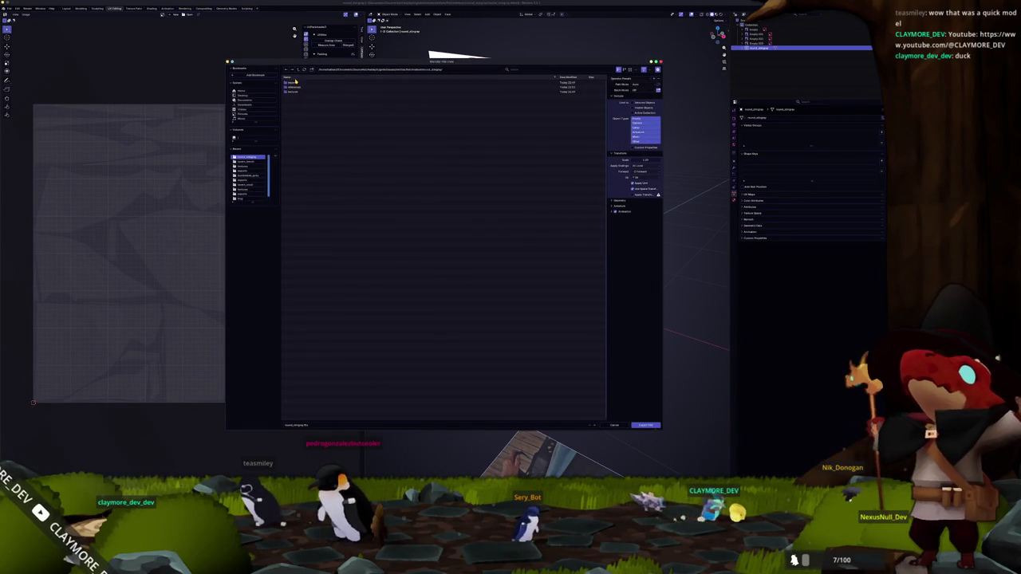
pyautogui.doubleClick(295, 83)
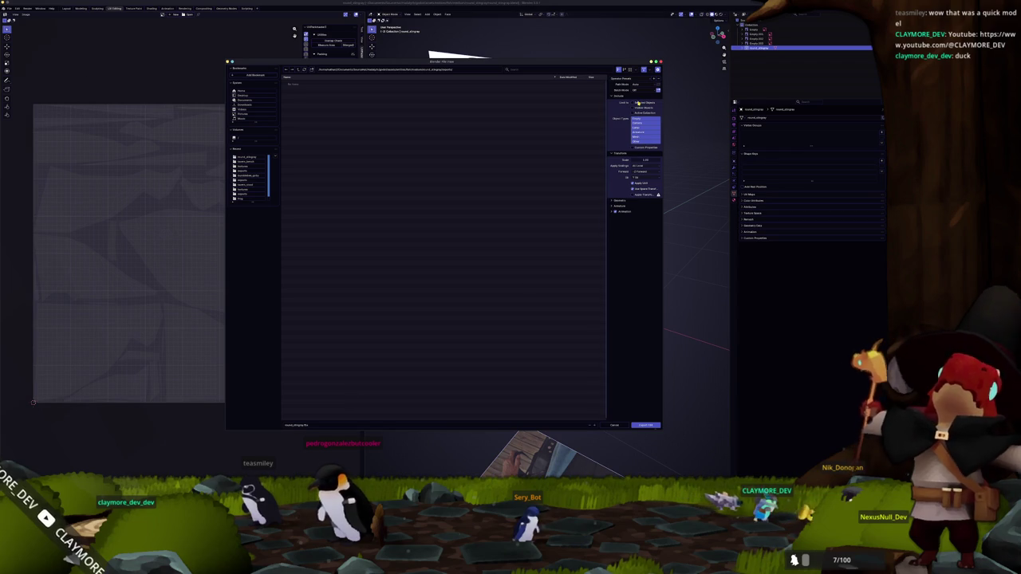
pyautogui.click(636, 102)
pyautogui.click(652, 425)
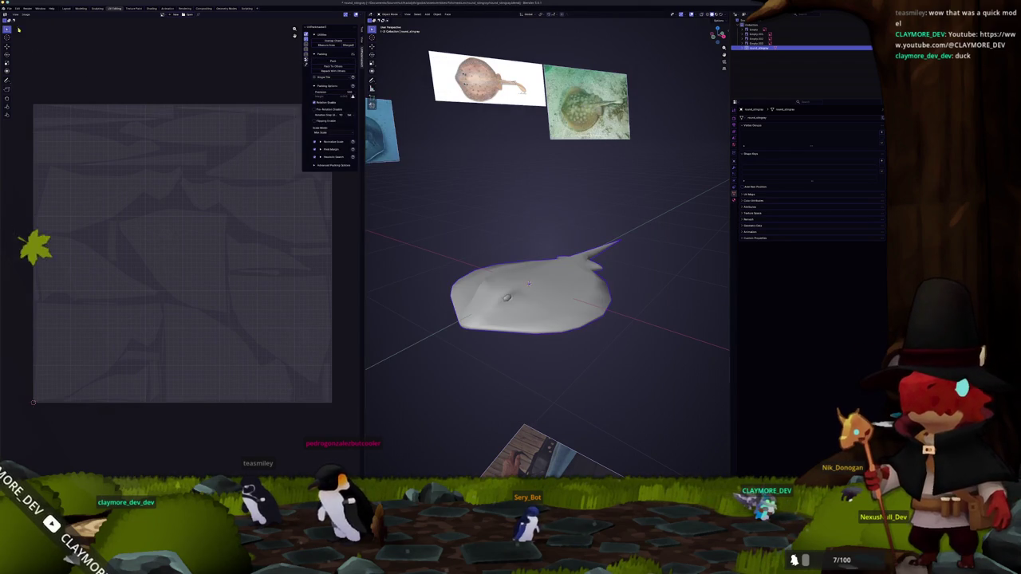
# Step: Export the stingray again in a second file format
pyautogui.click(10, 8)
pyautogui.moveTo(24, 81)
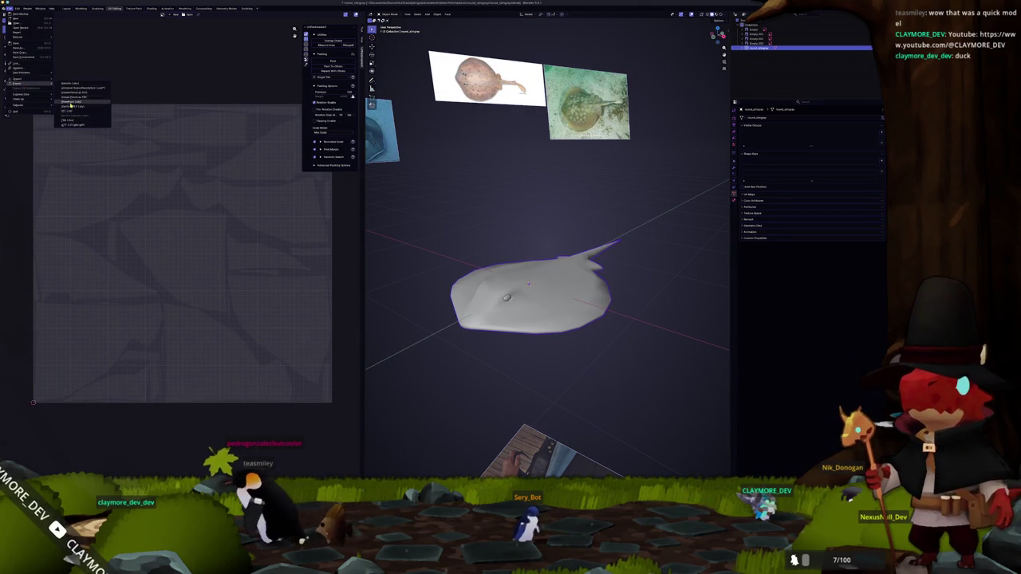
pyautogui.click(73, 102)
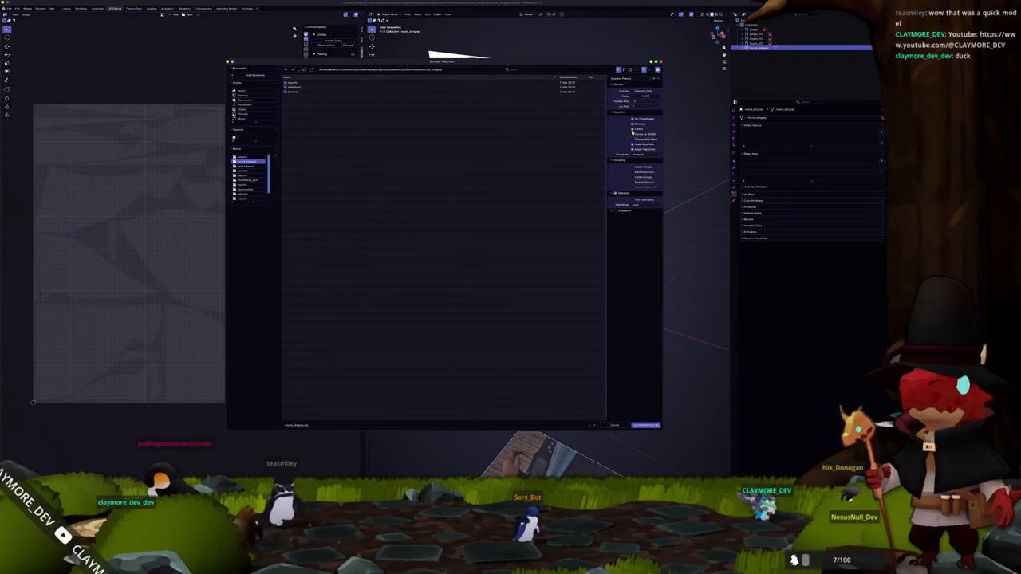
pyautogui.click(653, 426)
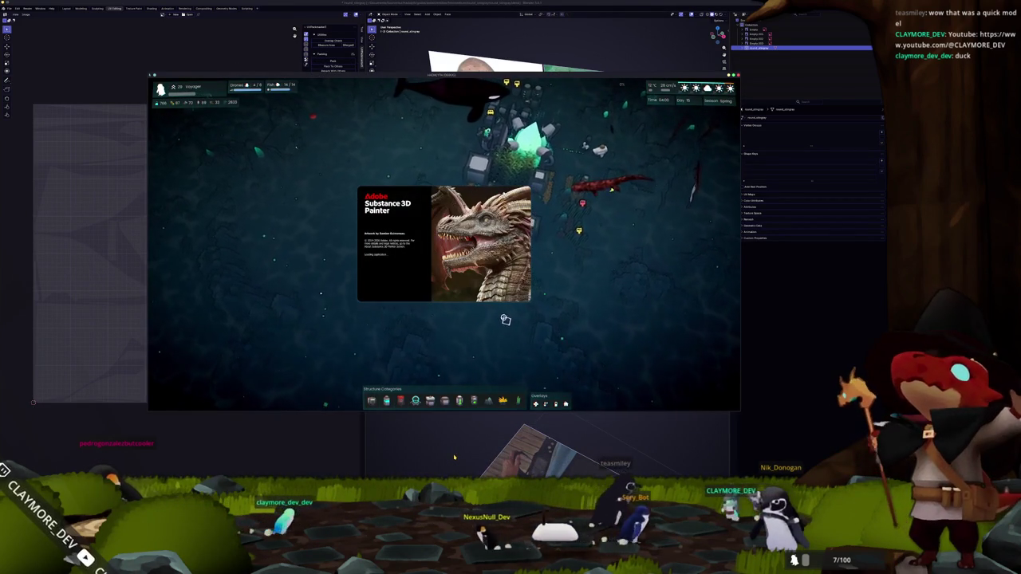
# Step: Switch to Substance 3D Painter, dismiss the welcome screen and start a new project
pyautogui.hotkey('alt', 'Tab')
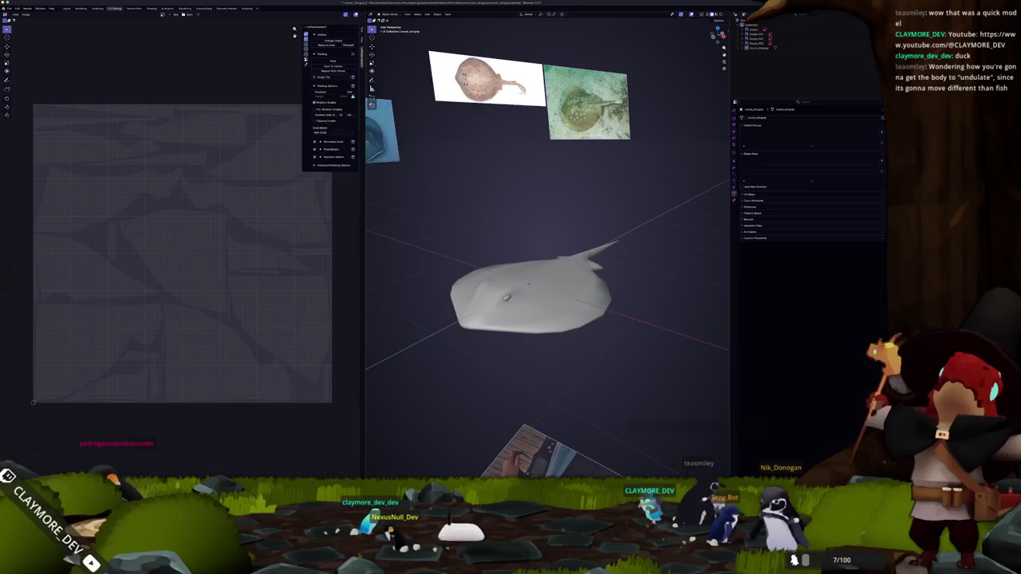
pyautogui.hotkey('alt', 'Tab')
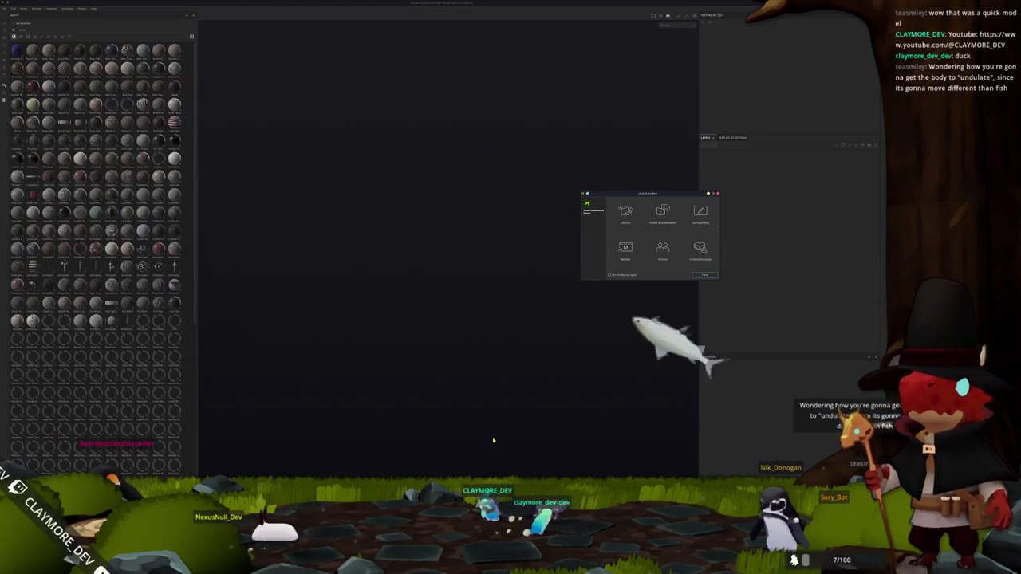
pyautogui.press('Escape')
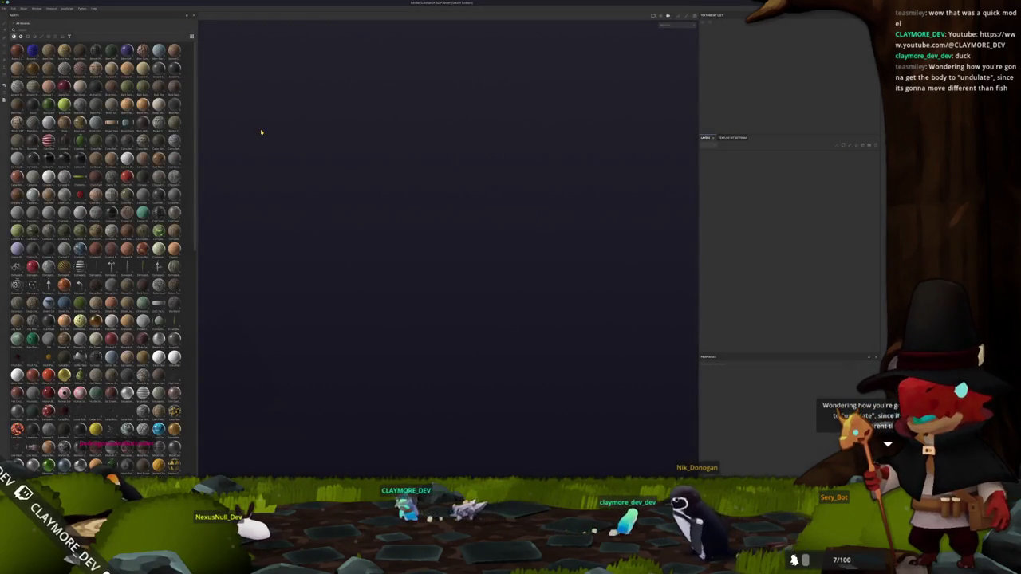
pyautogui.click(5, 8)
pyautogui.click(20, 15)
# Step: Browse through the folders to the exported stingray mesh and create the project with it
pyautogui.click(488, 185)
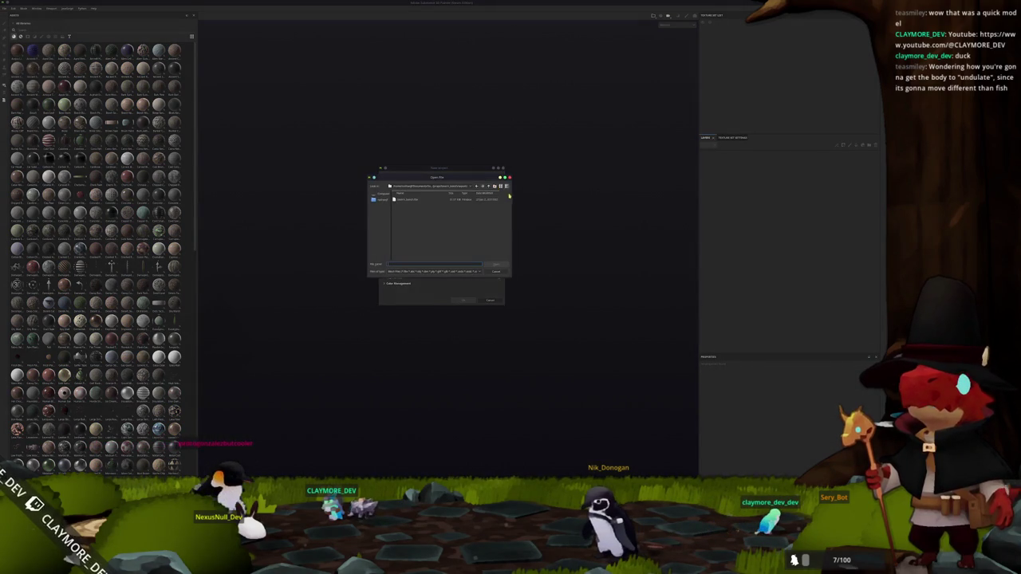
pyautogui.click(476, 192)
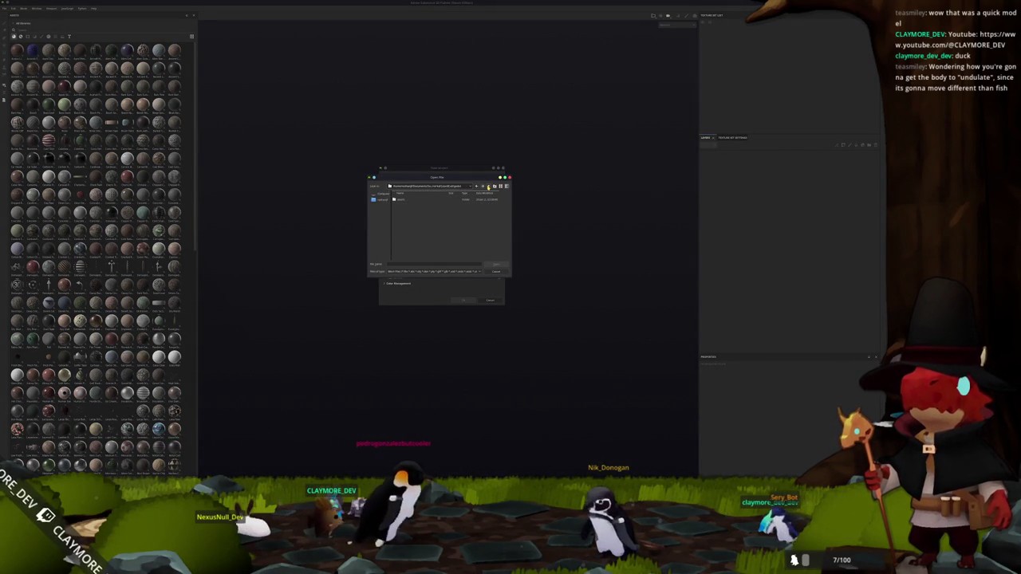
pyautogui.click(489, 186)
pyautogui.doubleClick(404, 210)
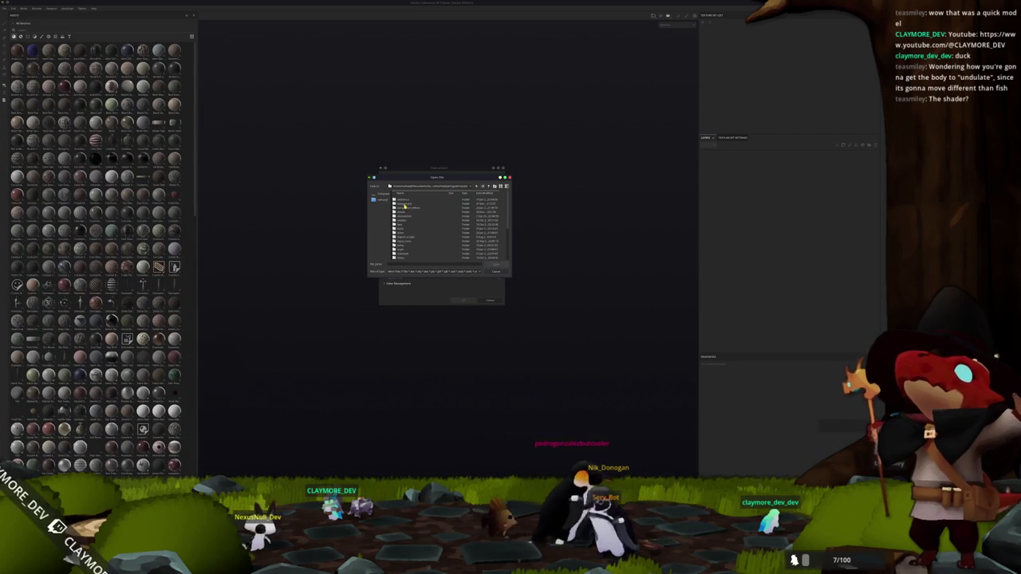
pyautogui.doubleClick(406, 241)
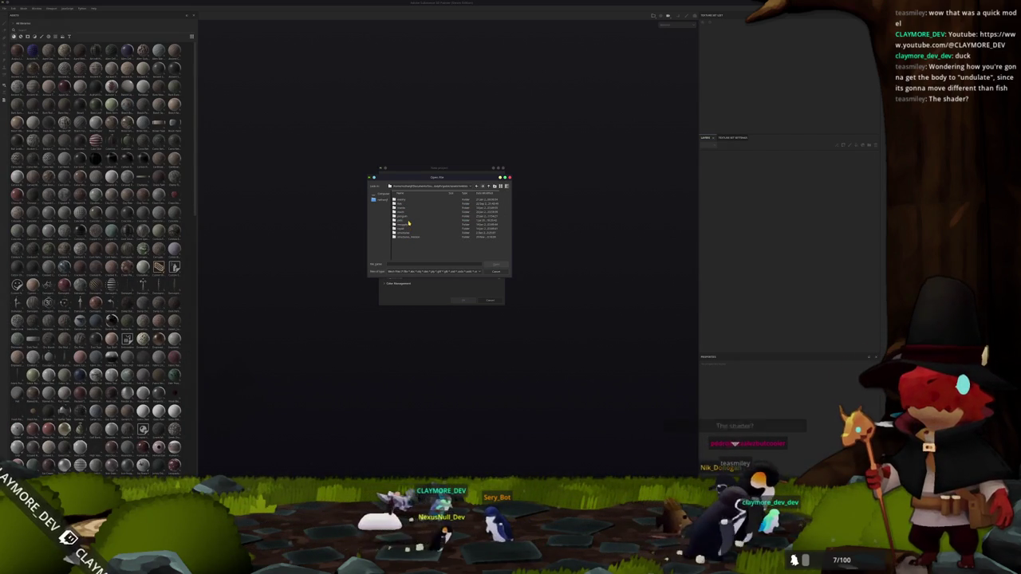
pyautogui.doubleClick(402, 205)
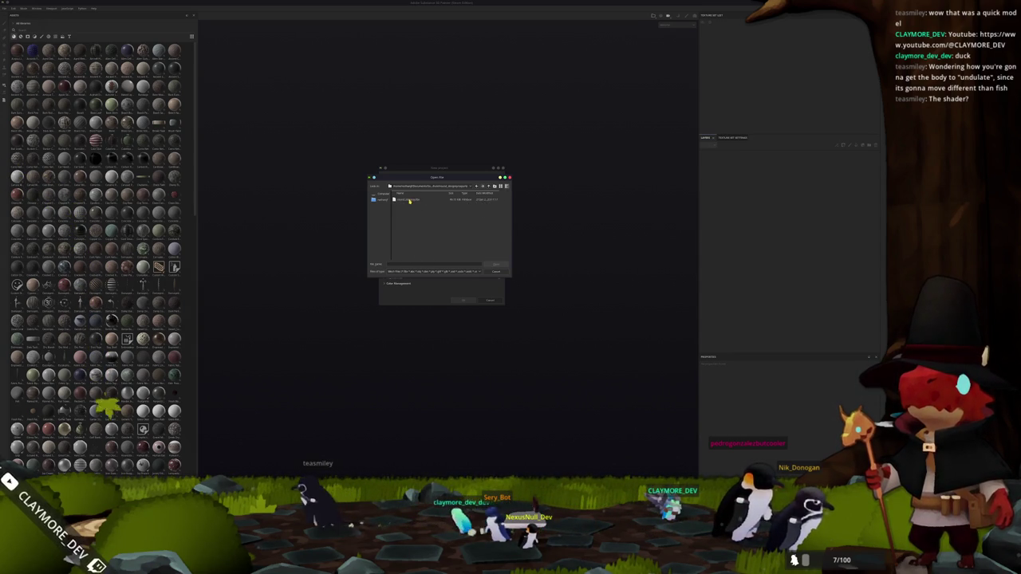
pyautogui.doubleClick(409, 201)
pyautogui.click(461, 299)
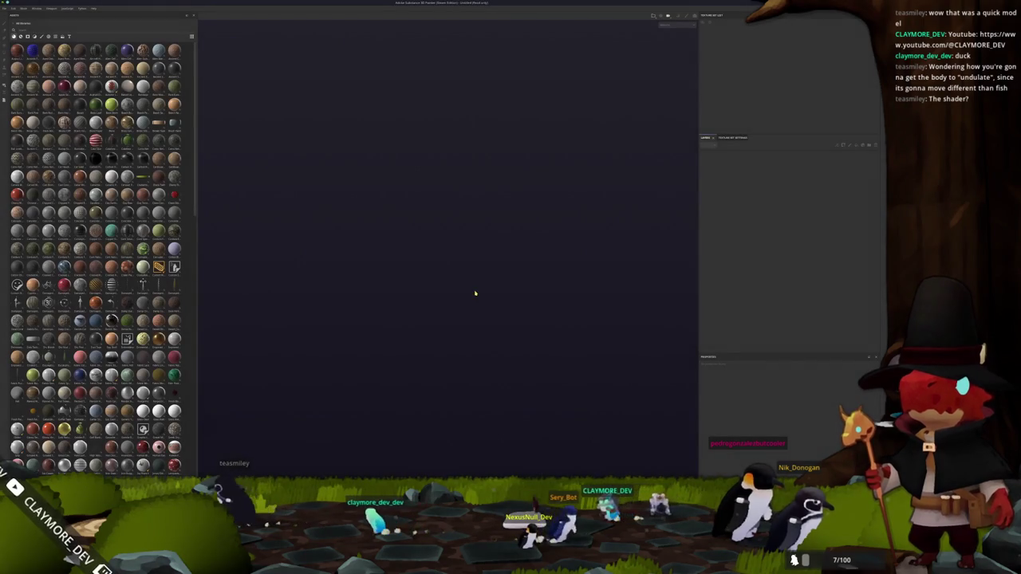
# Step: Bake the stingray's mesh maps and inspect the result from above
pyautogui.hotkey('ctrl', 'b')
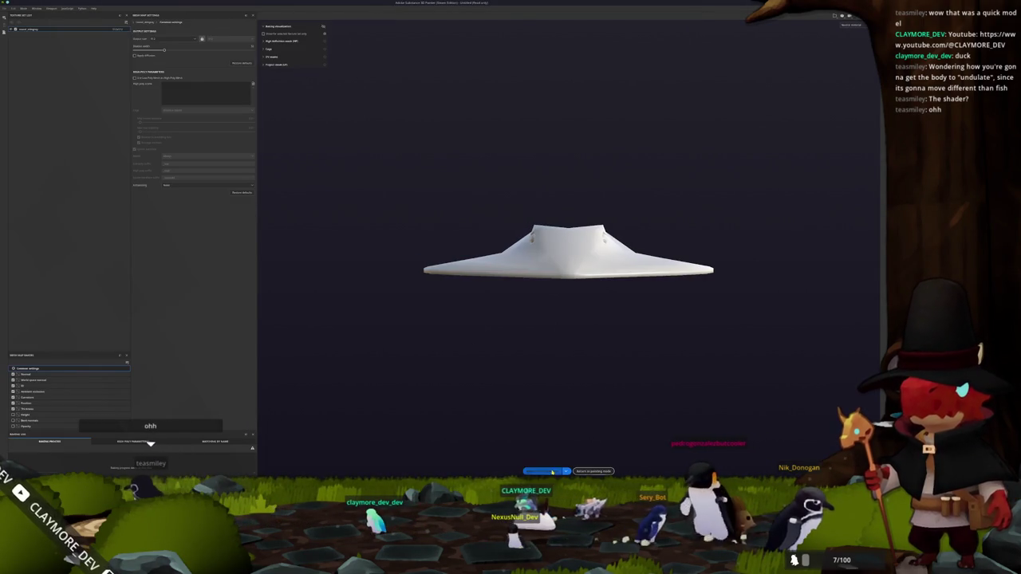
pyautogui.click(552, 471)
pyautogui.moveTo(579, 353); pyautogui.dragTo(595, 433)
pyautogui.moveTo(524, 379); pyautogui.dragTo(482, 393)
# Step: Display the stingray with the UV checker grid and bring up the reference images folder
pyautogui.moveTo(482, 447); pyautogui.dragTo(484, 367)
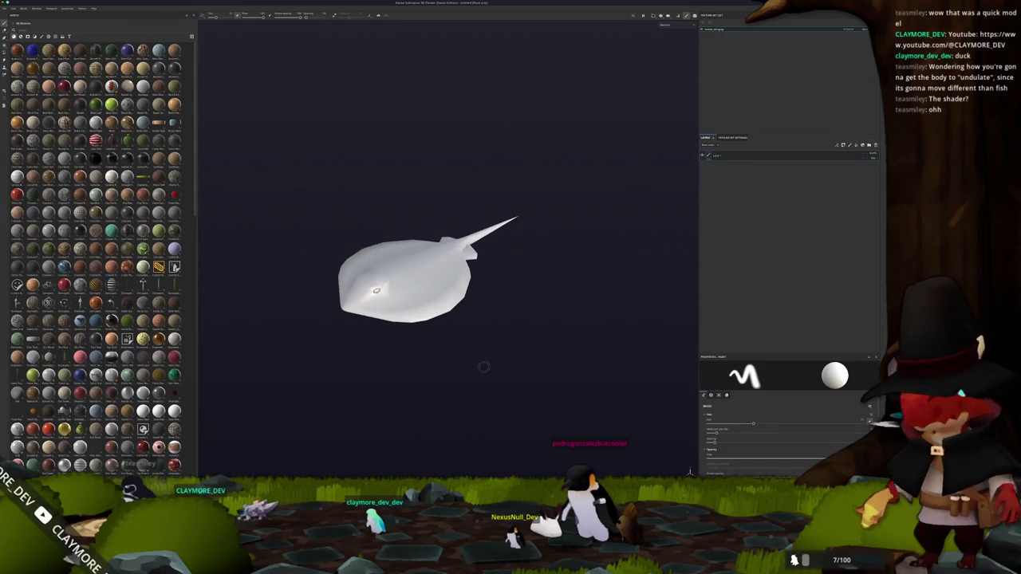
pyautogui.click(671, 50)
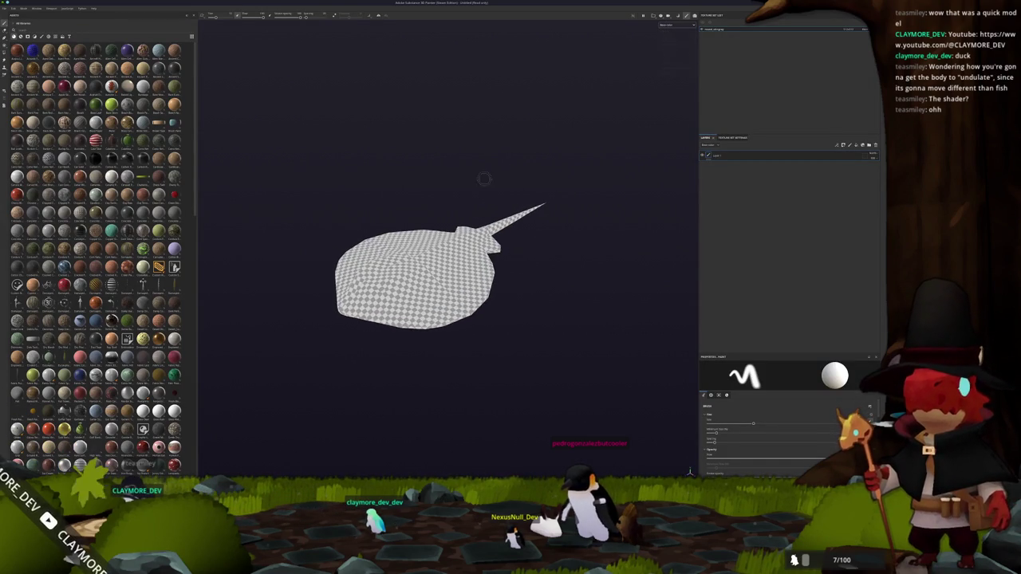
pyautogui.hotkey('alt', 'Tab')
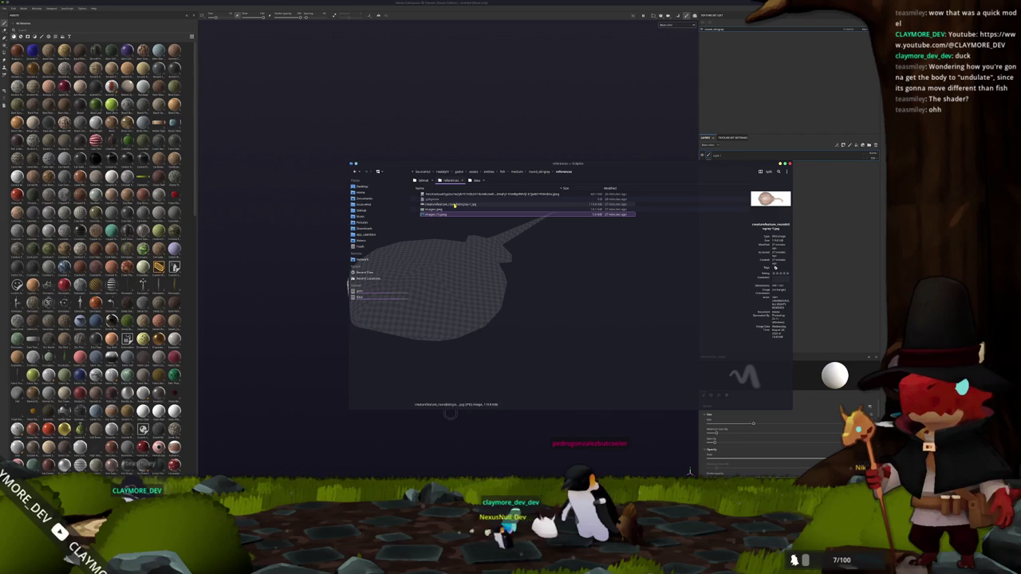
# Step: Open the references in Gwenview, advance to the stingray illustration, and move it top-left
pyautogui.click(459, 196)
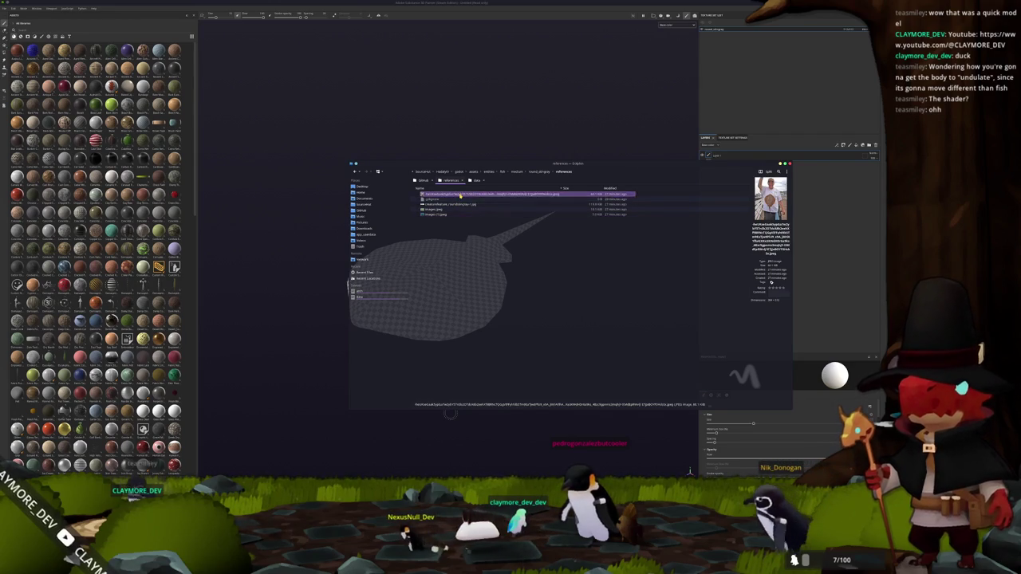
pyautogui.press('Return')
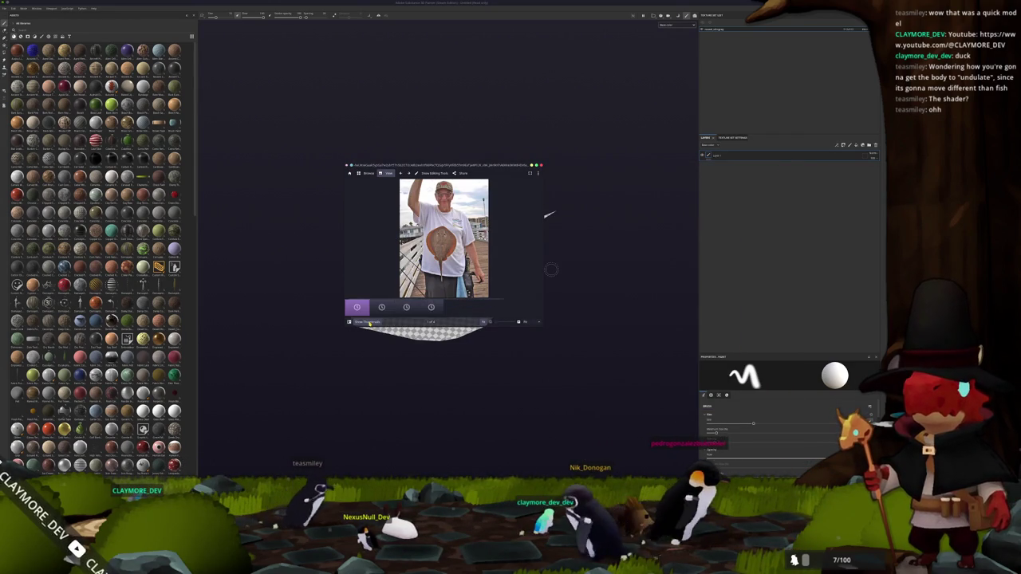
pyautogui.press('Right')
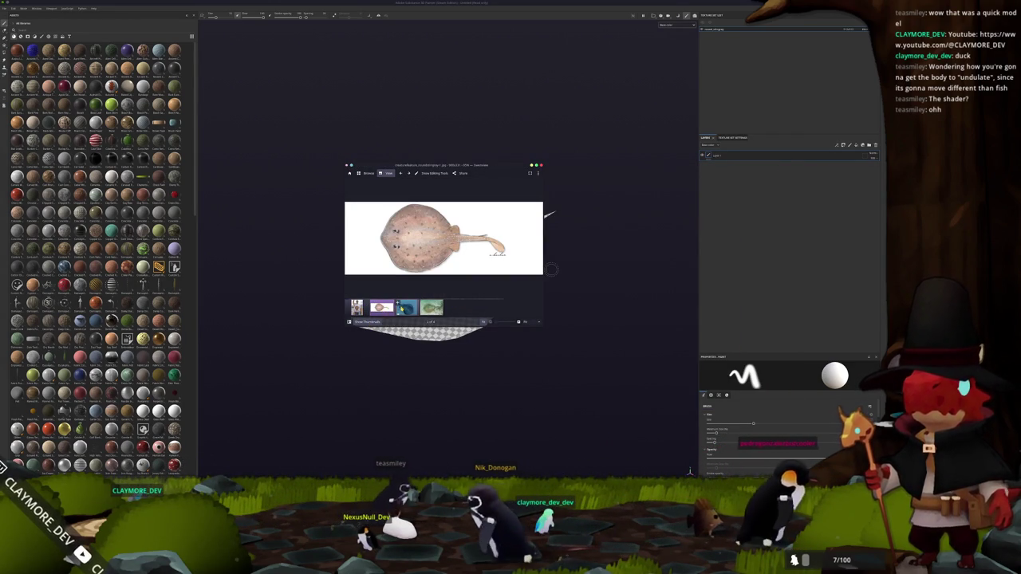
pyautogui.moveTo(475, 164); pyautogui.dragTo(336, 25)
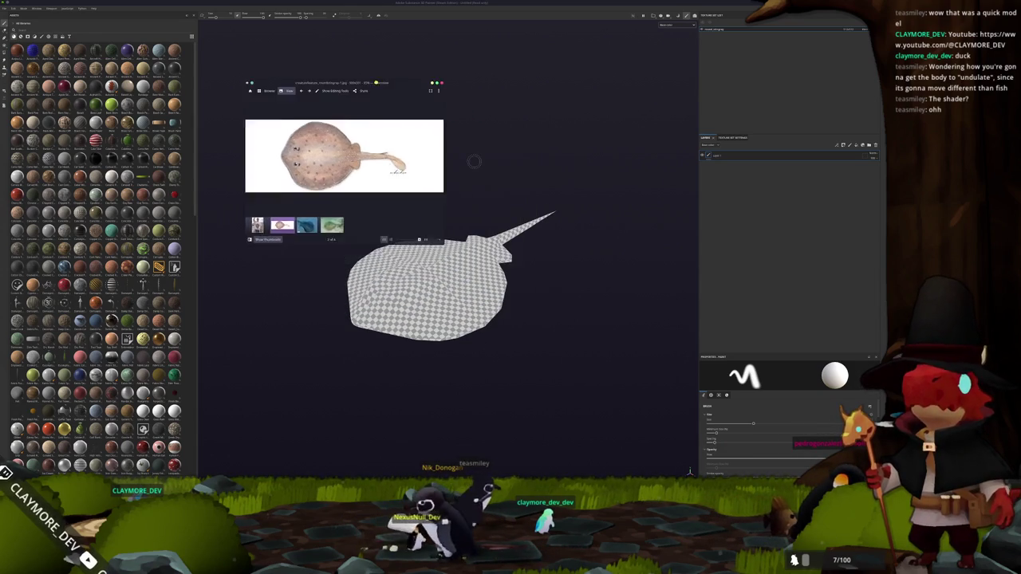
pyautogui.press('super')
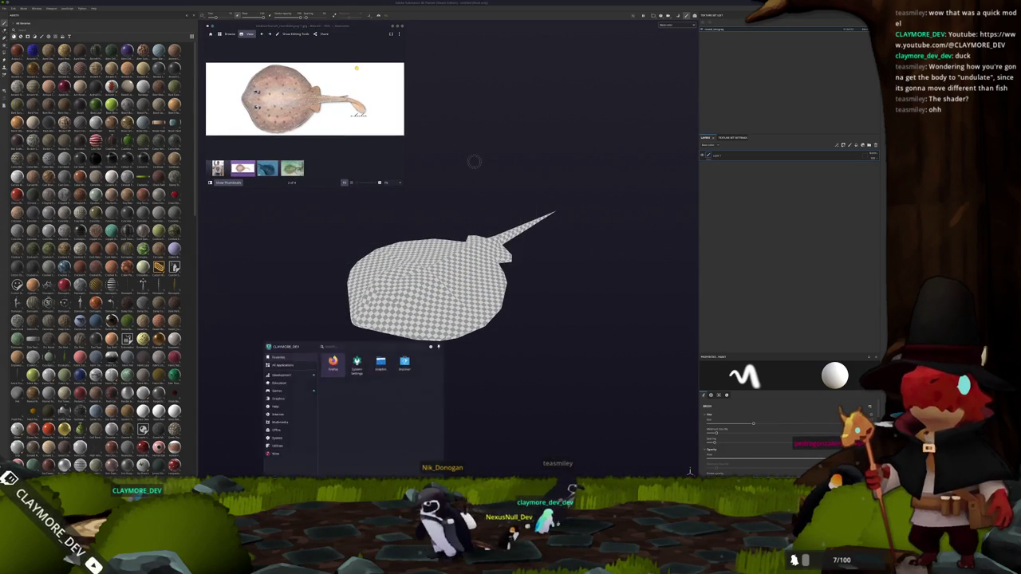
# Step: Launch KColorChooser and pick the stingray's tan skin colour from the illustration
pyautogui.write('kcolorc')
pyautogui.write('hooser')
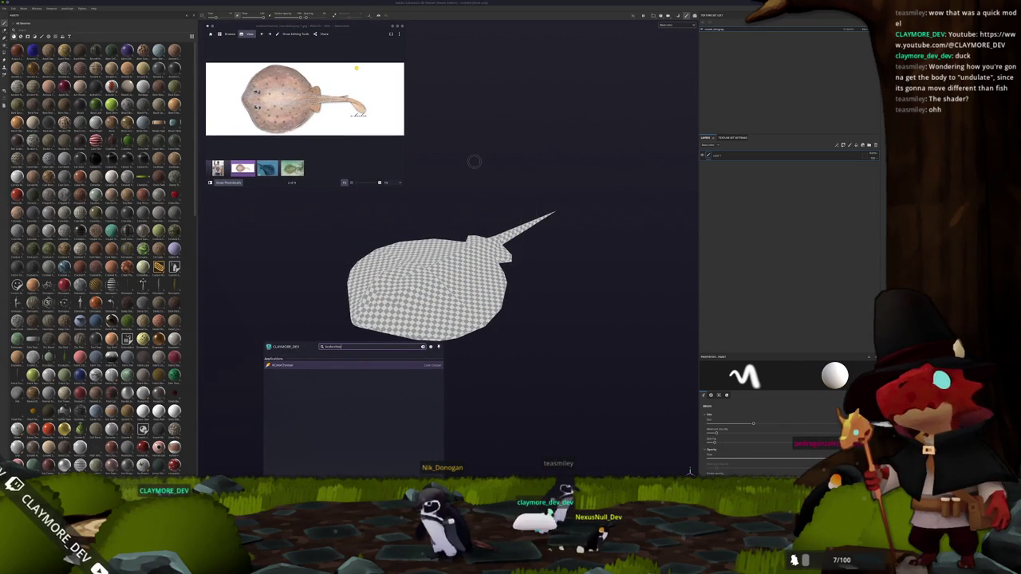
pyautogui.press('Return')
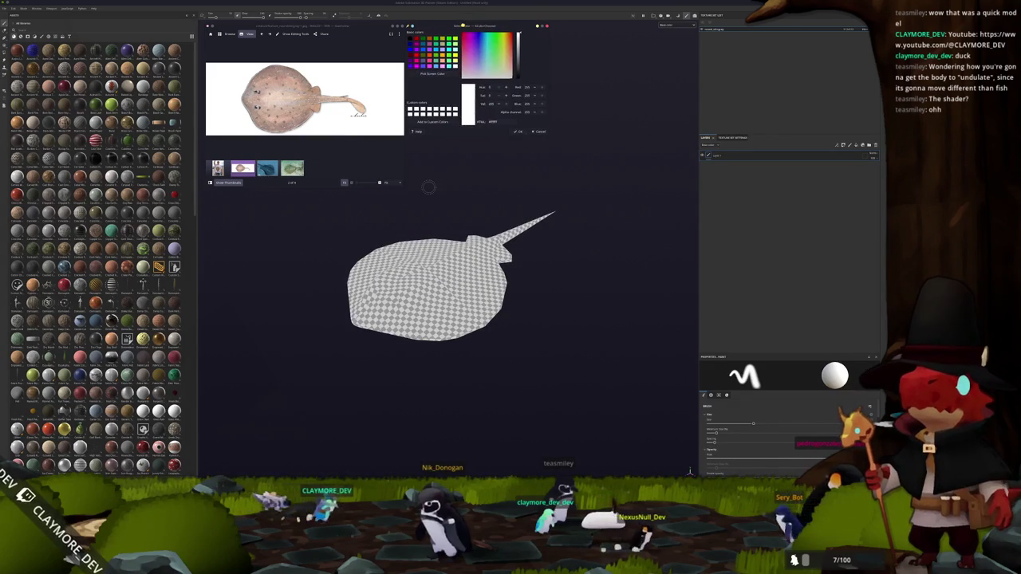
pyautogui.click(432, 73)
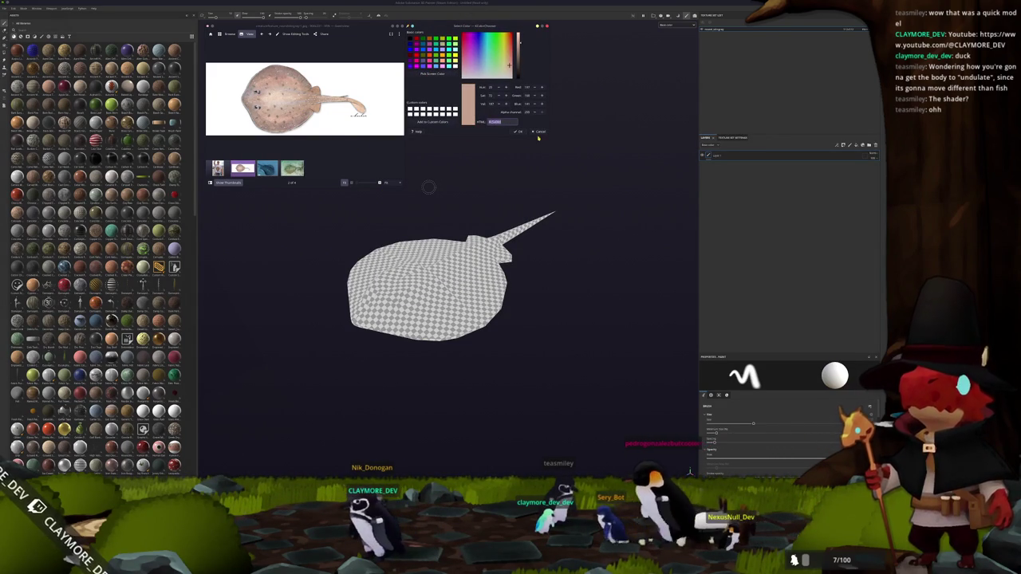
pyautogui.click(428, 187)
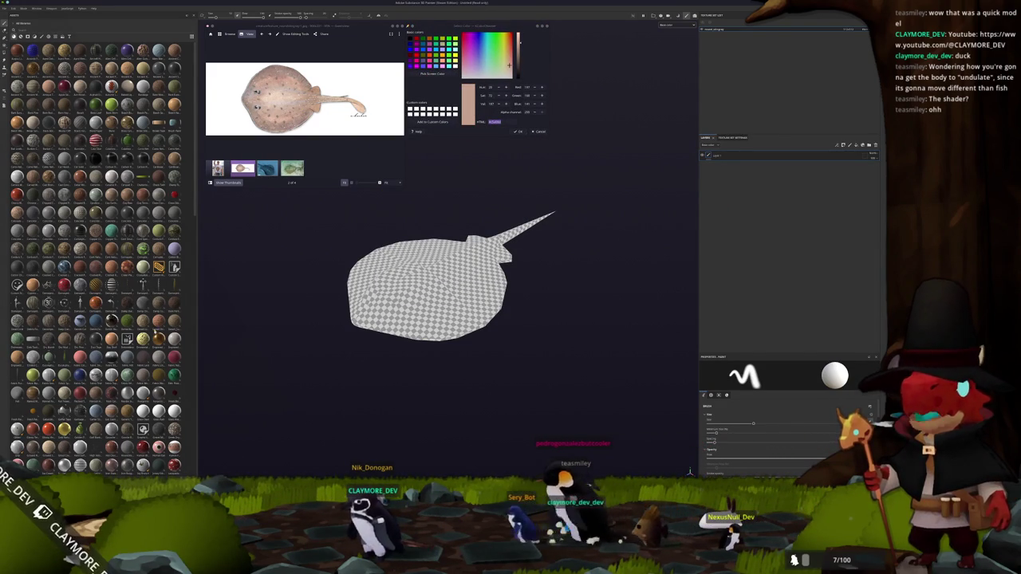
pyautogui.scroll(-3)
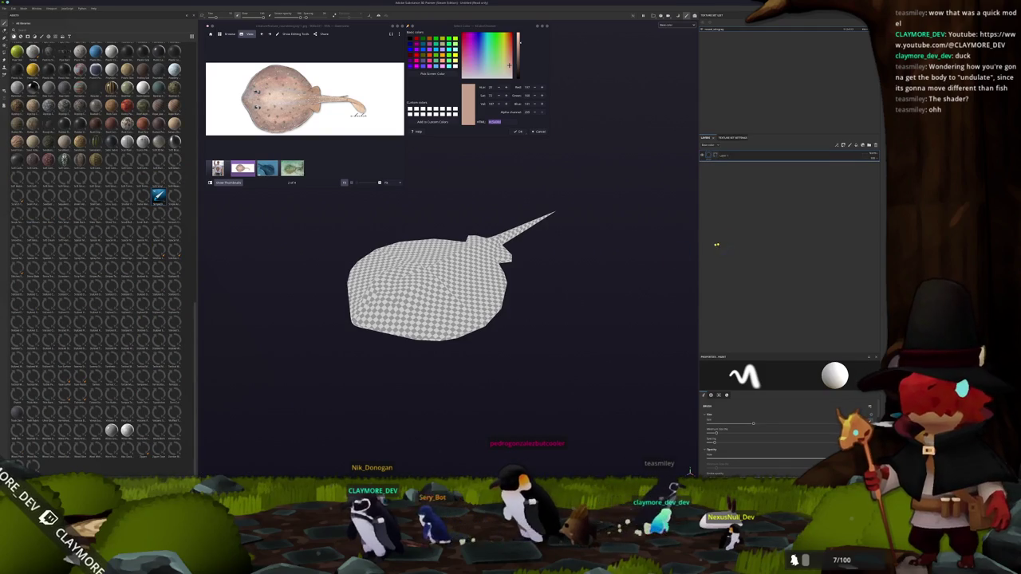
# Step: Drop a fill material into the Layers panel to coat the stingray tan and show its parameters
pyautogui.moveTo(716, 245); pyautogui.dragTo(722, 245)
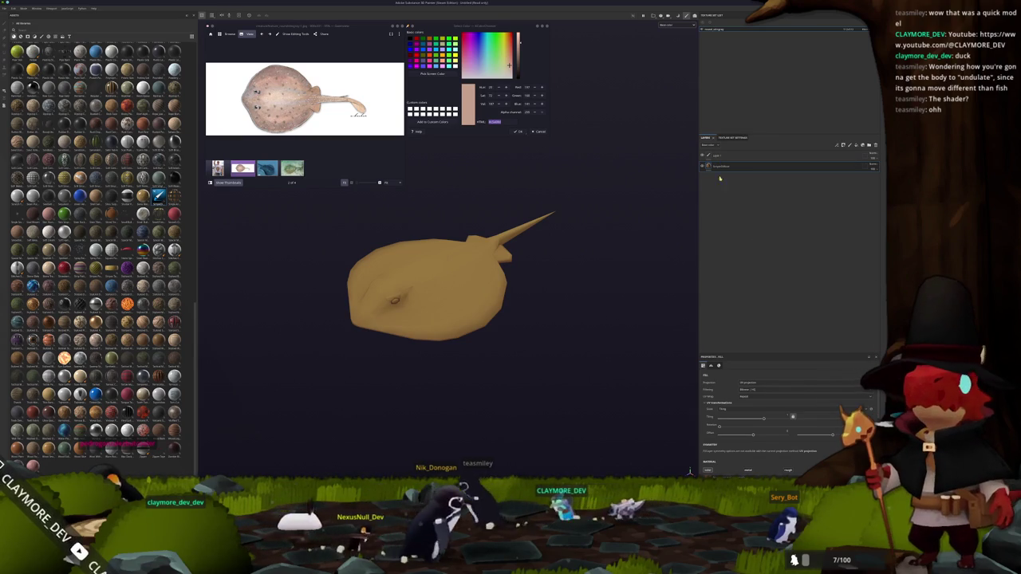
pyautogui.click(720, 179)
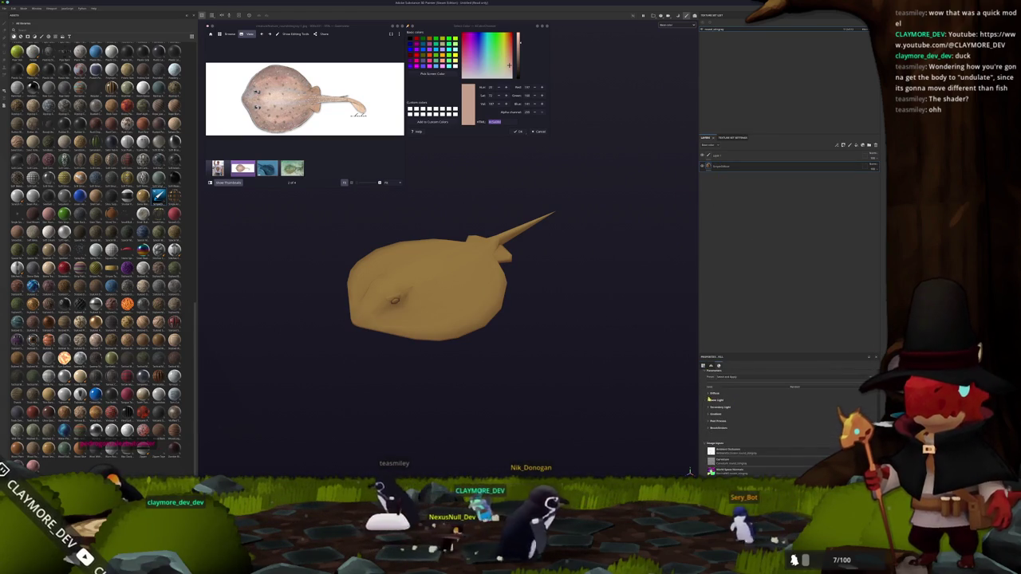
# Step: Paste the sampled colour hex into the fill layer's Base Color
pyautogui.click(712, 394)
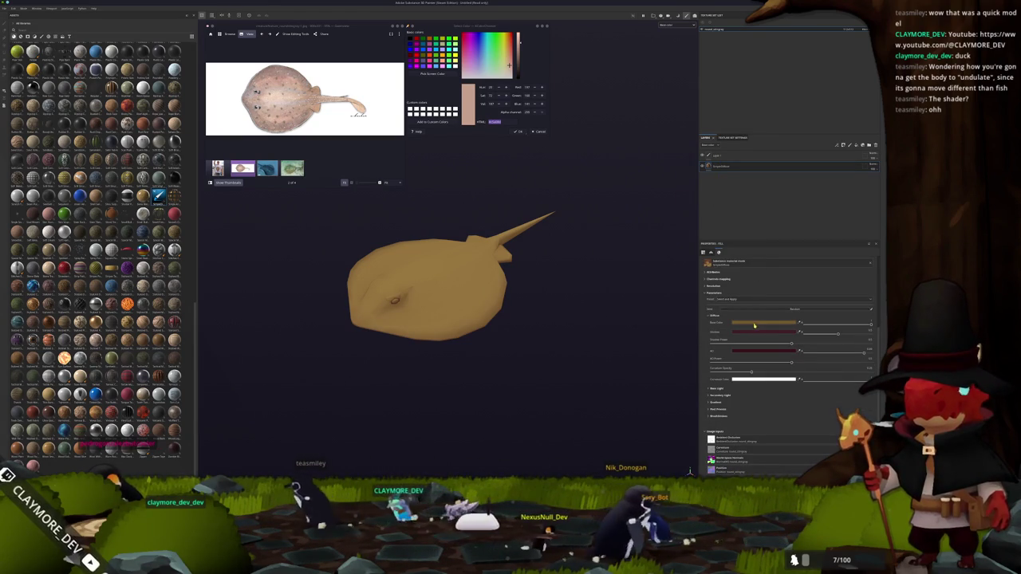
pyautogui.click(754, 323)
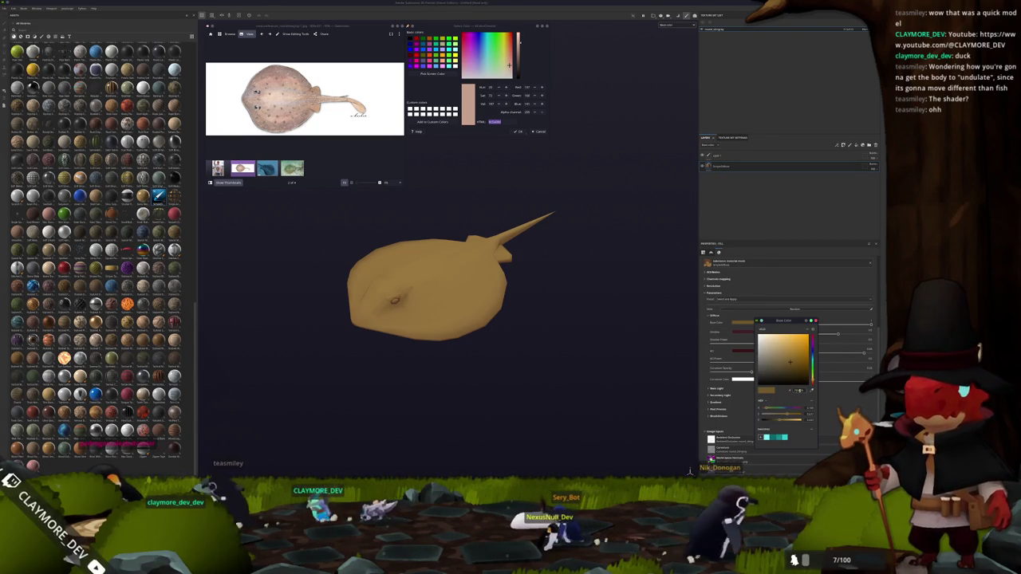
pyautogui.hotkey('ctrl', 'v')
pyautogui.press('Return')
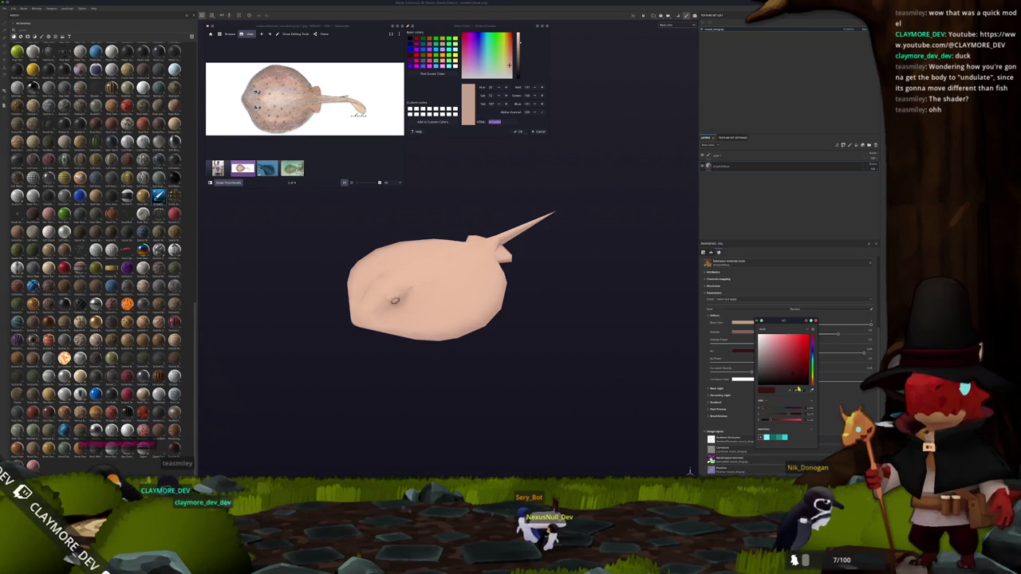
pyautogui.moveTo(608, 261); pyautogui.dragTo(562, 292)
# Step: Duplicate the fill layer and give it a darker brown Base Color sampled from the reference
pyautogui.hotkey('ctrl', 'd')
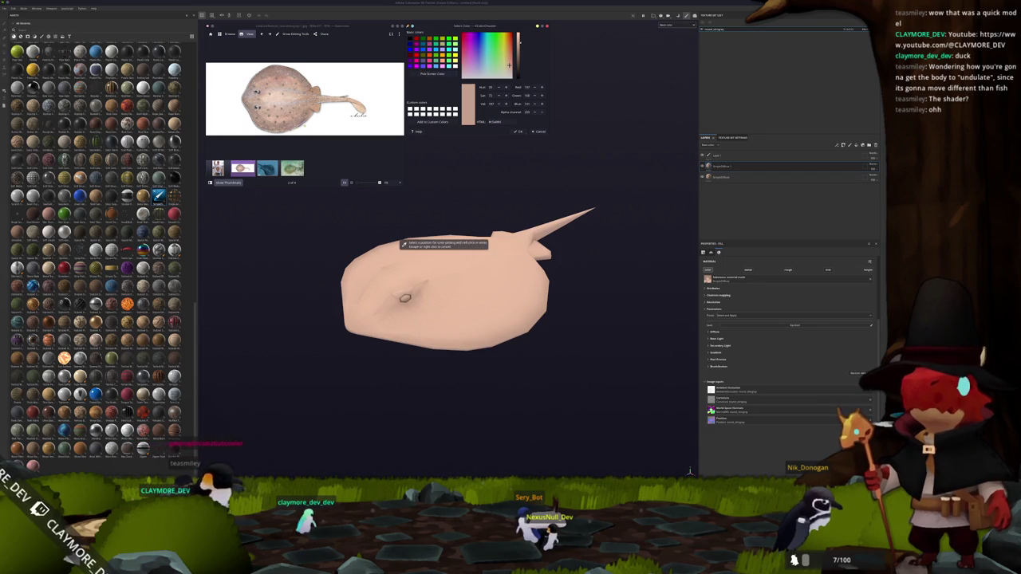
pyautogui.click(401, 243)
pyautogui.scroll(3)
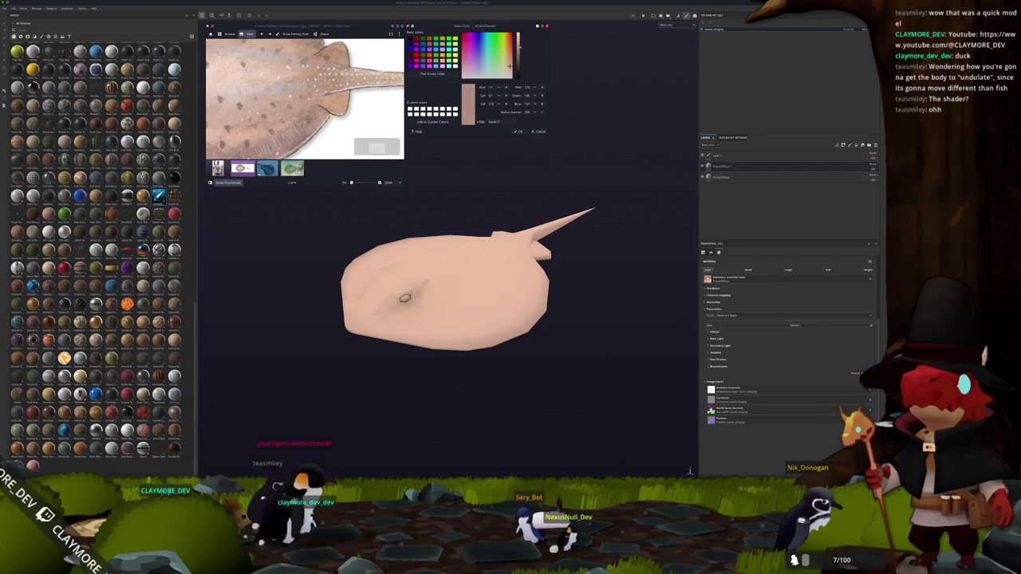
pyautogui.click(401, 242)
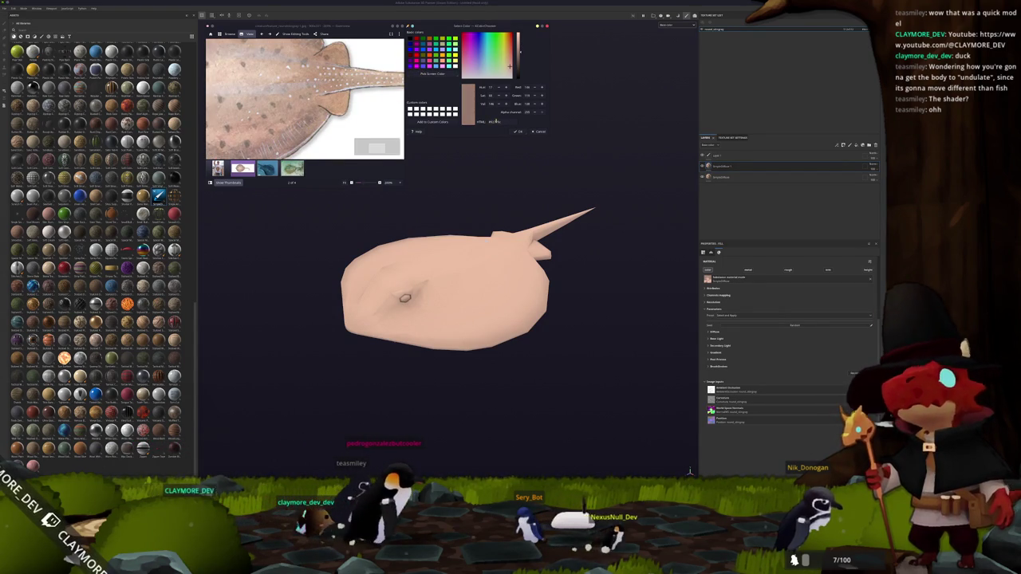
pyautogui.click(714, 331)
pyautogui.click(744, 342)
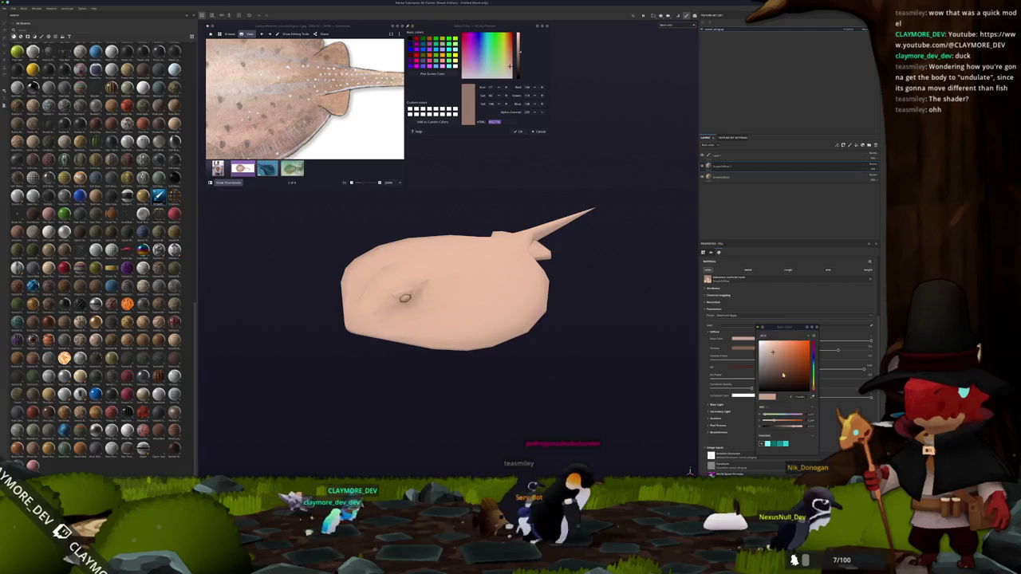
pyautogui.click(744, 367)
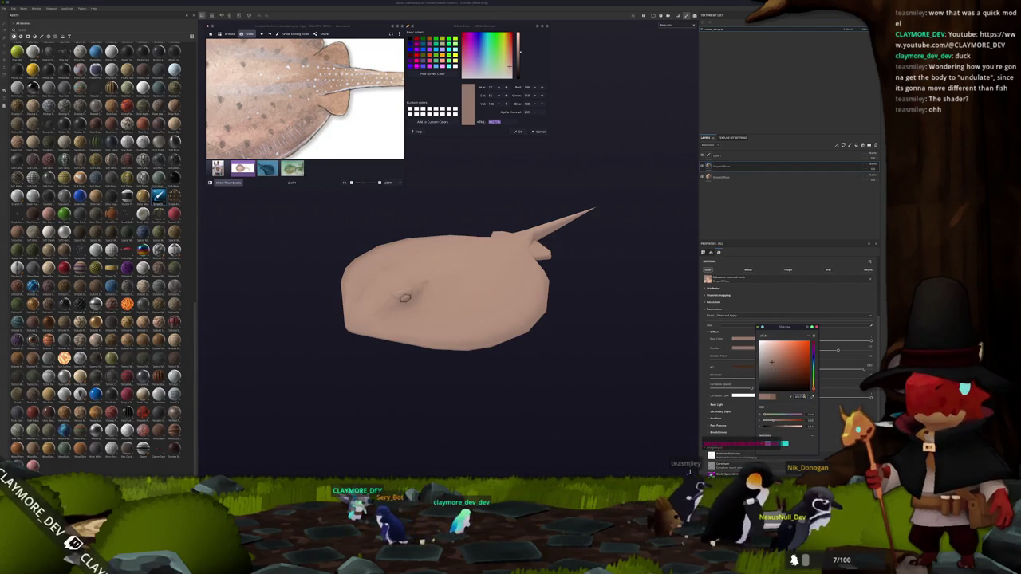
pyautogui.moveTo(638, 239); pyautogui.dragTo(642, 243)
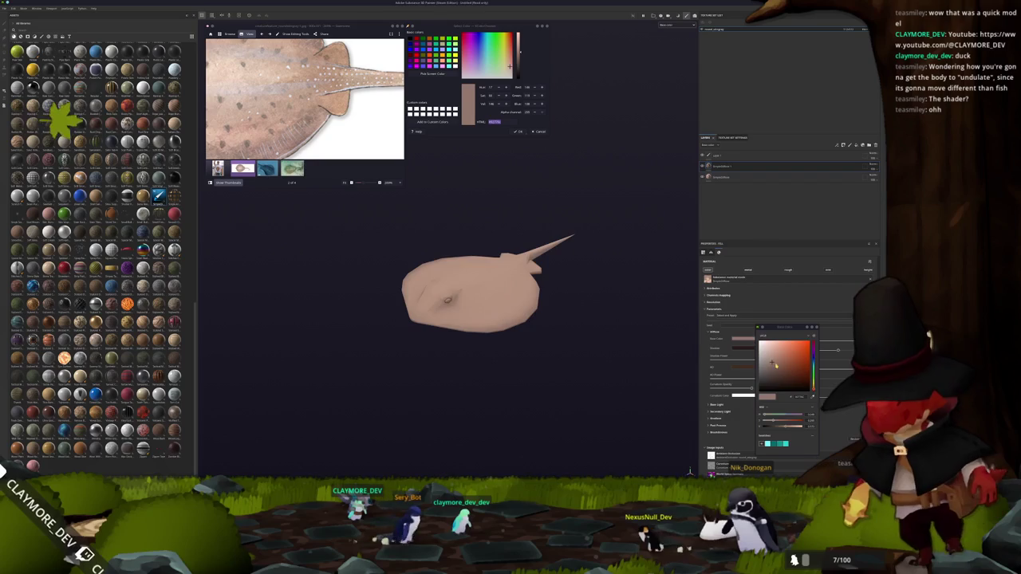
pyautogui.click(773, 371)
# Step: Add a generator to the fill layer's mask
pyautogui.rightClick(728, 169)
pyautogui.click(735, 305)
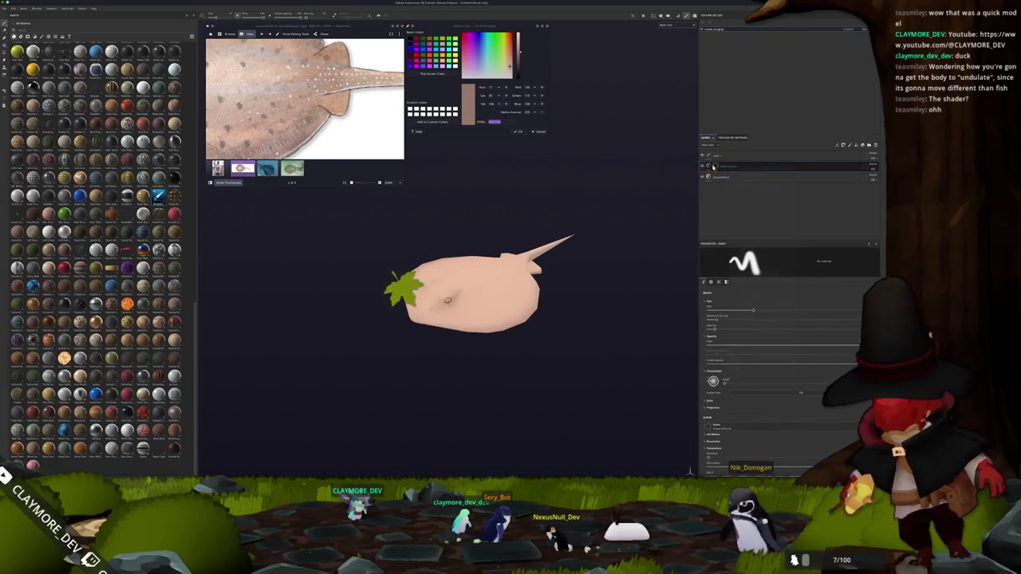
pyautogui.rightClick(729, 169)
pyautogui.click(735, 305)
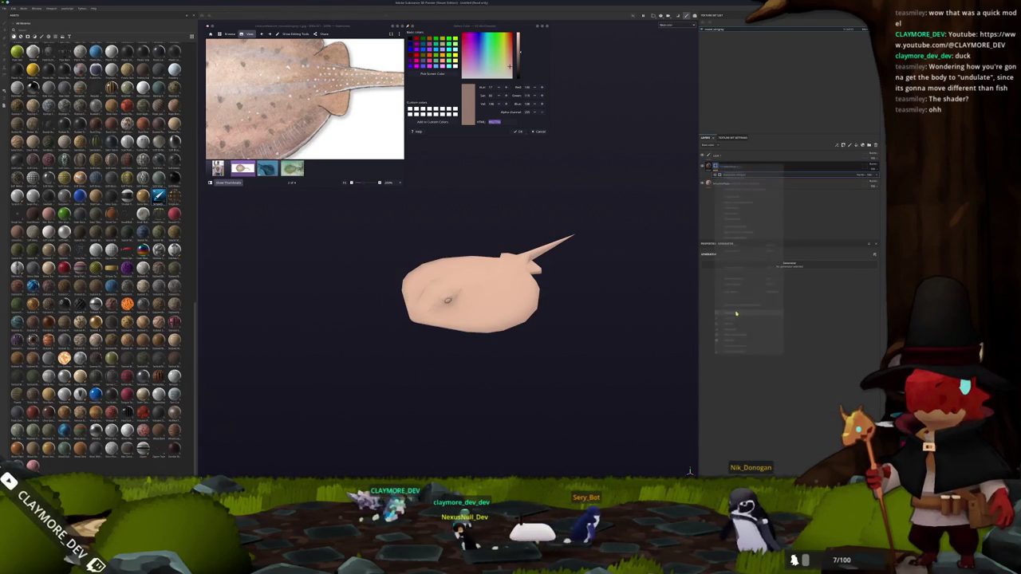
pyautogui.click(738, 267)
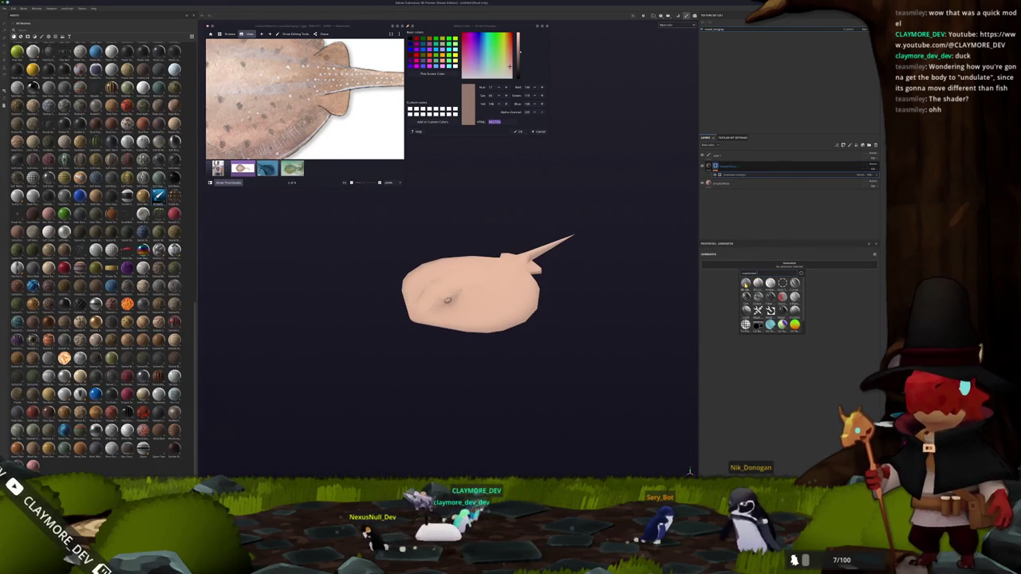
pyautogui.click(769, 309)
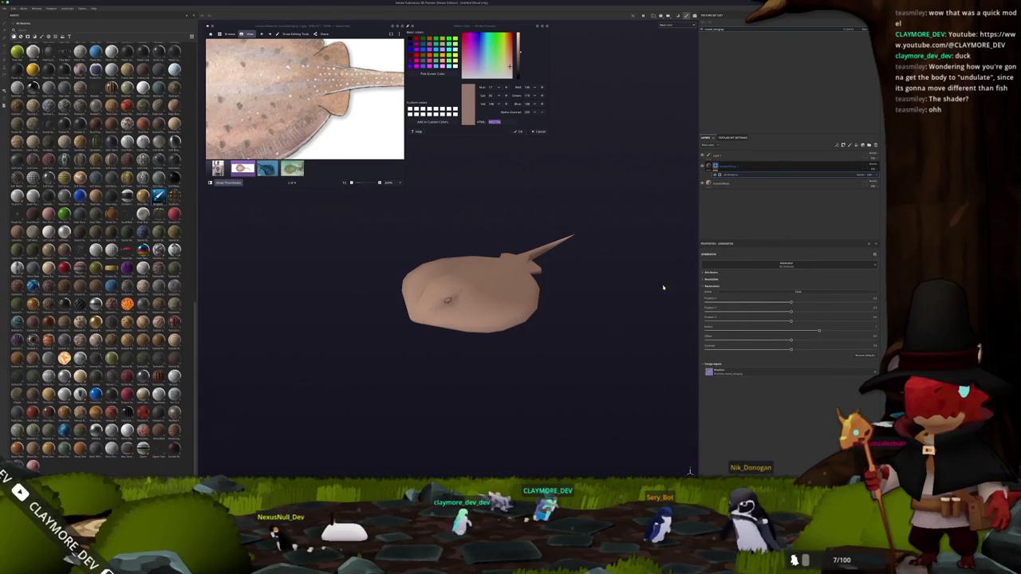
pyautogui.moveTo(694, 291); pyautogui.dragTo(666, 318)
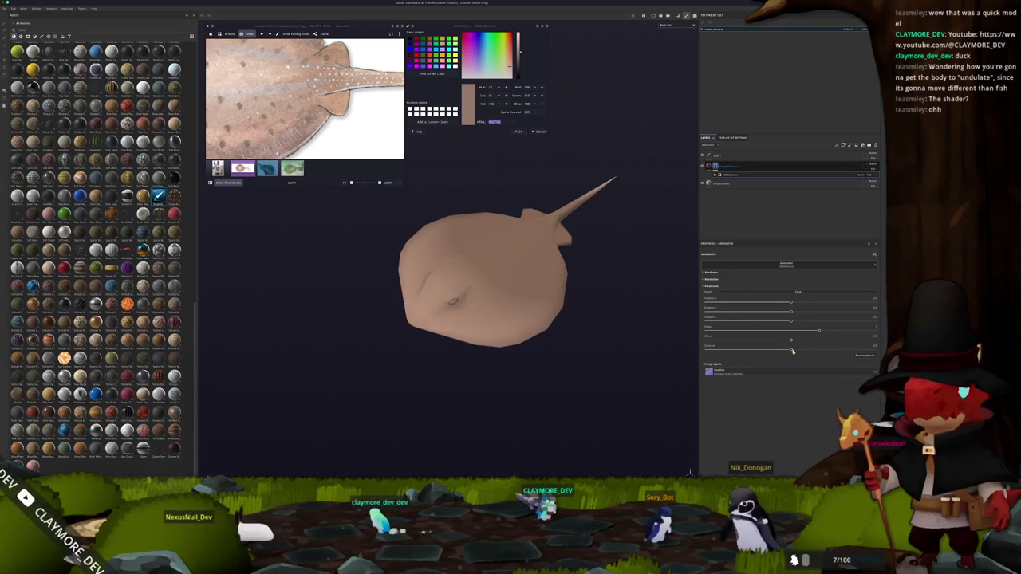
# Step: Tune the generator's sliders, invert the mask, and lower Radius to restore rim shading
pyautogui.moveTo(791, 349); pyautogui.dragTo(876, 349)
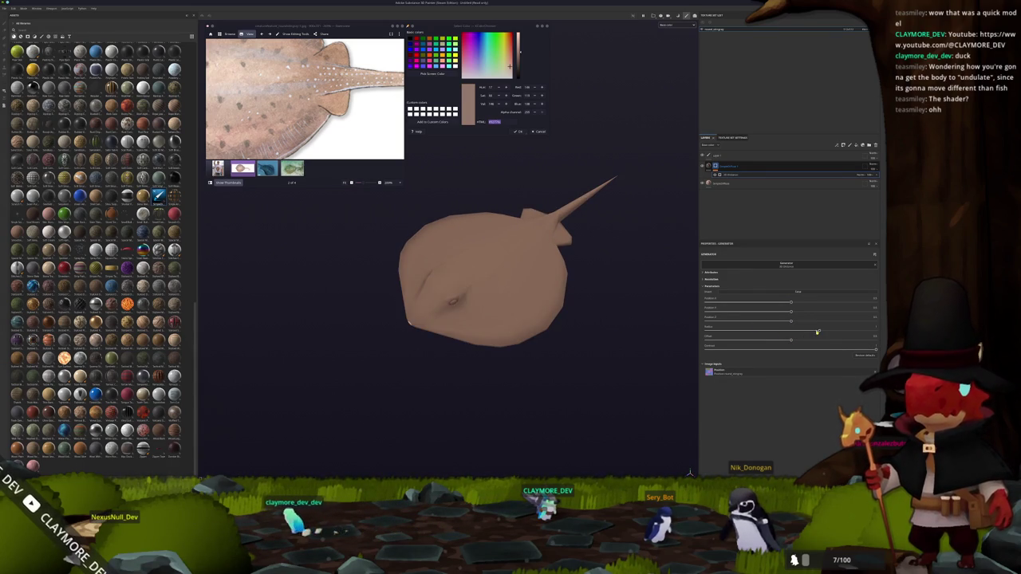
pyautogui.moveTo(817, 331); pyautogui.dragTo(758, 332)
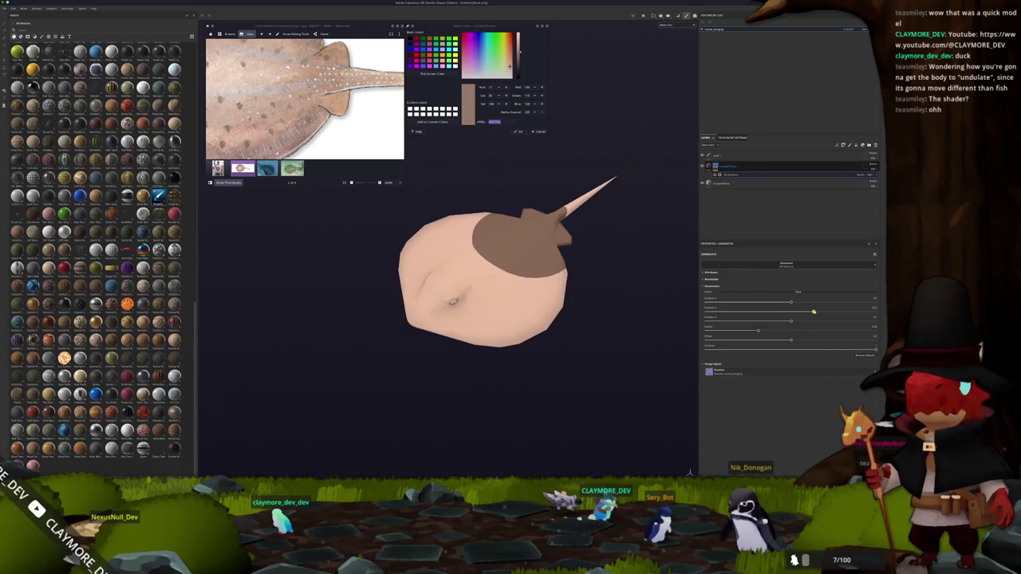
pyautogui.moveTo(795, 322); pyautogui.dragTo(826, 320)
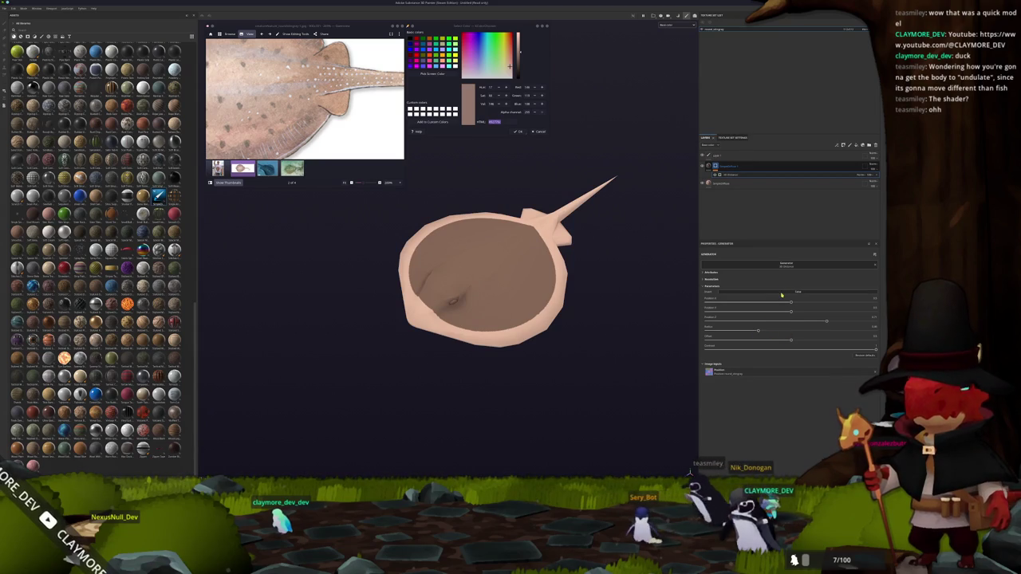
pyautogui.click(782, 295)
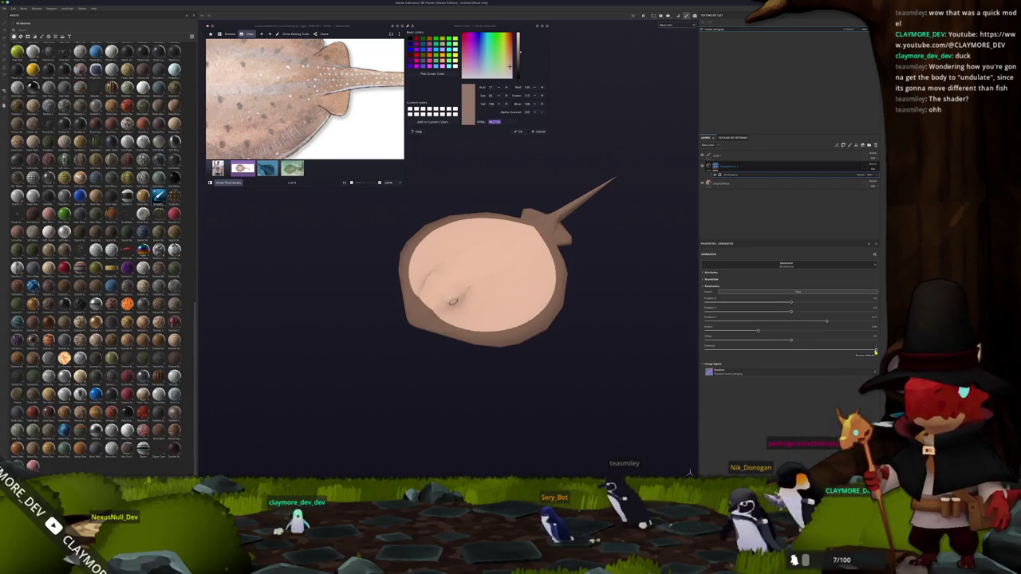
pyautogui.moveTo(857, 349); pyautogui.dragTo(813, 349)
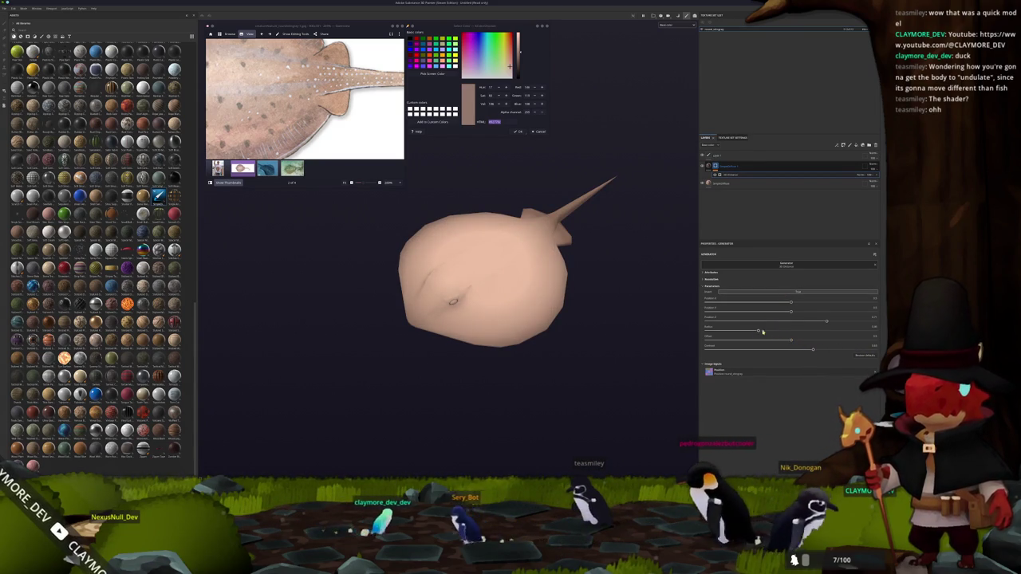
pyautogui.moveTo(757, 330); pyautogui.dragTo(779, 332)
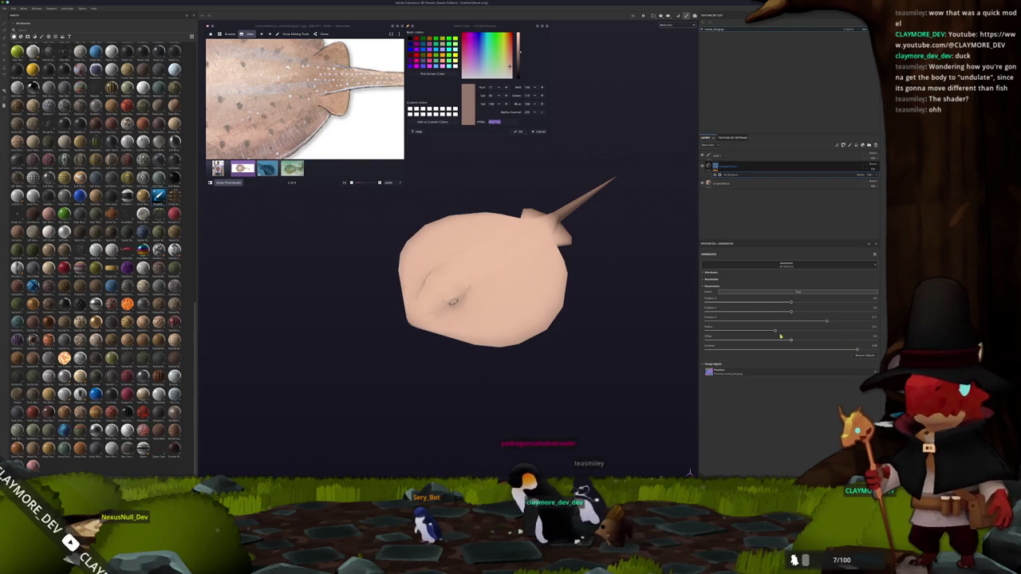
pyautogui.moveTo(775, 330); pyautogui.dragTo(755, 332)
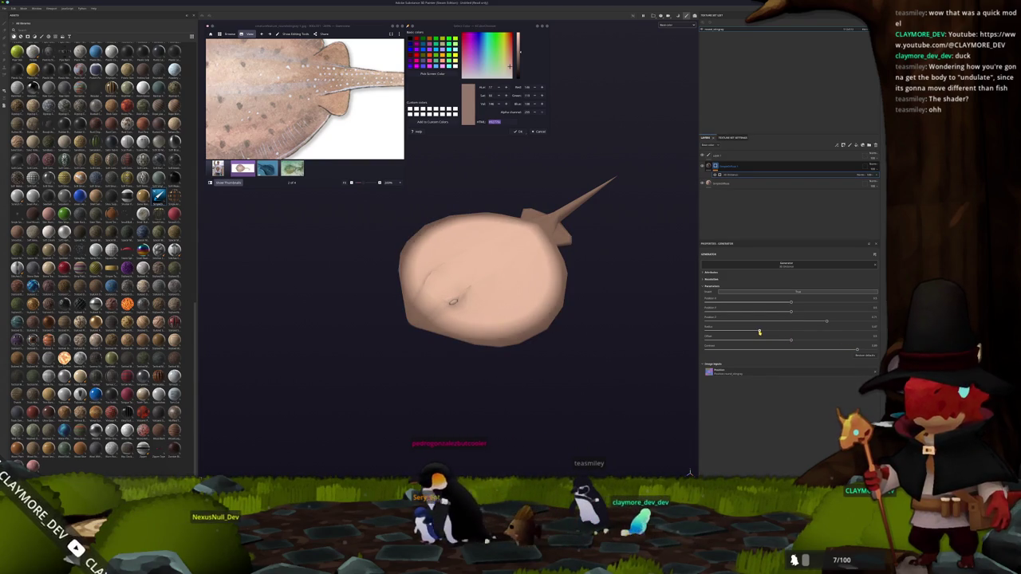
pyautogui.click(870, 179)
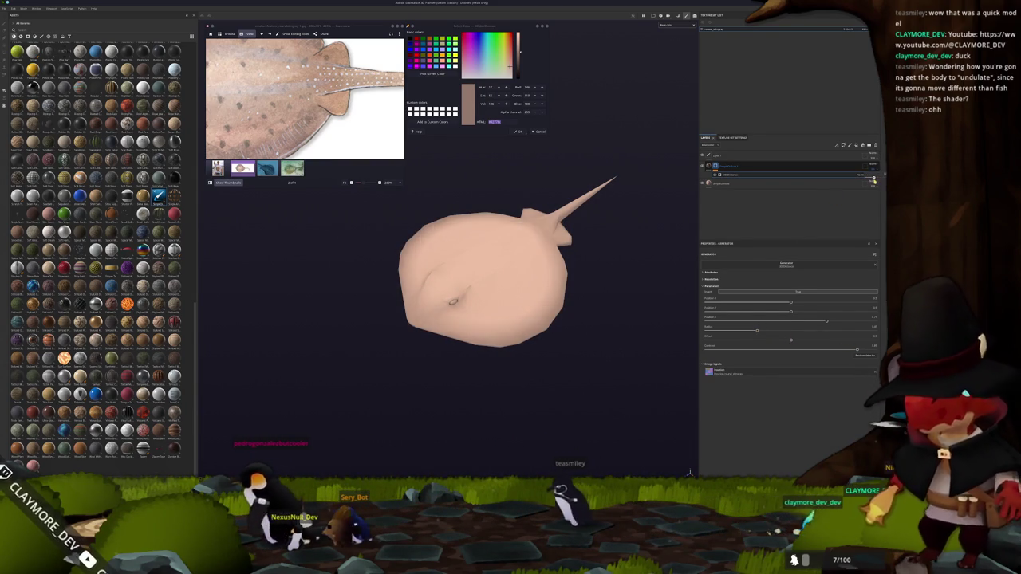
pyautogui.scroll(-3)
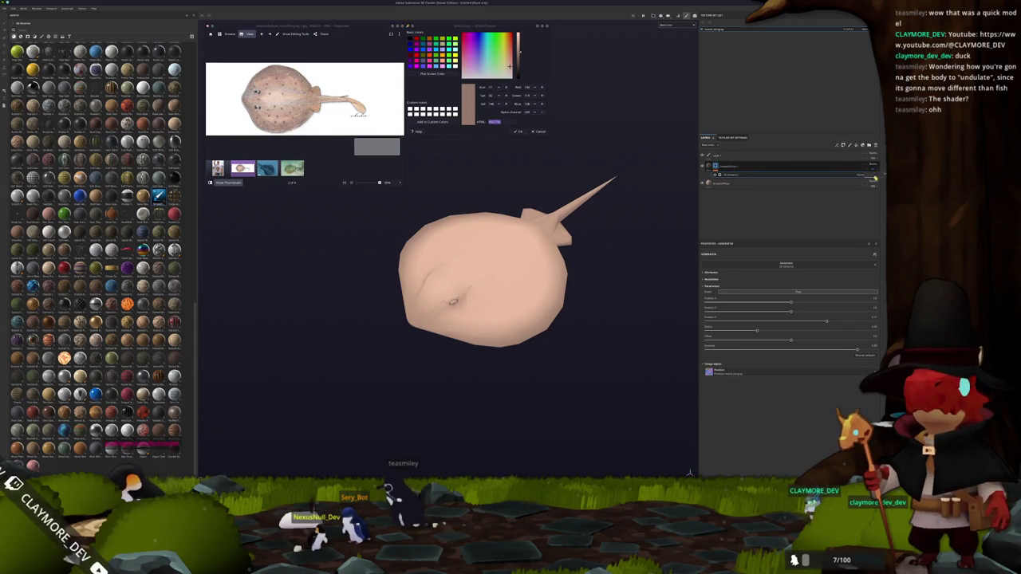
# Step: Shift the fill layer's Base Color swatch to a warmer tan
pyautogui.click(758, 166)
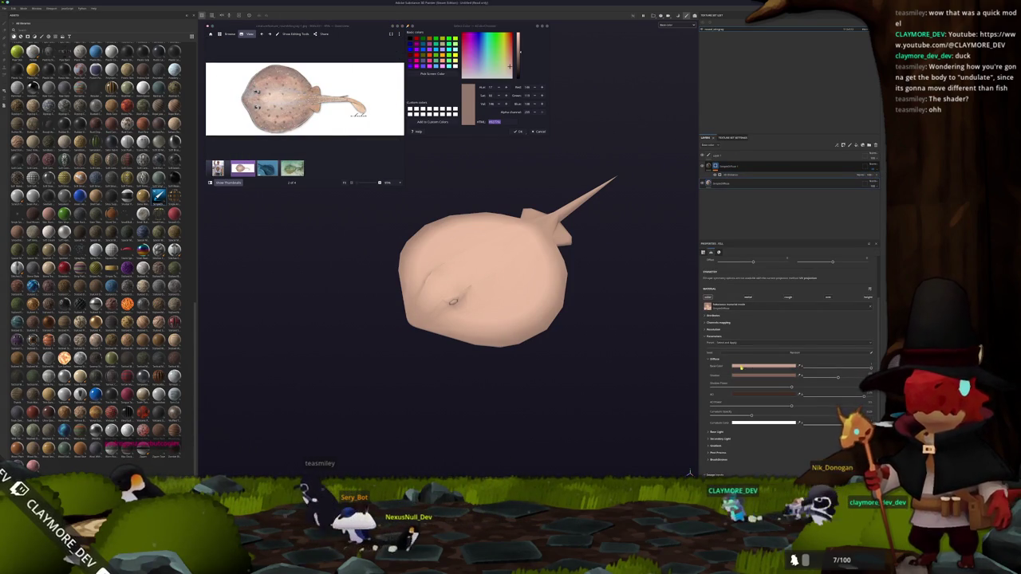
pyautogui.click(742, 367)
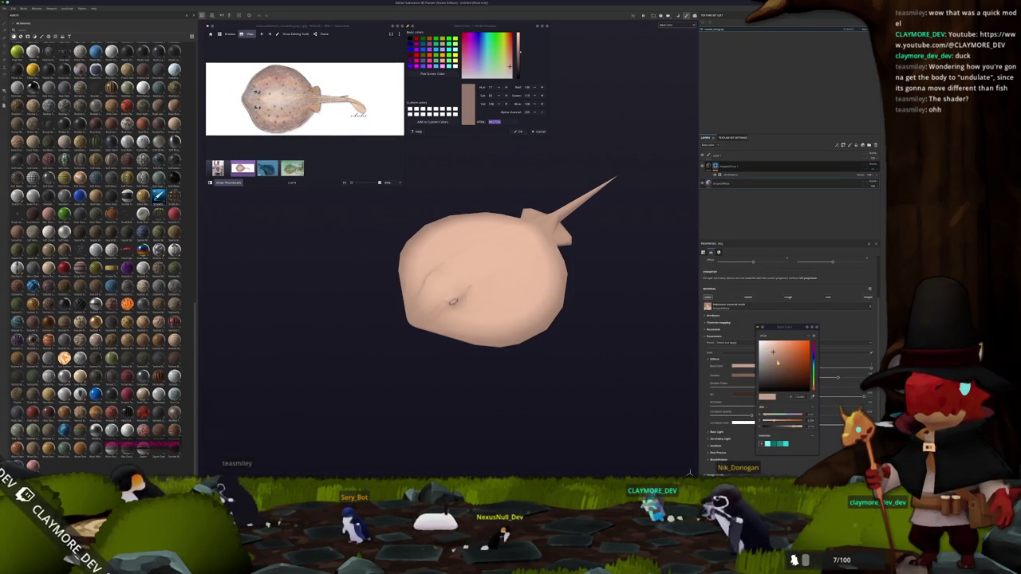
pyautogui.moveTo(772, 351); pyautogui.dragTo(775, 360)
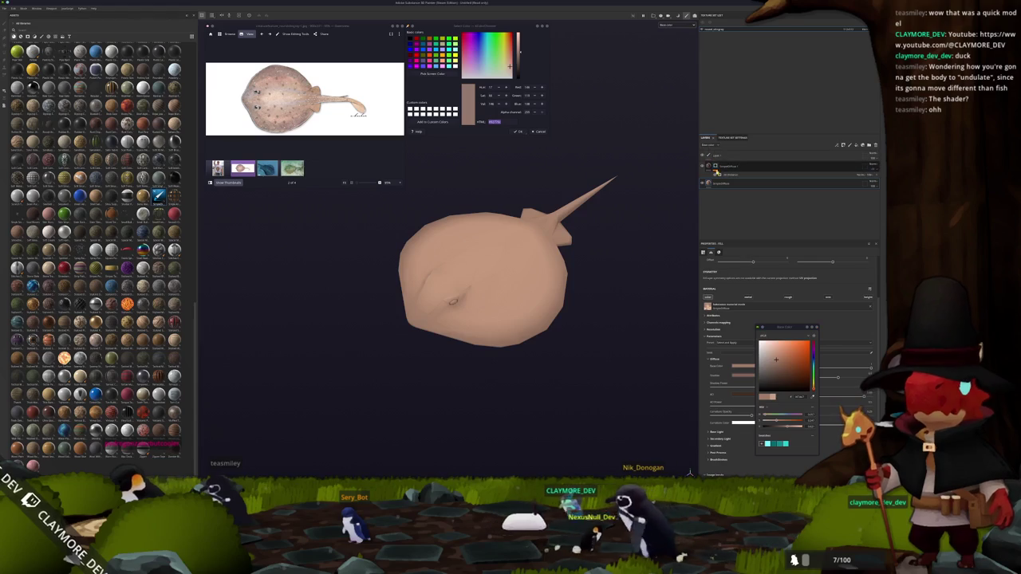
pyautogui.click(739, 366)
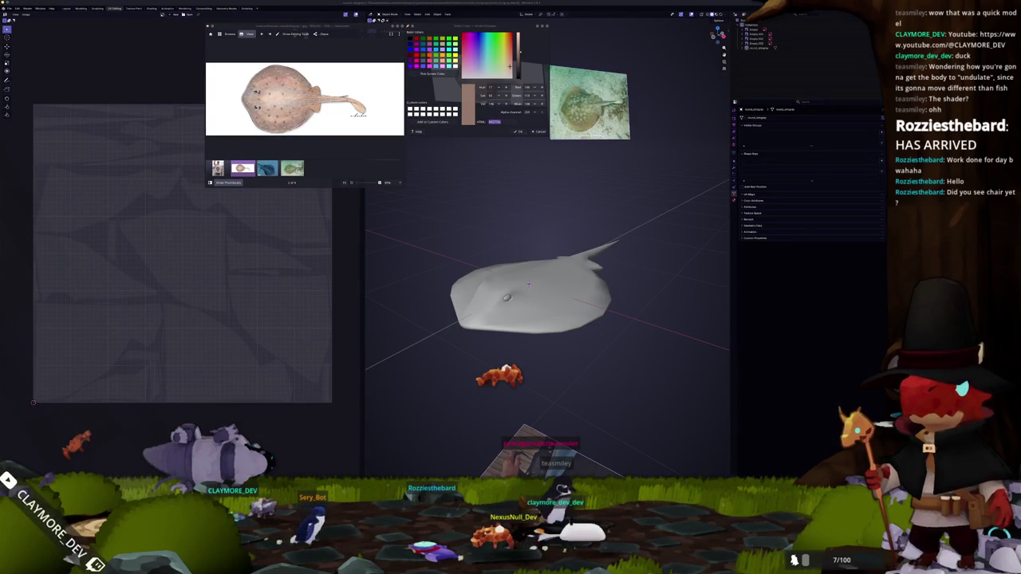
# Step: Open the wooden chair file, put the chair in Edit Mode, and close leftover reference windows
pyautogui.click(566, 276)
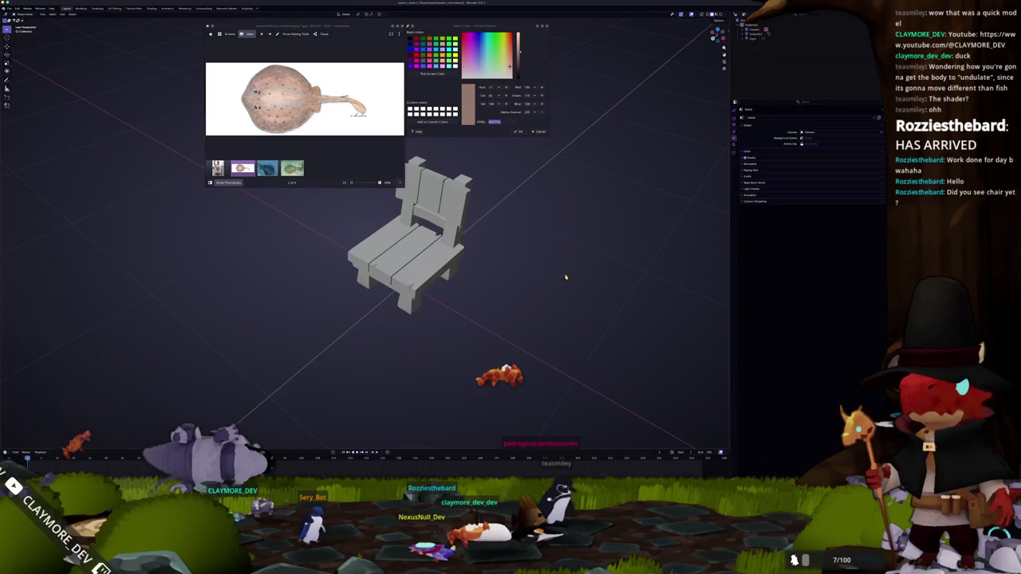
pyautogui.click(453, 278)
pyautogui.press('Tab')
pyautogui.moveTo(453, 278); pyautogui.dragTo(382, 234)
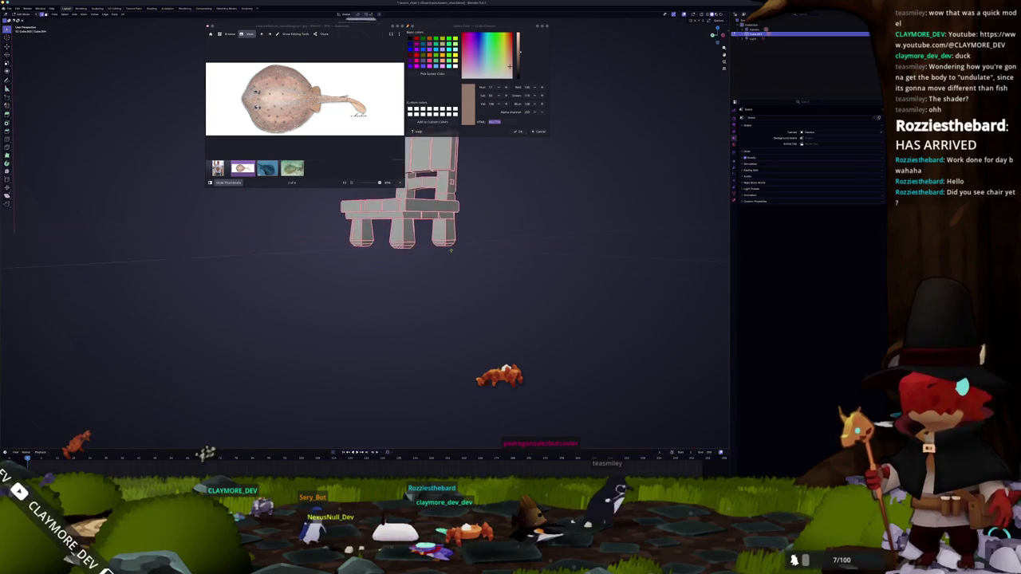
pyautogui.click(394, 26)
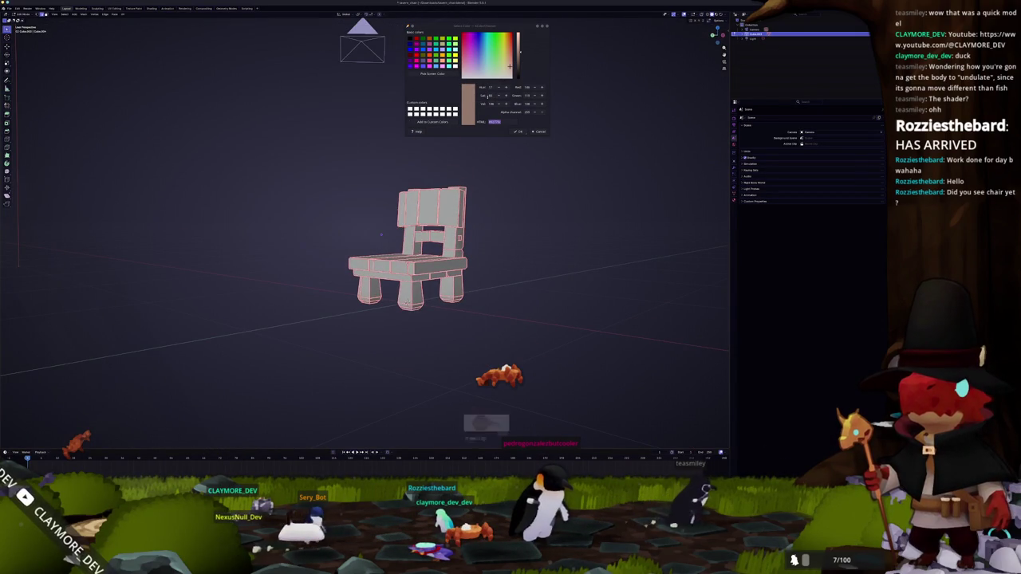
pyautogui.press('Escape')
pyautogui.scroll(3)
pyautogui.moveTo(374, 239); pyautogui.dragTo(328, 264)
pyautogui.scroll(3)
pyautogui.scroll(-3)
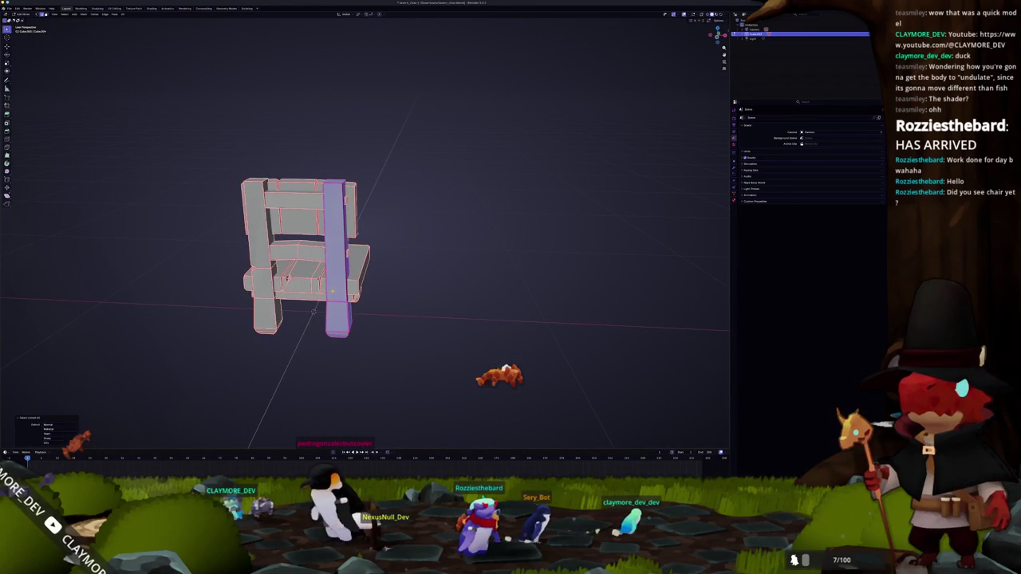
# Step: Nudge a chair leg, then view the seat from the top and below, selecting the back pillar's side face
pyautogui.press('g')
pyautogui.press('Return')
pyautogui.moveTo(365, 275); pyautogui.dragTo(397, 209)
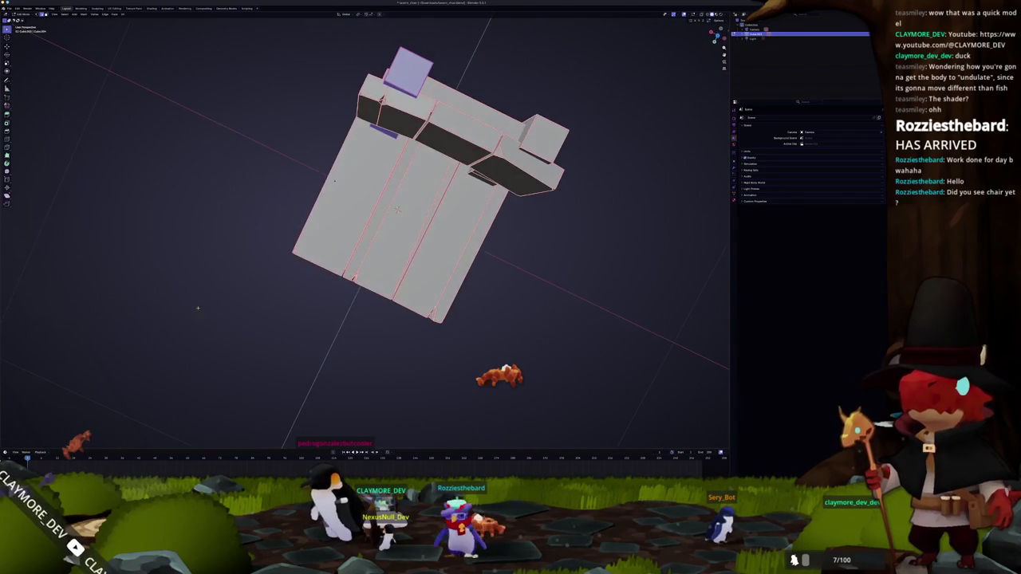
pyautogui.press('KP_7')
pyautogui.moveTo(367, 263); pyautogui.dragTo(360, 207)
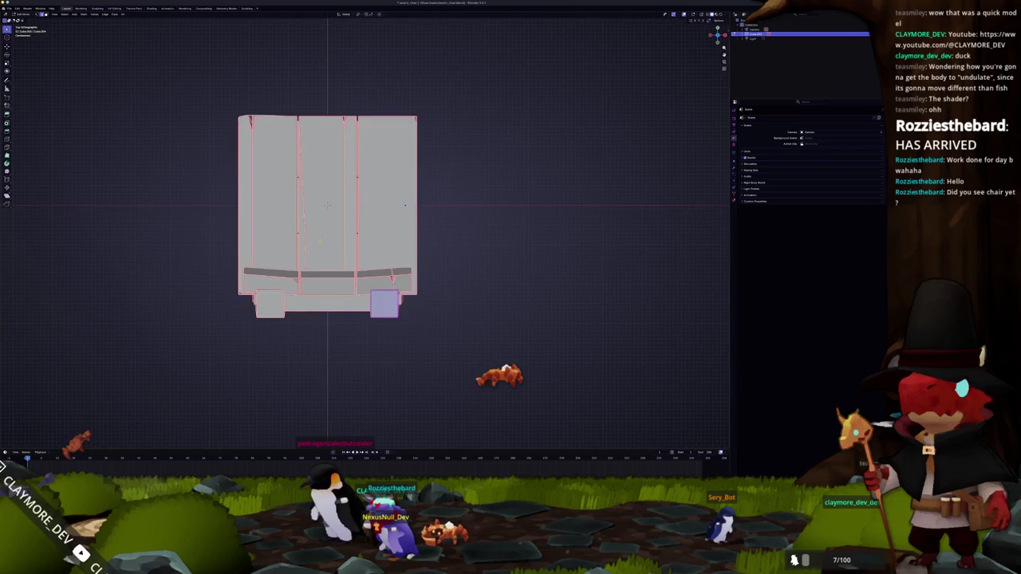
pyautogui.moveTo(434, 188); pyautogui.dragTo(460, 216)
pyautogui.click(372, 243)
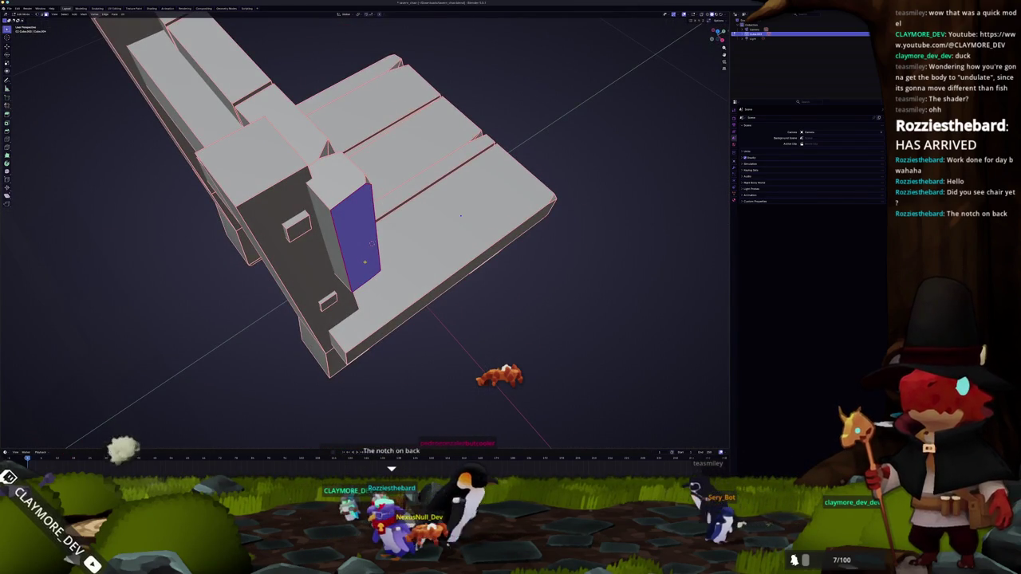
pyautogui.moveTo(371, 244); pyautogui.dragTo(435, 363)
# Step: Select the adjacent pillar face and the middle, right and top chair-back panel faces
pyautogui.click(329, 200)
pyautogui.moveTo(329, 200); pyautogui.dragTo(343, 239)
pyautogui.click(381, 160)
pyautogui.click(434, 184)
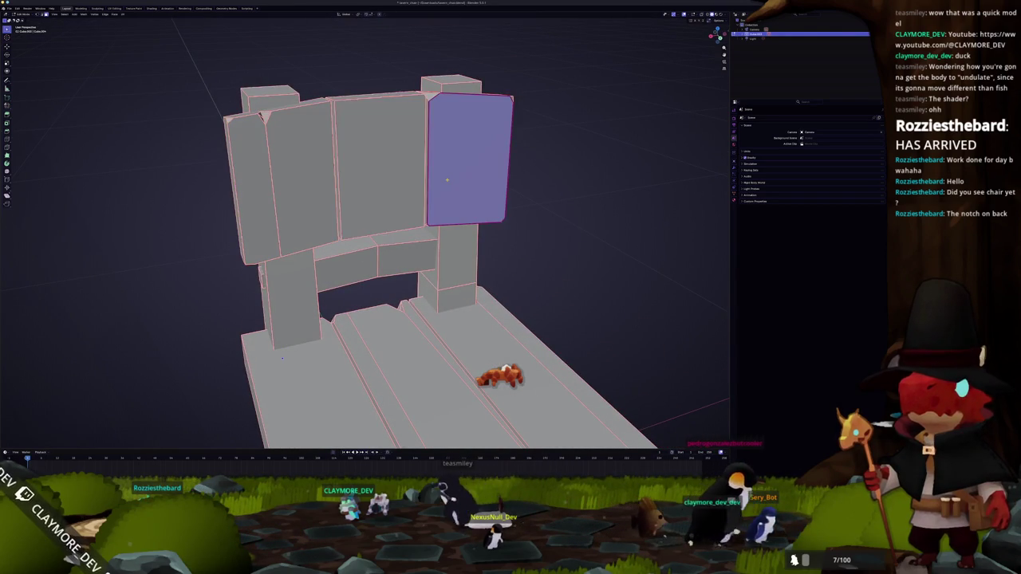
pyautogui.moveTo(433, 183); pyautogui.dragTo(447, 183)
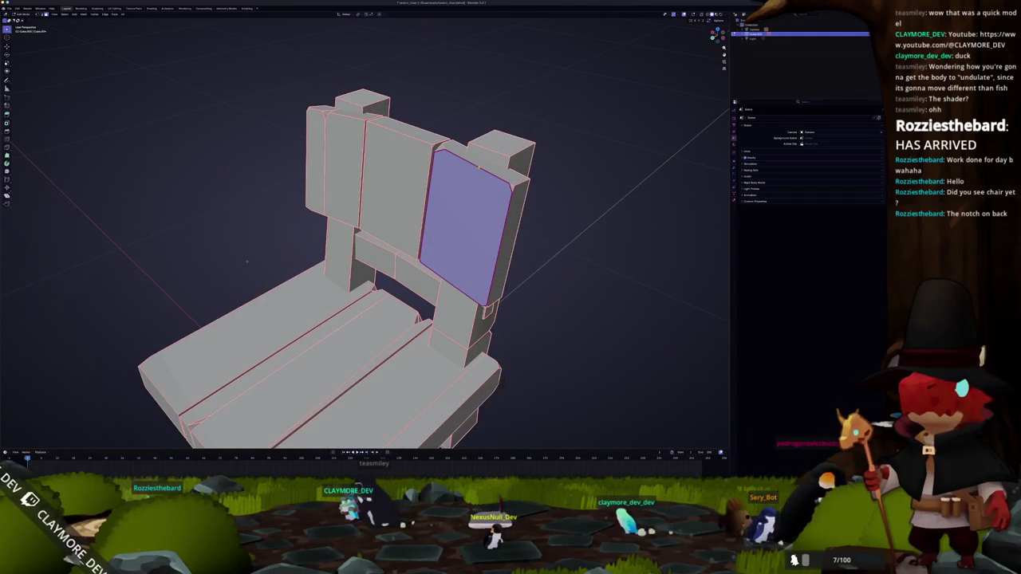
pyautogui.click(484, 164)
pyautogui.moveTo(459, 256); pyautogui.dragTo(332, 374)
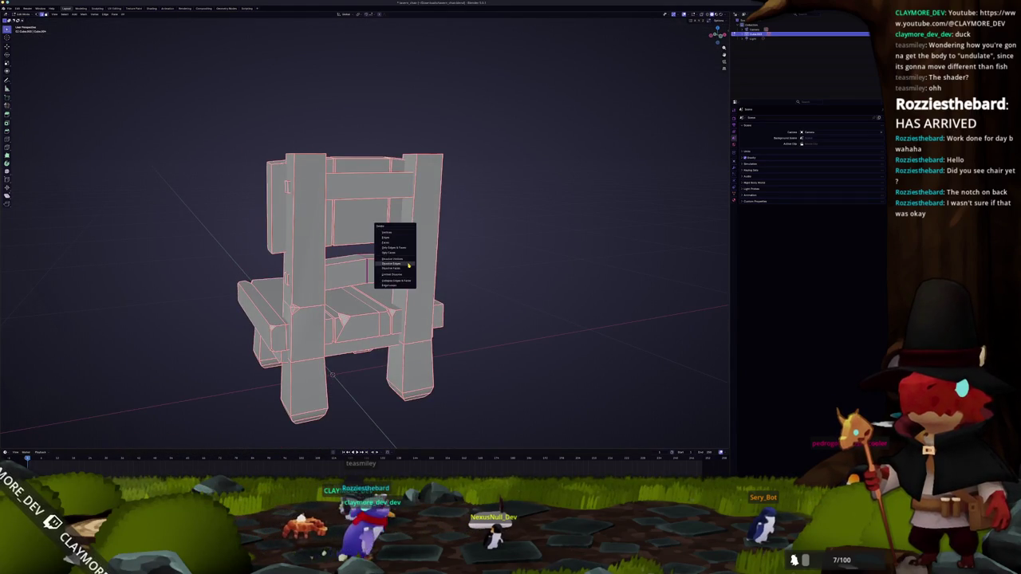
# Step: Dissolve the selected chair-back edges, then toggle select all and clear the selection
pyautogui.click(409, 265)
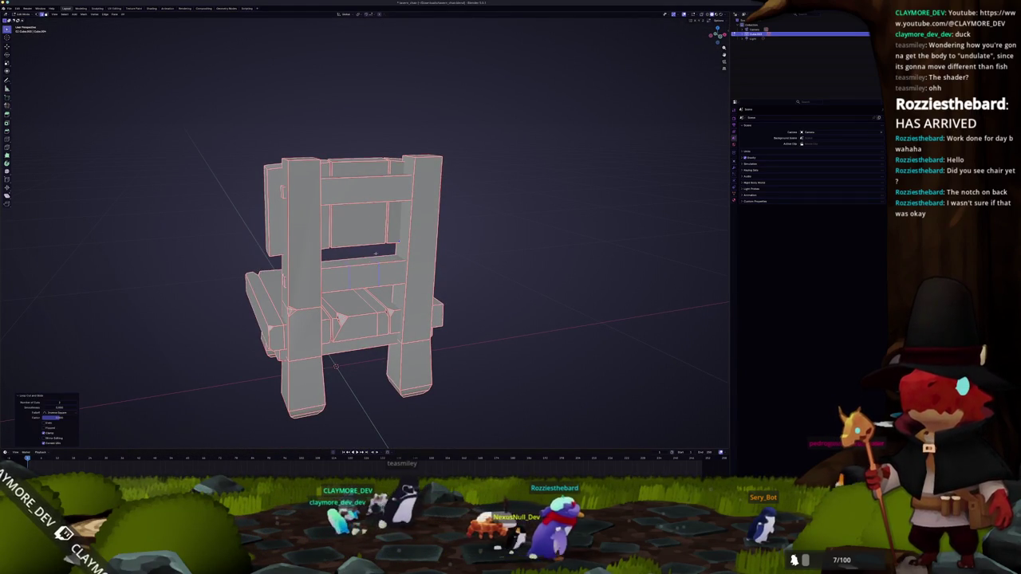
pyautogui.hotkey('alt', 'a')
pyautogui.press('a')
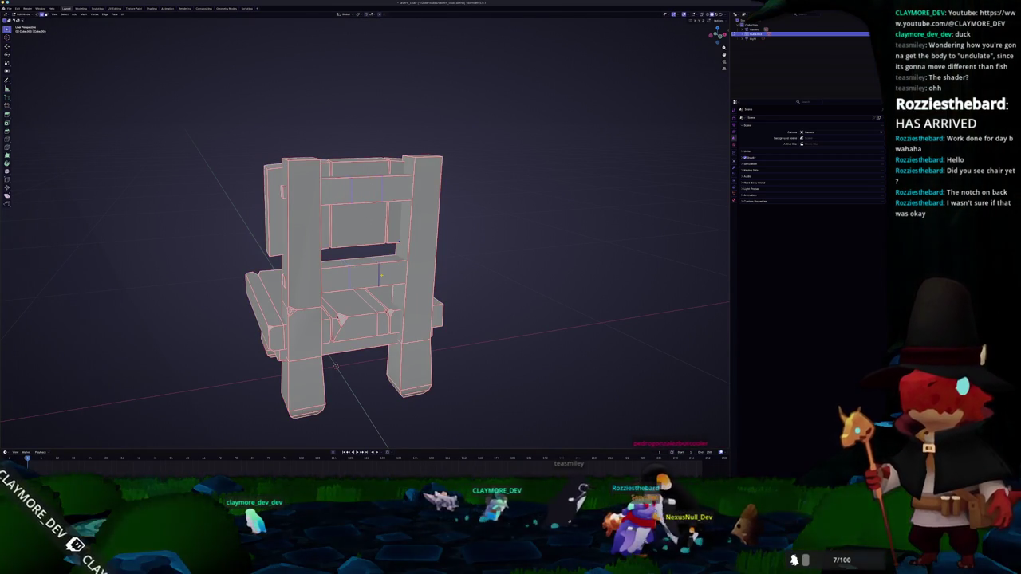
pyautogui.hotkey('alt', 'a')
pyautogui.scroll(-3)
# Step: Dissolve the stray selected edges on the chair seat
pyautogui.moveTo(383, 270); pyautogui.dragTo(455, 235)
pyautogui.rightClick(374, 264)
pyautogui.press('Escape')
pyautogui.click(383, 256)
pyautogui.scroll(3)
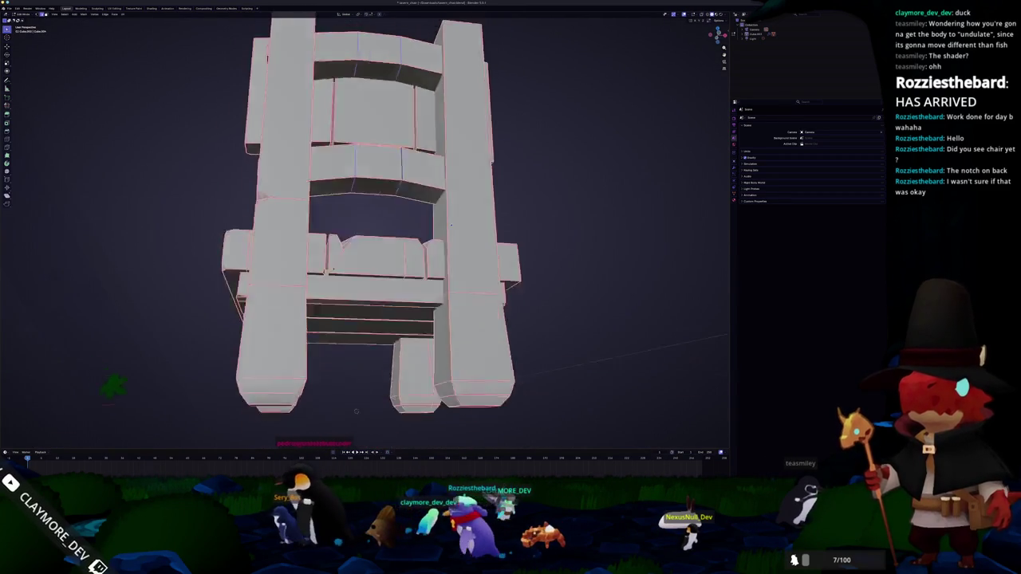
pyautogui.press('x')
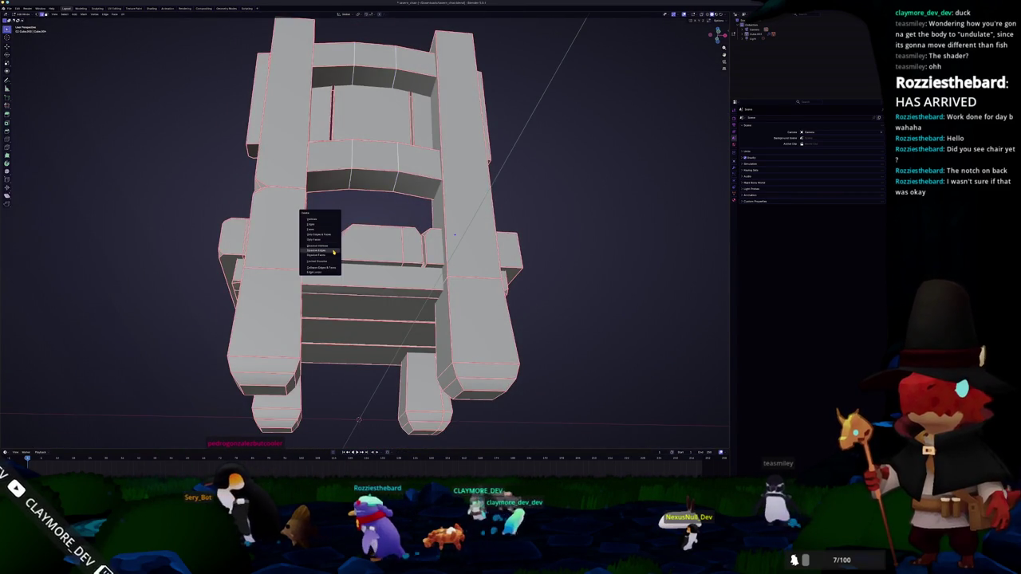
pyautogui.click(319, 252)
pyautogui.moveTo(319, 252); pyautogui.dragTo(285, 240)
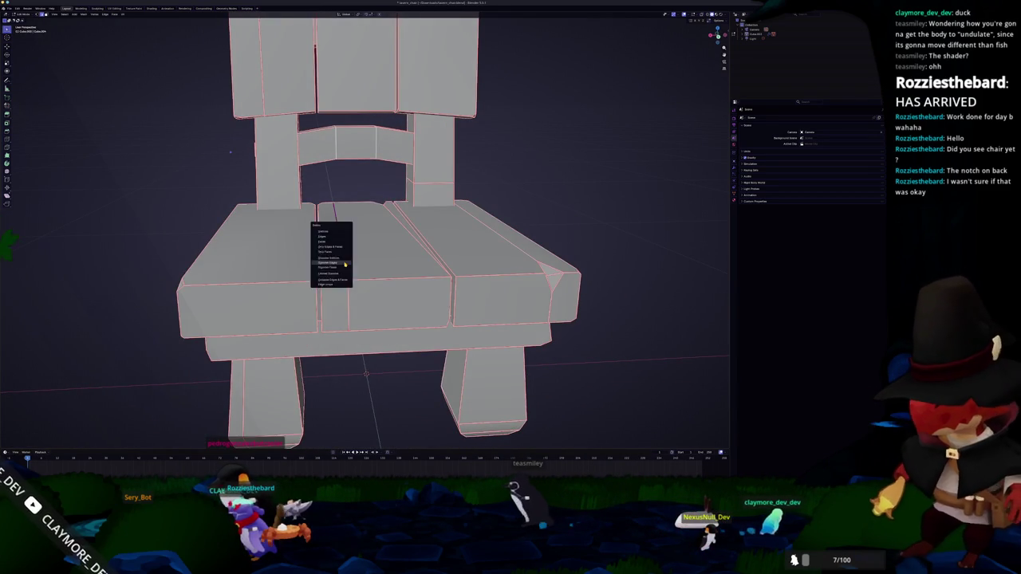
pyautogui.click(345, 263)
pyautogui.scroll(3)
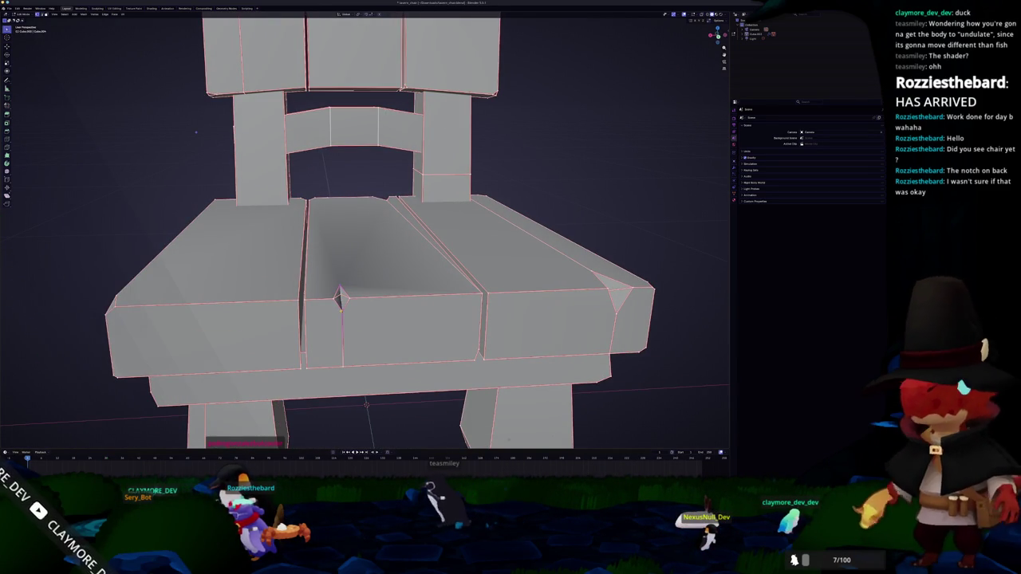
# Step: Merge overlapping vertices by distance across the whole mesh, then pick two vertices at the seat notch
pyautogui.press('a')
pyautogui.scroll(3)
pyautogui.rightClick(339, 306)
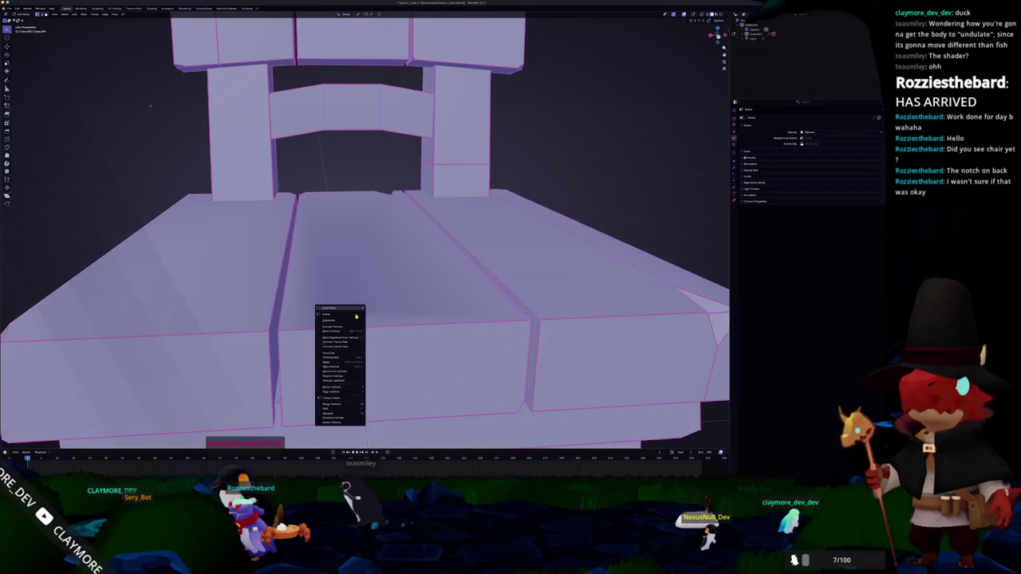
pyautogui.click(378, 430)
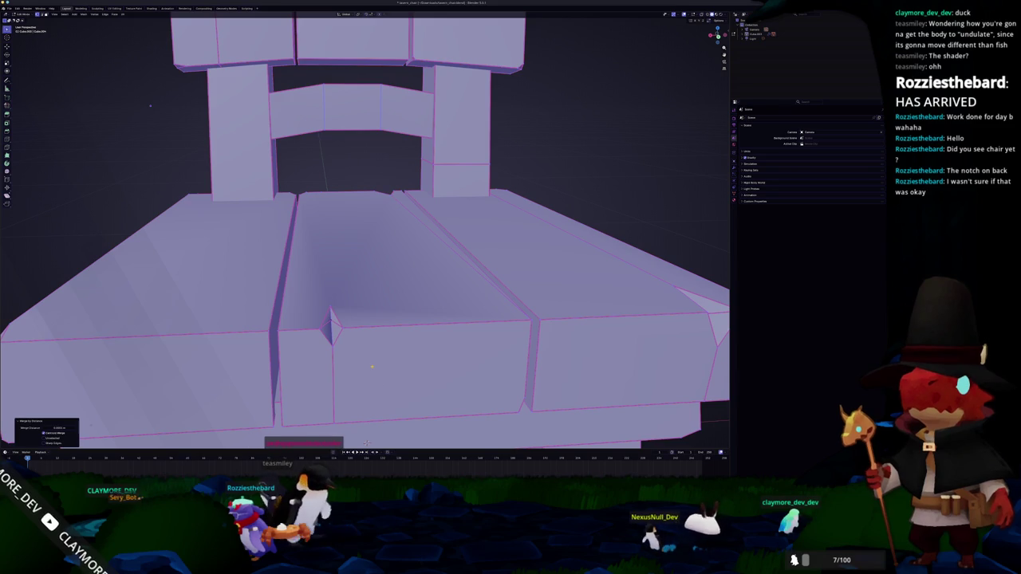
pyautogui.hotkey('alt', 'a')
pyautogui.click(331, 319)
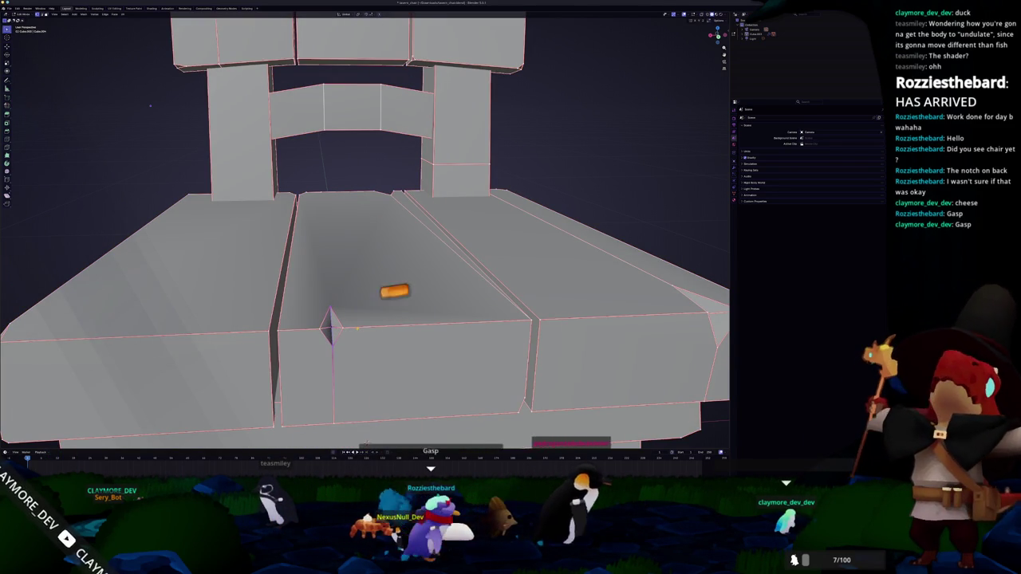
pyautogui.click(358, 329)
# Step: Smooth-shade the chair, dissolve the notch geometry, apply auto smooth and show the modifiers
pyautogui.press('Tab')
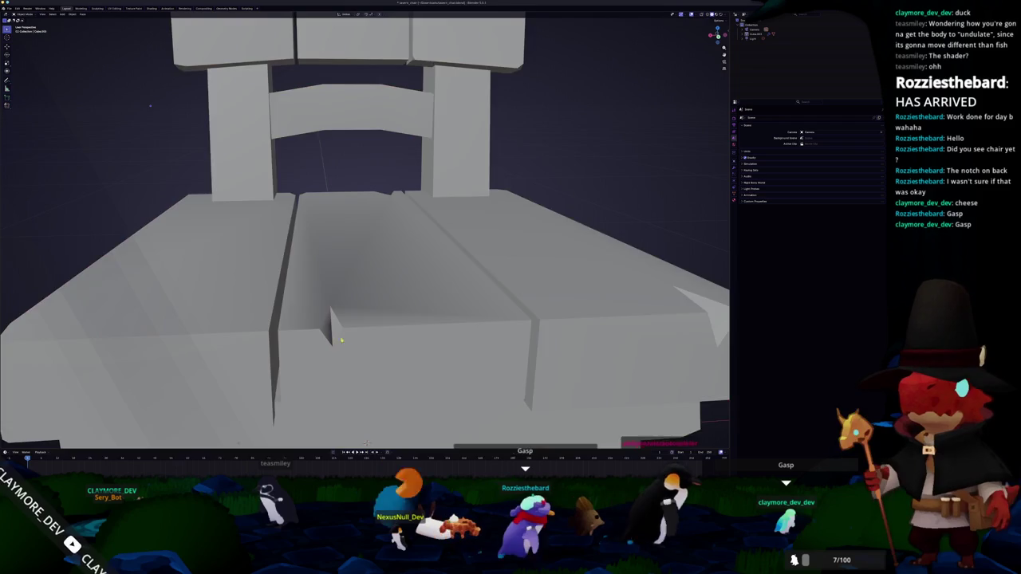
pyautogui.scroll(-3)
pyautogui.rightClick(353, 307)
pyautogui.click(353, 307)
pyautogui.press('Tab')
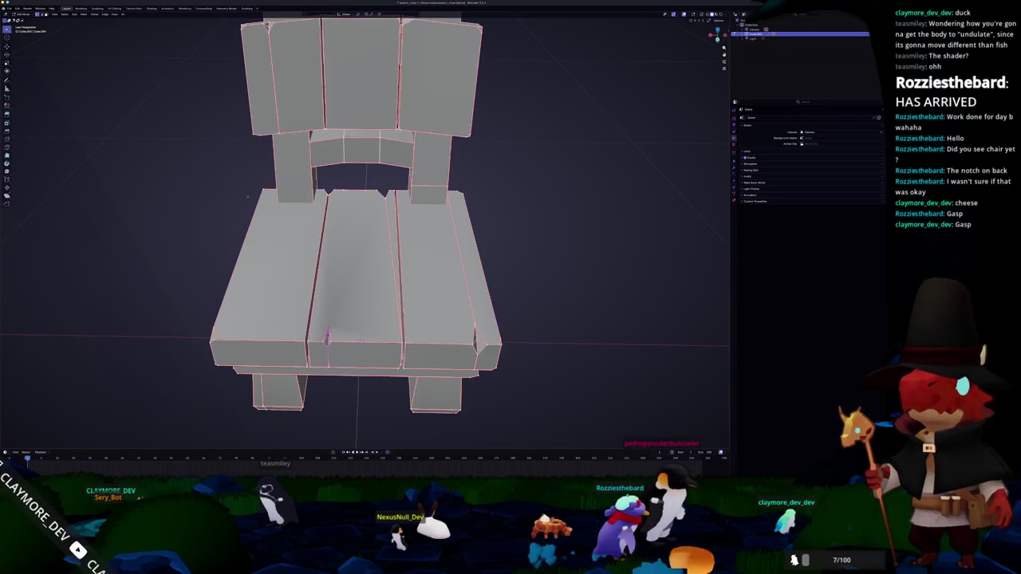
pyautogui.click(322, 322)
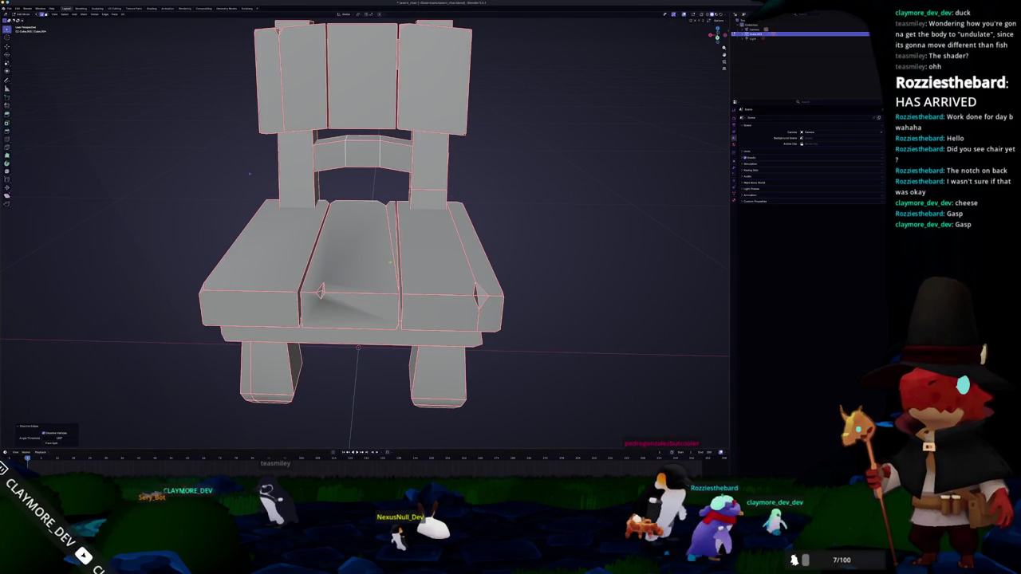
pyautogui.press('Tab')
pyautogui.rightClick(372, 292)
pyautogui.click(372, 292)
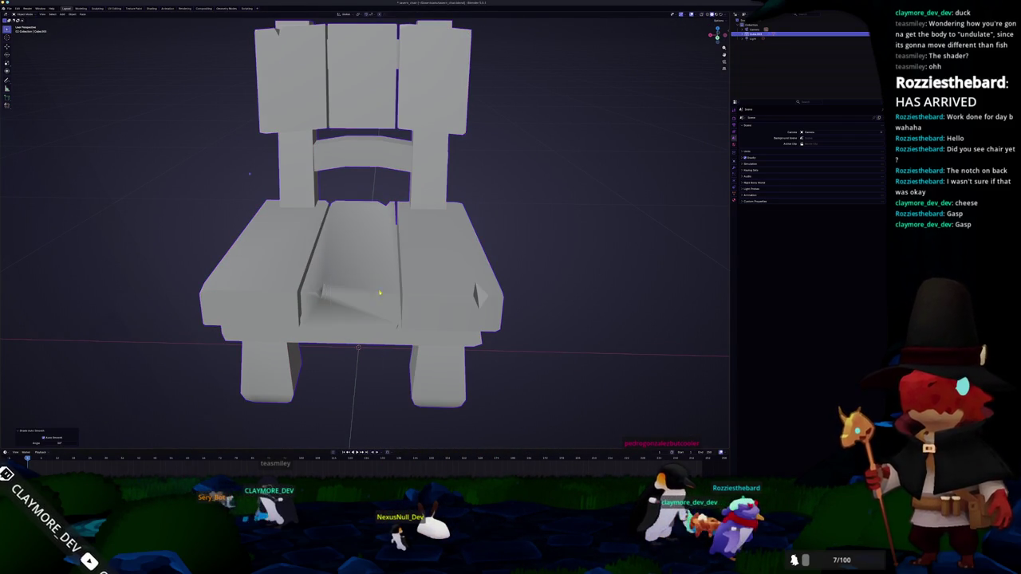
pyautogui.click(734, 168)
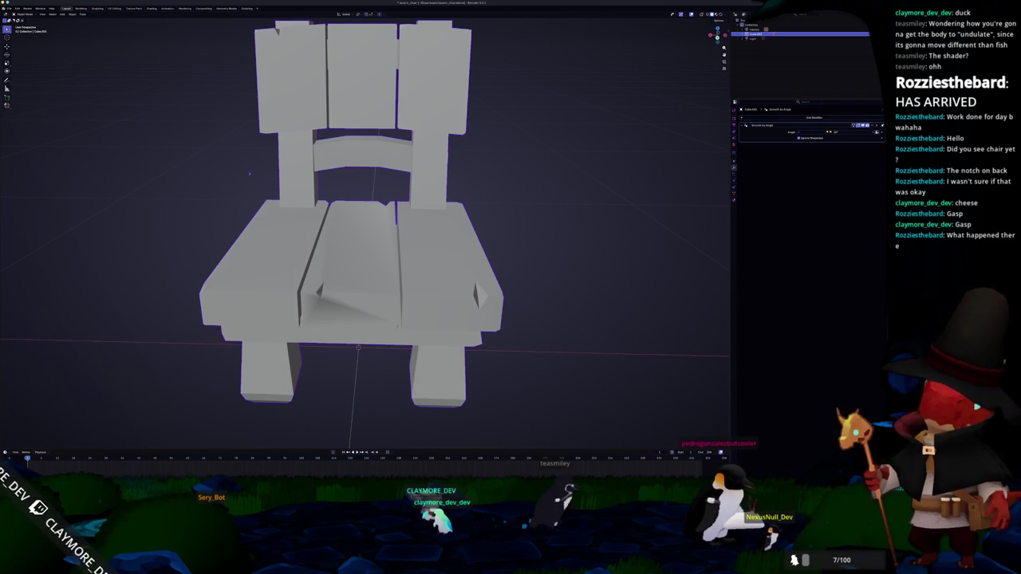
# Step: Limited-dissolve the entire chair mesh and switch on X-ray view
pyautogui.press('Tab')
pyautogui.moveTo(380, 264); pyautogui.dragTo(356, 190)
pyautogui.click(343, 206)
pyautogui.press('a')
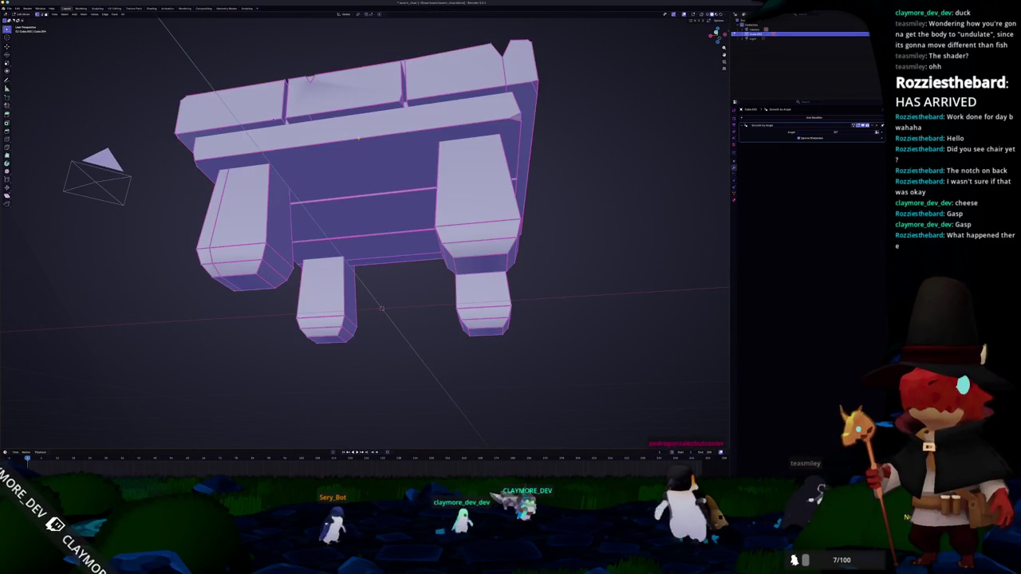
pyautogui.moveTo(381, 308); pyautogui.dragTo(295, 104)
pyautogui.press('x')
pyautogui.click(300, 128)
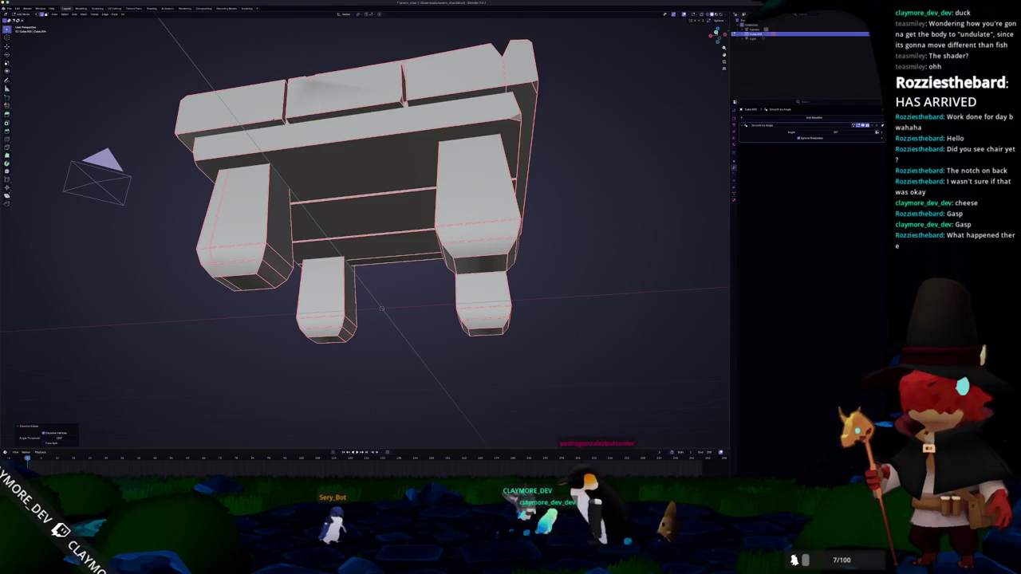
pyautogui.hotkey('alt', 'z')
pyautogui.moveTo(385, 300); pyautogui.dragTo(387, 328)
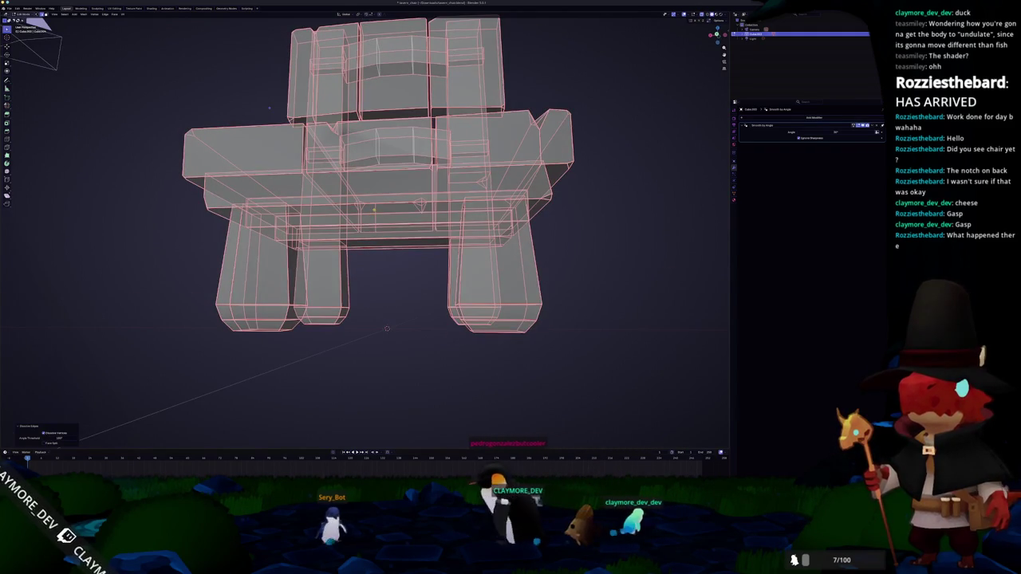
# Step: Turn X-ray off and reapply auto smooth shading to the chair in Object Mode
pyautogui.press('Tab')
pyautogui.moveTo(373, 209); pyautogui.dragTo(380, 230)
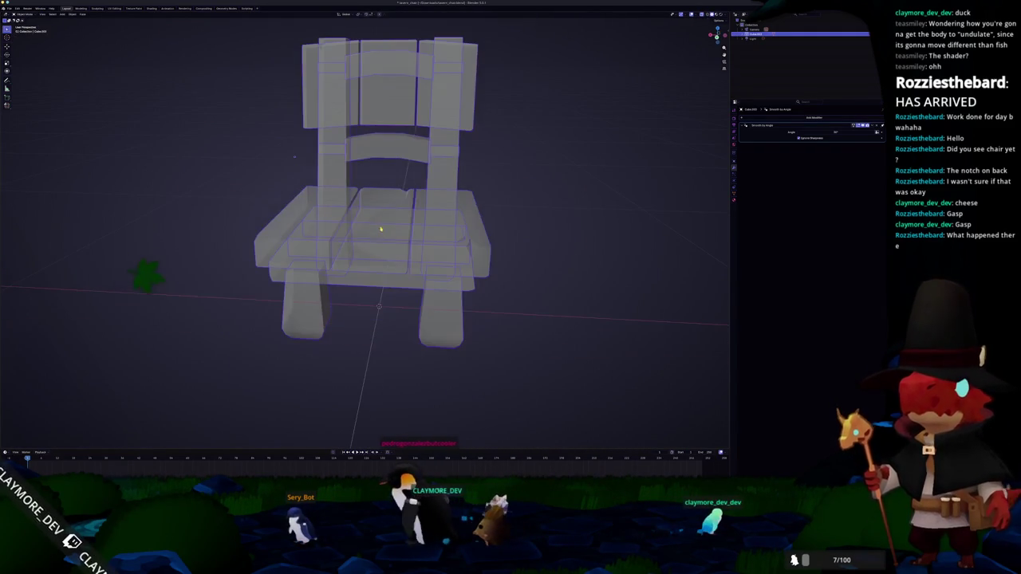
pyautogui.hotkey('alt', 'z')
pyautogui.rightClick(380, 230)
pyautogui.click(381, 227)
pyautogui.rightClick(380, 240)
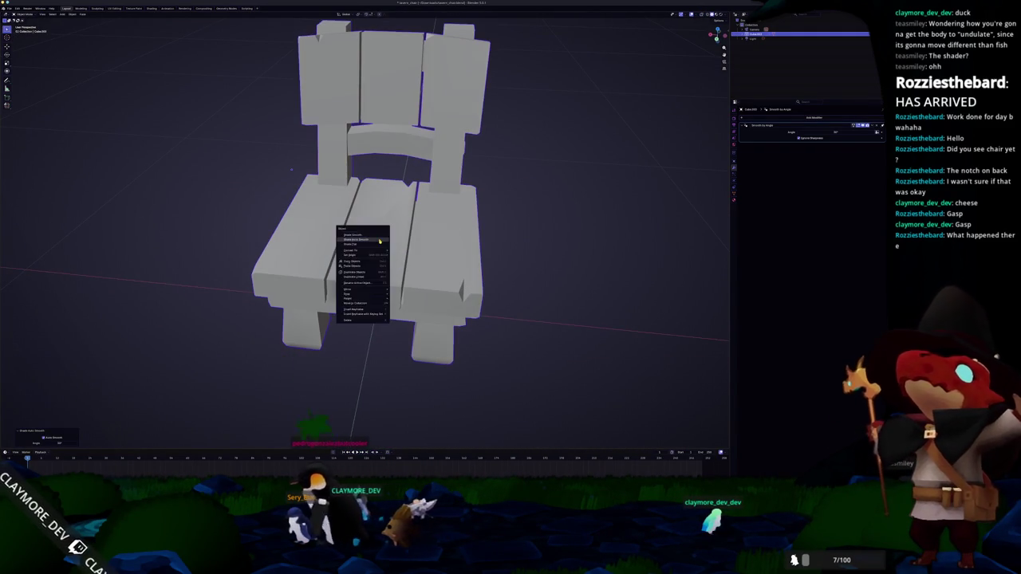
pyautogui.click(380, 240)
pyautogui.moveTo(380, 240); pyautogui.dragTo(351, 209)
# Step: Delete the middle seat plank's front face, refill it with F, and deselect all
pyautogui.press('Tab')
pyautogui.scroll(3)
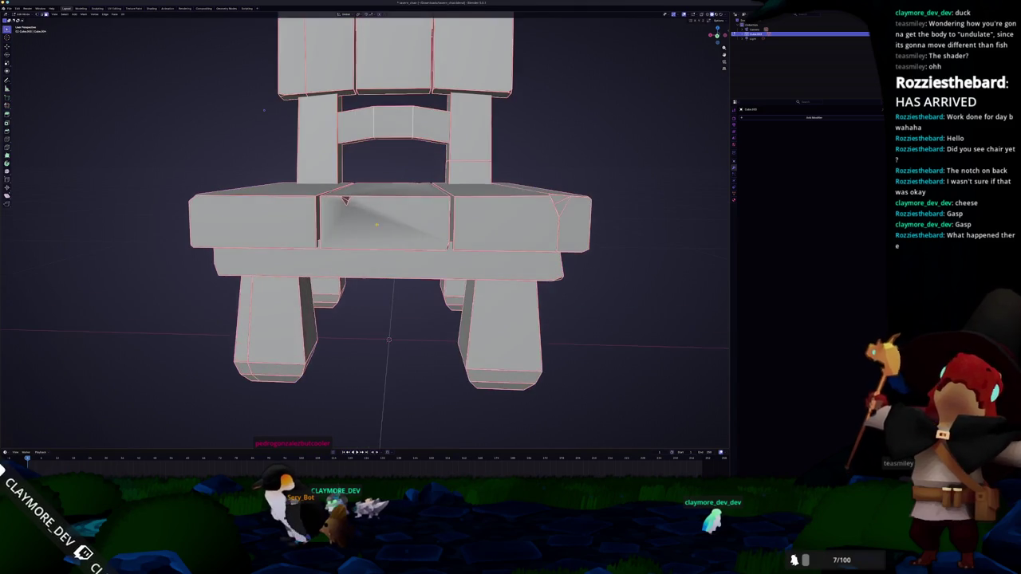
pyautogui.click(374, 223)
pyautogui.scroll(3)
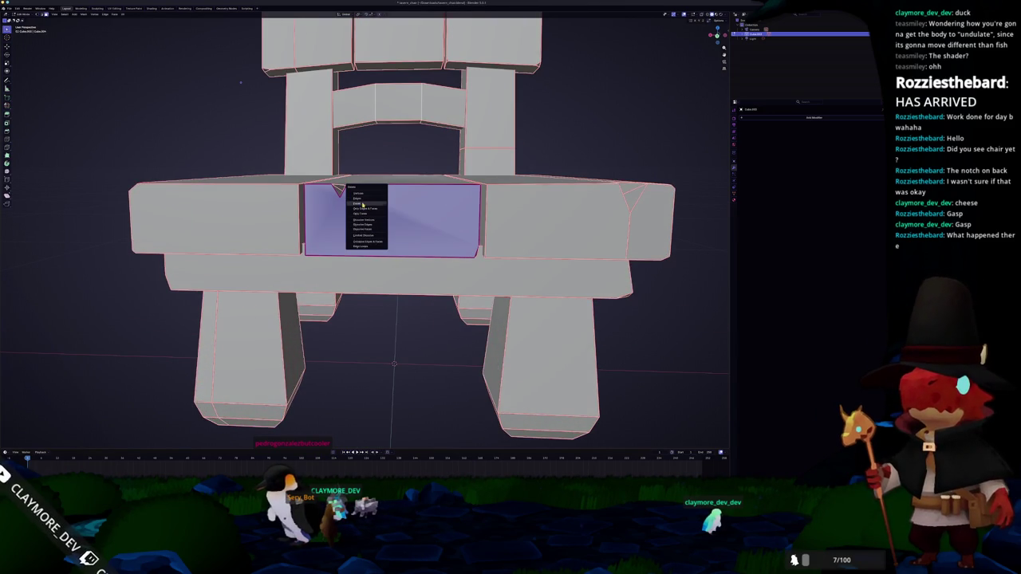
pyautogui.click(362, 205)
pyautogui.moveTo(361, 207); pyautogui.dragTo(352, 238)
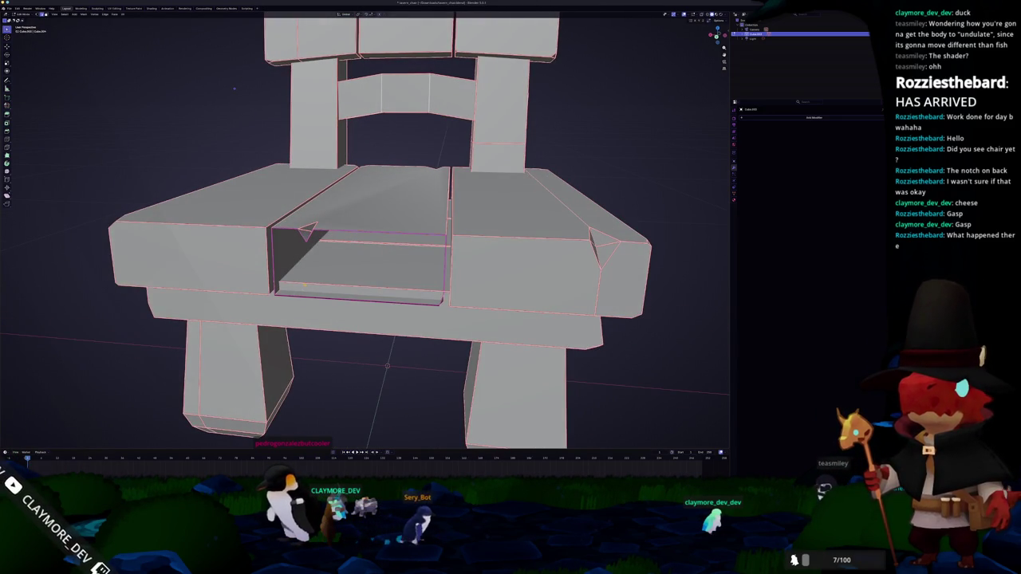
pyautogui.press('f')
pyautogui.press('Tab')
pyautogui.press('Tab')
pyautogui.press('a')
pyautogui.press('Tab')
pyautogui.press('Tab')
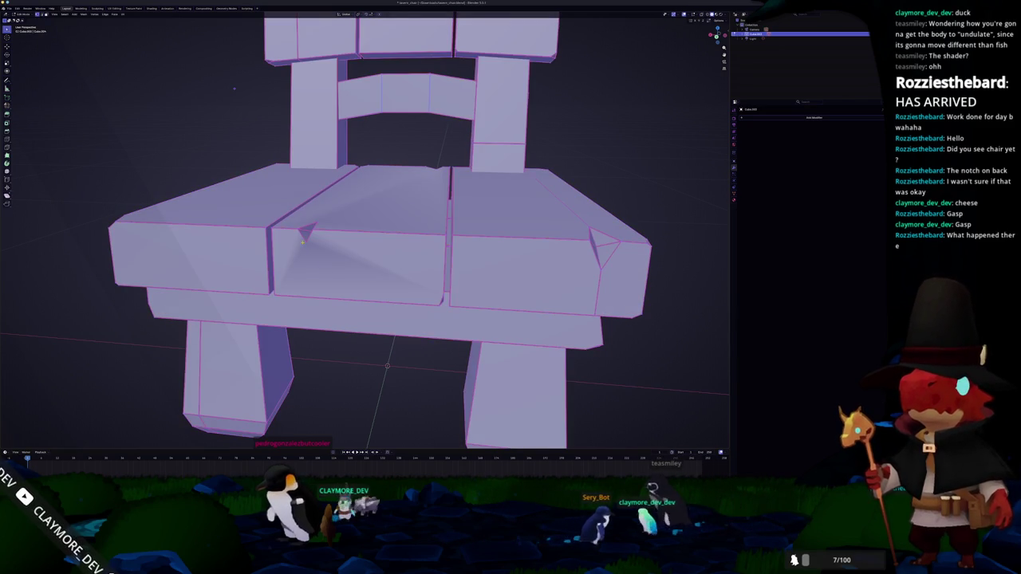
pyautogui.hotkey('alt', 'a')
pyautogui.scroll(3)
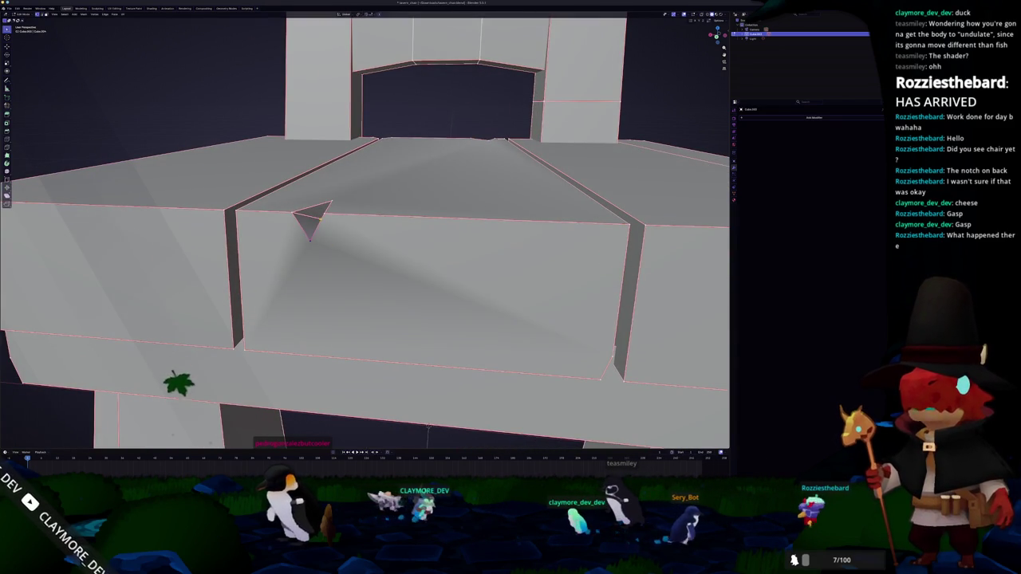
# Step: Select the middle plank's top, front and underside faces plus the strip under the backrest
pyautogui.moveTo(356, 235); pyautogui.dragTo(428, 182)
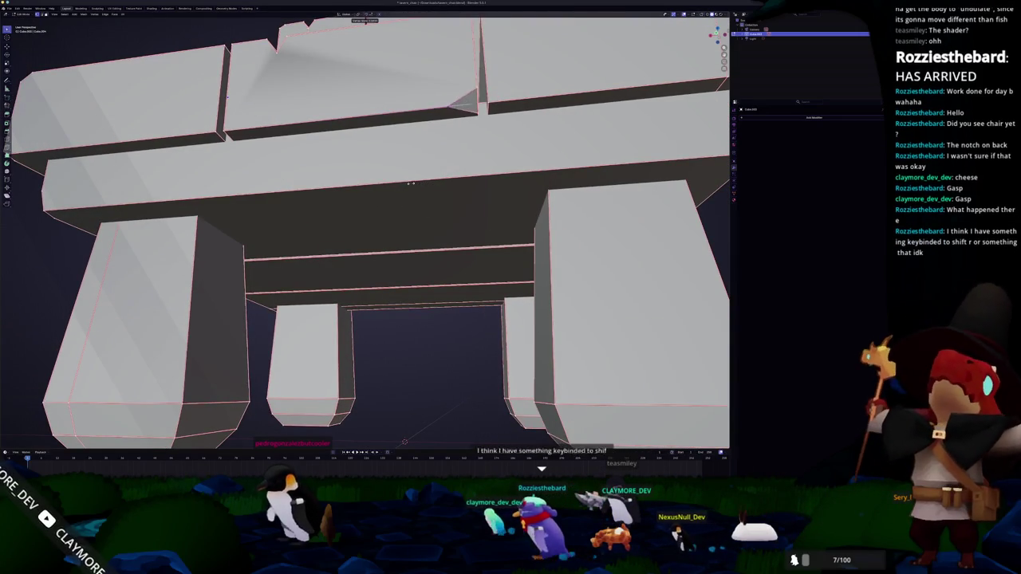
pyautogui.moveTo(428, 182); pyautogui.dragTo(206, 64)
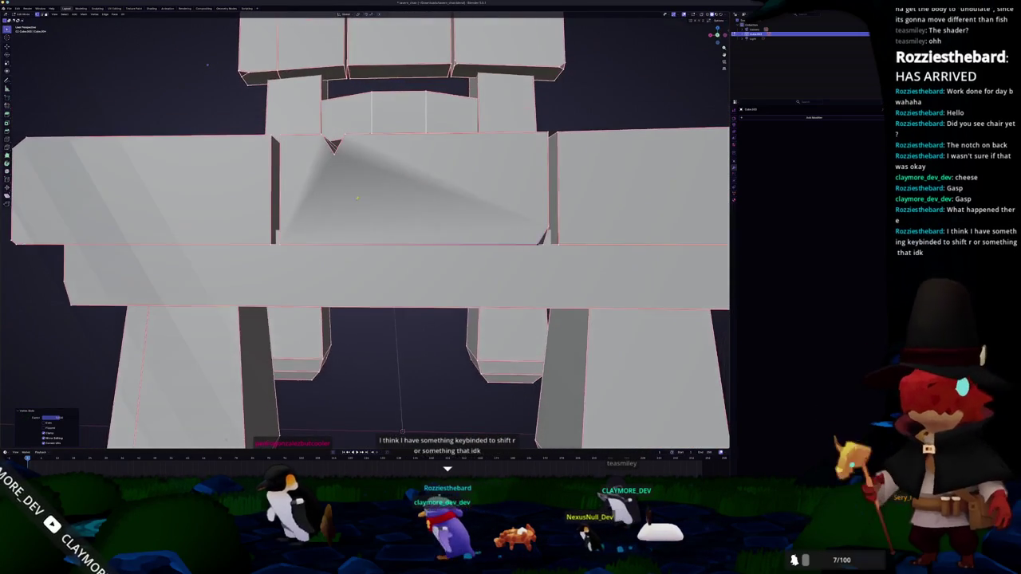
pyautogui.click(384, 195)
pyautogui.moveTo(383, 195); pyautogui.dragTo(383, 256)
pyautogui.scroll(-3)
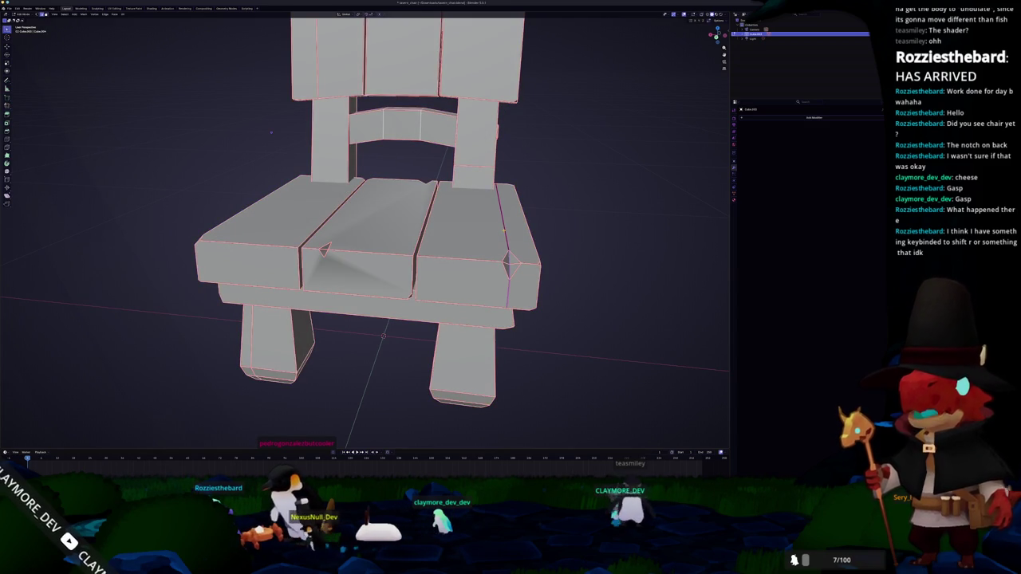
pyautogui.scroll(3)
pyautogui.moveTo(382, 239); pyautogui.dragTo(392, 182)
pyautogui.click(375, 233)
pyautogui.click(383, 304)
pyautogui.click(392, 181)
pyautogui.click(389, 148)
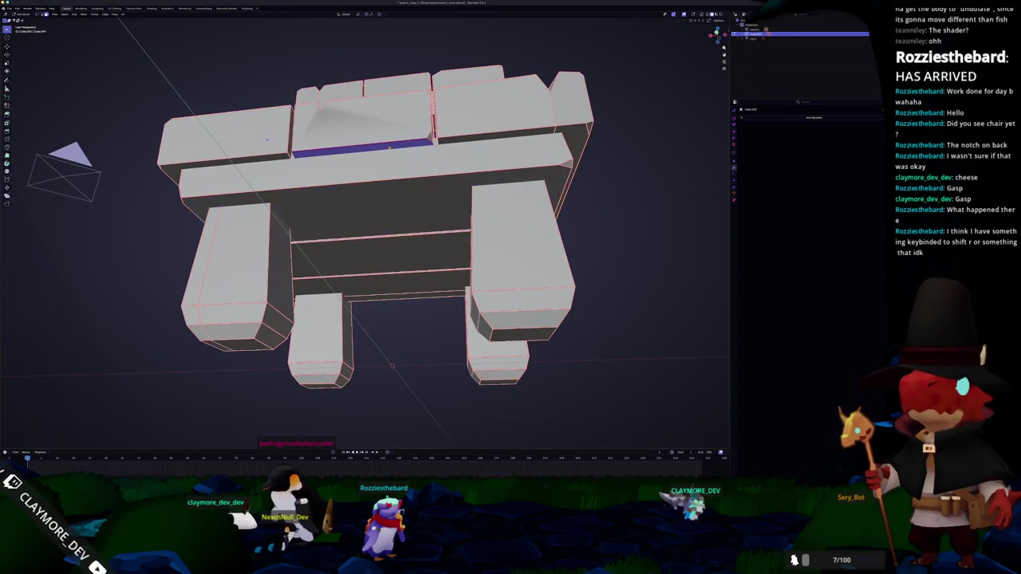
pyautogui.moveTo(267, 140); pyautogui.dragTo(244, 114)
# Step: Apply auto smooth shading to the chair in Object Mode, then undo it
pyautogui.click(402, 298)
pyautogui.scroll(3)
pyautogui.rightClick(402, 298)
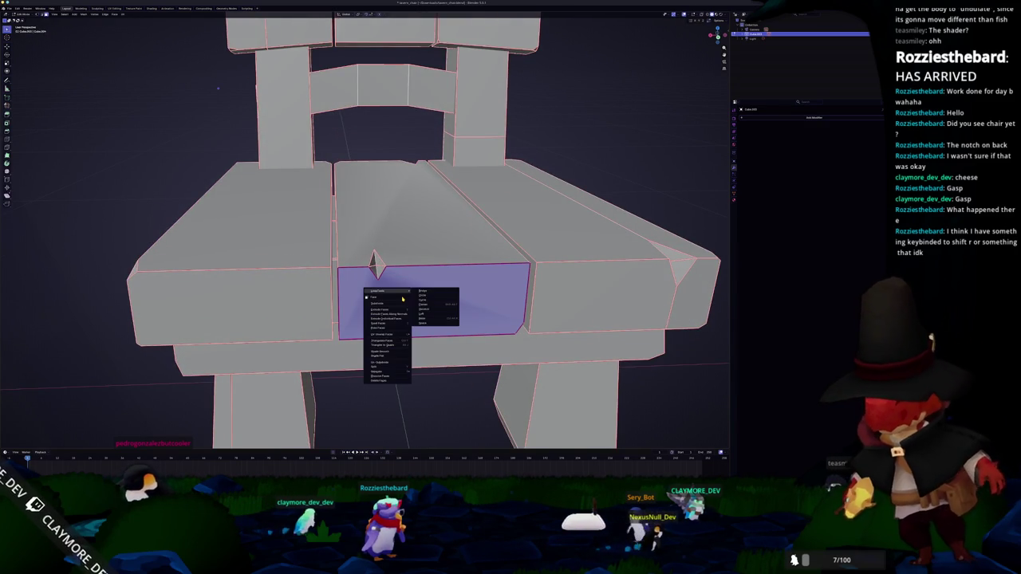
pyautogui.press('Tab')
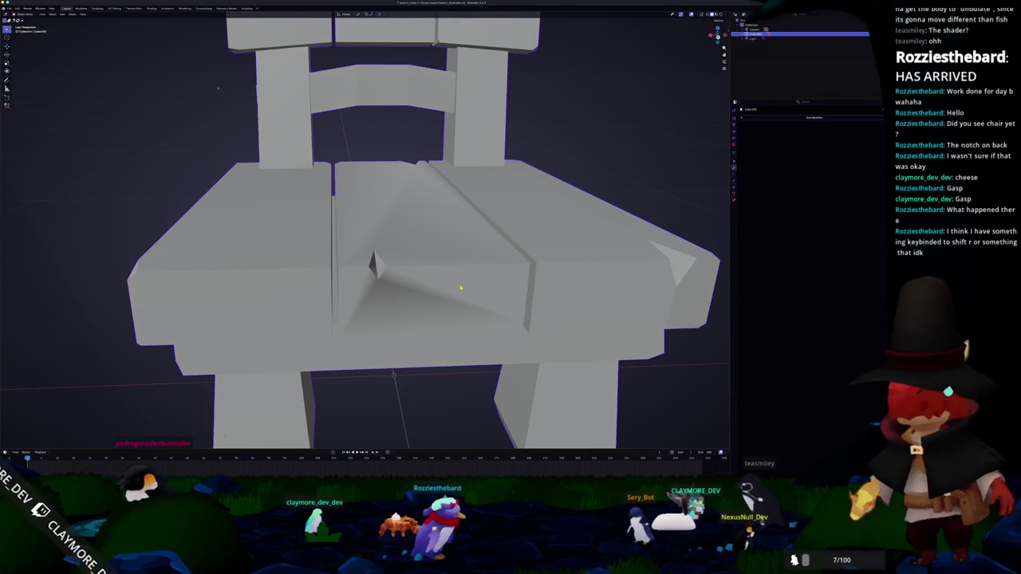
pyautogui.rightClick(460, 285)
pyautogui.click(457, 281)
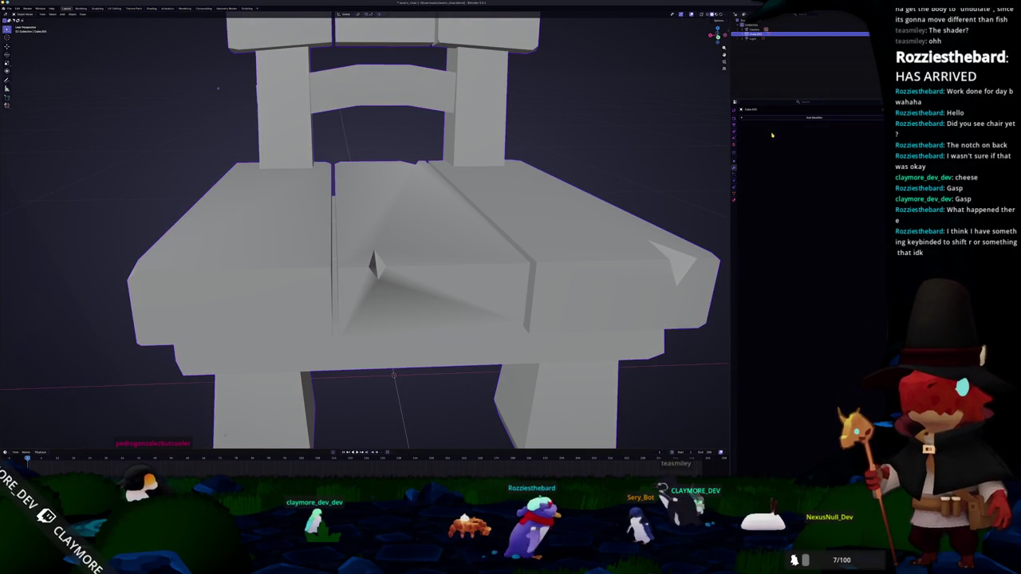
pyautogui.hotkey('ctrl', 'z')
pyautogui.hotkey('ctrl', 'z')
# Step: Mark the selected seat edge as a seam
pyautogui.moveTo(375, 263); pyautogui.dragTo(399, 251)
pyautogui.rightClick(401, 253)
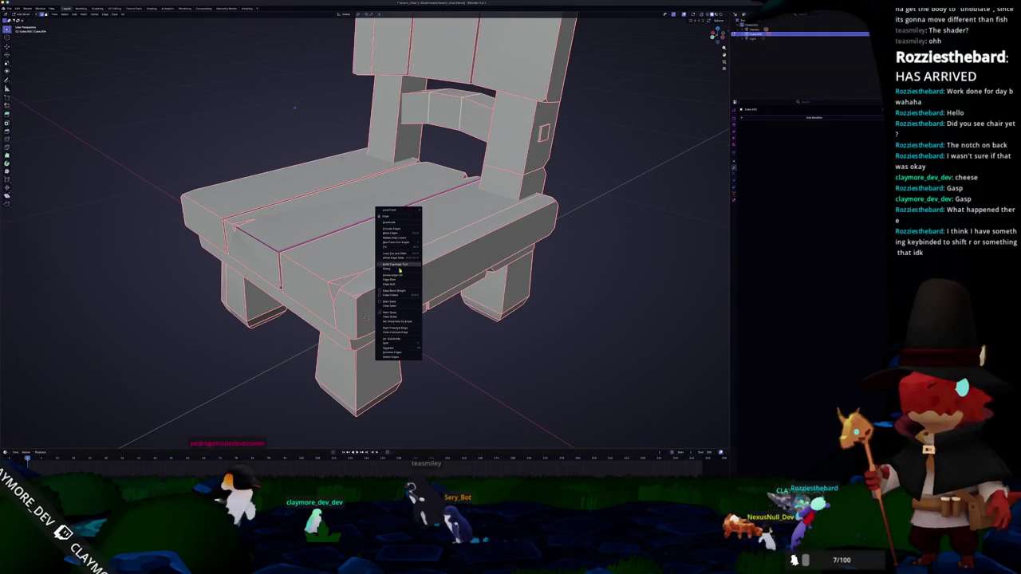
pyautogui.click(397, 306)
pyautogui.scroll(3)
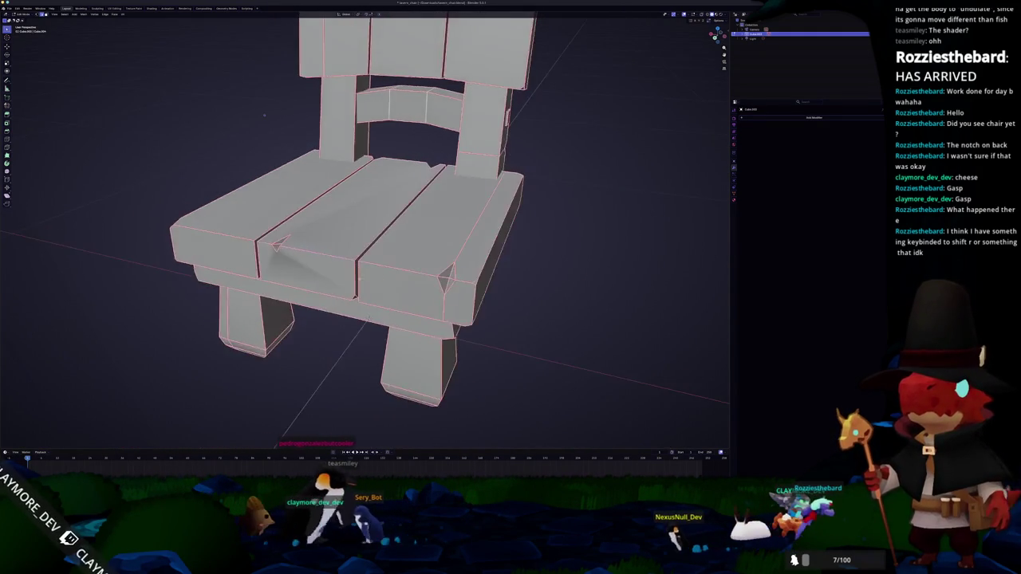
pyautogui.scroll(3)
pyautogui.scroll(3)
# Step: Select the whole mesh and merge its vertices by distance
pyautogui.rightClick(296, 226)
pyautogui.moveTo(297, 305)
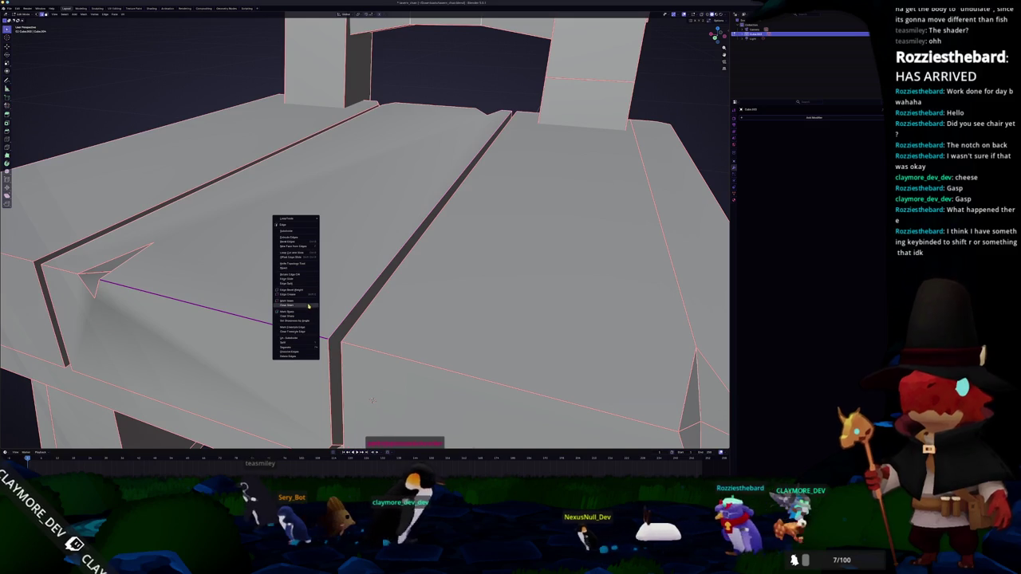
pyautogui.press('Escape')
pyautogui.press('a')
pyautogui.scroll(-3)
pyautogui.rightClick(315, 309)
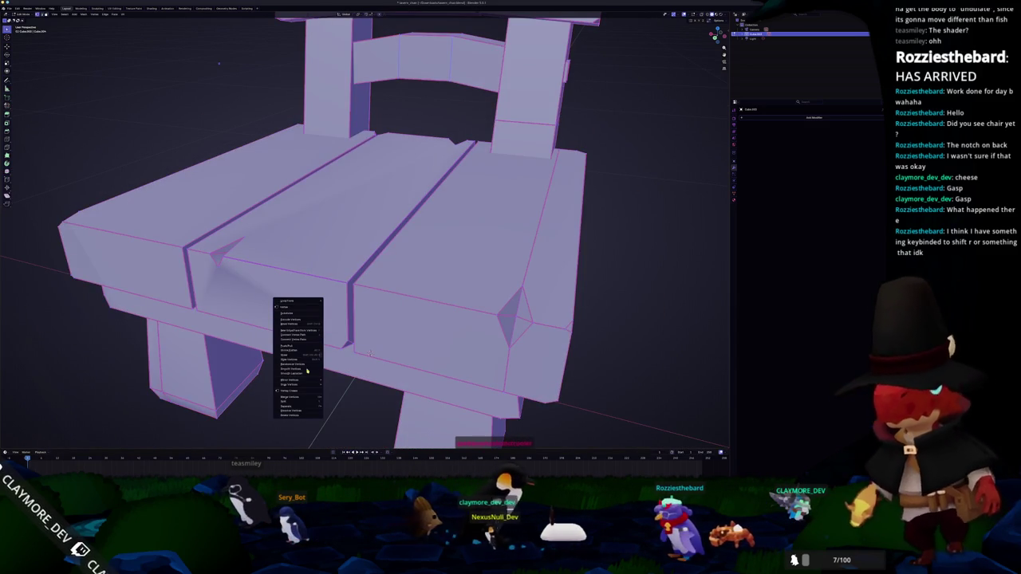
pyautogui.click(337, 408)
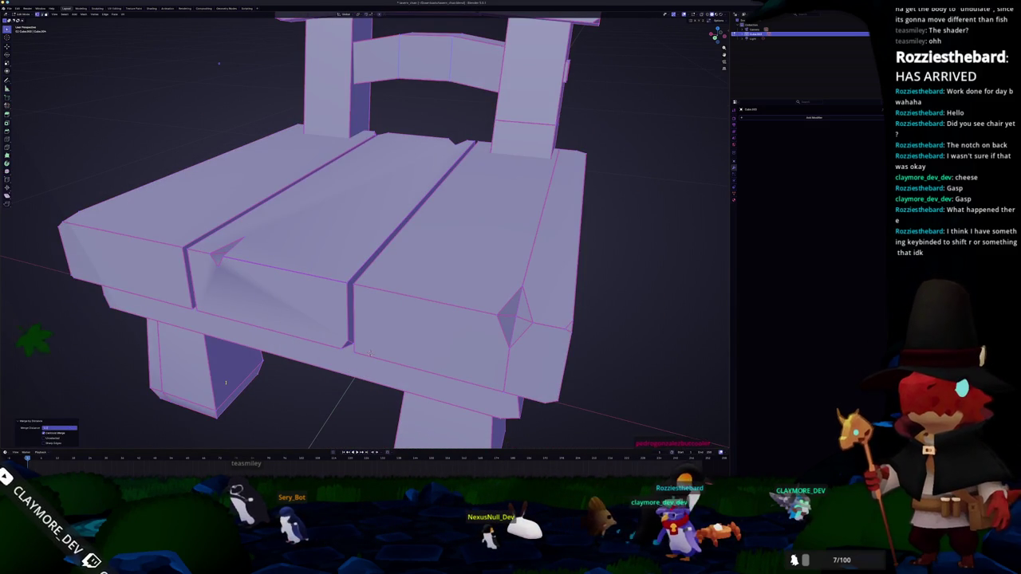
# Step: Deselect, inspect a seat plank's front face, and switch to top orthographic view
pyautogui.hotkey('alt', 'a')
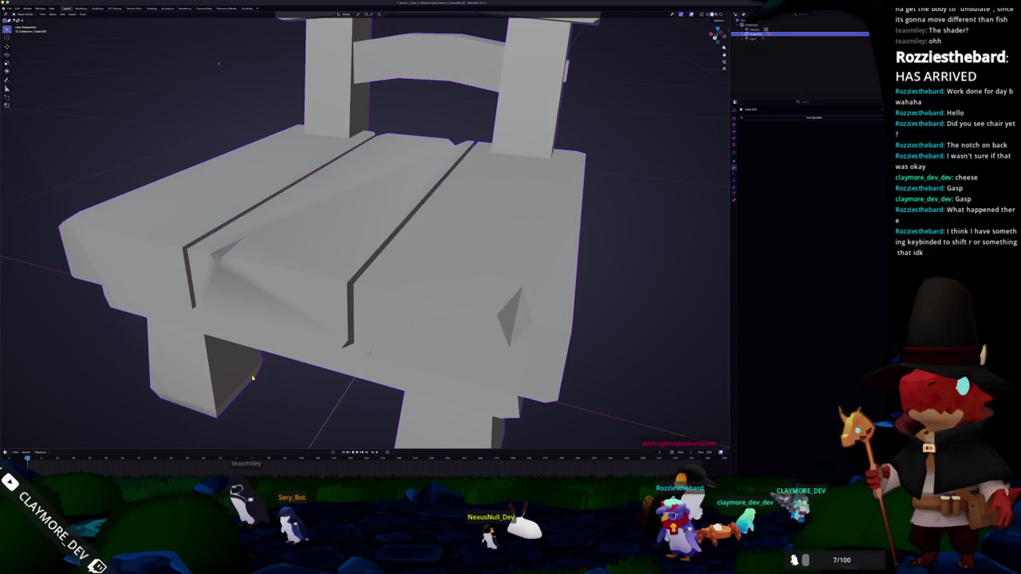
pyautogui.press('a')
pyautogui.scroll(3)
pyautogui.moveTo(239, 320); pyautogui.dragTo(390, 341)
pyautogui.hotkey('alt', 'a')
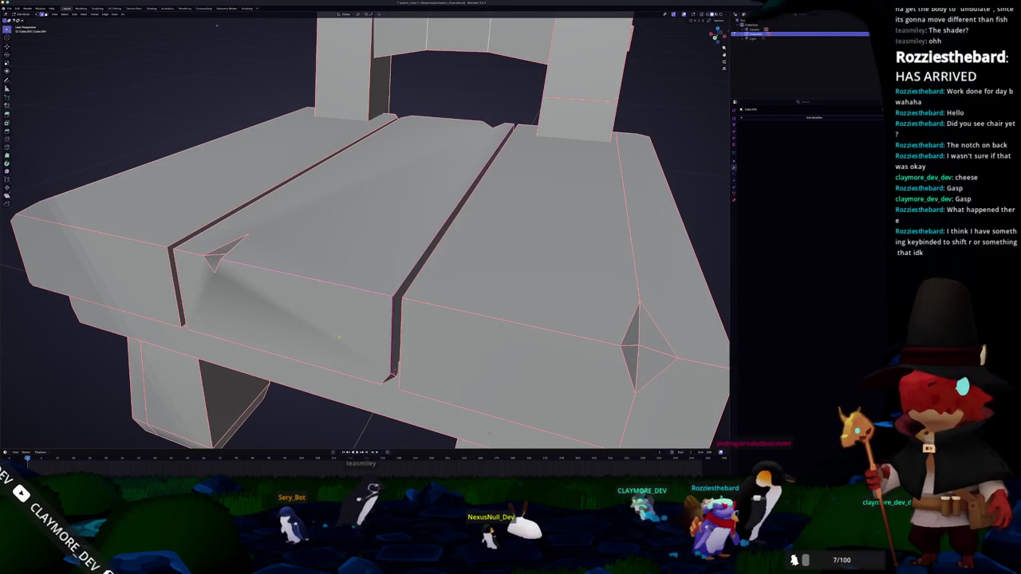
pyautogui.click(347, 337)
pyautogui.moveTo(347, 337); pyautogui.dragTo(393, 364)
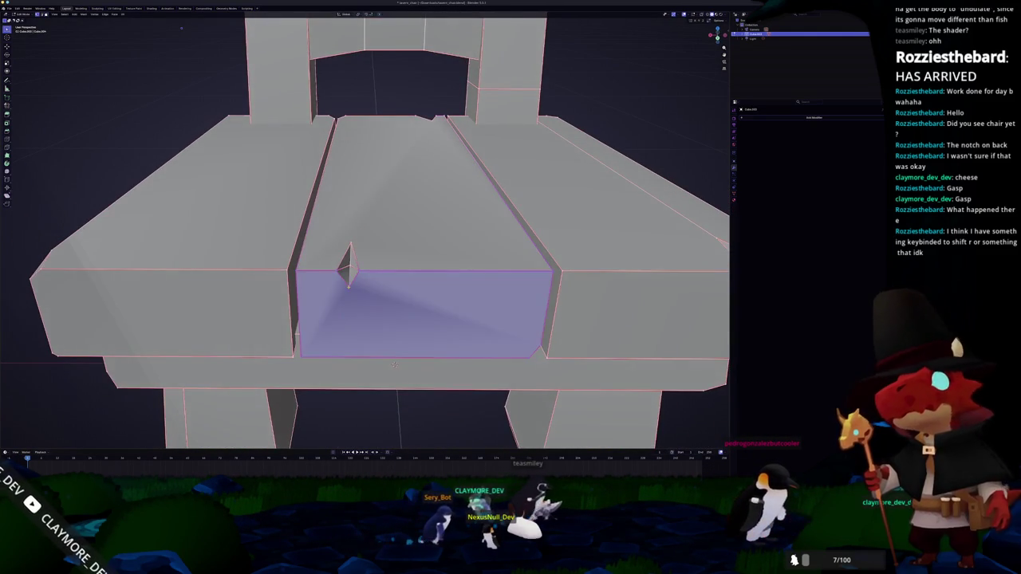
pyautogui.moveTo(395, 365); pyautogui.dragTo(378, 296)
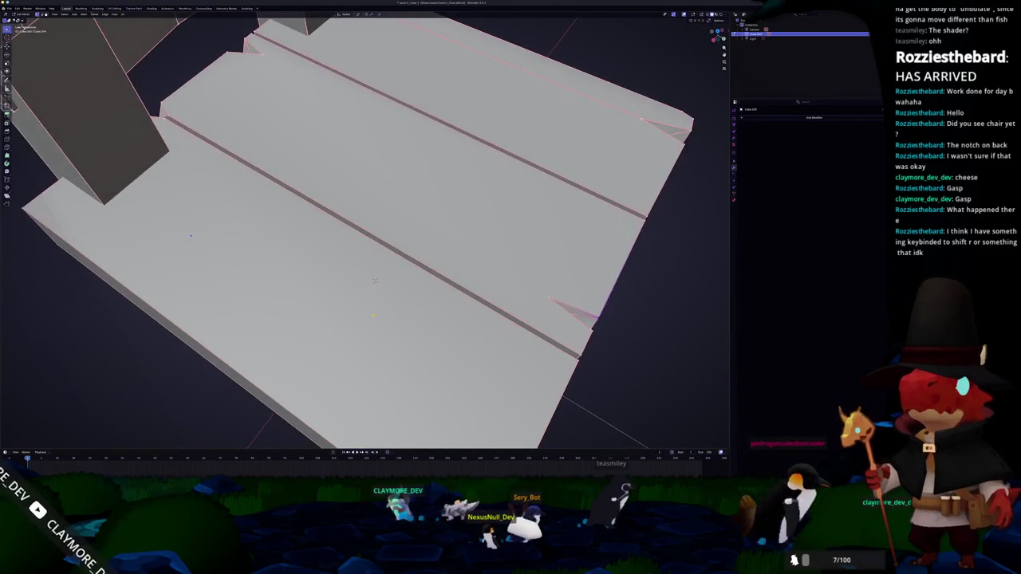
pyautogui.press('KP_7')
# Step: With X-ray on, select the faces of the middle seat plank
pyautogui.scroll(-3)
pyautogui.scroll(-3)
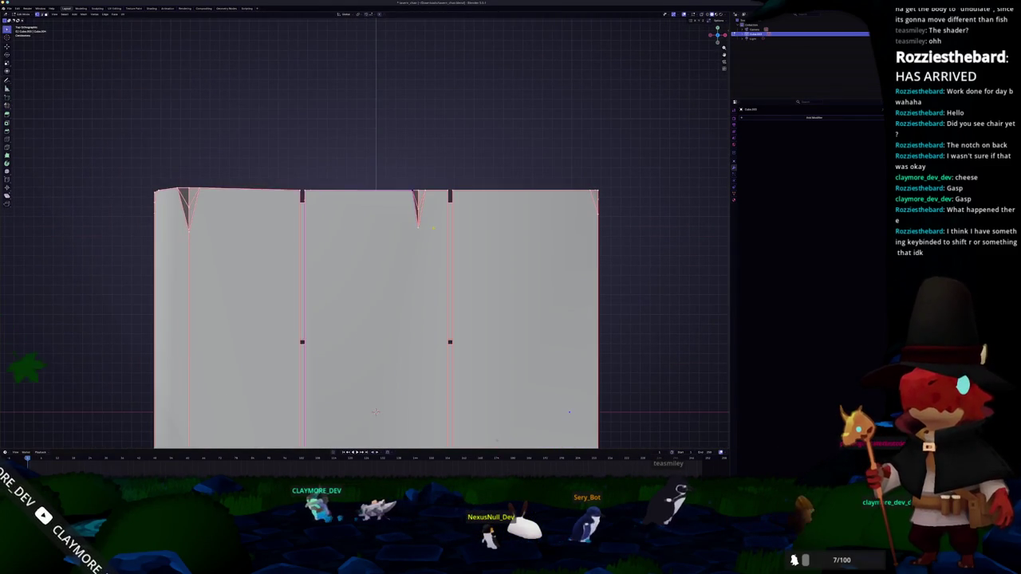
pyautogui.hotkey('alt', 'z')
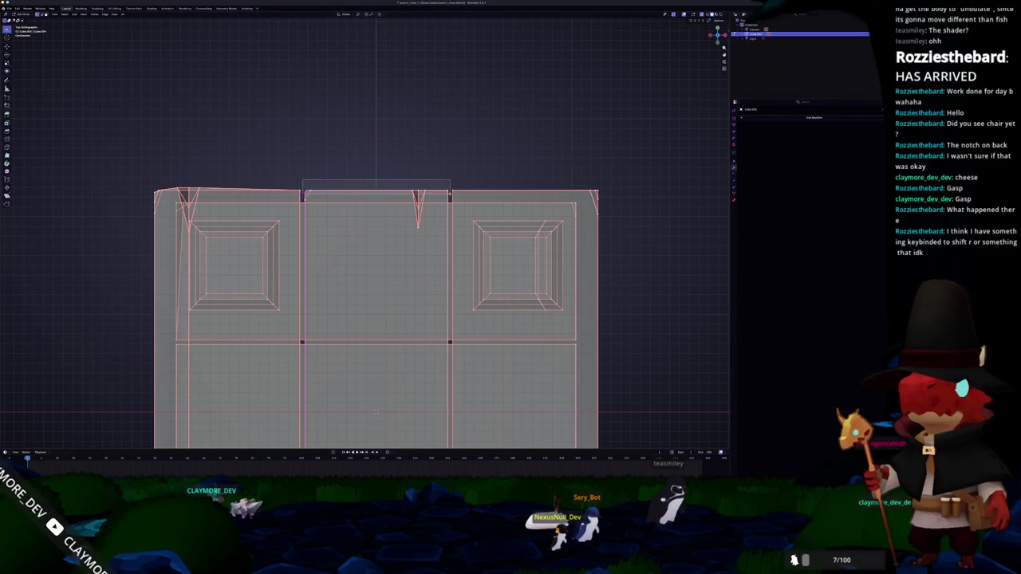
pyautogui.scroll(-3)
pyautogui.moveTo(375, 412); pyautogui.dragTo(367, 256)
pyautogui.scroll(-3)
pyautogui.click(366, 227)
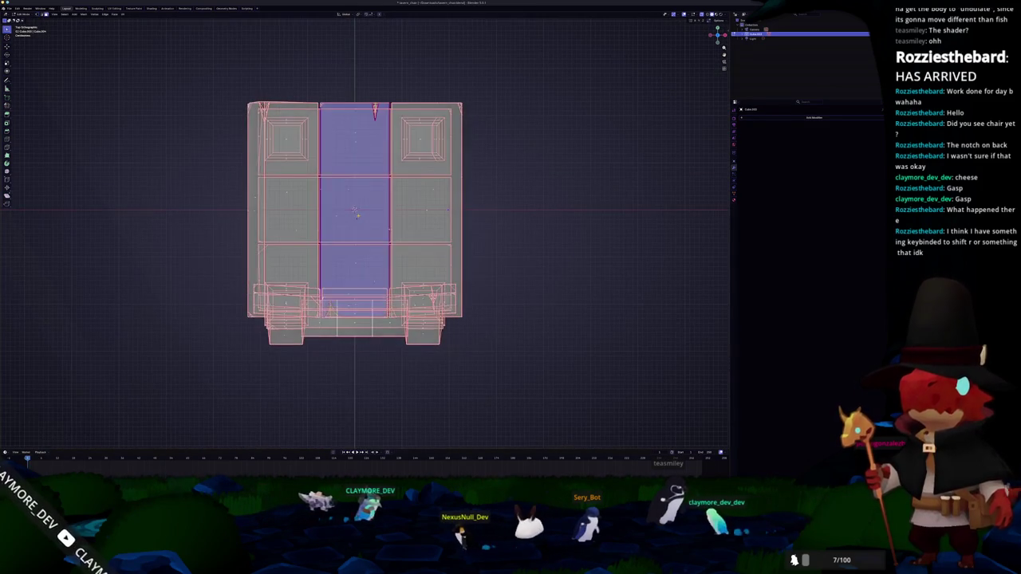
pyautogui.scroll(-3)
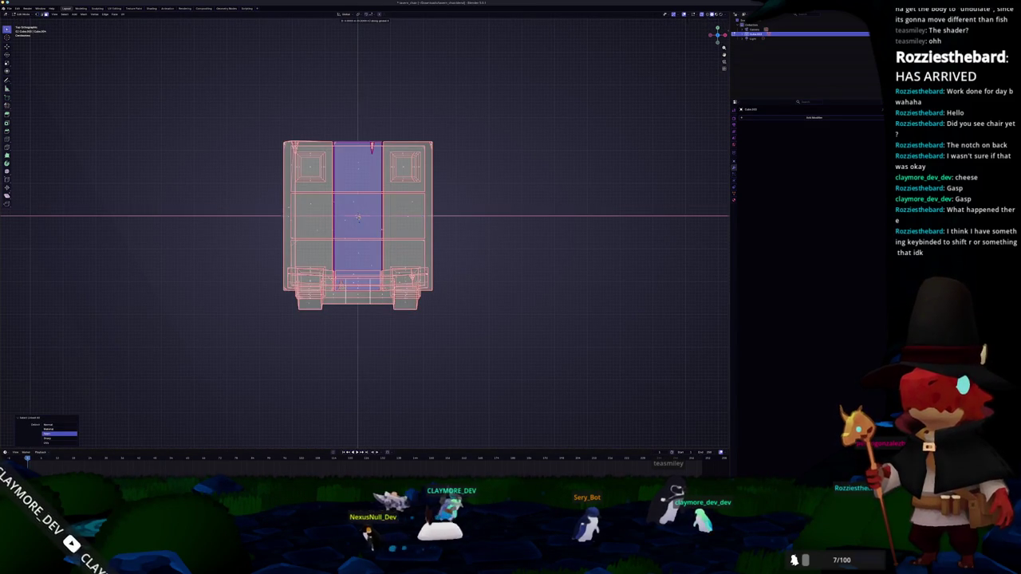
# Step: Shift the middle plank sideways along X, then turn X-ray back off
pyautogui.press('g')
pyautogui.press('x')
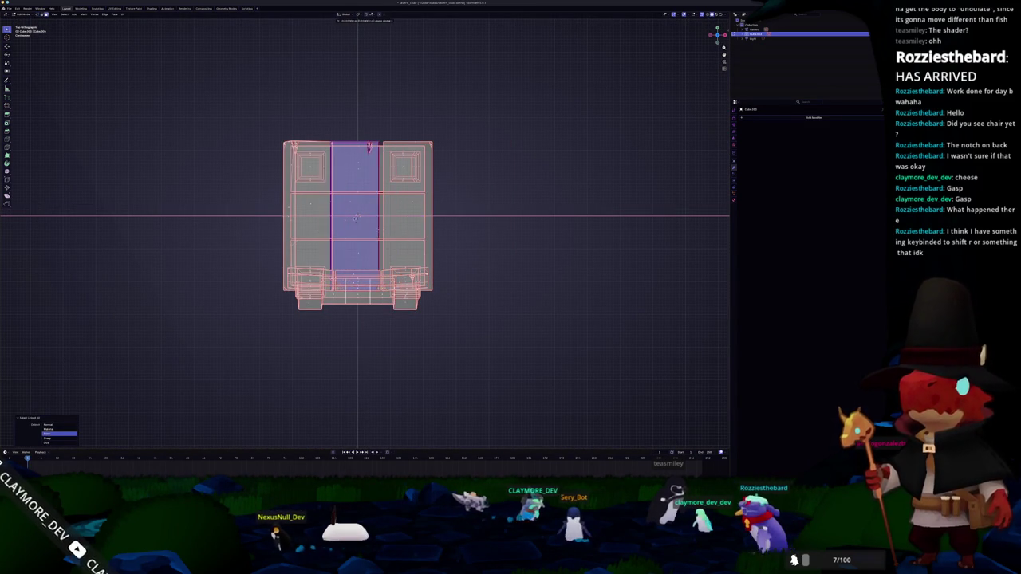
pyautogui.click(358, 217)
pyautogui.moveTo(359, 217); pyautogui.dragTo(383, 239)
pyautogui.hotkey('alt', 'z')
pyautogui.scroll(3)
pyautogui.moveTo(403, 275); pyautogui.dragTo(369, 267)
pyautogui.scroll(3)
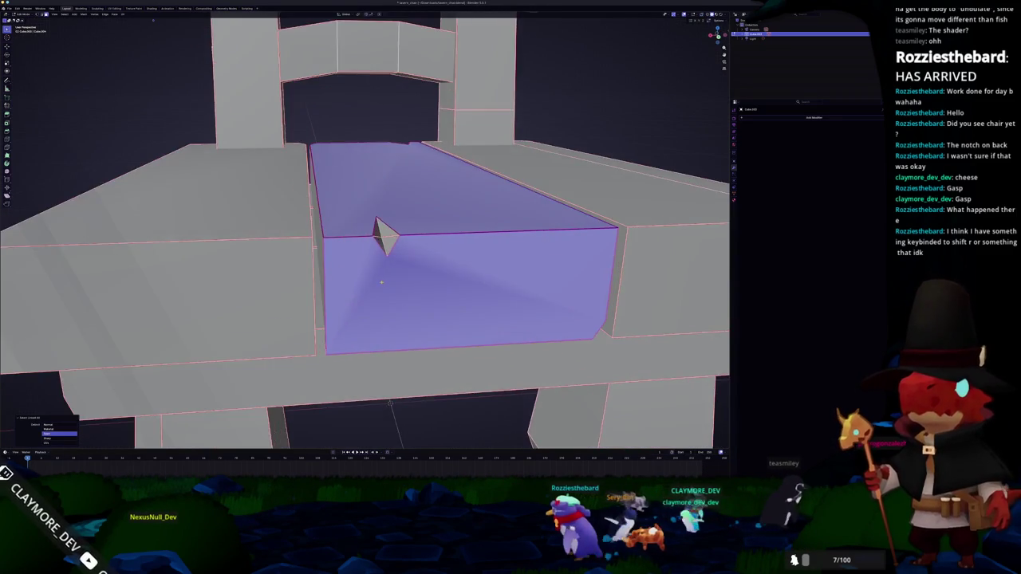
pyautogui.scroll(3)
pyautogui.scroll(3)
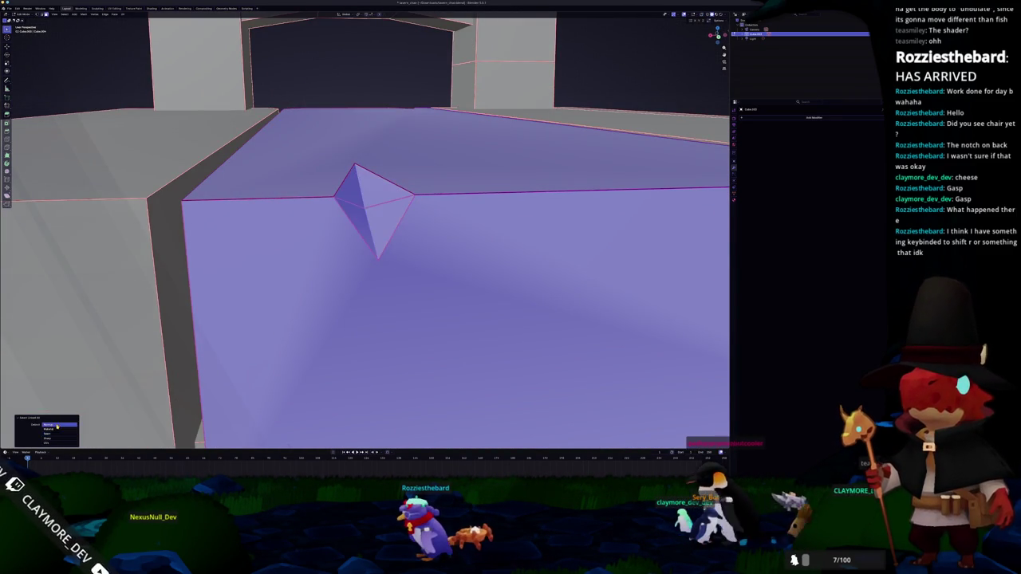
# Step: Pull the middle plank farther out along one axis, clear of the chair's left side
pyautogui.scroll(-3)
pyautogui.scroll(3)
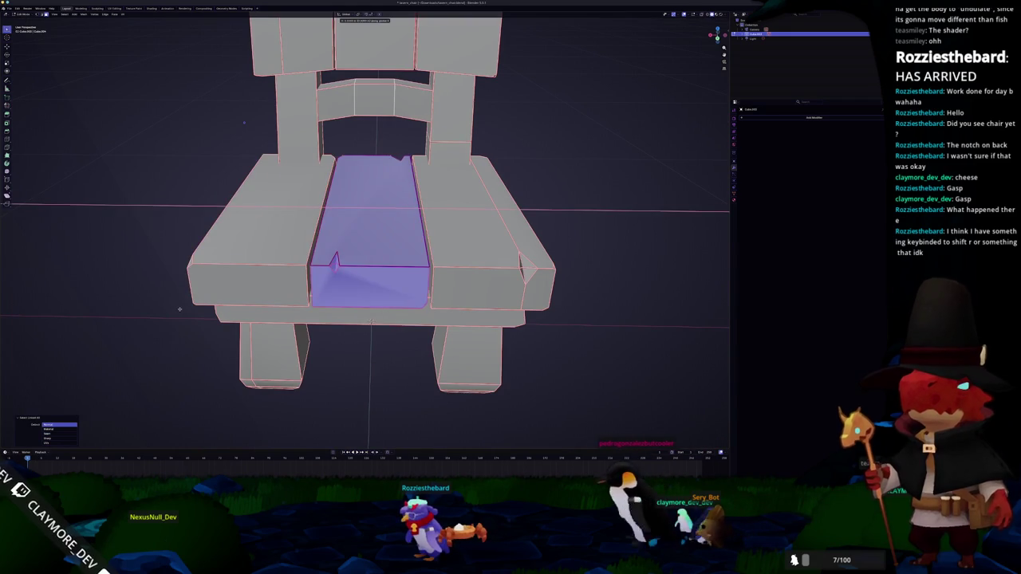
pyautogui.press('g')
pyautogui.press('x')
pyautogui.moveTo(370, 321); pyautogui.dragTo(565, 338)
pyautogui.scroll(-3)
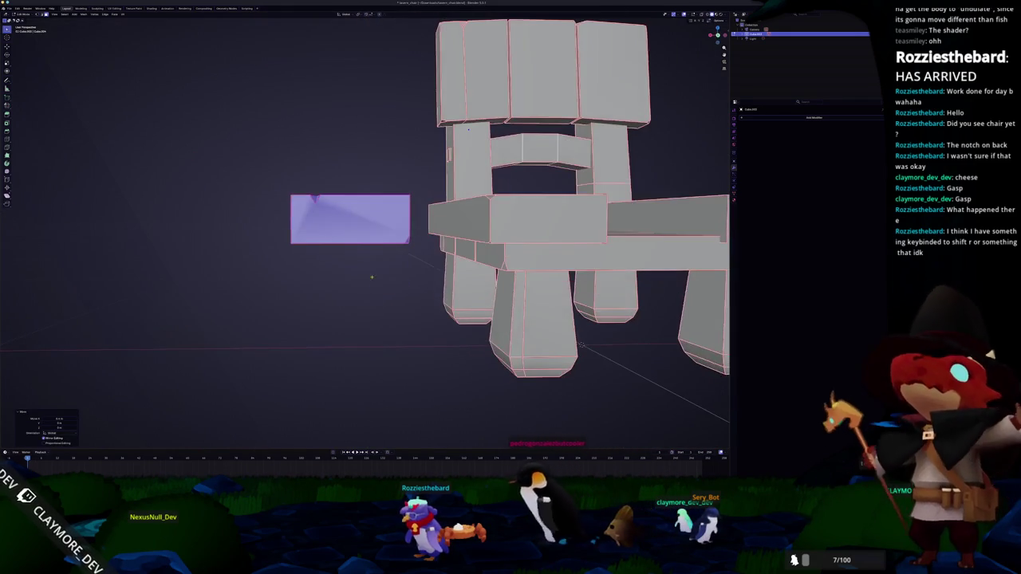
pyautogui.scroll(3)
pyautogui.moveTo(478, 280); pyautogui.dragTo(640, 377)
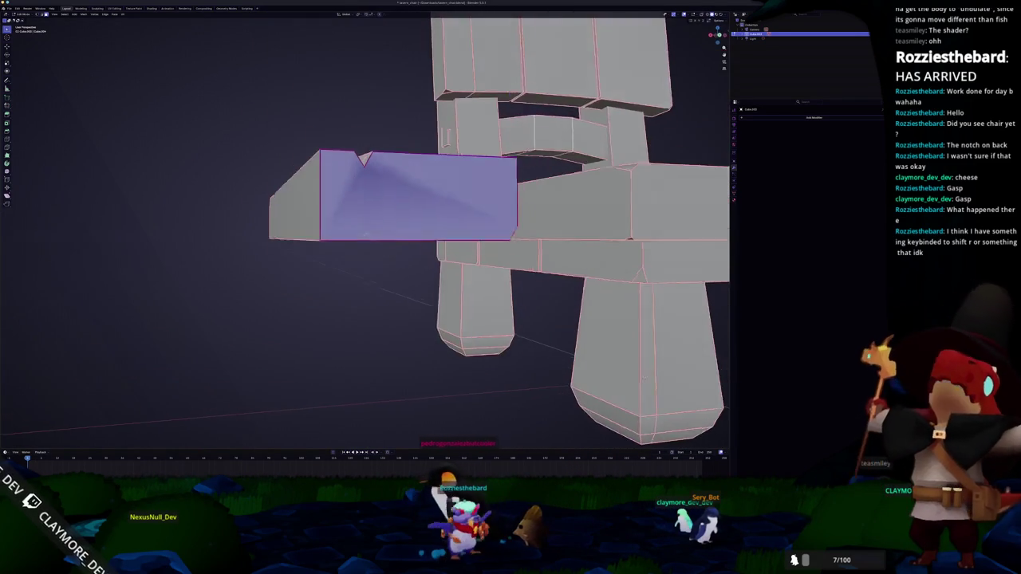
# Step: Apply Shade Flat to the chair in Object Mode
pyautogui.press('Tab')
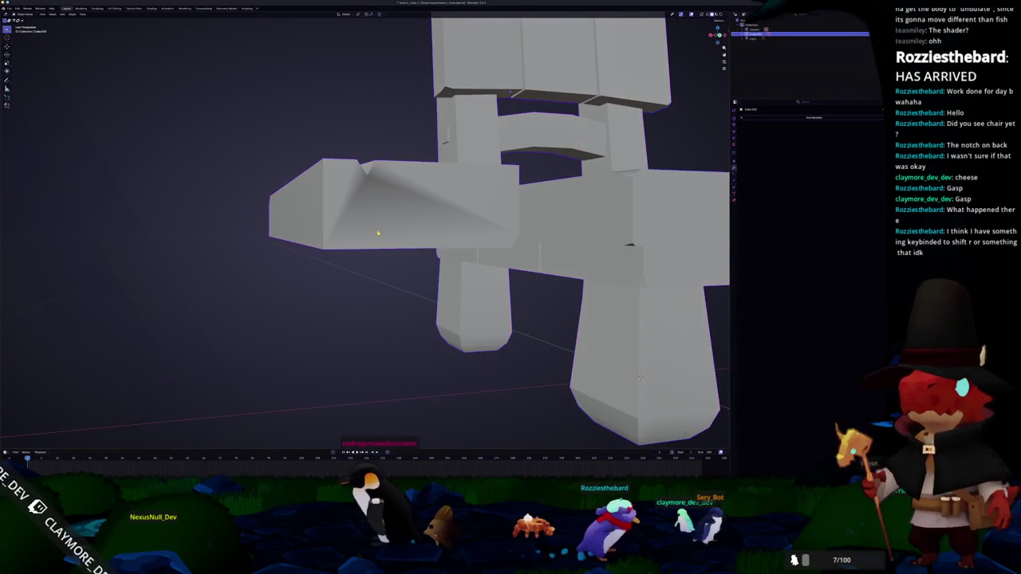
pyautogui.rightClick(377, 227)
pyautogui.click(366, 238)
pyautogui.moveTo(366, 237); pyautogui.dragTo(364, 240)
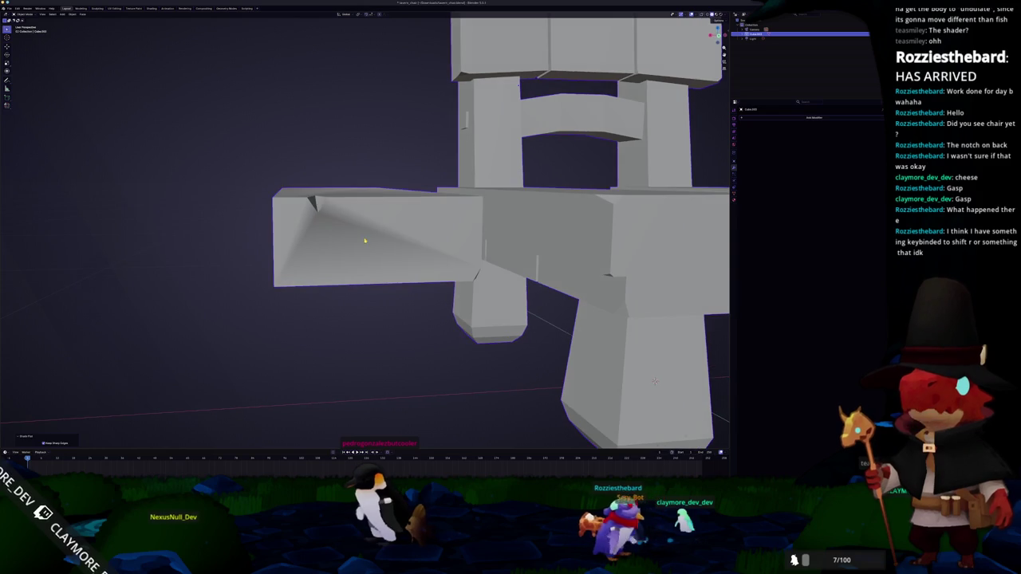
pyautogui.moveTo(666, 391); pyautogui.dragTo(677, 403)
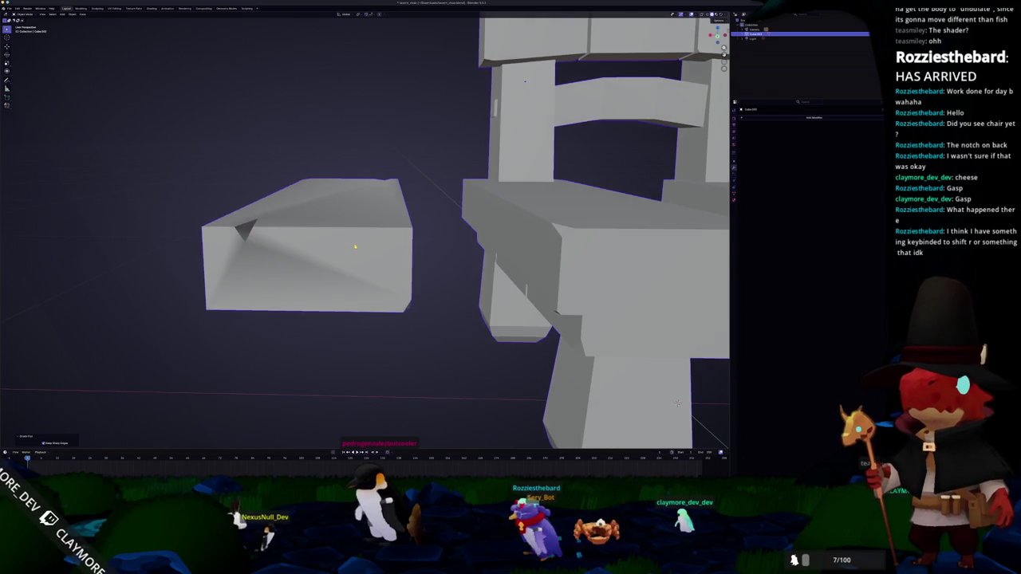
# Step: Back in Edit Mode, clear the selection and pick the separated plank's top face
pyautogui.press('Tab')
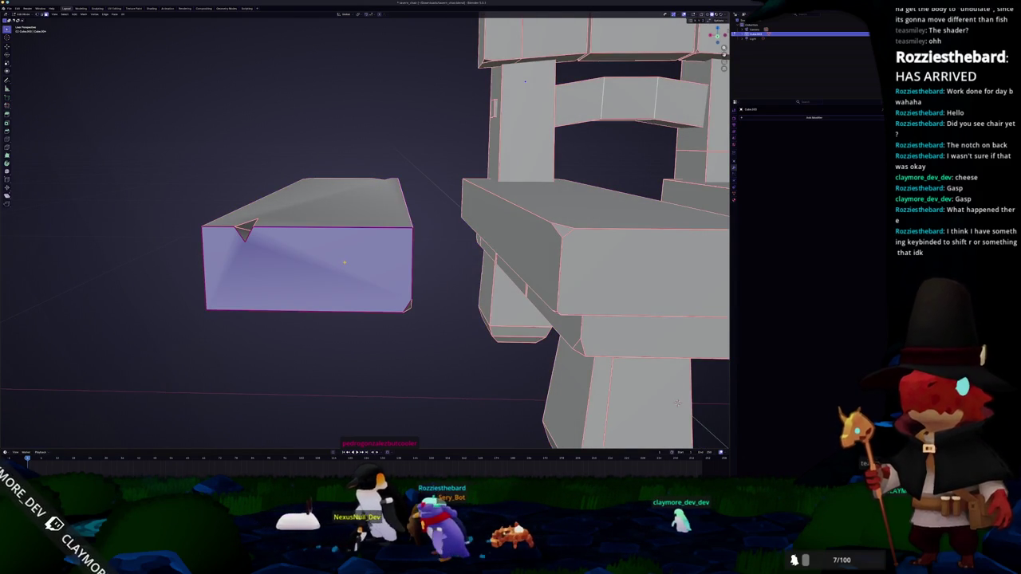
pyautogui.press('a')
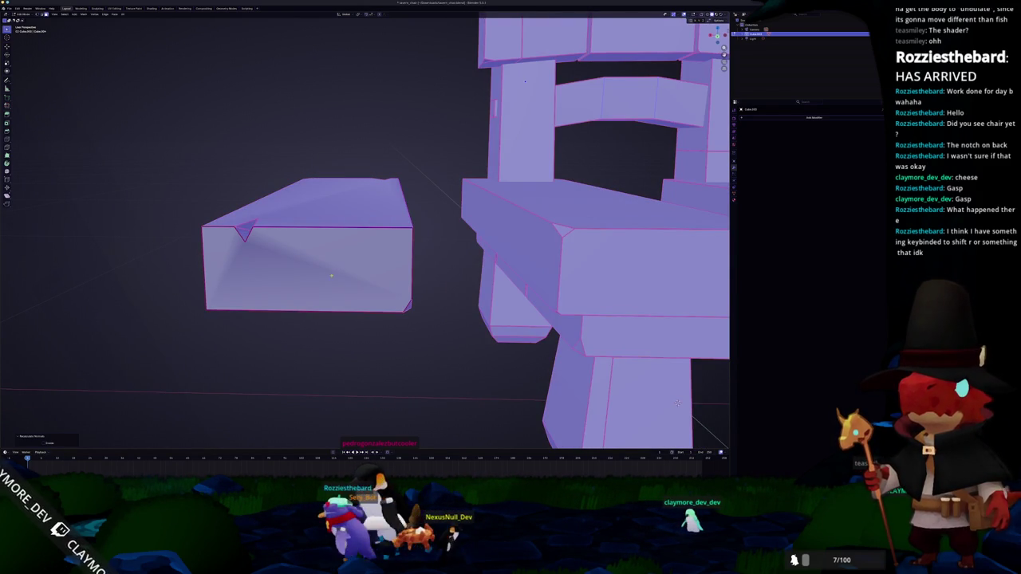
pyautogui.press('Tab')
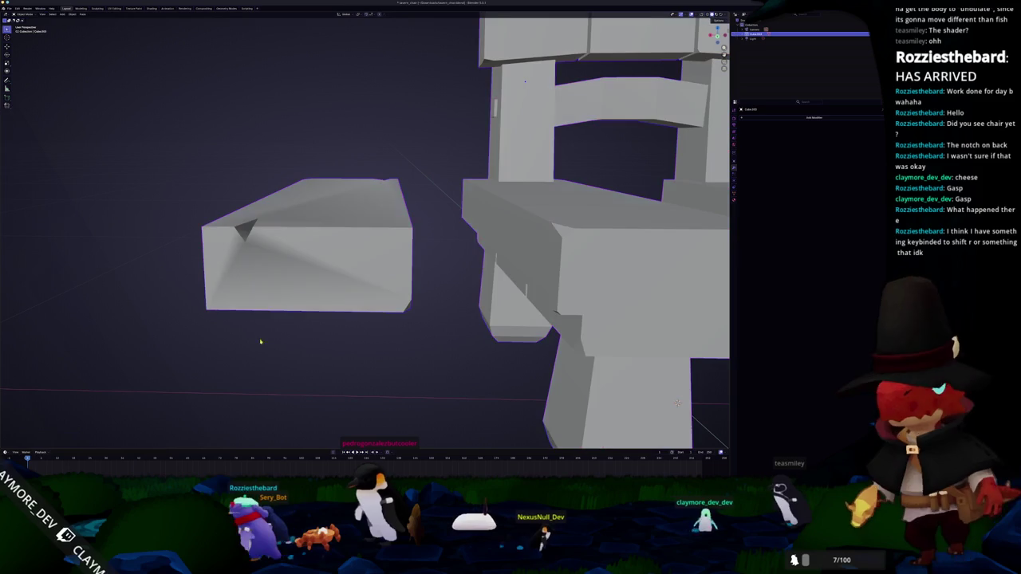
pyautogui.press('Tab')
pyautogui.hotkey('alt', 'a')
pyautogui.moveTo(677, 403); pyautogui.dragTo(371, 278)
pyautogui.moveTo(396, 216); pyautogui.dragTo(335, 281)
pyautogui.click(447, 216)
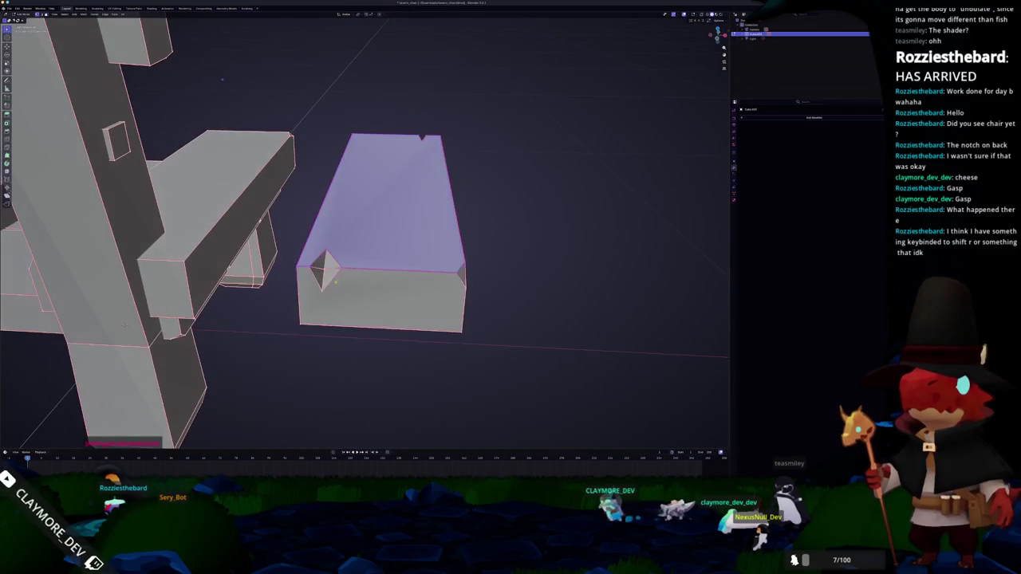
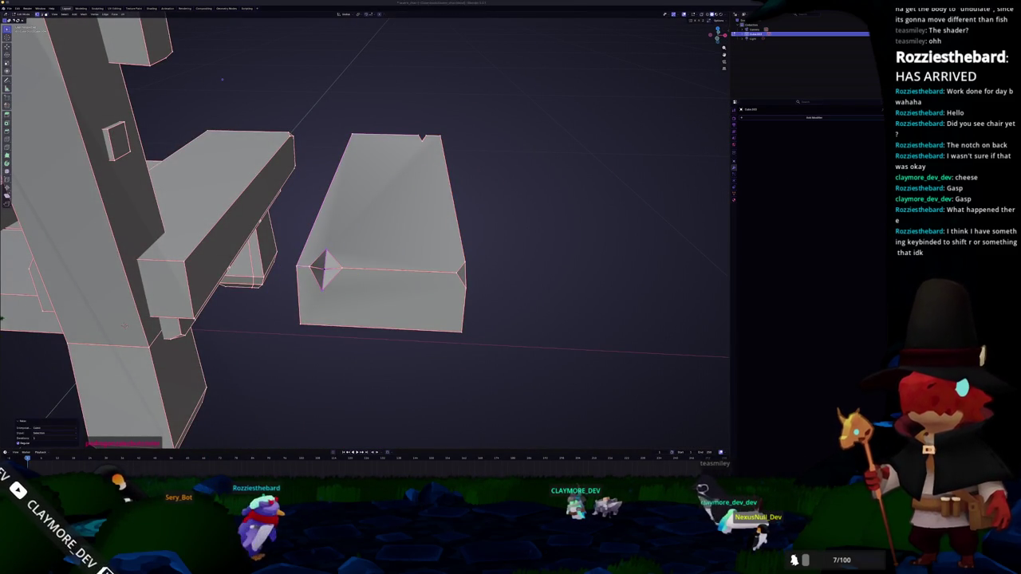
# Step: Inspect the block beside the chair back up close, then orbit to a front view in Edit Mode
pyautogui.press('Tab')
pyautogui.moveTo(540, 250); pyautogui.dragTo(559, 248)
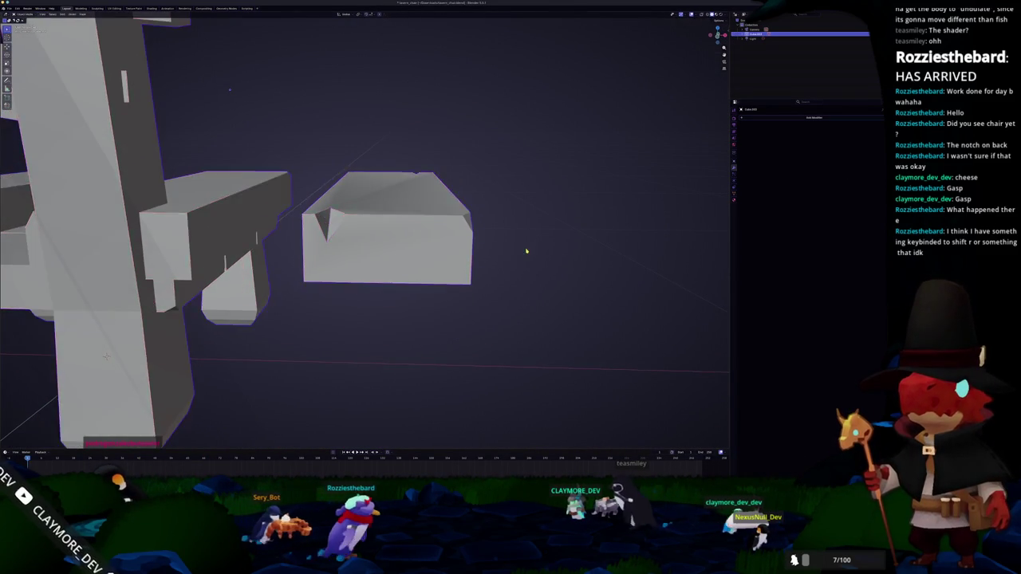
pyautogui.scroll(3)
pyautogui.moveTo(405, 272); pyautogui.dragTo(564, 52)
pyautogui.press('Tab')
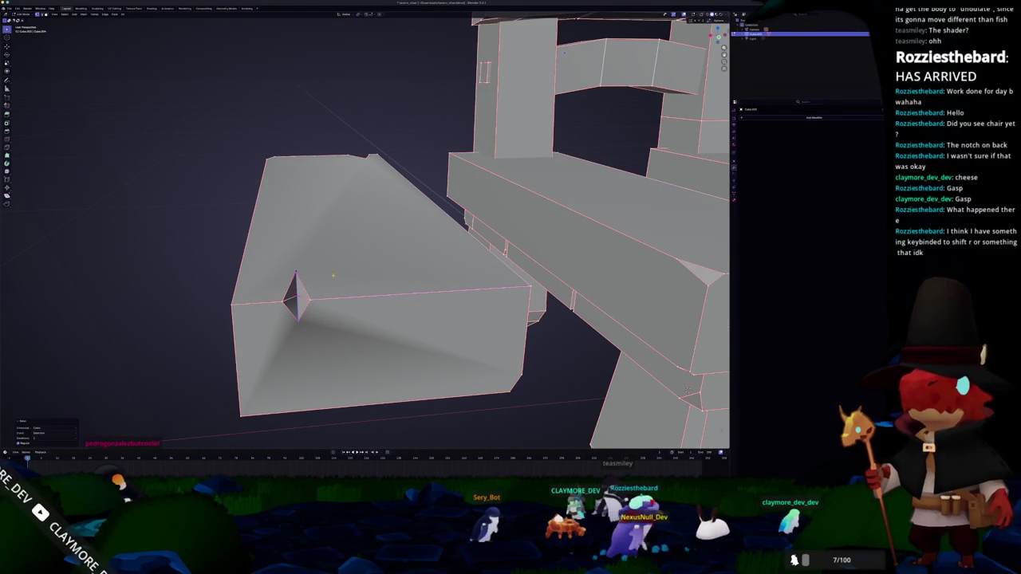
pyautogui.moveTo(335, 280); pyautogui.dragTo(344, 285)
# Step: Select all of the block's faces, dismiss the face options unchanged, and return to Object Mode
pyautogui.press('a')
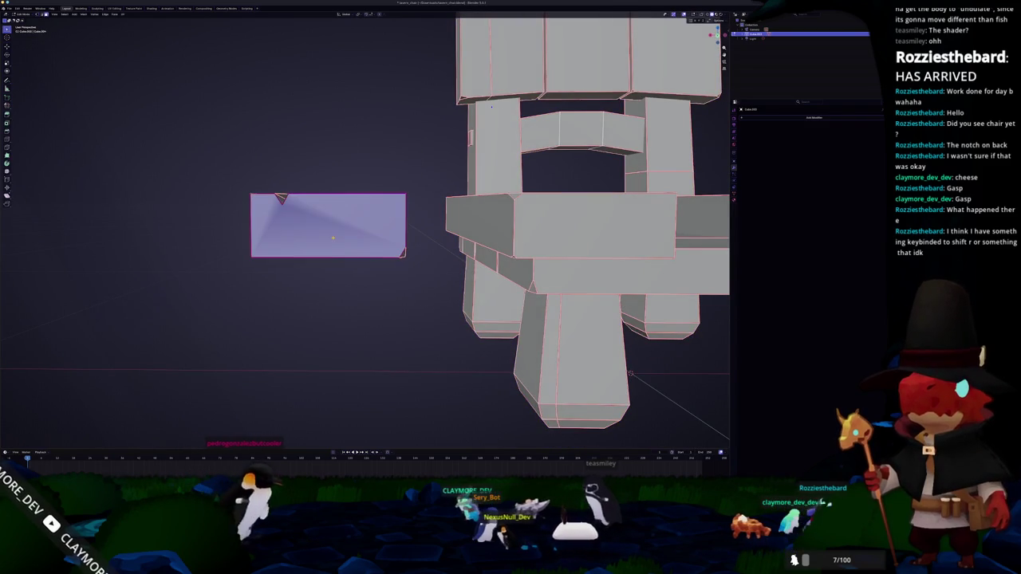
pyautogui.rightClick(315, 227)
pyautogui.press('Escape')
pyautogui.moveTo(334, 239); pyautogui.dragTo(351, 263)
pyautogui.press('Tab')
pyautogui.press('Tab')
# Step: Select the notch vertex, cancel its stray stretch, and check the block from several angles
pyautogui.click(385, 257)
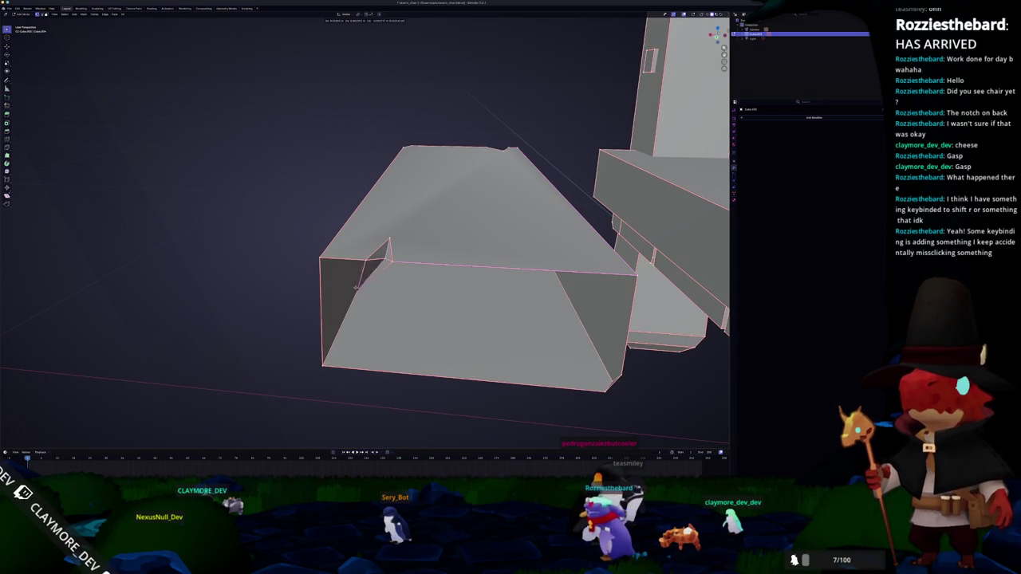
pyautogui.press('Escape')
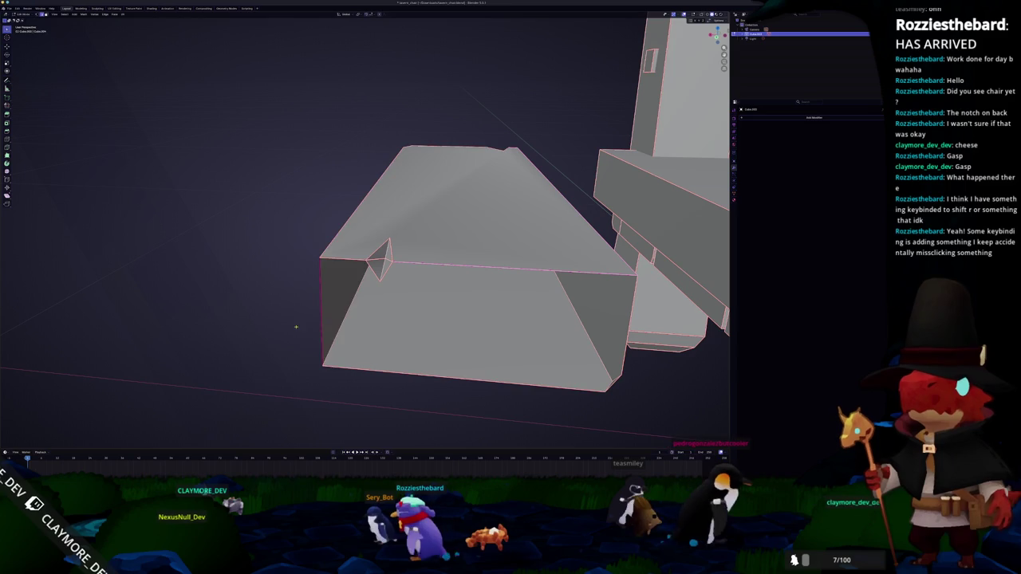
pyautogui.moveTo(366, 369); pyautogui.dragTo(535, 230)
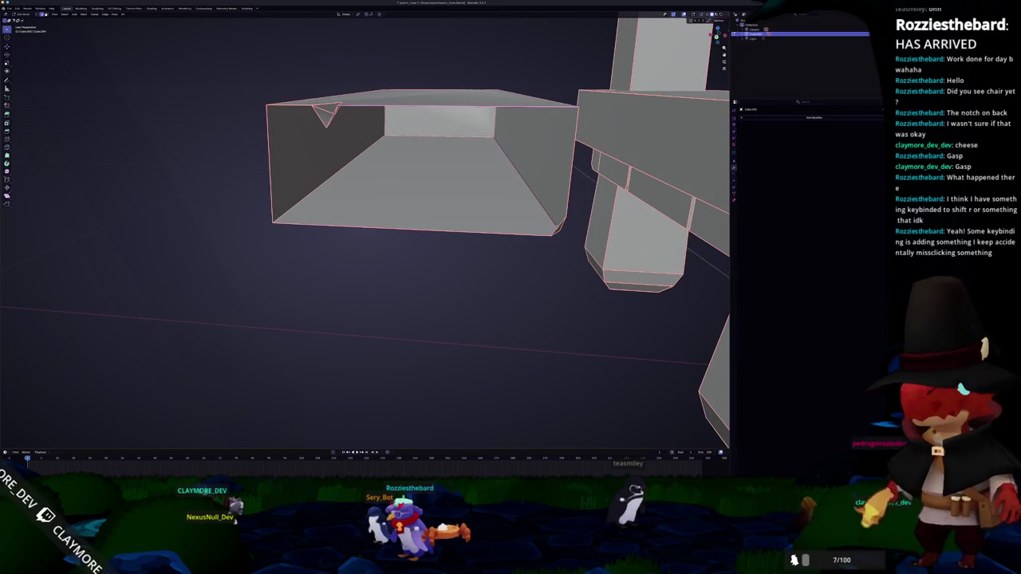
pyautogui.moveTo(535, 229); pyautogui.dragTo(478, 240)
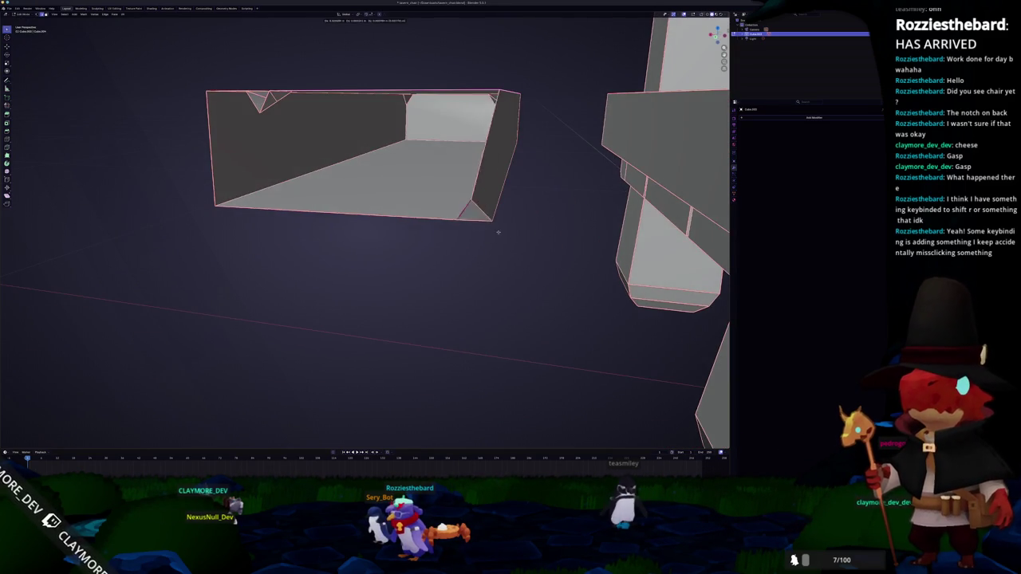
pyautogui.moveTo(492, 169); pyautogui.dragTo(581, 342)
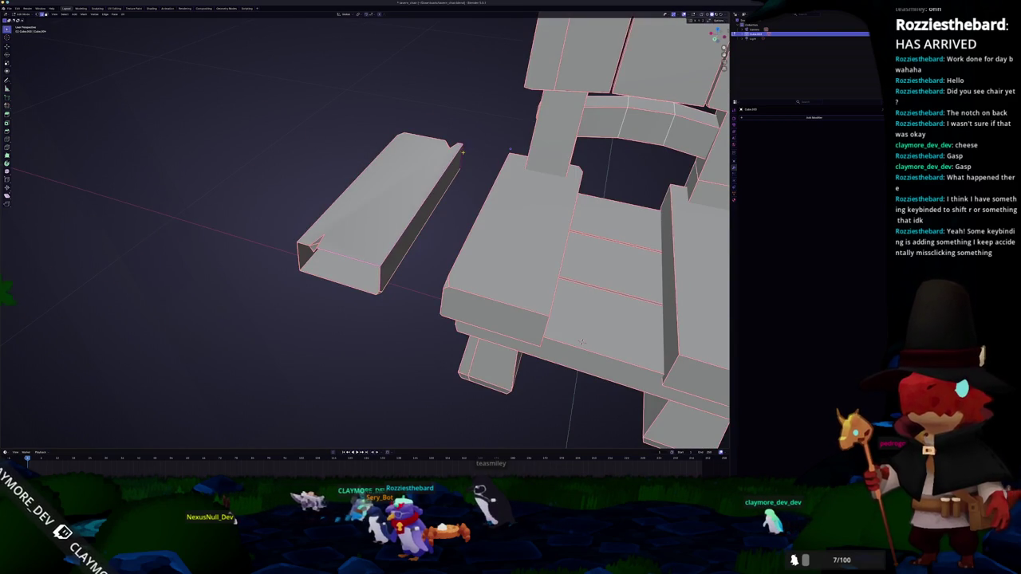
# Step: Delete the block's top face to leave an open tray, and inspect it
pyautogui.rightClick(504, 136)
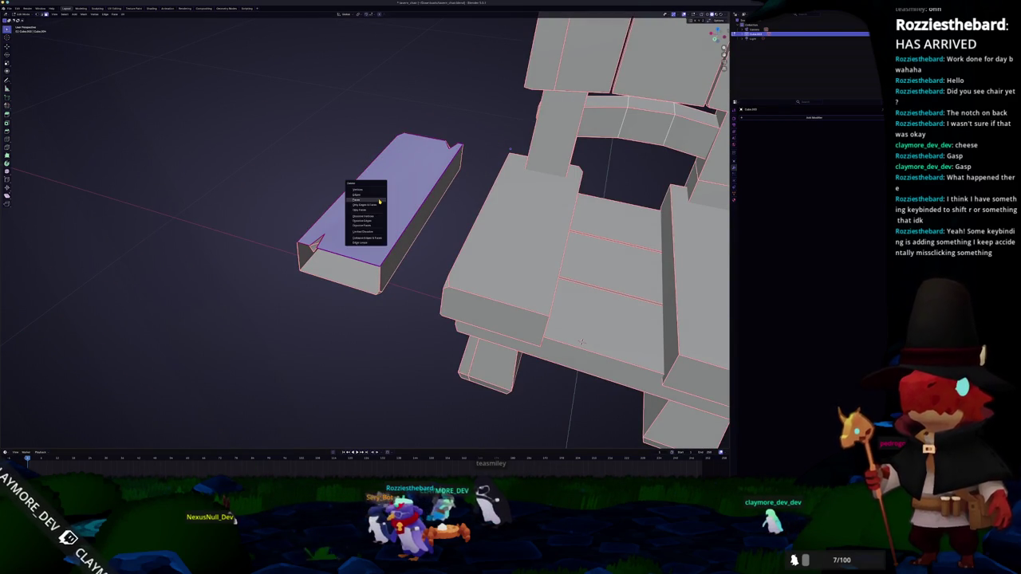
pyautogui.click(379, 201)
pyautogui.moveTo(379, 201); pyautogui.dragTo(324, 245)
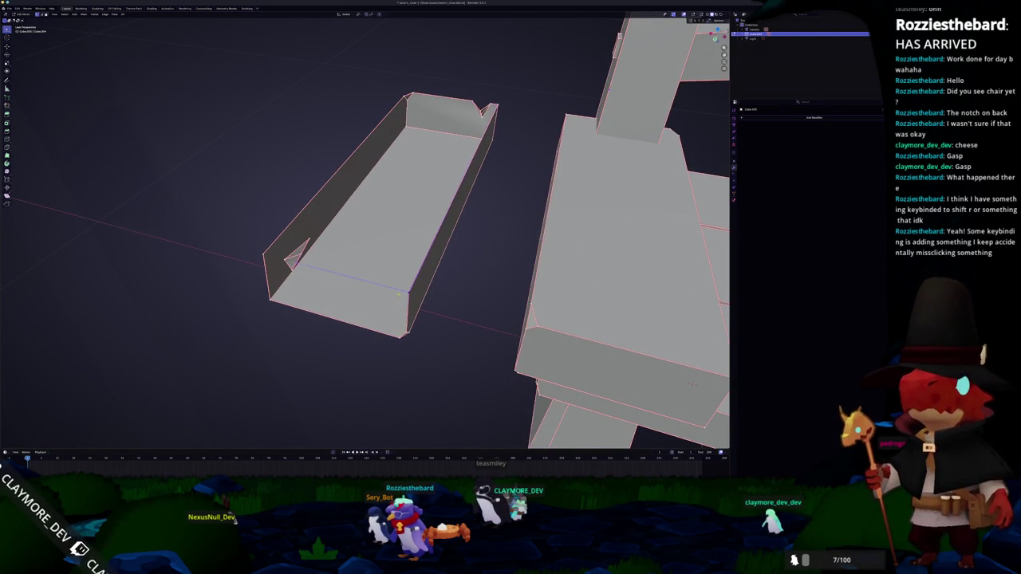
pyautogui.moveTo(692, 384); pyautogui.dragTo(678, 315)
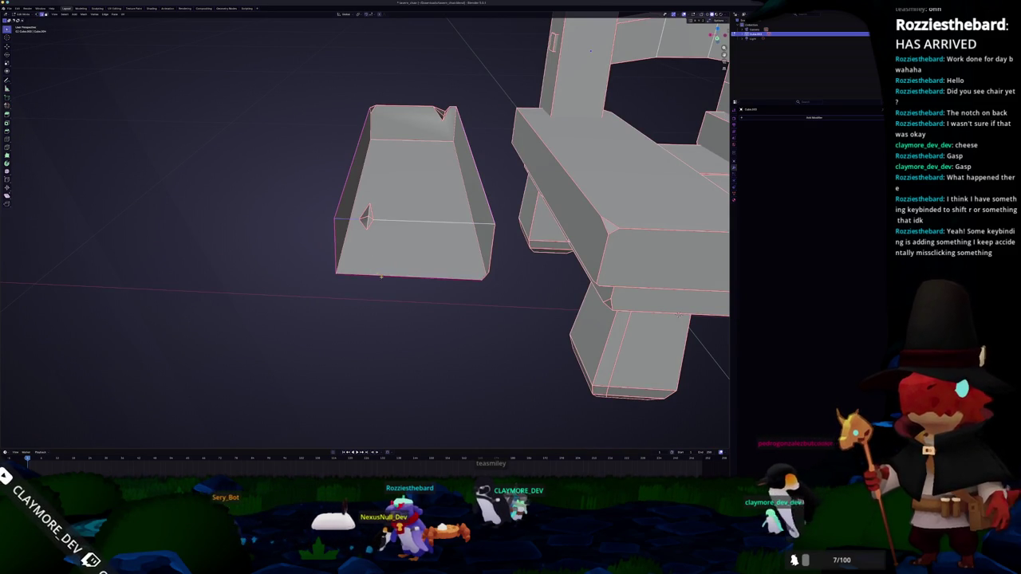
pyautogui.moveTo(677, 314); pyautogui.dragTo(433, 230)
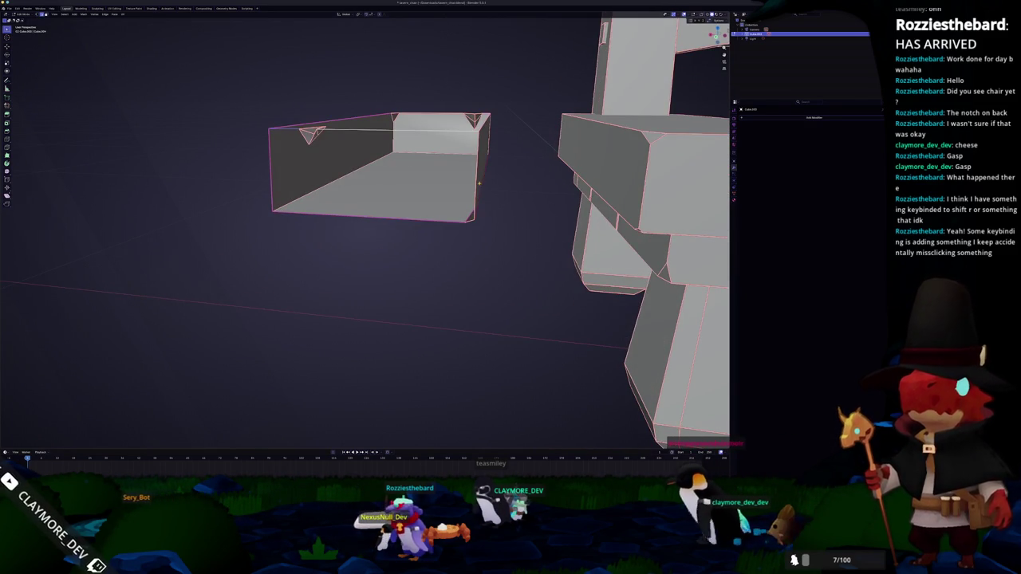
# Step: Select the tray's front face, then apply Shade Auto Smooth to the chair in Object Mode
pyautogui.press('a')
pyautogui.hotkey('alt', 'a')
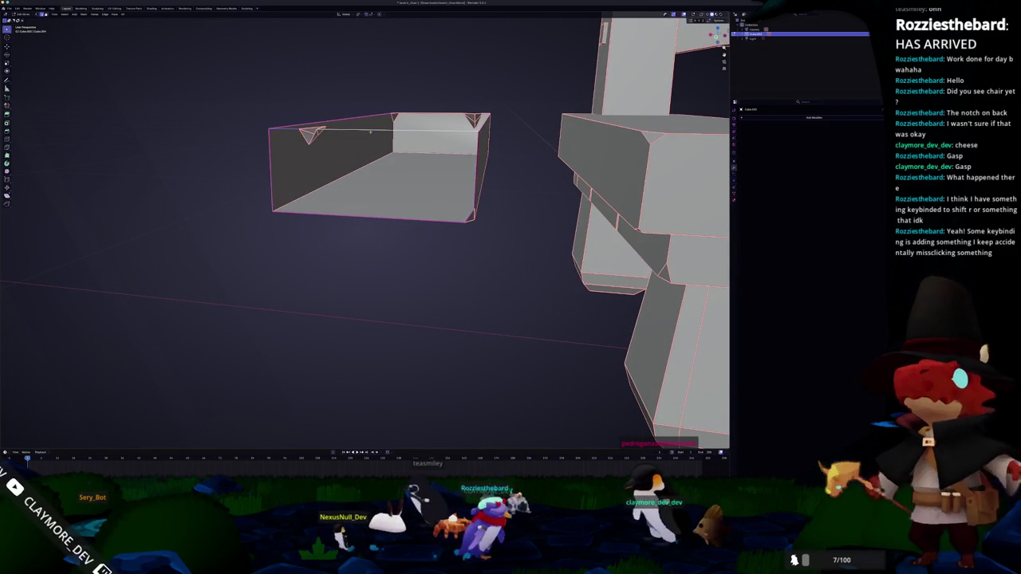
pyautogui.click(340, 173)
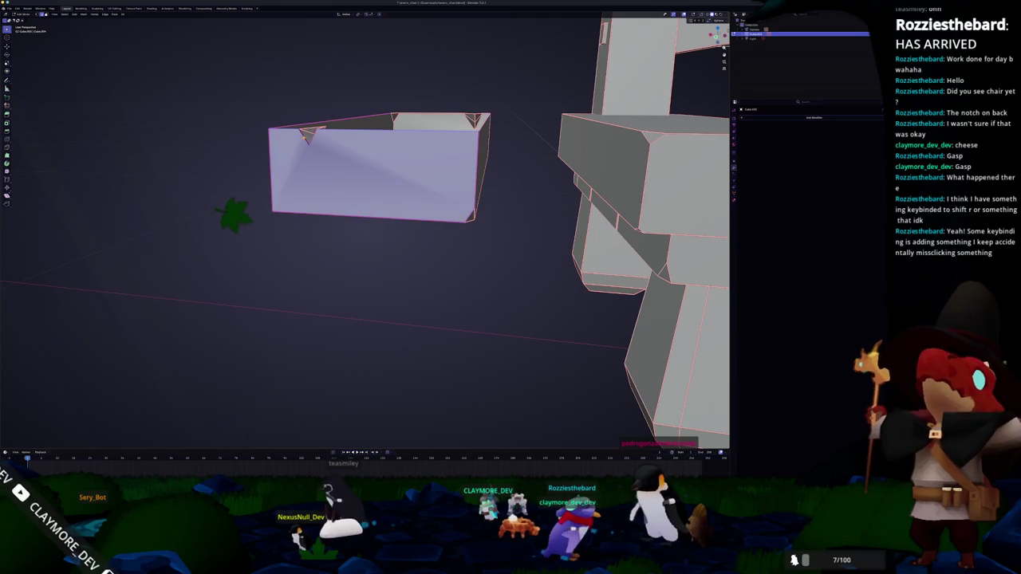
pyautogui.press('Tab')
pyautogui.moveTo(354, 183); pyautogui.dragTo(430, 186)
pyautogui.rightClick(311, 209)
pyautogui.click(322, 208)
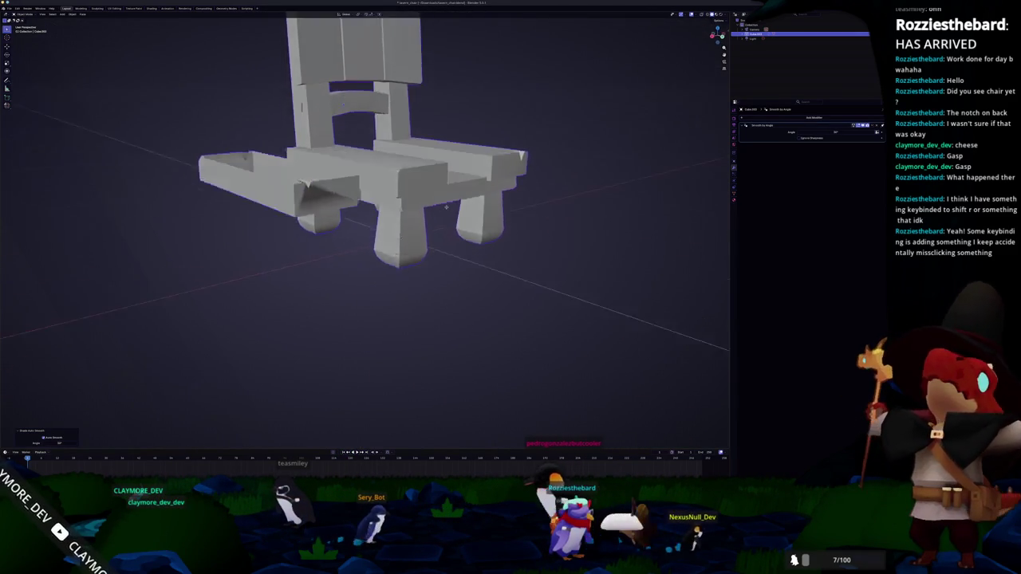
# Step: Delete the selected faces at the bottom of the chair legs
pyautogui.press('Tab')
pyautogui.scroll(3)
pyautogui.scroll(3)
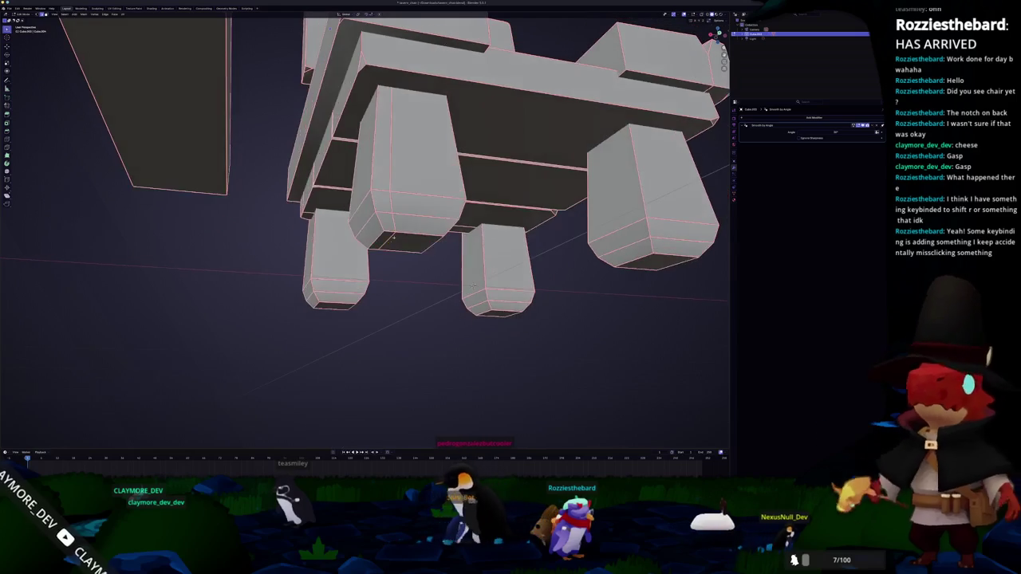
pyautogui.scroll(-3)
pyautogui.press('x')
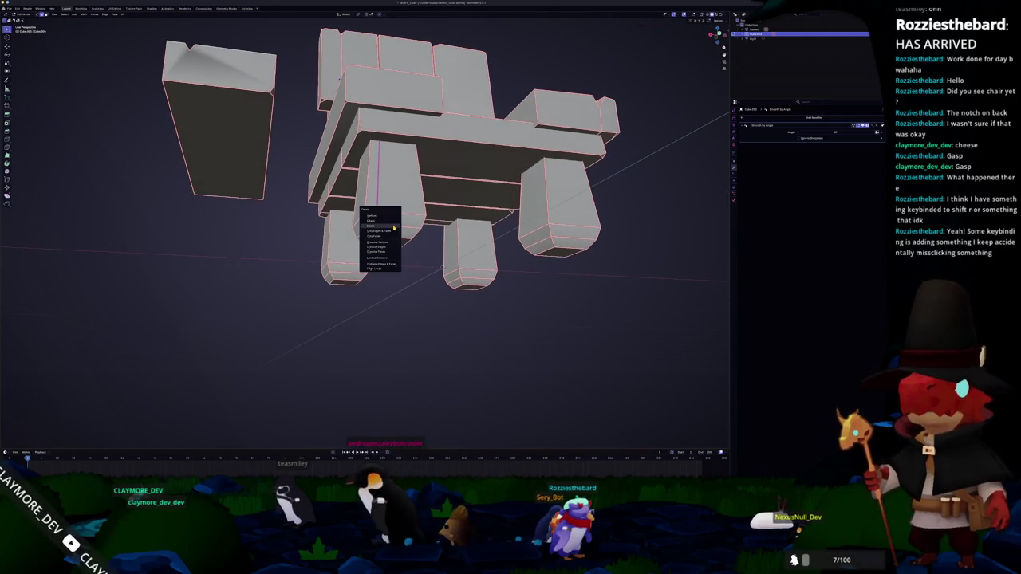
pyautogui.click(390, 228)
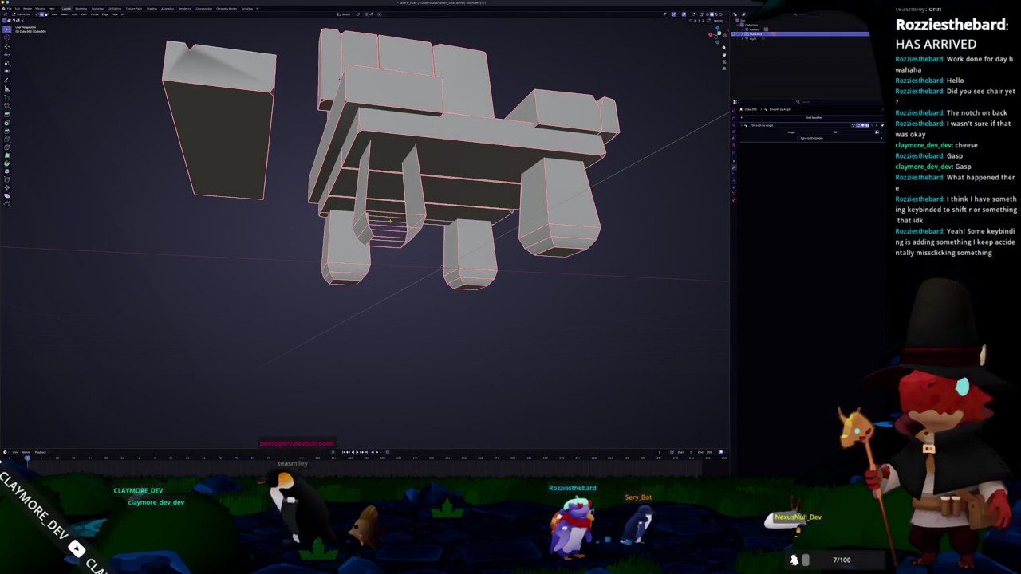
pyautogui.press('Escape')
pyautogui.press('Tab')
# Step: Inspect the chair's underside and get back into Edit Mode on the legs
pyautogui.moveTo(384, 249); pyautogui.dragTo(395, 159)
pyautogui.moveTo(341, 60); pyautogui.dragTo(430, 247)
pyautogui.press('Tab')
pyautogui.press('Tab')
pyautogui.press('Tab')
pyautogui.press('Tab')
pyautogui.rightClick(457, 244)
pyautogui.click(457, 245)
pyautogui.press('Tab')
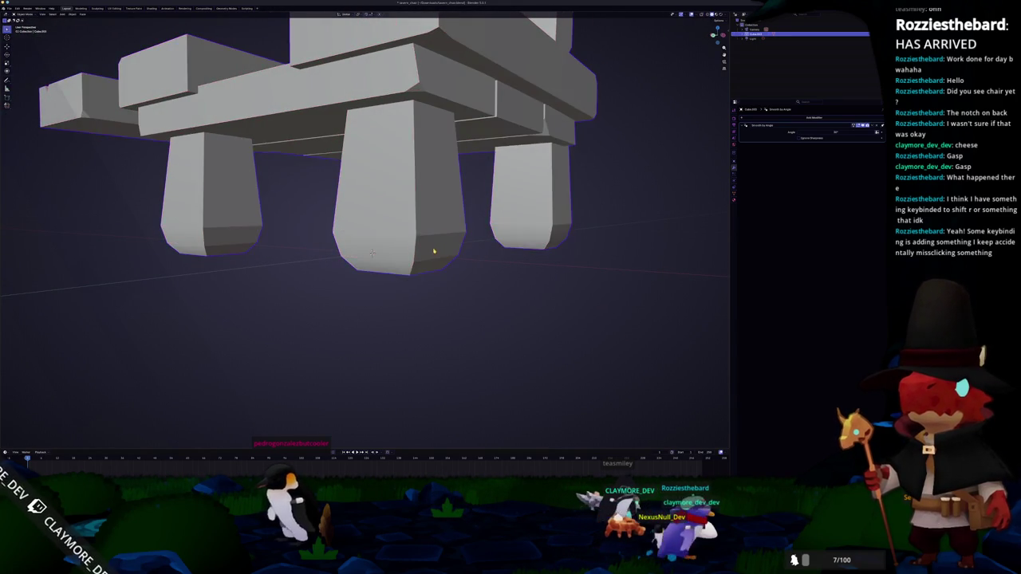
pyautogui.moveTo(372, 254); pyautogui.dragTo(362, 255)
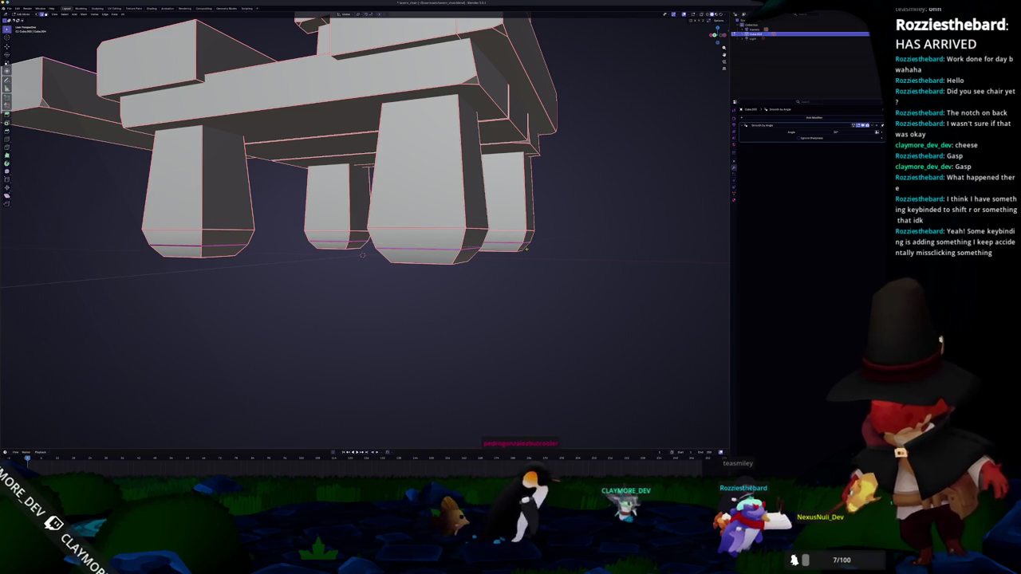
# Step: Scale the leg bottom edge loops, then bevel them with Ctrl+B
pyautogui.press('s')
pyautogui.click(526, 248)
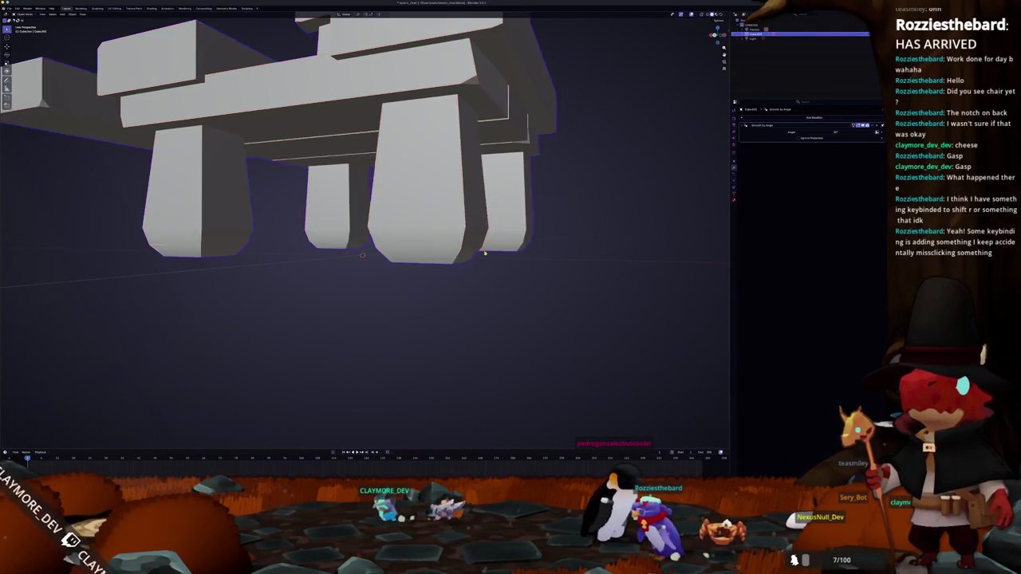
pyautogui.press('Tab')
pyautogui.moveTo(362, 255); pyautogui.dragTo(446, 263)
pyautogui.press('Tab')
pyautogui.hotkey('ctrl', 'b')
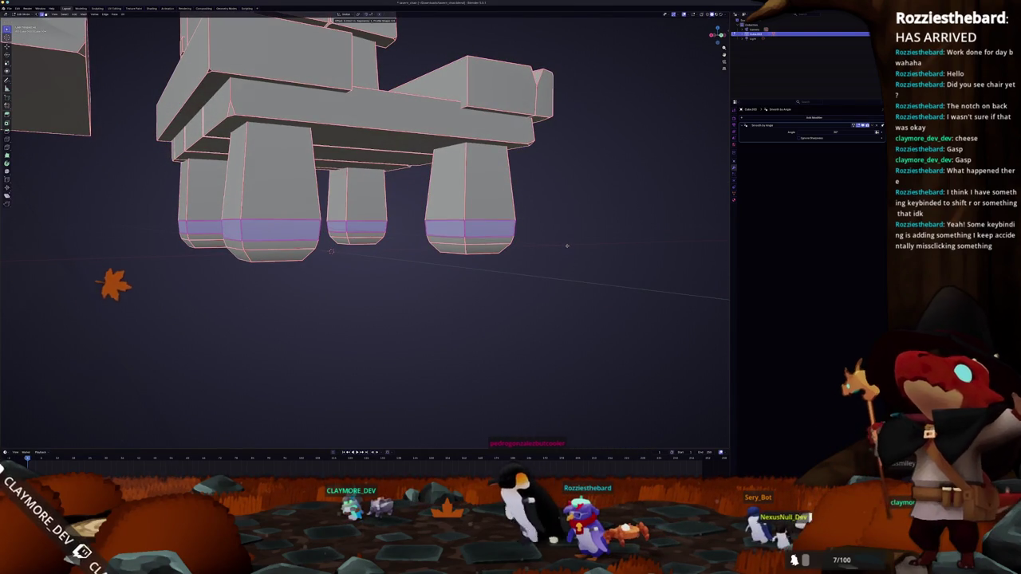
pyautogui.click(565, 245)
# Step: Apply Shade Auto Smooth to the chair with its bevelled legs
pyautogui.press('Tab')
pyautogui.moveTo(566, 245); pyautogui.dragTo(460, 189)
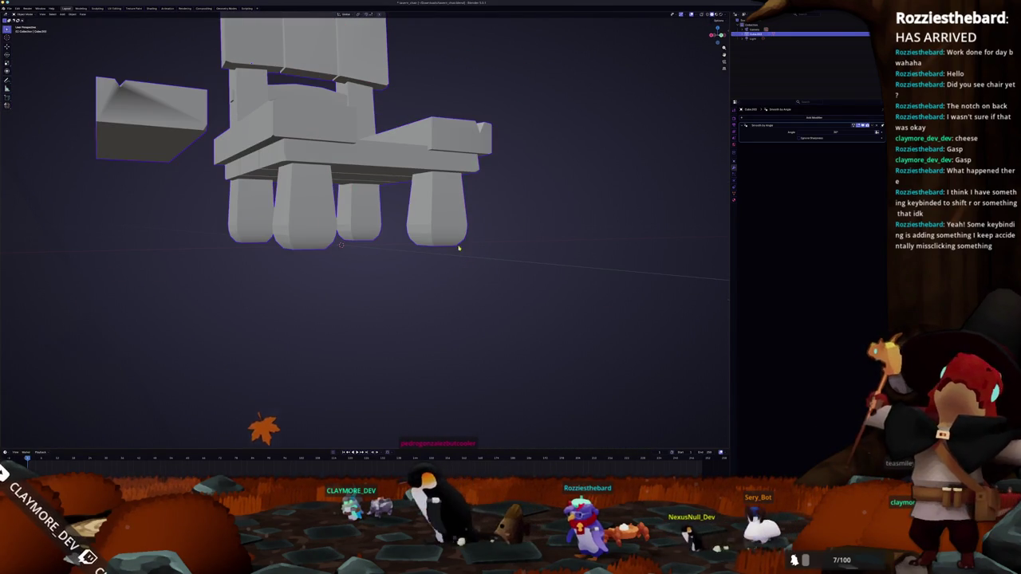
pyautogui.rightClick(443, 230)
pyautogui.click(443, 231)
pyautogui.scroll(3)
pyautogui.scroll(3)
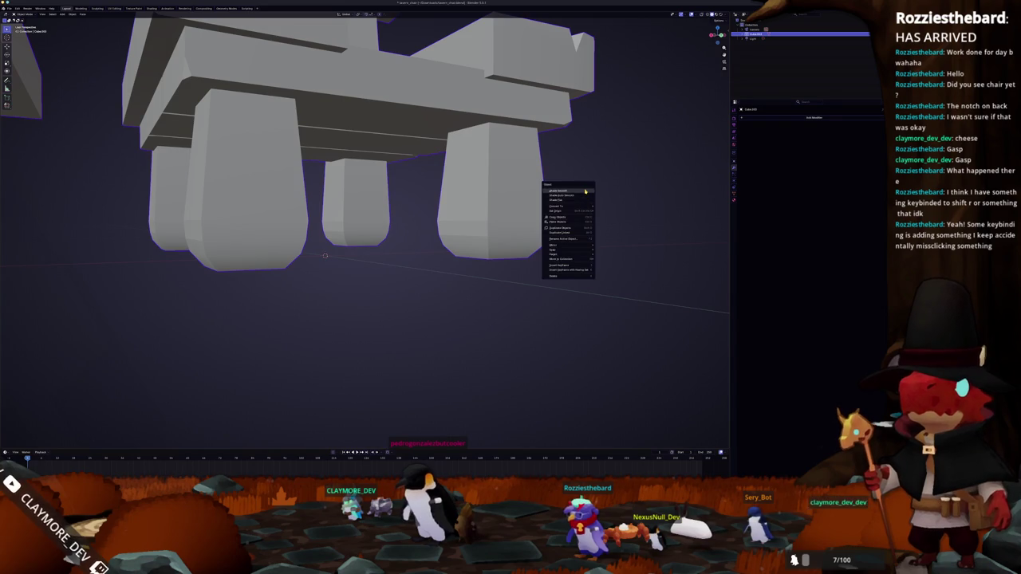
pyautogui.click(585, 190)
# Step: Apply an edge option to the whole selected mesh, then reapply Shade Auto Smooth
pyautogui.press('Tab')
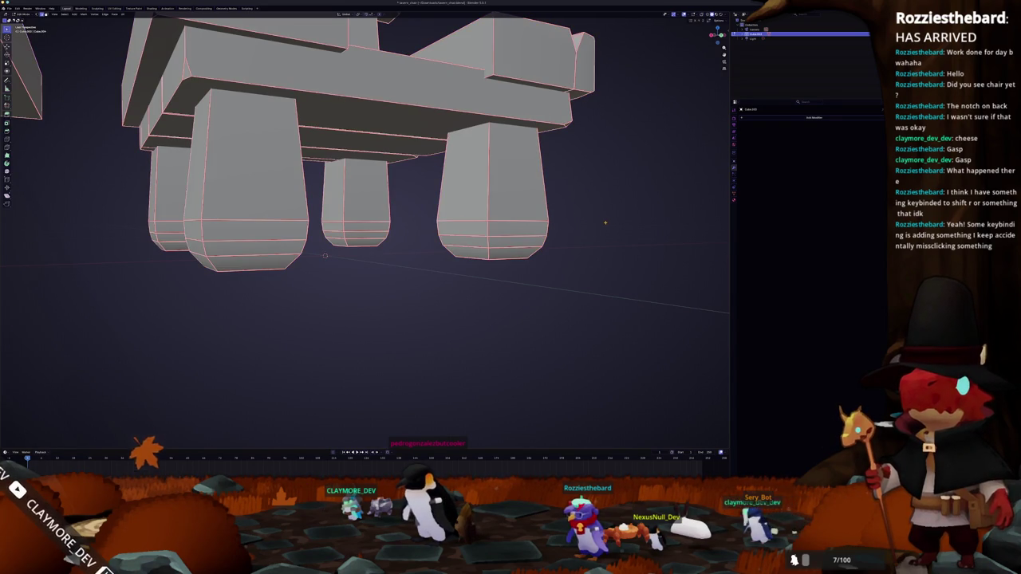
pyautogui.press('a')
pyautogui.scroll(-3)
pyautogui.moveTo(606, 223); pyautogui.dragTo(571, 225)
pyautogui.rightClick(571, 224)
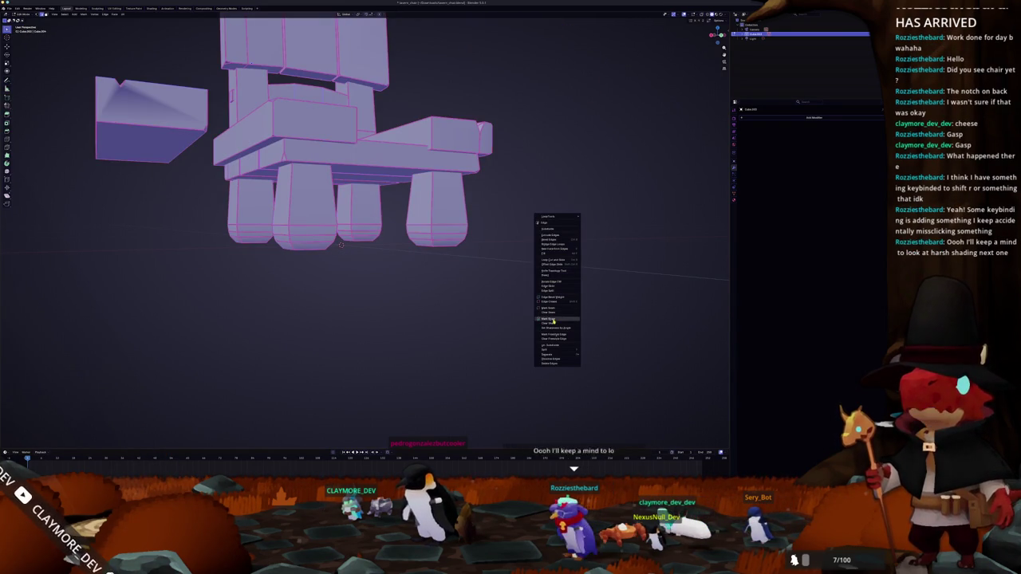
pyautogui.click(552, 323)
pyautogui.press('Tab')
pyautogui.rightClick(429, 224)
pyautogui.click(431, 223)
# Step: Inspect the legs up close and line up a straight-on side view in Edit Mode
pyautogui.moveTo(431, 223); pyautogui.dragTo(531, 230)
pyautogui.press('Tab')
pyautogui.scroll(3)
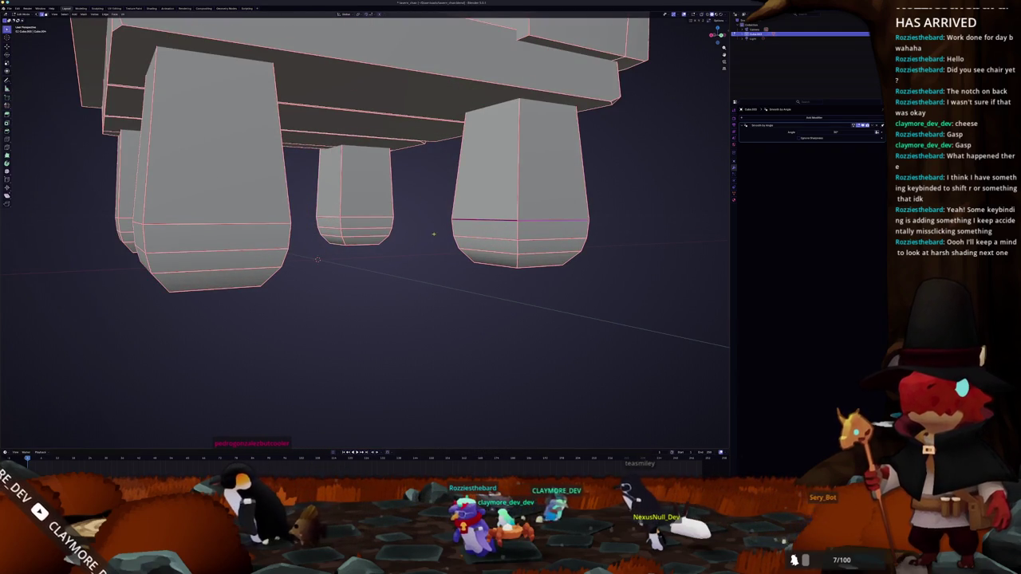
pyautogui.moveTo(318, 259); pyautogui.dragTo(379, 259)
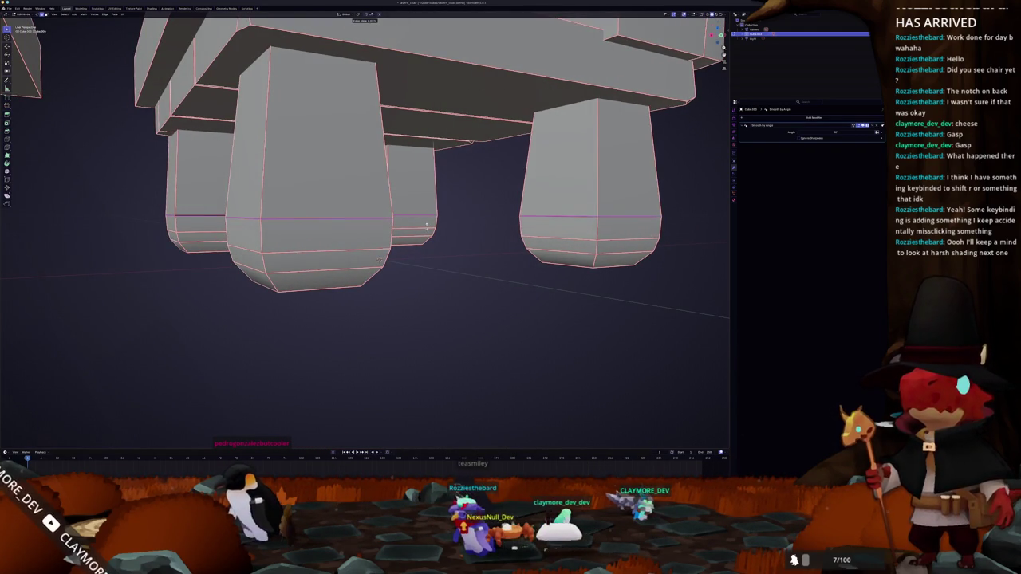
pyautogui.press('Tab')
pyautogui.moveTo(379, 259); pyautogui.dragTo(468, 232)
pyautogui.press('Tab')
pyautogui.scroll(3)
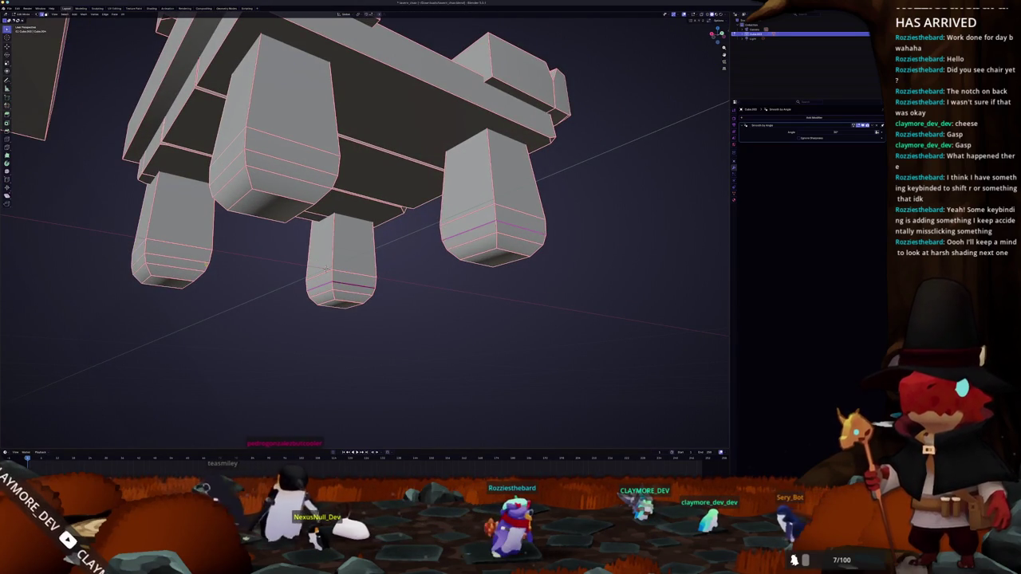
pyautogui.moveTo(248, 262); pyautogui.dragTo(304, 264)
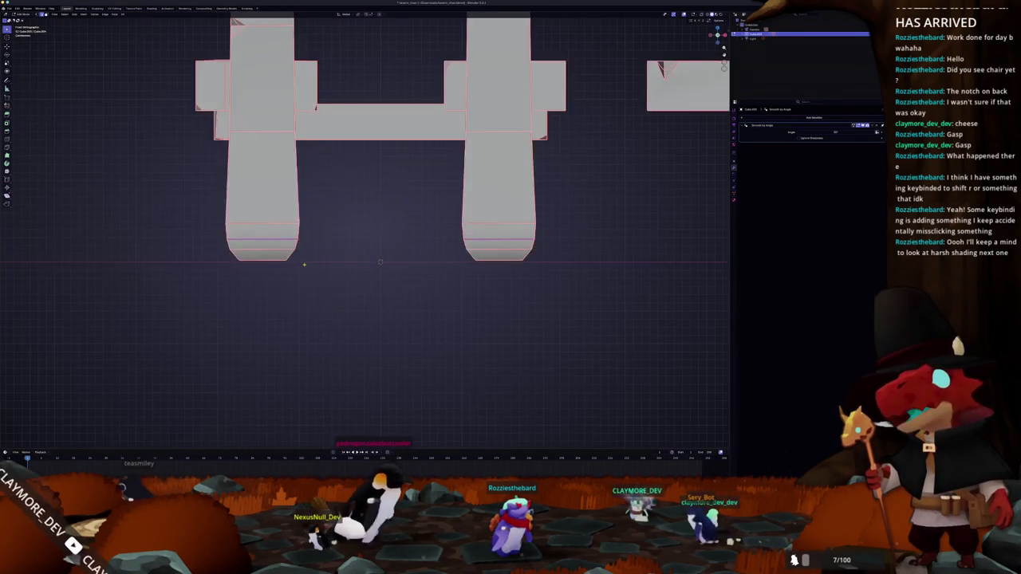
# Step: Inspect the chair in front and side orthographic X-ray views and select all geometry
pyautogui.press('KP_1')
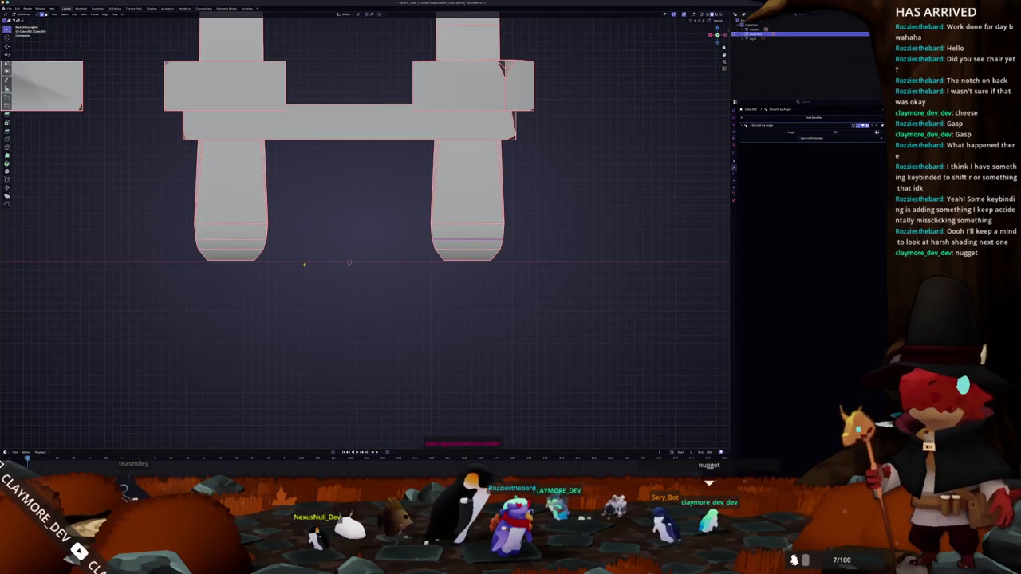
pyautogui.scroll(3)
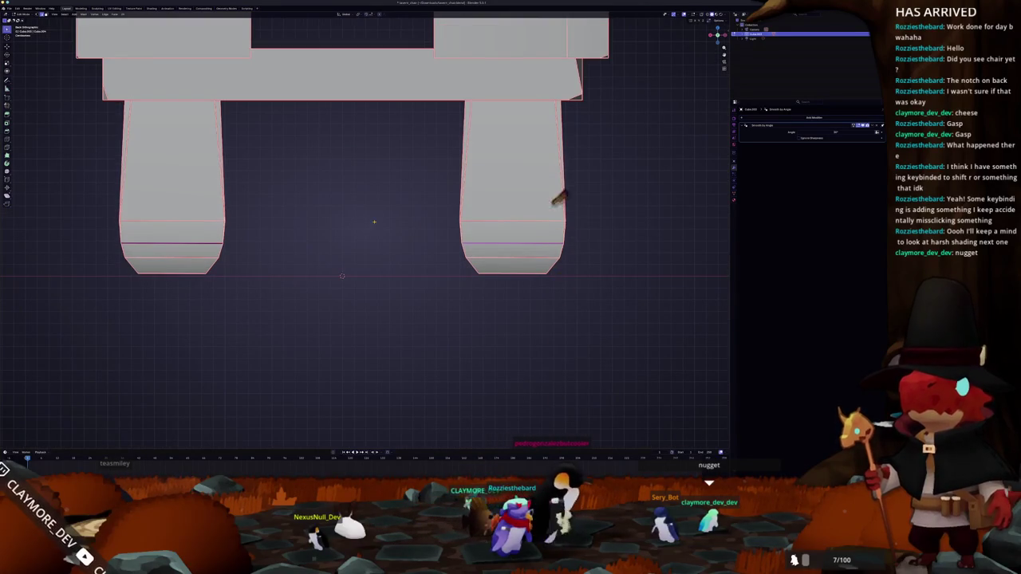
pyautogui.hotkey('alt', 'z')
pyautogui.click(374, 221)
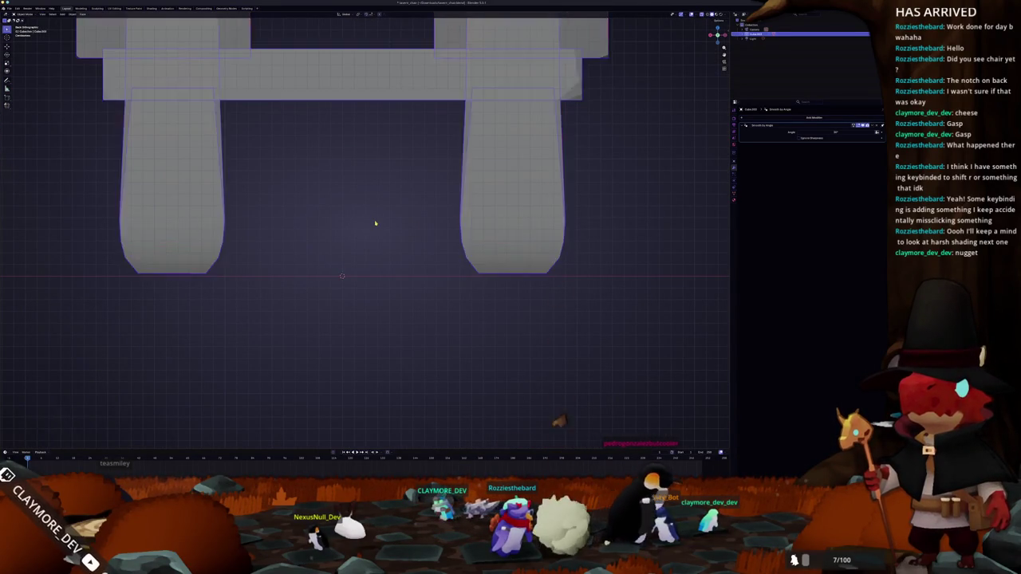
pyautogui.scroll(-3)
pyautogui.press('KP_3')
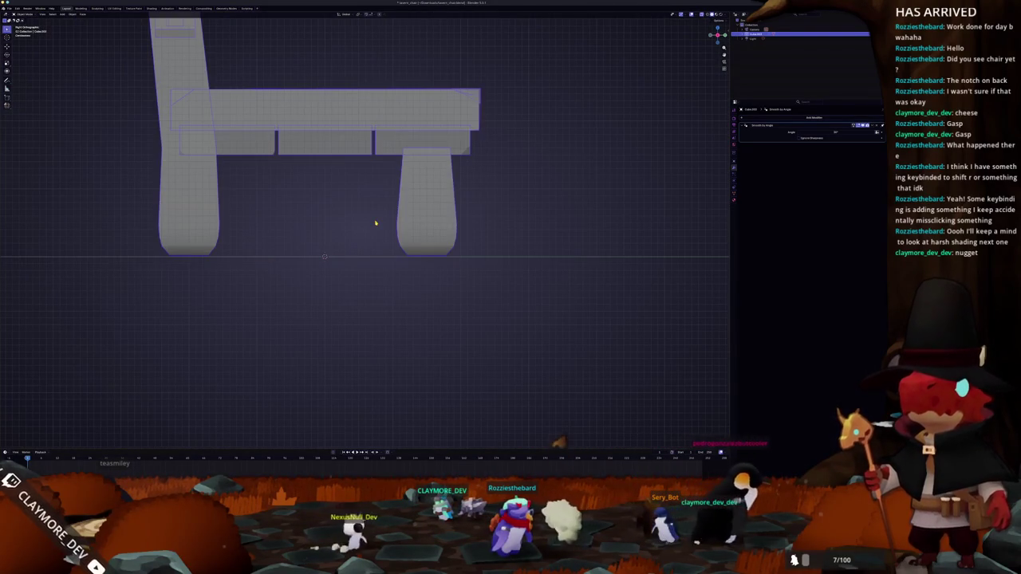
pyautogui.press('a')
pyautogui.scroll(3)
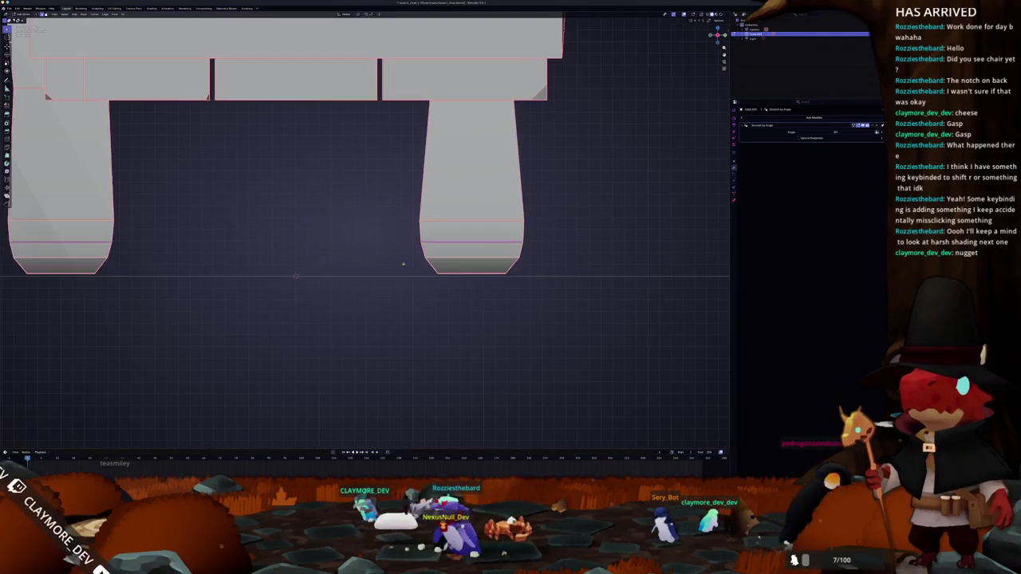
pyautogui.hotkey('alt', 'z')
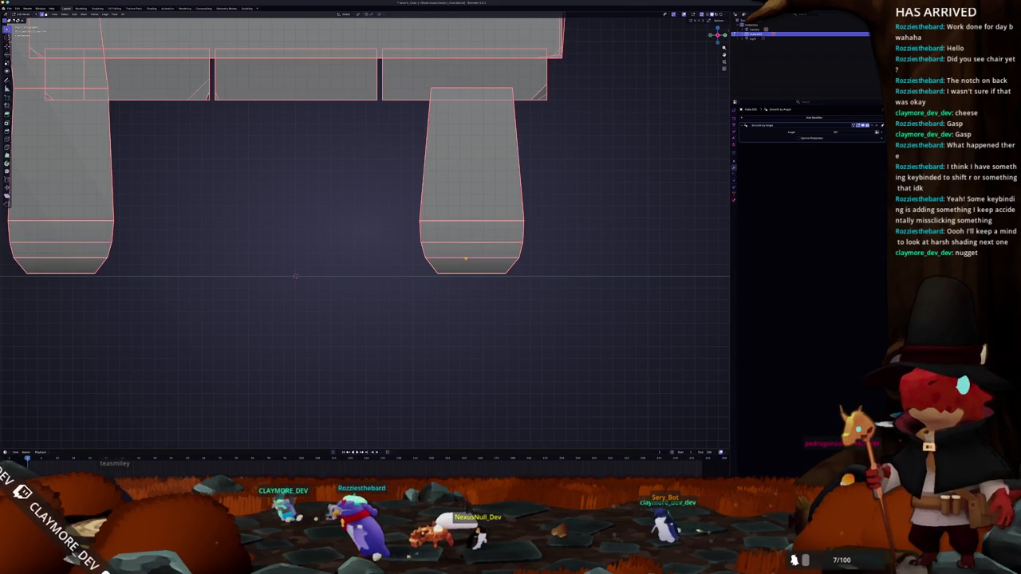
# Step: Clear seams from the selected edges in face select mode
pyautogui.moveTo(295, 276); pyautogui.dragTo(317, 260)
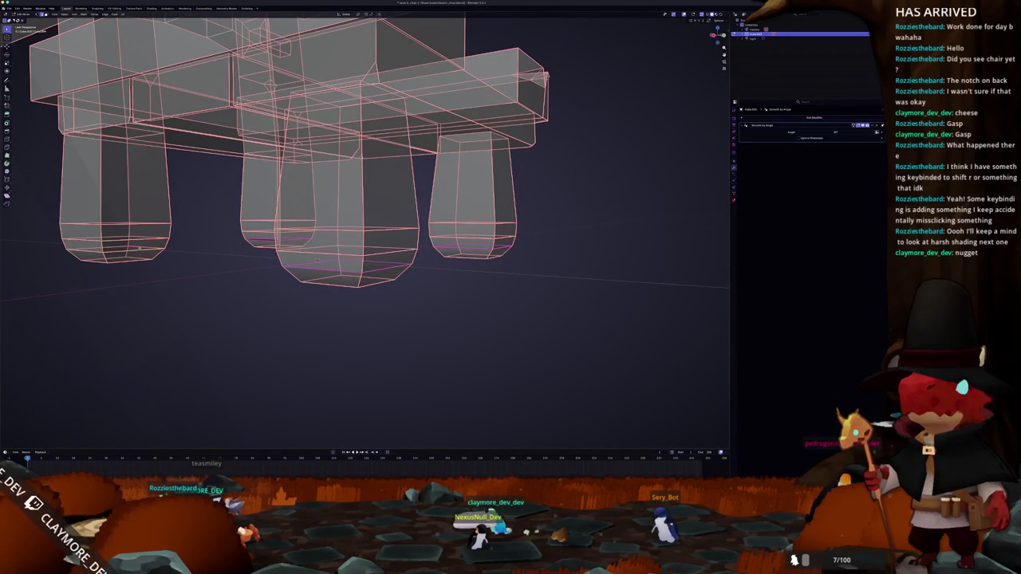
pyautogui.moveTo(317, 259); pyautogui.dragTo(265, 248)
pyautogui.press('3')
pyautogui.hotkey('ctrl', 'e')
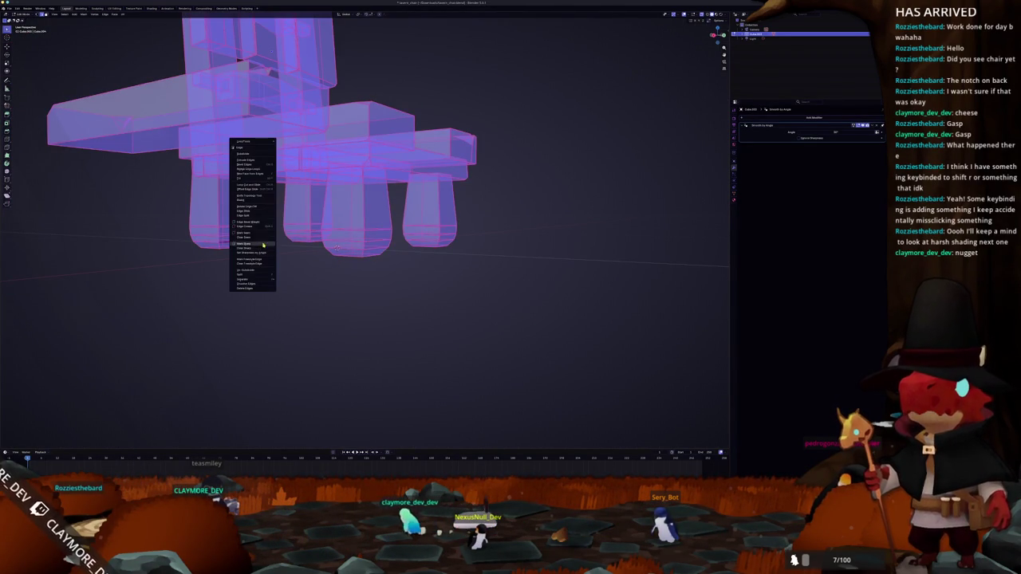
pyautogui.click(250, 239)
# Step: Deselect everything, turn X-ray off, and inspect the chair legs from below
pyautogui.moveTo(259, 253); pyautogui.dragTo(479, 247)
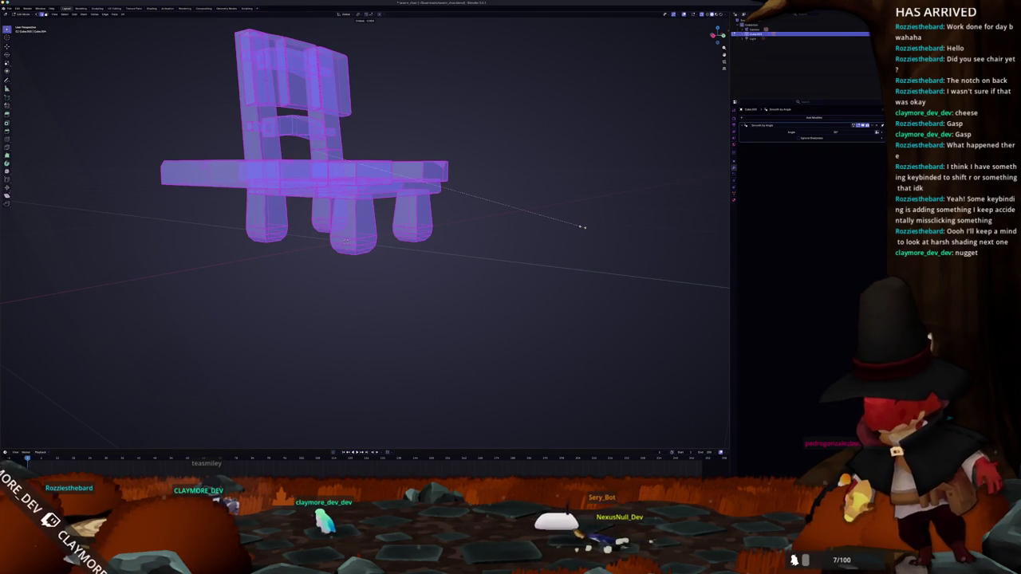
pyautogui.hotkey('alt', 'a')
pyautogui.press('Tab')
pyautogui.press('Tab')
pyautogui.moveTo(582, 227); pyautogui.dragTo(415, 234)
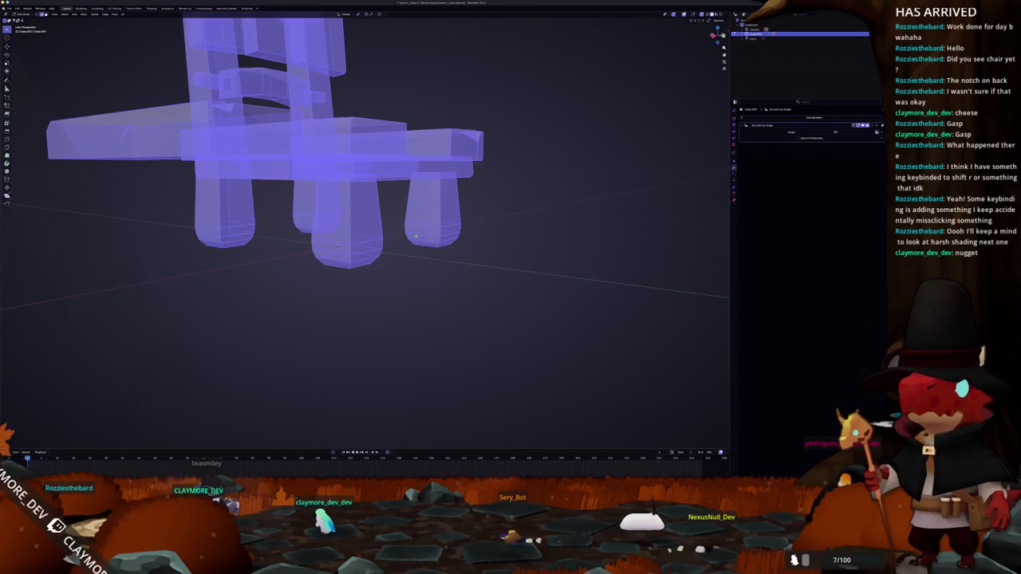
pyautogui.scroll(3)
pyautogui.hotkey('alt', 'z')
pyautogui.moveTo(337, 247); pyautogui.dragTo(383, 243)
pyautogui.hotkey('alt', 'a')
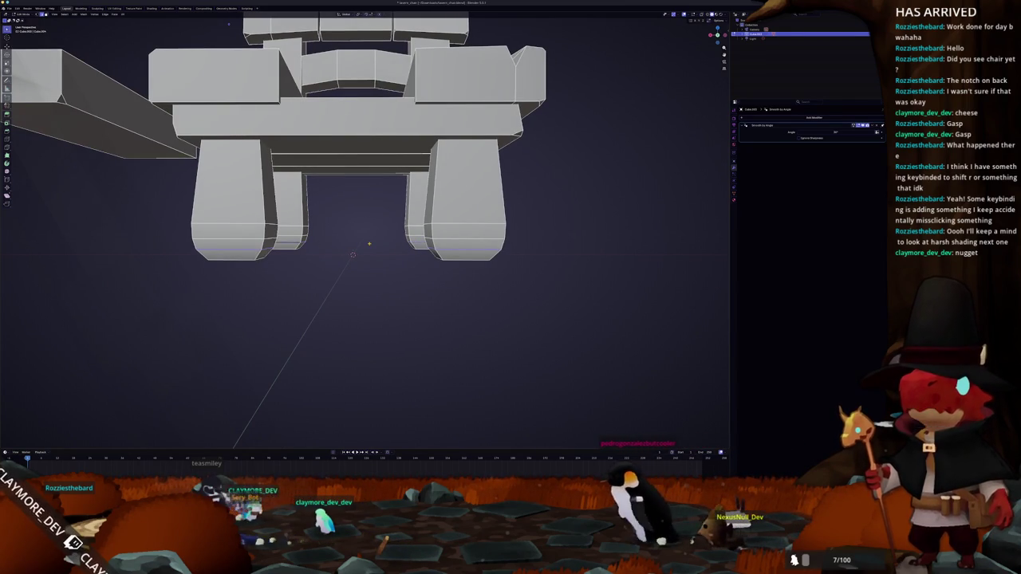
# Step: Return to the front orthographic view, leave Edit Mode, and orbit to a low perspective
pyautogui.press('KP_1')
pyautogui.scroll(3)
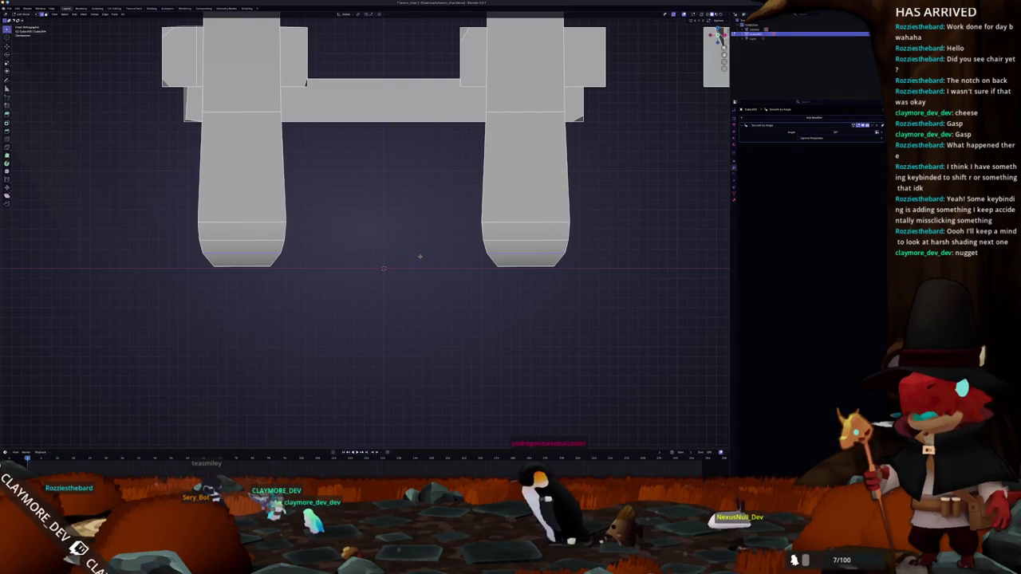
pyautogui.press('Tab')
pyautogui.moveTo(376, 273); pyautogui.dragTo(440, 287)
pyautogui.rightClick(367, 263)
# Step: Select all geometry, run Merge Vertices By Distance, then check a front-leg vertex
pyautogui.press('Tab')
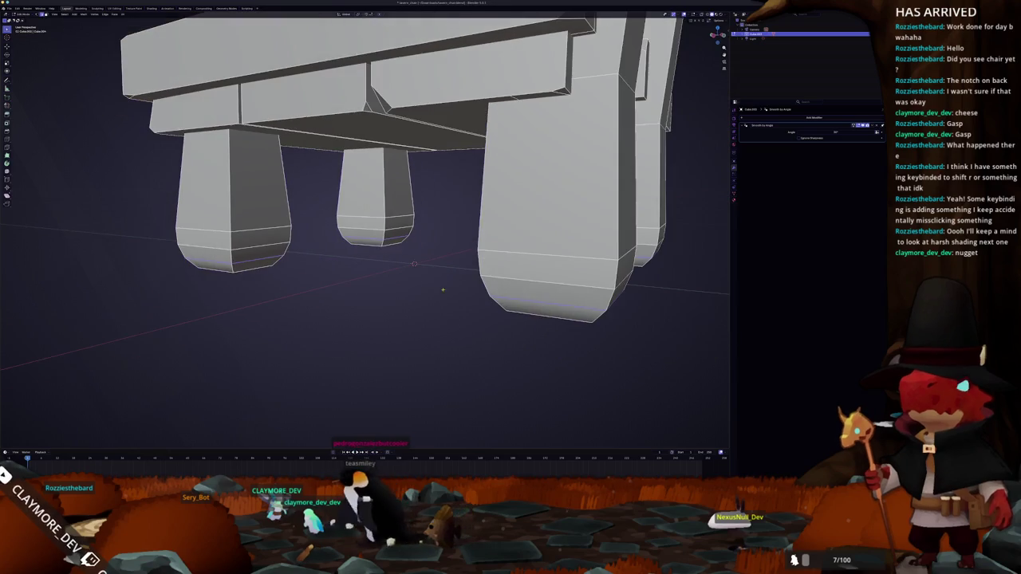
pyautogui.moveTo(507, 277); pyautogui.dragTo(488, 272)
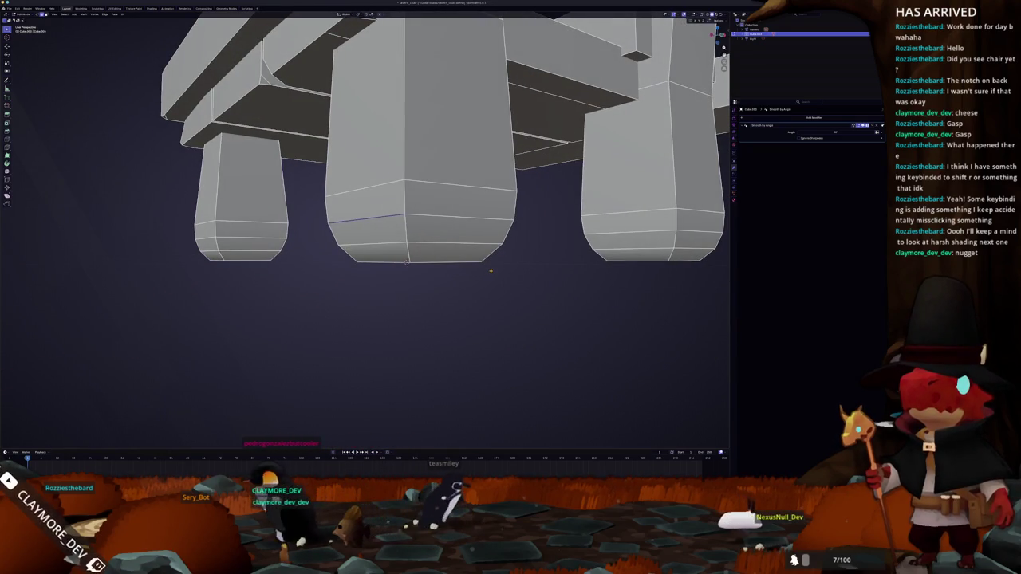
pyautogui.press('a')
pyautogui.rightClick(492, 271)
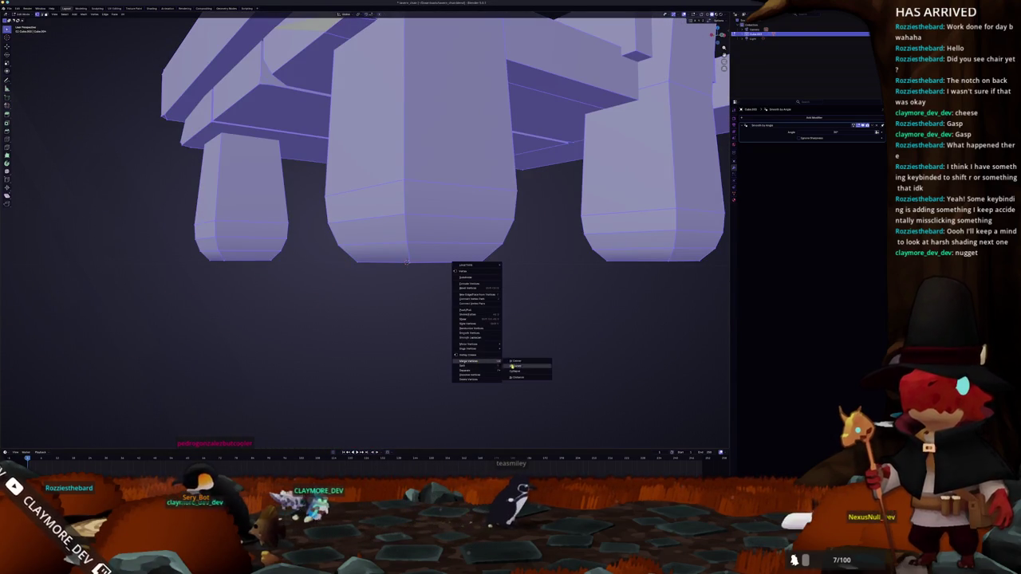
pyautogui.click(514, 378)
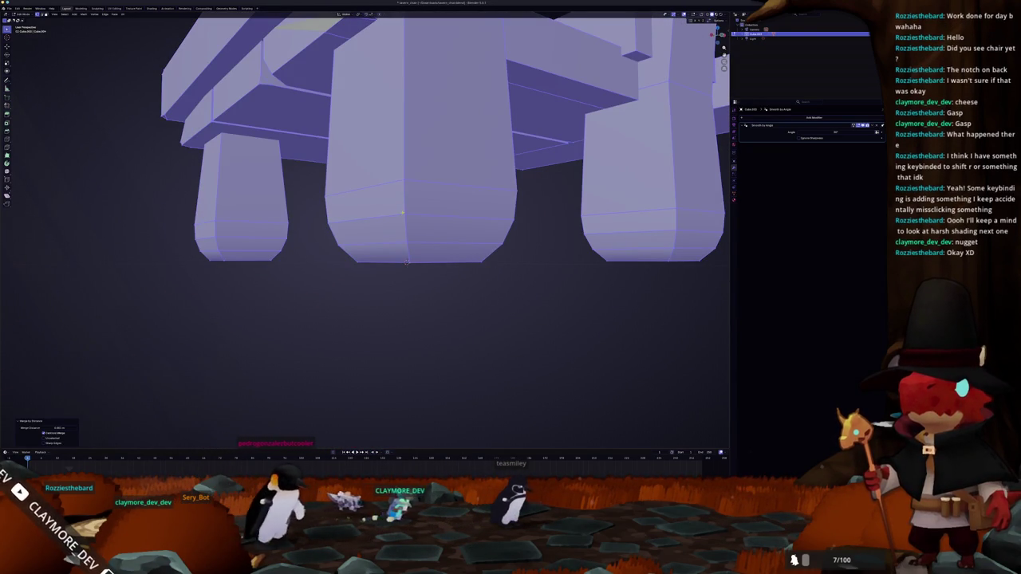
pyautogui.click(404, 214)
pyautogui.press('g')
pyautogui.hotkey('alt', 'z')
pyautogui.moveTo(407, 261); pyautogui.dragTo(359, 283)
# Step: Switch back to solid shading and frame the chair legs from a low side angle
pyautogui.scroll(-3)
pyautogui.scroll(3)
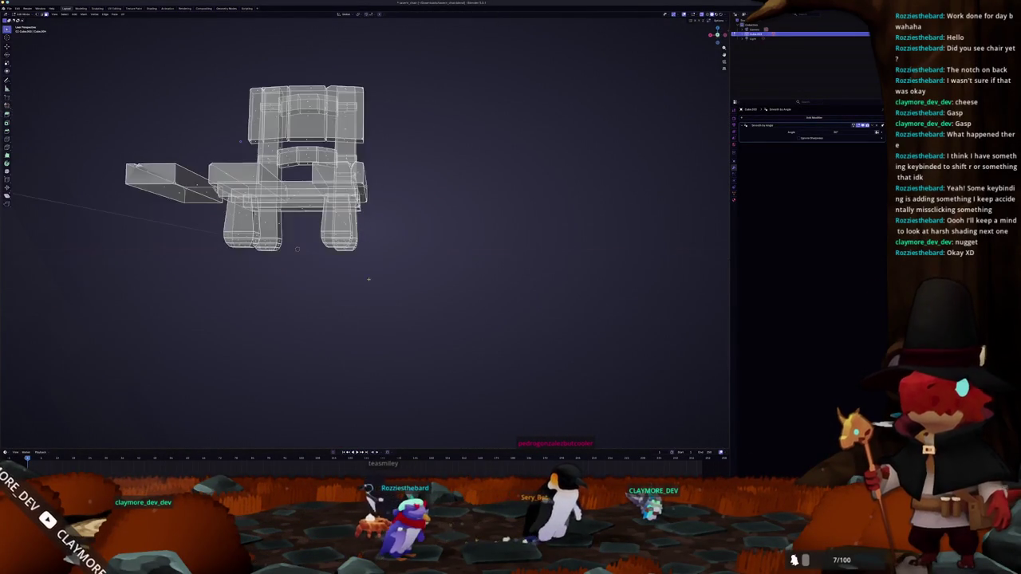
pyautogui.hotkey('shift', 'z')
pyautogui.scroll(3)
pyautogui.moveTo(259, 267); pyautogui.dragTo(335, 291)
pyautogui.moveTo(269, 142); pyautogui.dragTo(594, 90)
pyautogui.scroll(3)
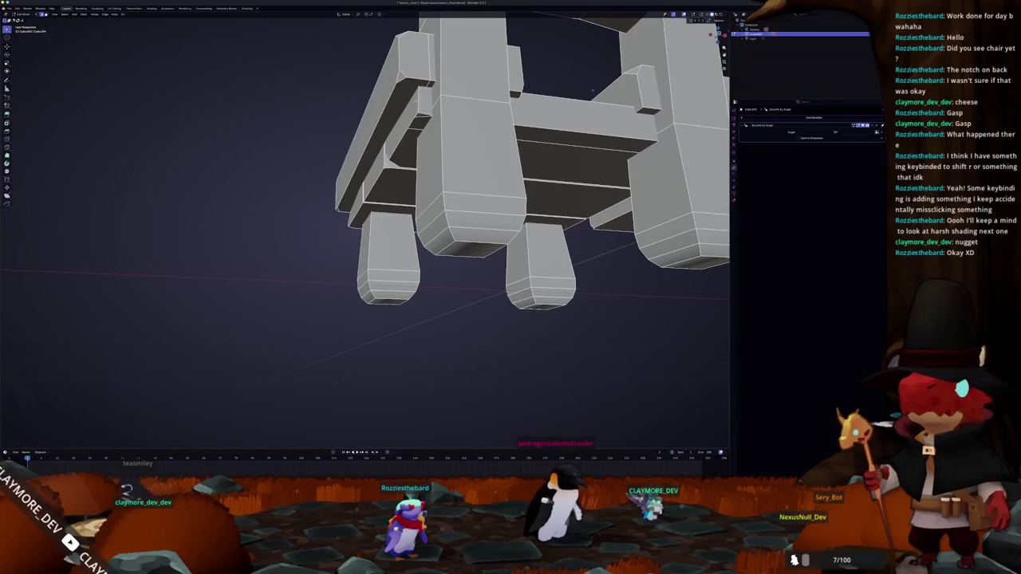
pyautogui.rightClick(429, 74)
pyautogui.moveTo(405, 68)
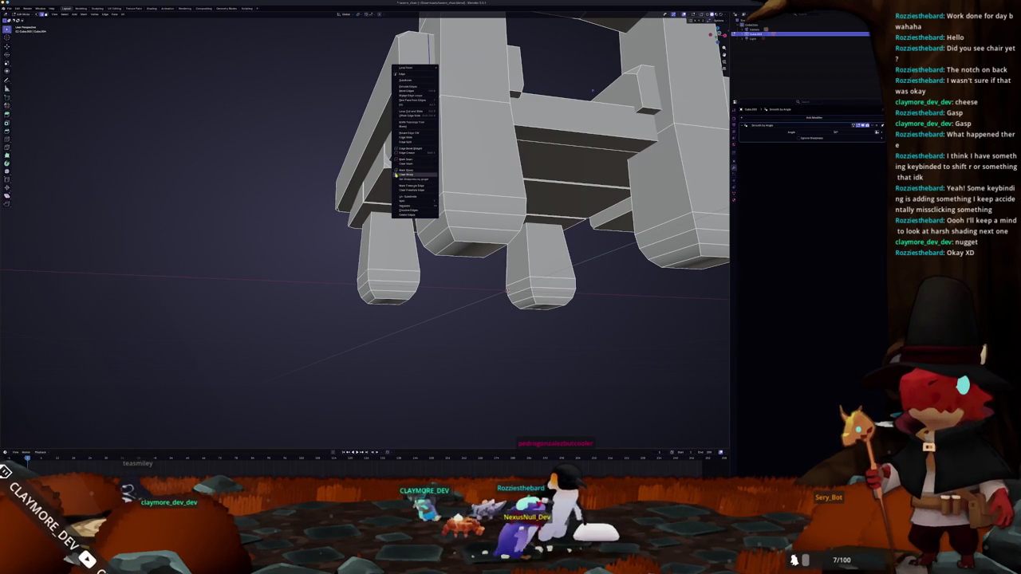
# Step: Dissolve the extra edges and check the seat from above
pyautogui.moveTo(407, 212); pyautogui.dragTo(428, 240)
pyautogui.press('x')
pyautogui.click(432, 240)
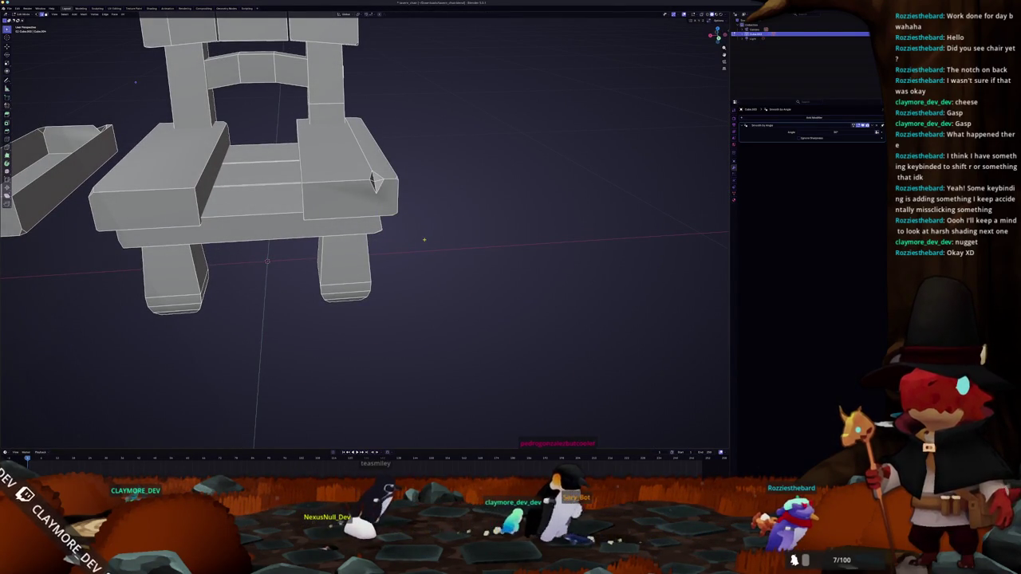
pyautogui.moveTo(424, 240); pyautogui.dragTo(473, 244)
pyautogui.moveTo(405, 255); pyautogui.dragTo(335, 200)
pyautogui.scroll(3)
# Step: Select the armrest block's top, front and side faces and check them in side, front and X-ray views
pyautogui.click(359, 120)
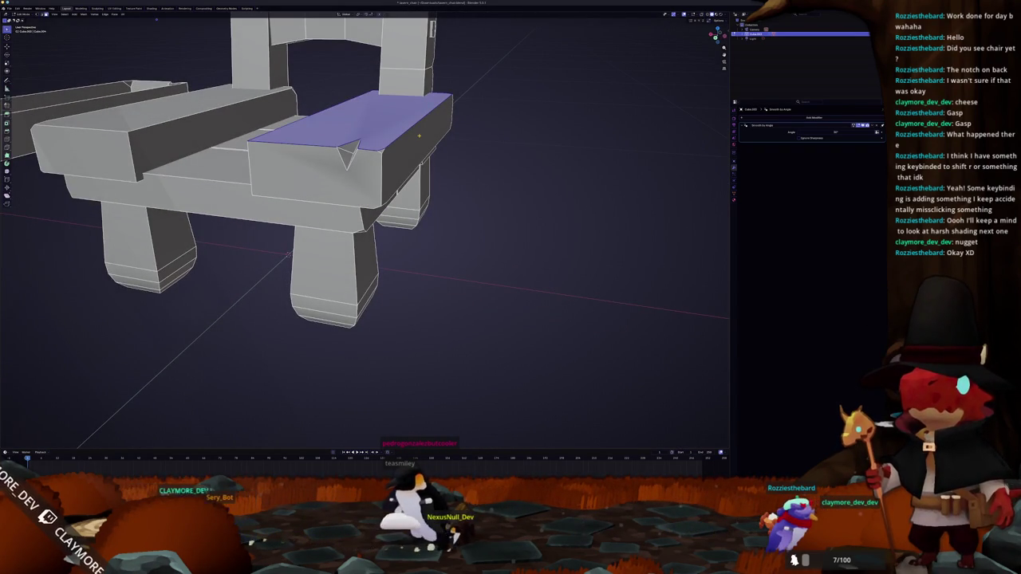
pyautogui.click(370, 185)
pyautogui.moveTo(370, 185); pyautogui.dragTo(378, 188)
pyautogui.click(403, 182)
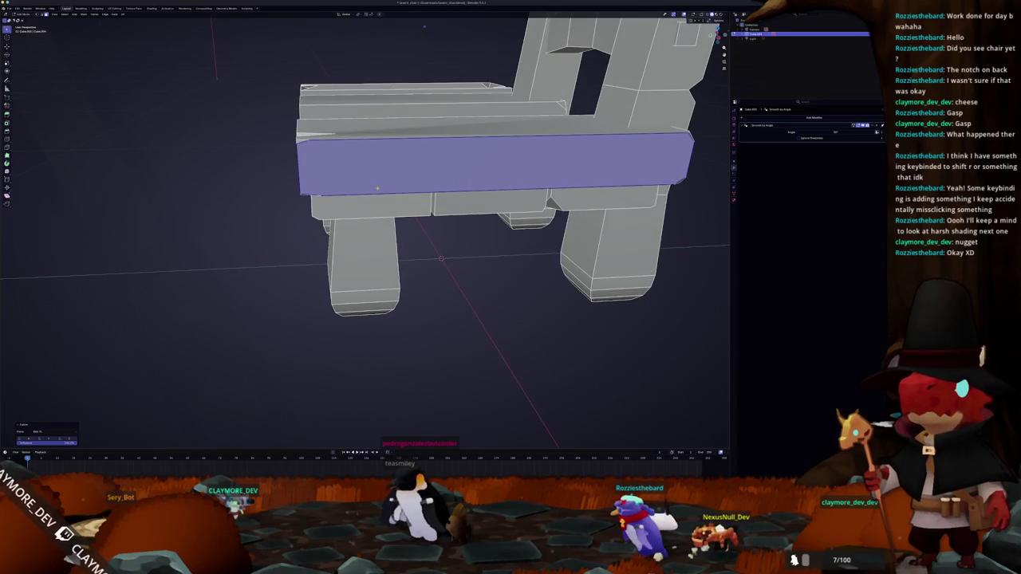
pyautogui.press('KP_3')
pyautogui.press('KP_1')
pyautogui.press('KP_3')
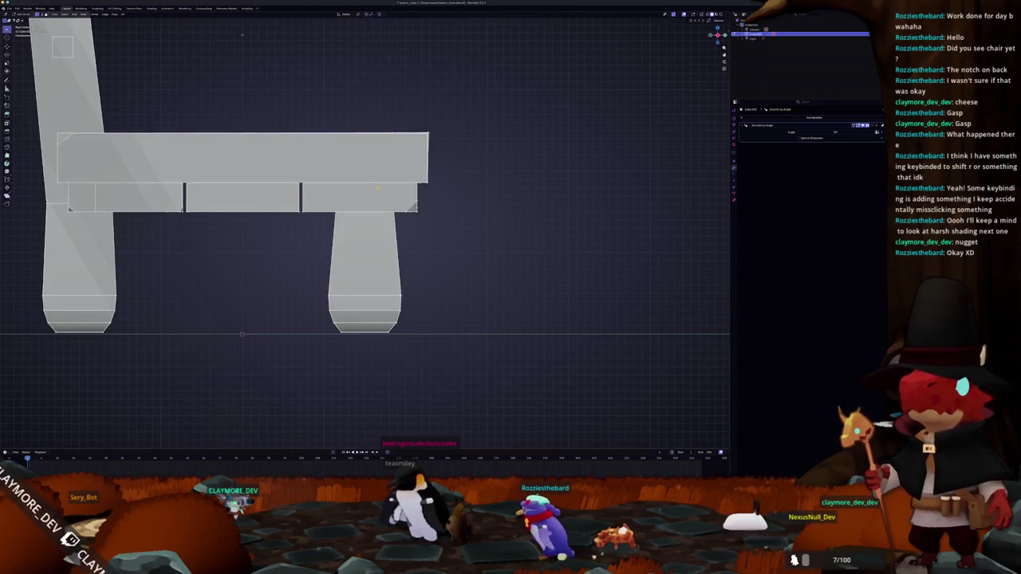
pyautogui.hotkey('alt', 'z')
pyautogui.scroll(3)
pyautogui.hotkey('alt', 'z')
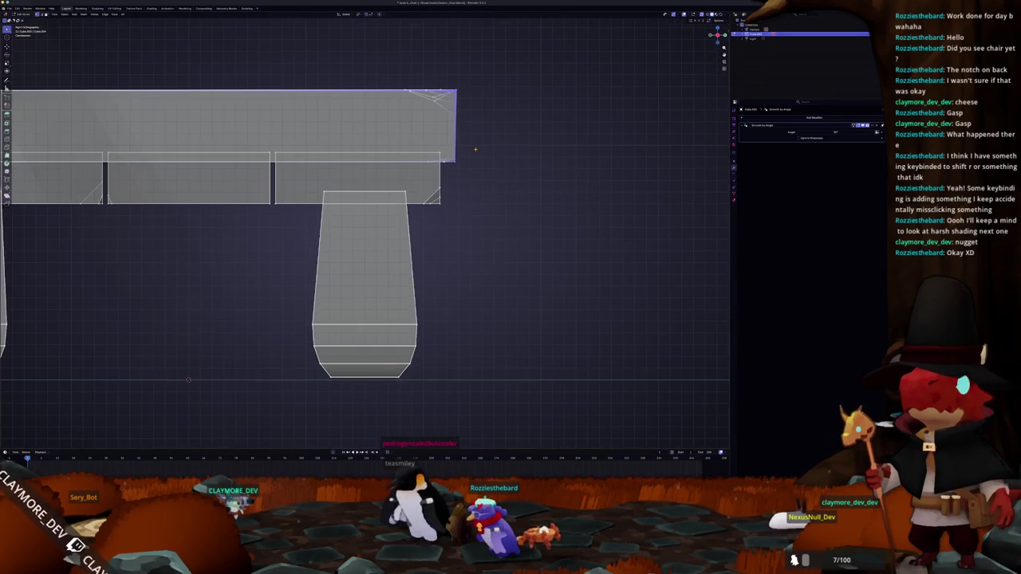
pyautogui.hotkey('alt', 'z')
pyautogui.press('KP_3')
pyautogui.moveTo(472, 154); pyautogui.dragTo(424, 231)
# Step: Clear the selection, pick an armrest side face, and frame the armrest in top orthographic view
pyautogui.press('Tab')
pyautogui.hotkey('alt', 'a')
pyautogui.click(411, 171)
pyautogui.scroll(3)
pyautogui.press('Tab')
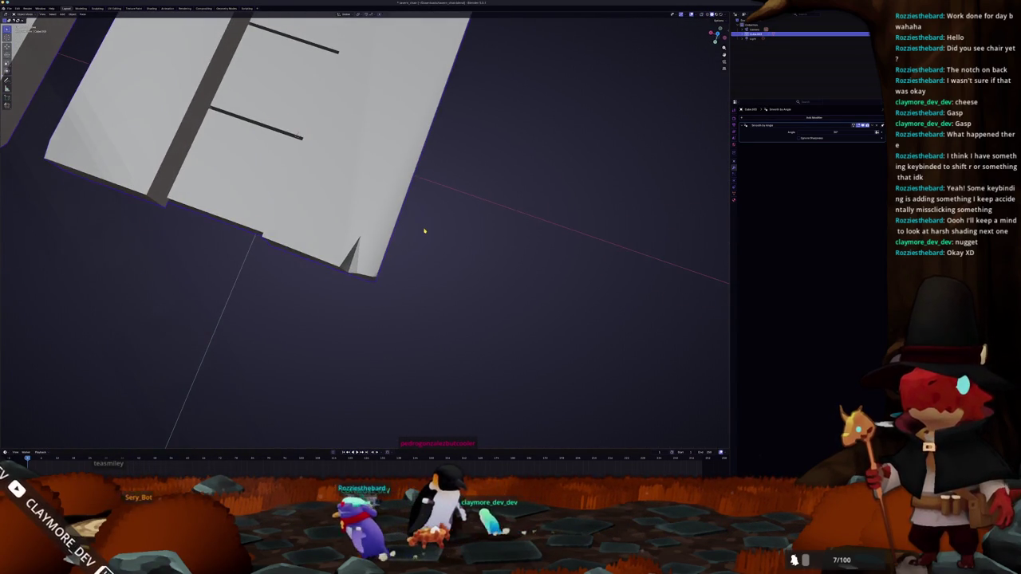
pyautogui.press('KP_7')
pyautogui.scroll(3)
pyautogui.moveTo(382, 194); pyautogui.dragTo(367, 185)
# Step: Back in Edit Mode, orbit around the armrest to study its top and slope
pyautogui.press('Tab')
pyautogui.scroll(3)
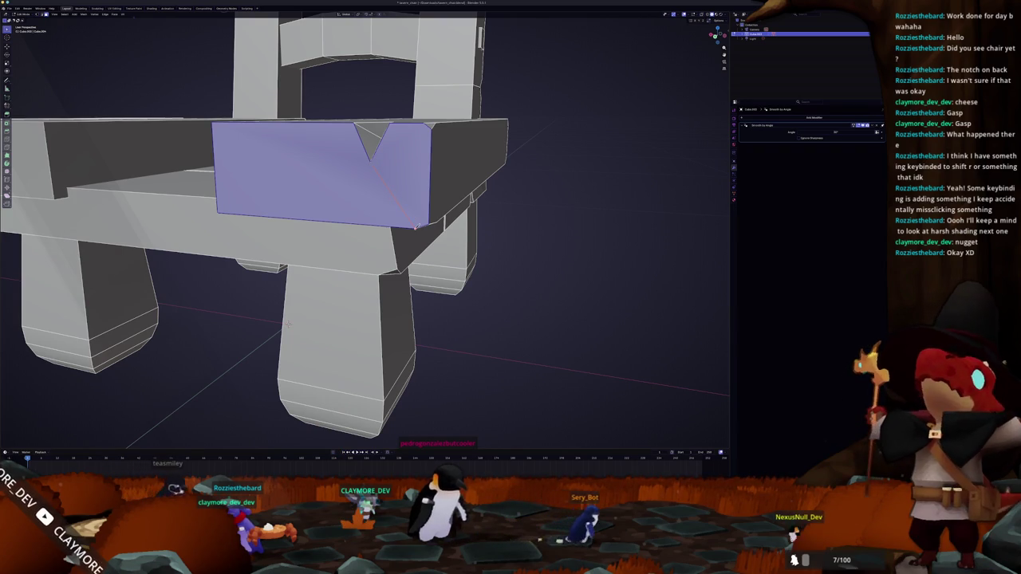
pyautogui.moveTo(415, 227); pyautogui.dragTo(395, 162)
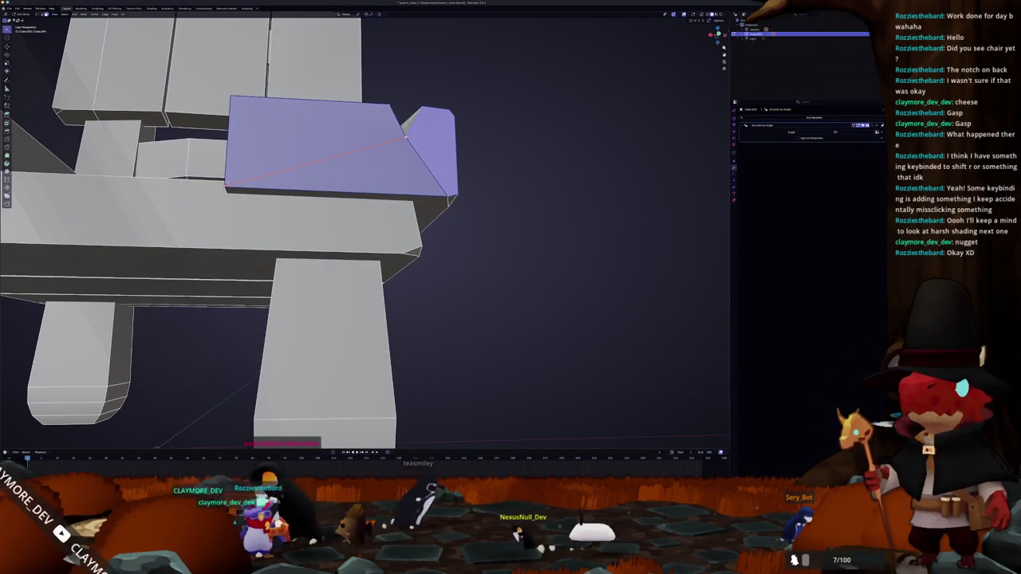
pyautogui.moveTo(271, 159); pyautogui.dragTo(398, 228)
pyautogui.press('Tab')
pyautogui.press('Tab')
pyautogui.scroll(-3)
pyautogui.press('Tab')
# Step: Apply Shade Auto Smooth to the chair and look at it from below
pyautogui.rightClick(275, 177)
pyautogui.click(292, 182)
pyautogui.moveTo(292, 183); pyautogui.dragTo(375, 327)
pyautogui.scroll(-3)
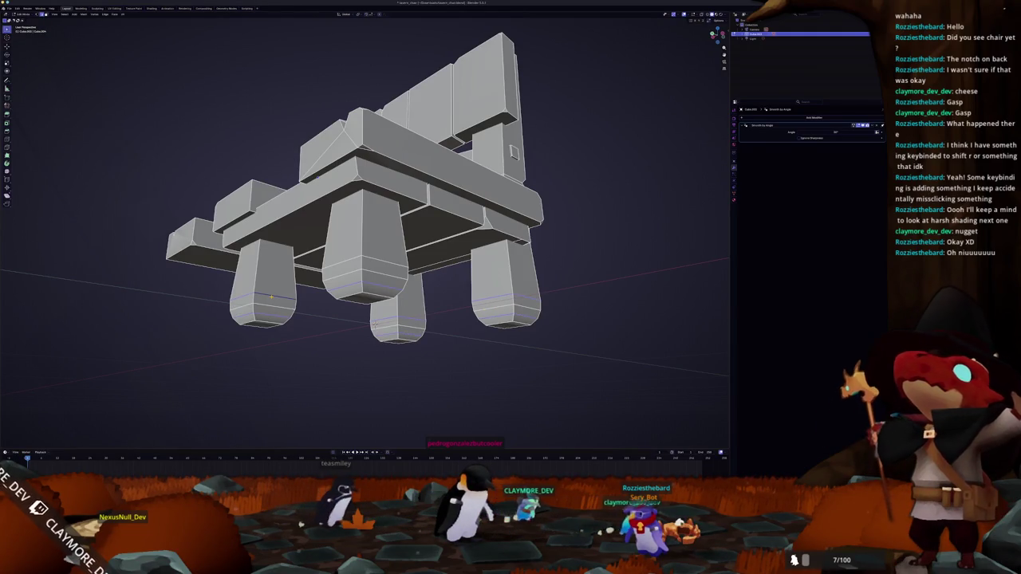
# Step: Dissolve the extra leg edge loops and box-select both front legs' bottom sections in front view
pyautogui.press('x')
pyautogui.click(335, 263)
pyautogui.moveTo(335, 263); pyautogui.dragTo(351, 275)
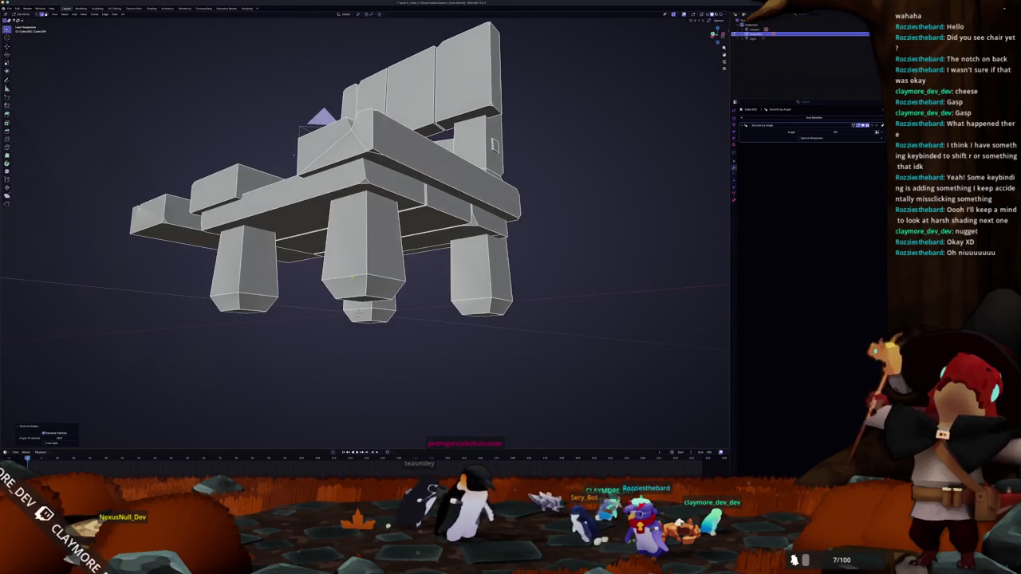
pyautogui.click(344, 276)
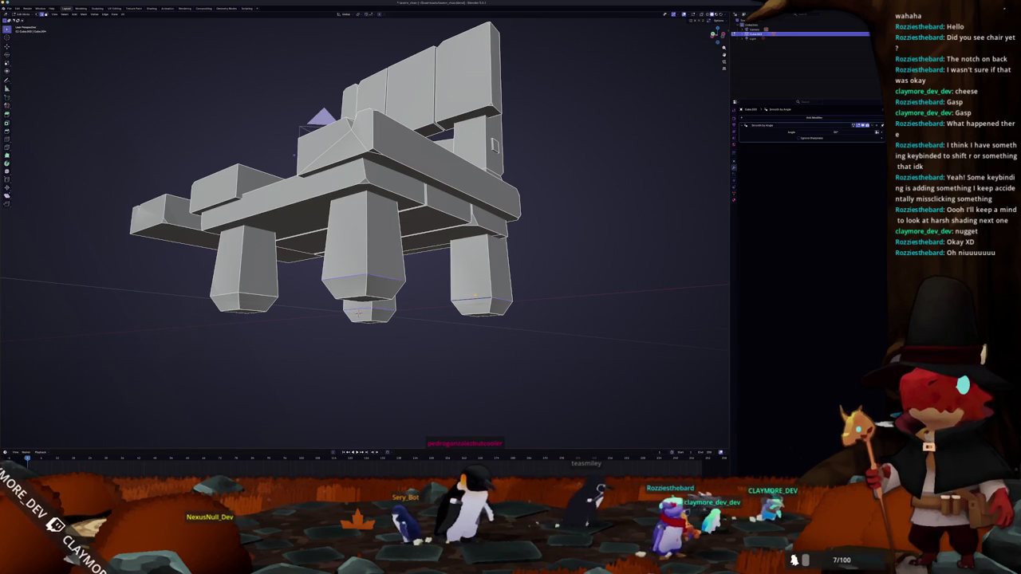
pyautogui.moveTo(358, 313); pyautogui.dragTo(369, 307)
pyautogui.press('KP_1')
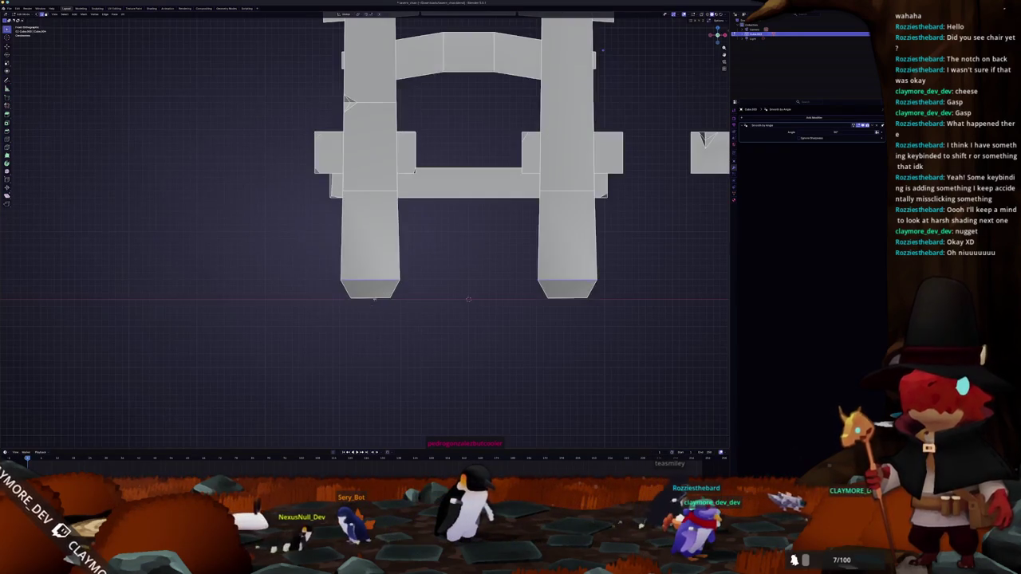
pyautogui.moveTo(335, 253); pyautogui.dragTo(606, 311)
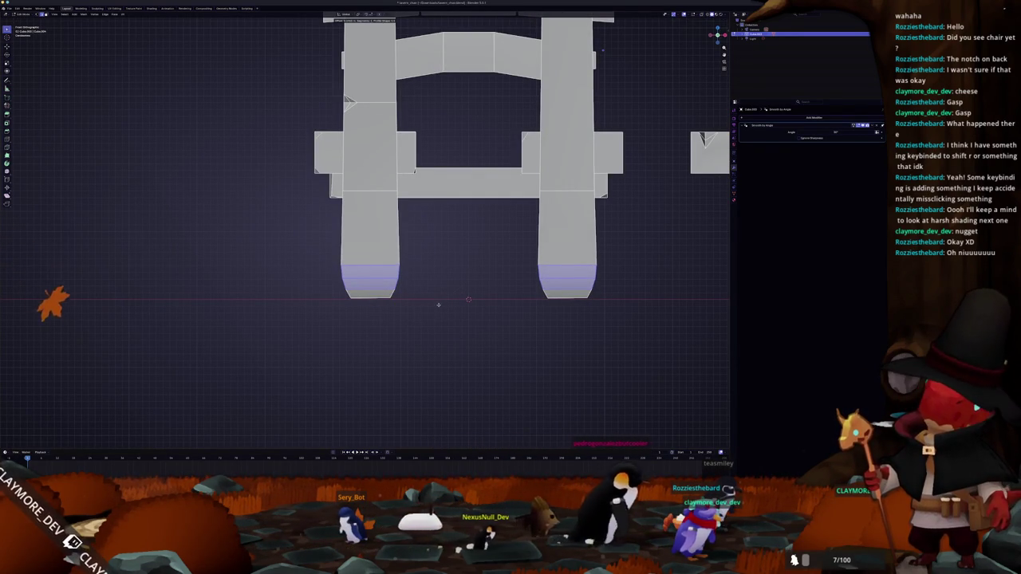
# Step: In Object Mode, reapply Shade Auto Smooth to the chair from a low view
pyautogui.press('Tab')
pyautogui.moveTo(463, 298); pyautogui.dragTo(538, 224)
pyautogui.rightClick(410, 284)
pyautogui.click(414, 301)
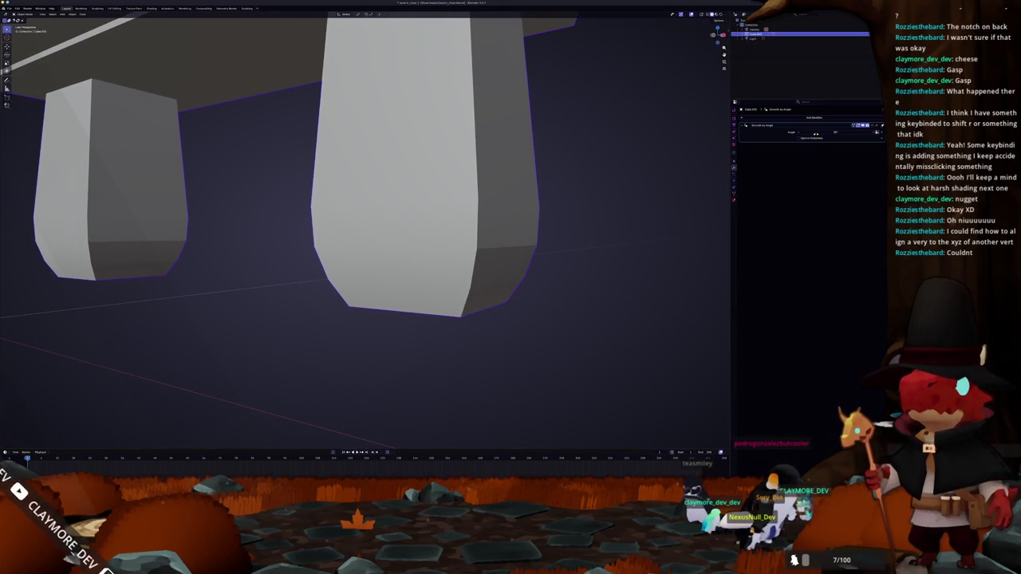
# Step: In Edit Mode, select both knobs' front faces and both legs' bottom faces
pyautogui.moveTo(538, 224); pyautogui.dragTo(650, 180)
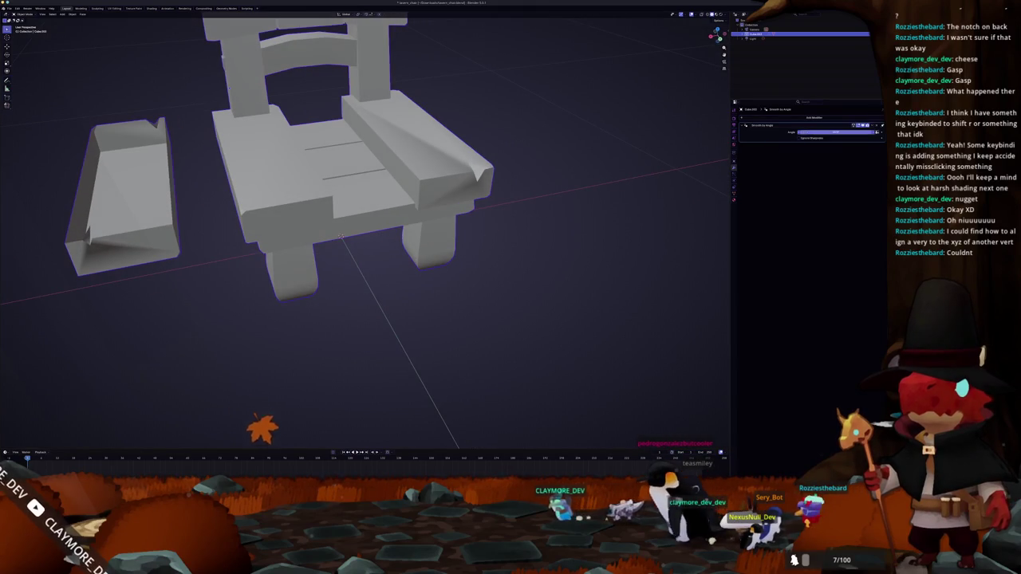
pyautogui.moveTo(565, 195); pyautogui.dragTo(476, 248)
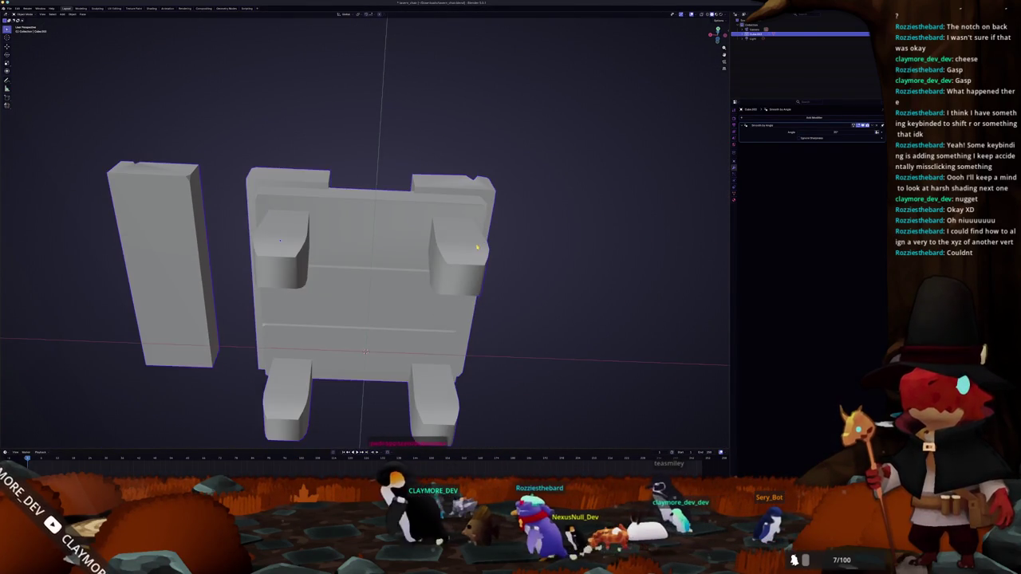
pyautogui.press('Tab')
pyautogui.click(470, 280)
pyautogui.click(281, 279)
pyautogui.moveTo(280, 423); pyautogui.dragTo(280, 338)
pyautogui.click(279, 338)
pyautogui.click(439, 344)
# Step: Mark the selection's edges sharp in edge mode, then check the shading in Object Mode
pyautogui.rightClick(413, 379)
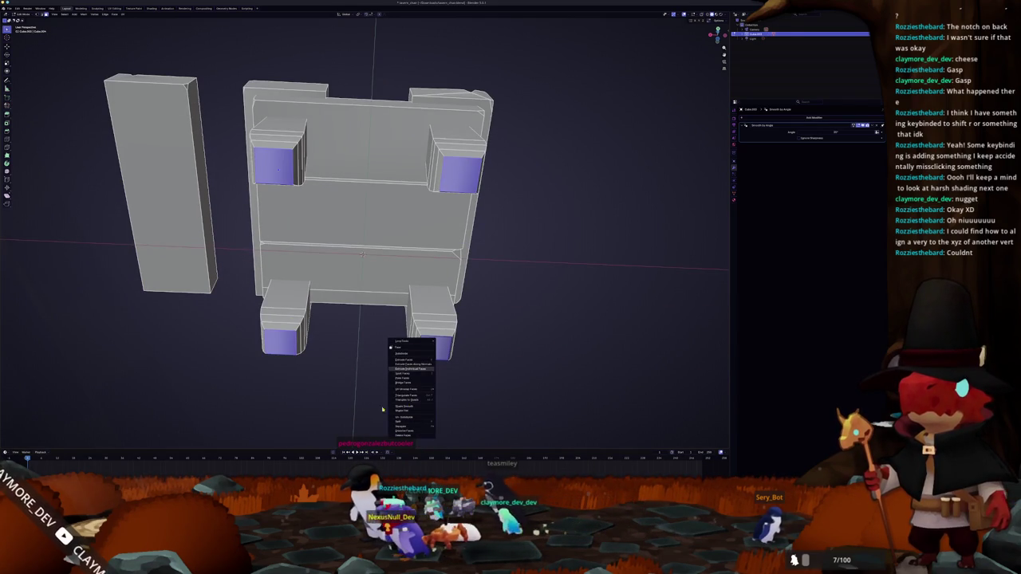
pyautogui.press('2')
pyautogui.rightClick(532, 360)
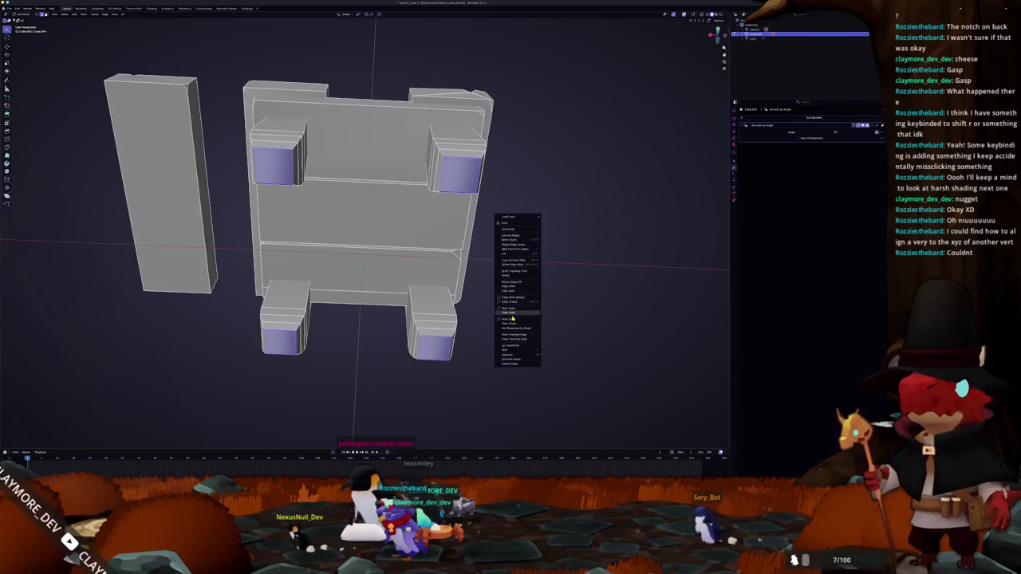
pyautogui.click(511, 318)
pyautogui.press('Tab')
pyautogui.moveTo(497, 256); pyautogui.dragTo(571, 275)
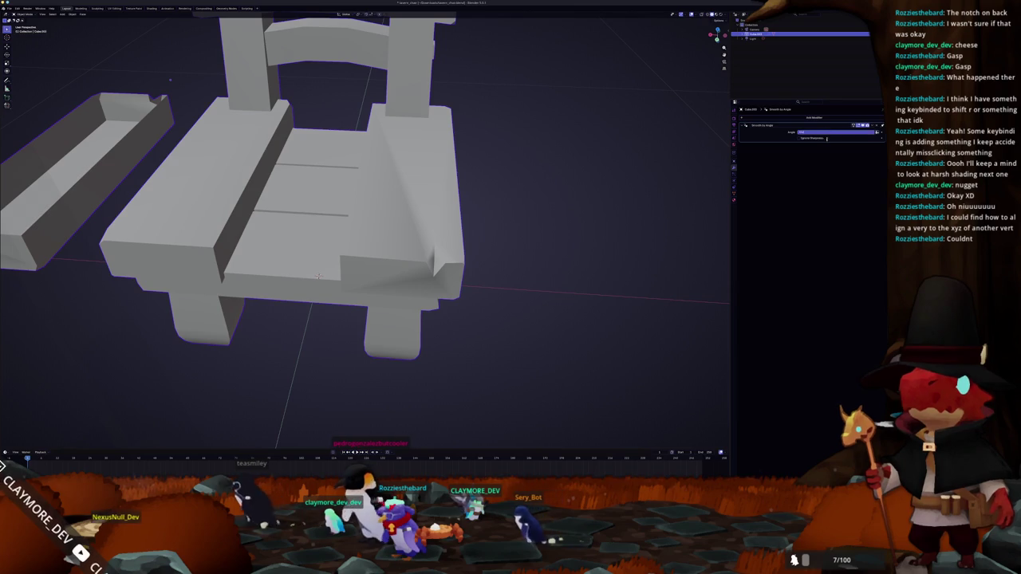
pyautogui.press('Tab')
pyautogui.moveTo(541, 281); pyautogui.dragTo(526, 273)
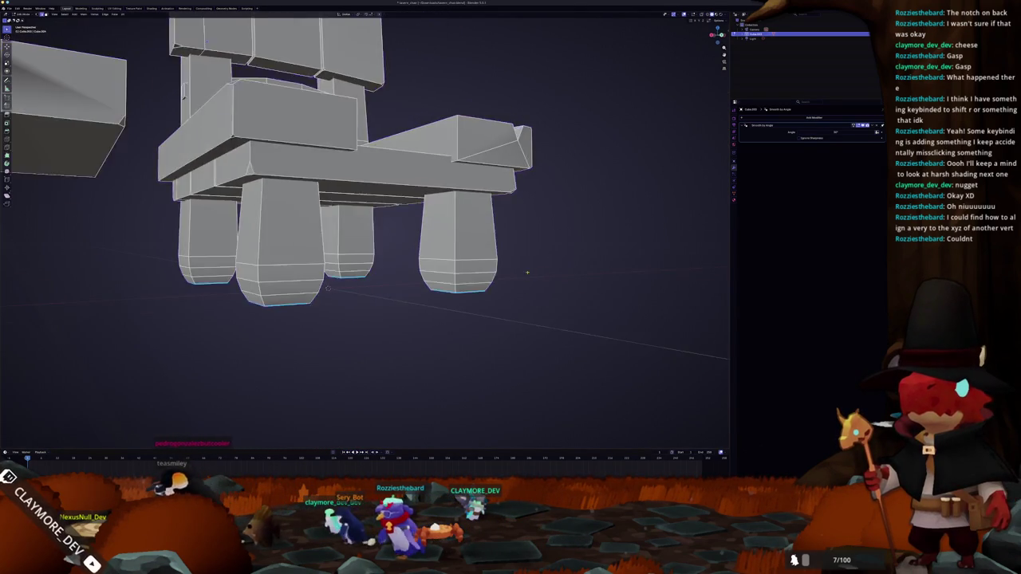
# Step: From a higher side angle, select the armrest's outer face plus one more armrest face
pyautogui.scroll(3)
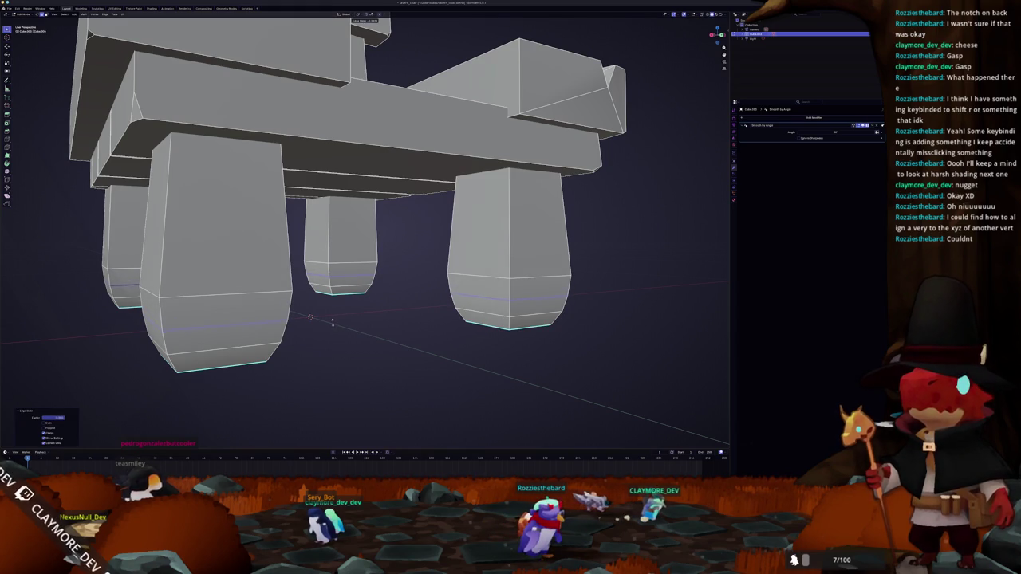
pyautogui.press('Tab')
pyautogui.scroll(-3)
pyautogui.moveTo(333, 321); pyautogui.dragTo(399, 271)
pyautogui.press('Tab')
pyautogui.scroll(3)
pyautogui.click(458, 255)
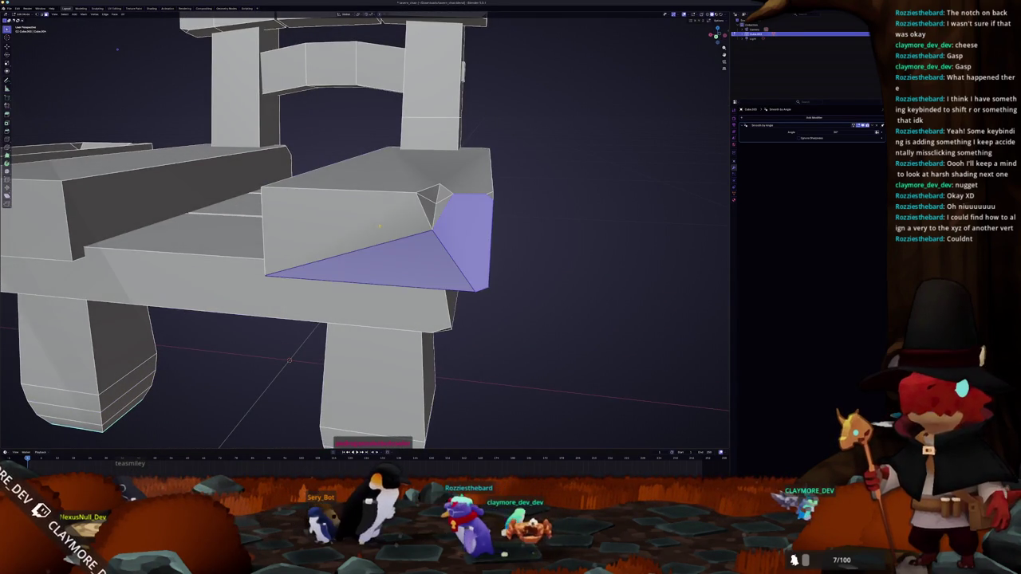
pyautogui.click(422, 253)
# Step: Scale the selected armrest faces flat in the top orthographic view
pyautogui.press('KP_7')
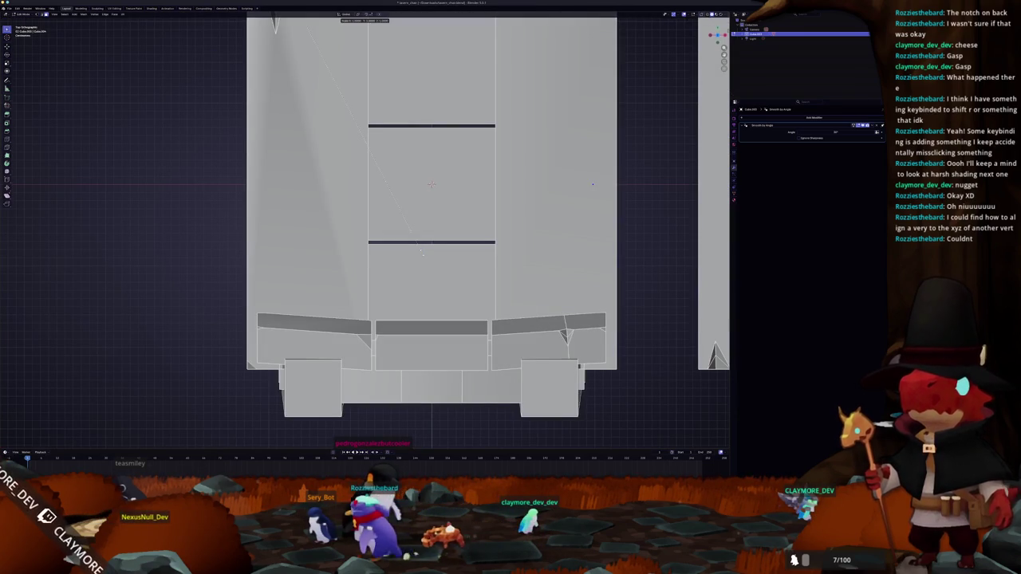
pyautogui.scroll(3)
pyautogui.moveTo(410, 112); pyautogui.dragTo(410, 178)
pyautogui.press('s')
pyautogui.click(410, 178)
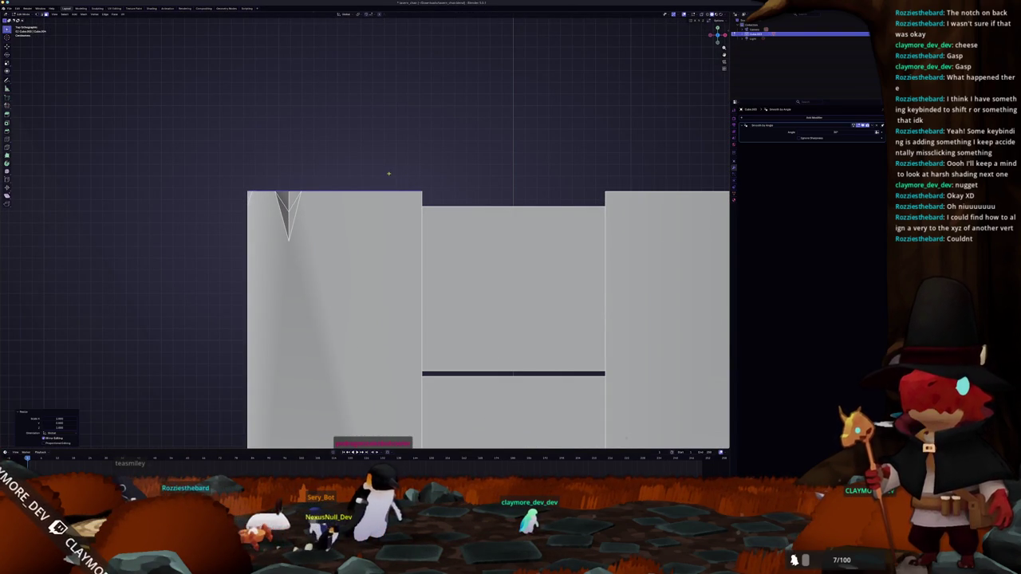
# Step: Look at the chair from below and above, then select the armrest block's top face
pyautogui.moveTo(410, 178); pyautogui.dragTo(342, 174)
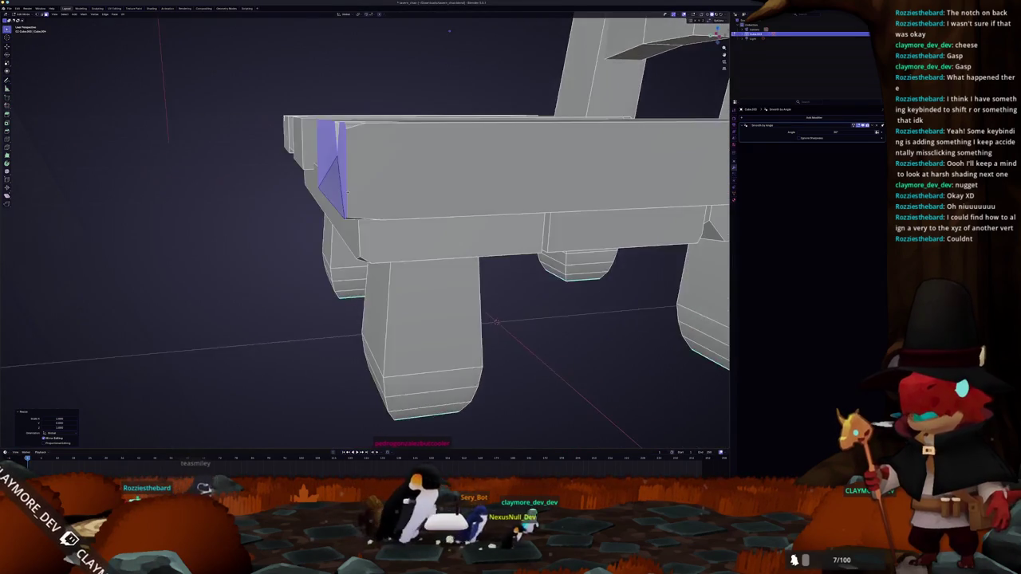
pyautogui.rightClick(343, 175)
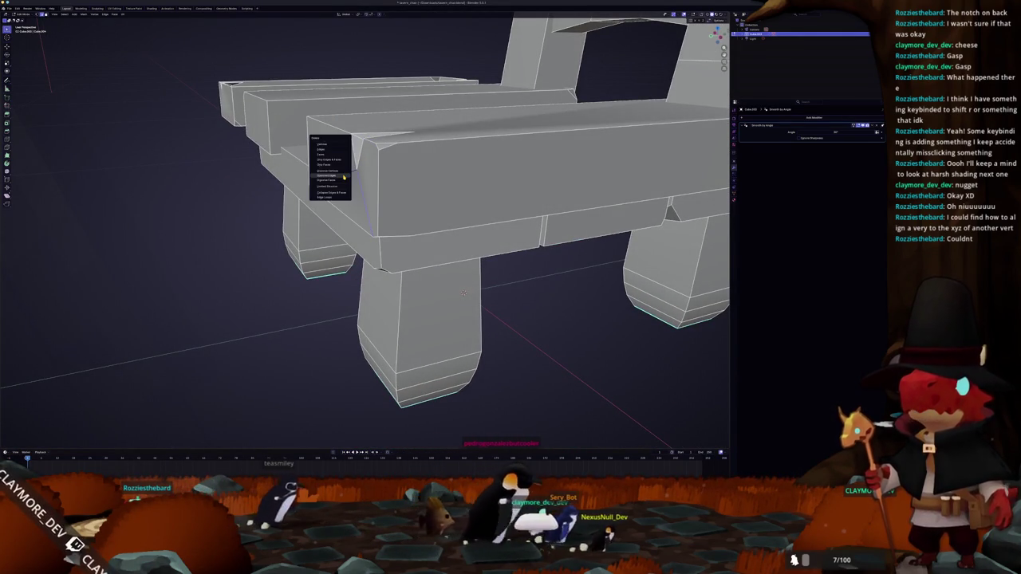
pyautogui.press('Escape')
pyautogui.press('Tab')
pyautogui.moveTo(337, 208); pyautogui.dragTo(415, 159)
pyautogui.press('Tab')
pyautogui.click(351, 139)
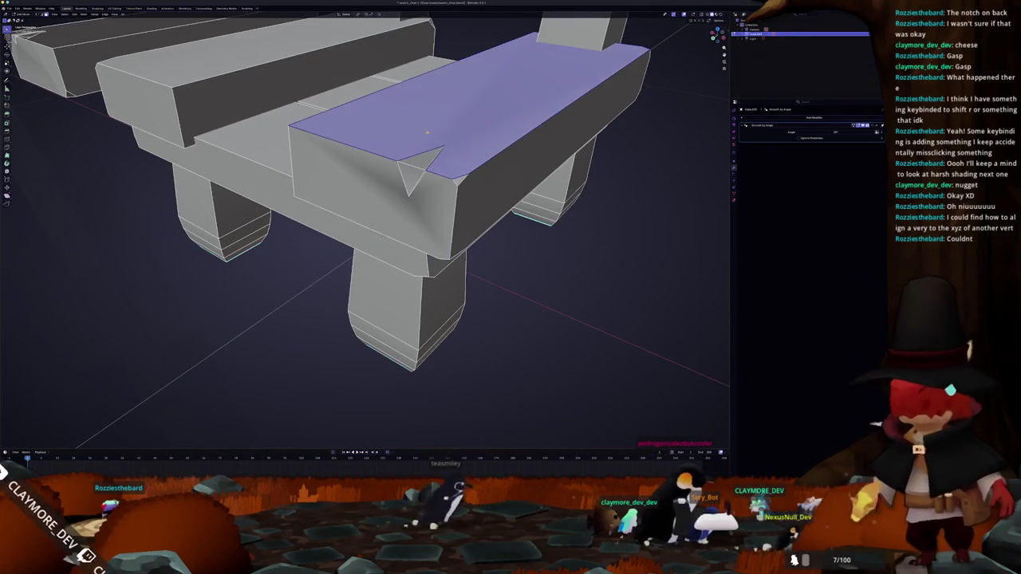
# Step: Check the armrest in front, side and back views and select its inner face
pyautogui.press('KP_1')
pyautogui.click(426, 133)
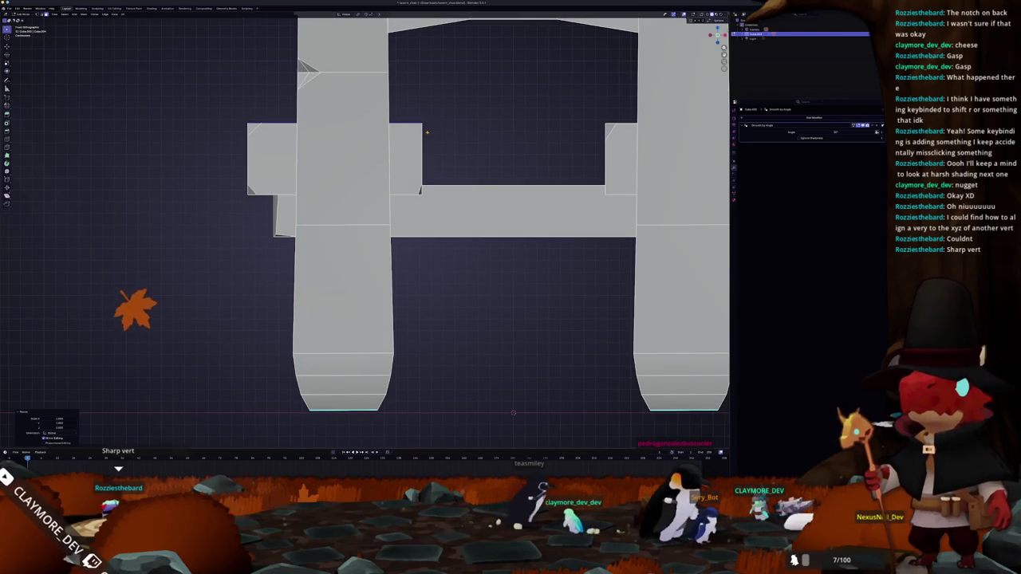
pyautogui.press('KP_3')
pyautogui.press('ctrl+KP_1')
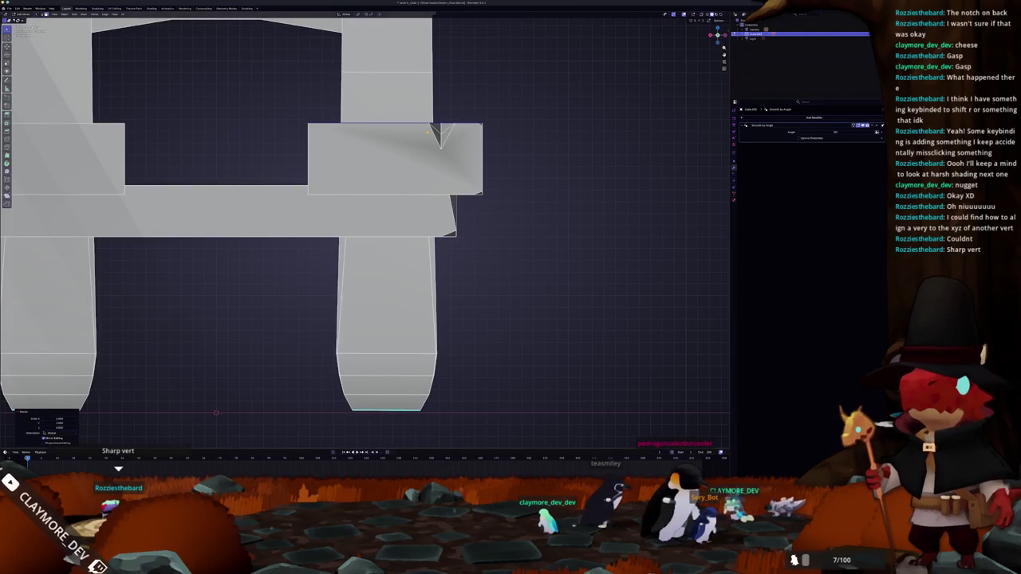
pyautogui.moveTo(421, 217); pyautogui.dragTo(319, 168)
pyautogui.click(464, 186)
pyautogui.scroll(3)
pyautogui.click(302, 163)
pyautogui.press('KP_1')
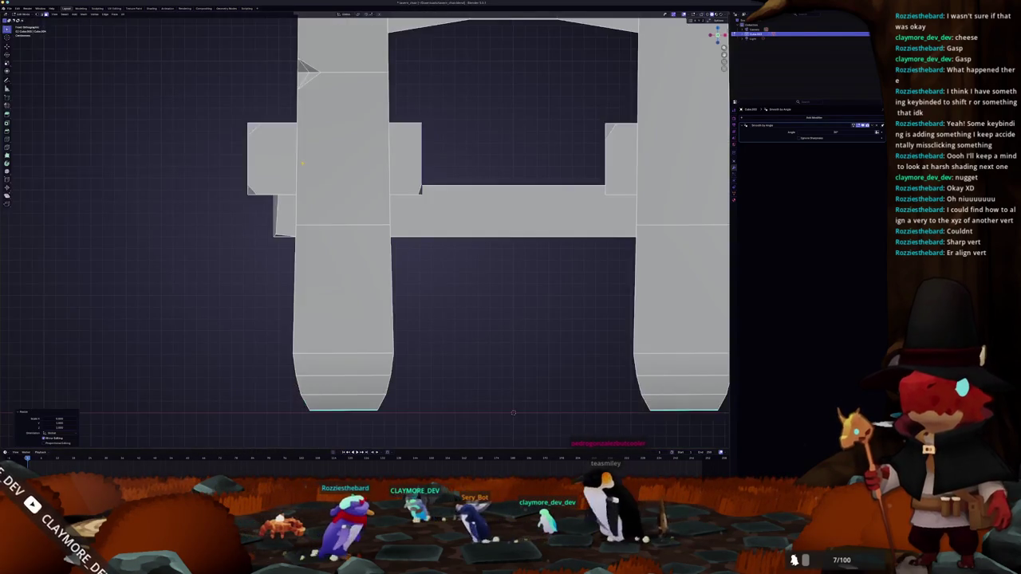
pyautogui.scroll(3)
pyautogui.moveTo(375, 158); pyautogui.dragTo(362, 183)
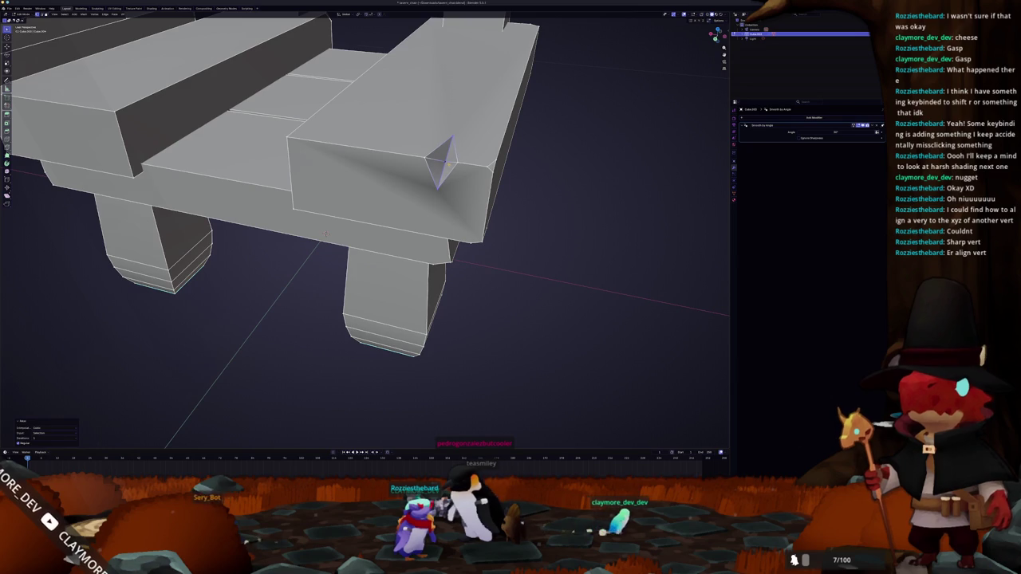
# Step: Switch between Object and Edit Mode to inspect the chair's shading from low and top angles
pyautogui.press('Tab')
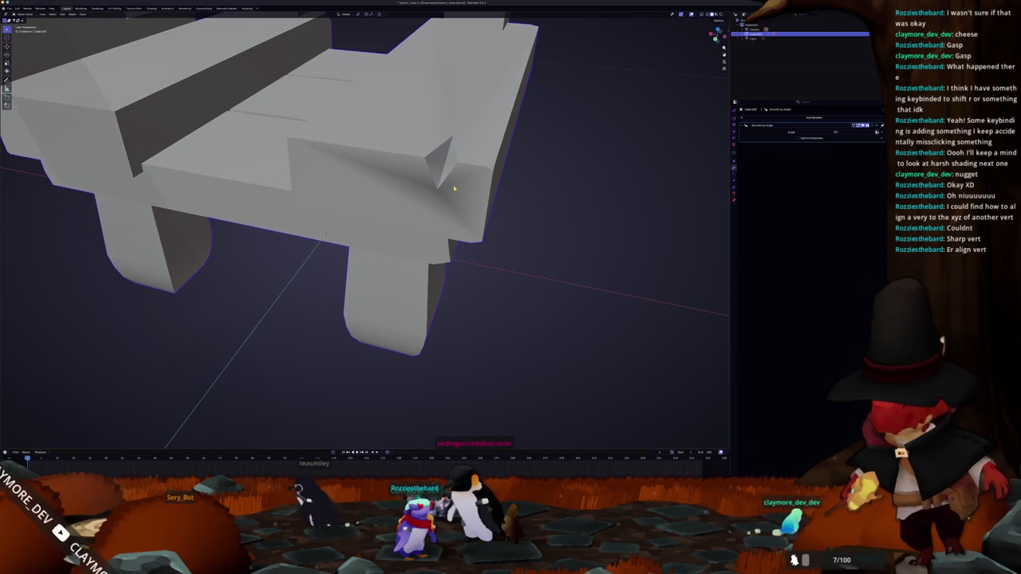
pyautogui.moveTo(443, 187); pyautogui.dragTo(344, 388)
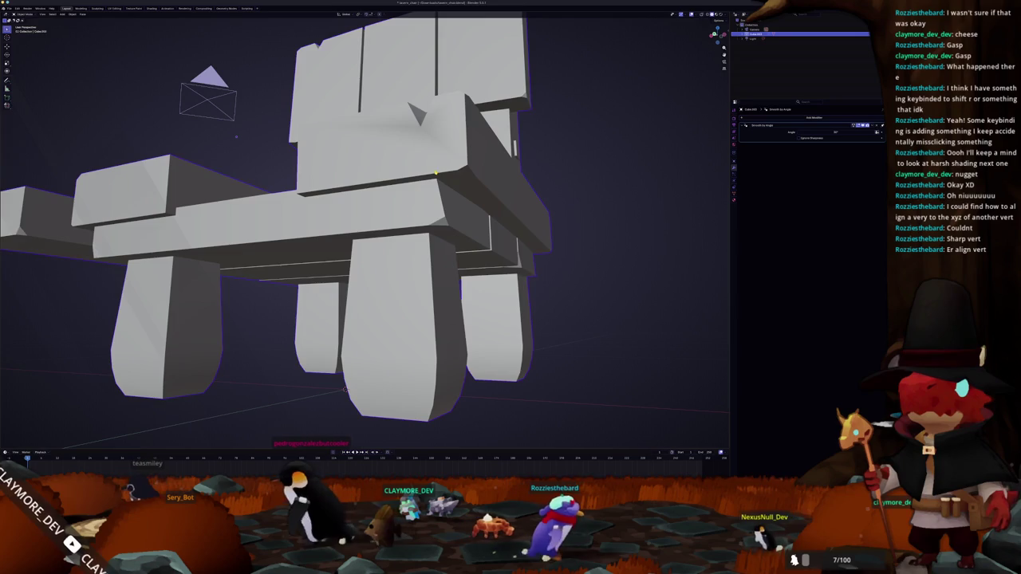
pyautogui.press('Tab')
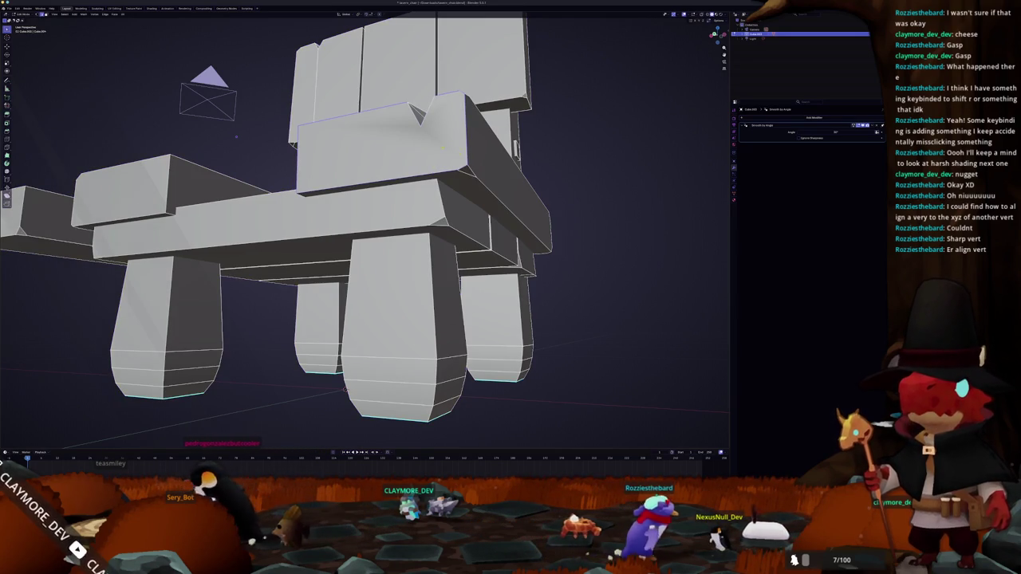
pyautogui.moveTo(236, 136); pyautogui.dragTo(224, 39)
pyautogui.rightClick(427, 143)
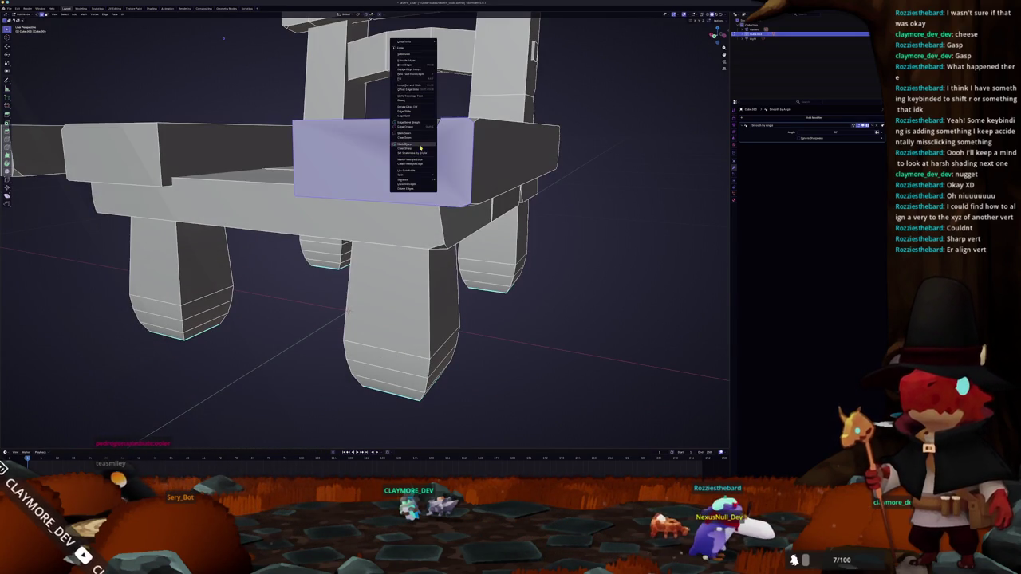
pyautogui.press('Tab')
pyautogui.moveTo(473, 196); pyautogui.dragTo(441, 169)
pyautogui.press('Tab')
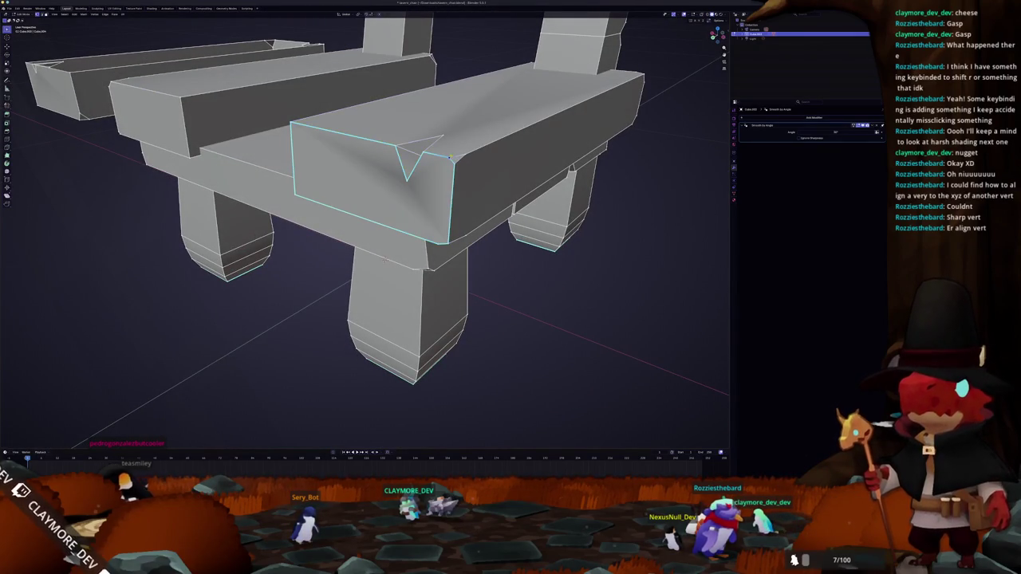
# Step: Orbit around the armrest to look up at its notch
pyautogui.scroll(3)
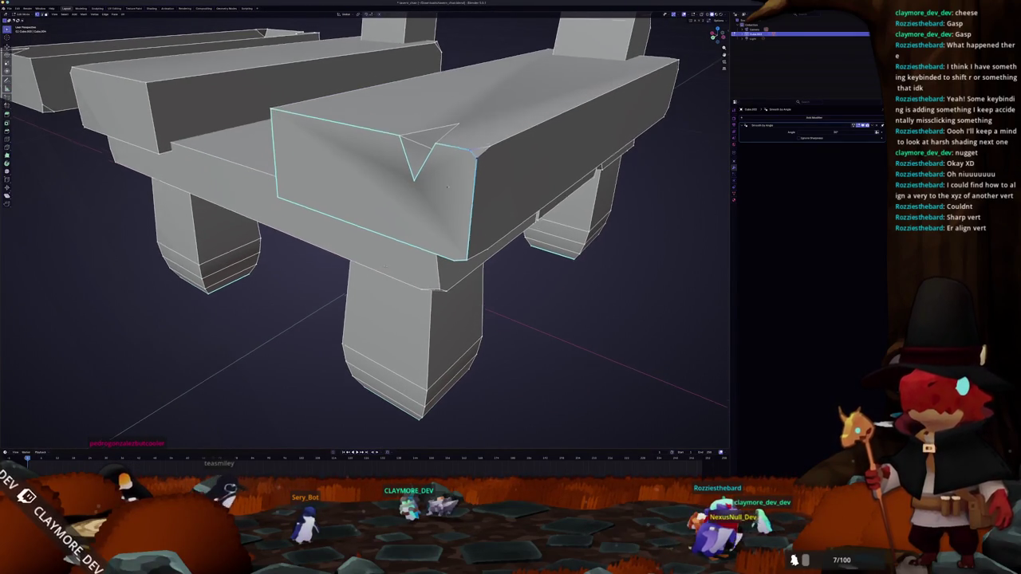
pyautogui.scroll(3)
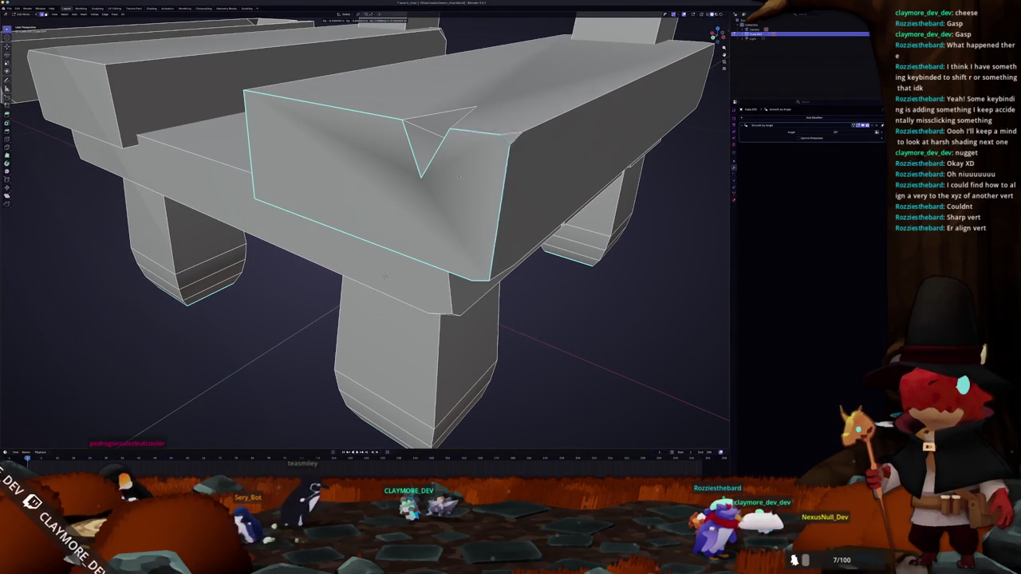
pyautogui.moveTo(387, 271); pyautogui.dragTo(463, 231)
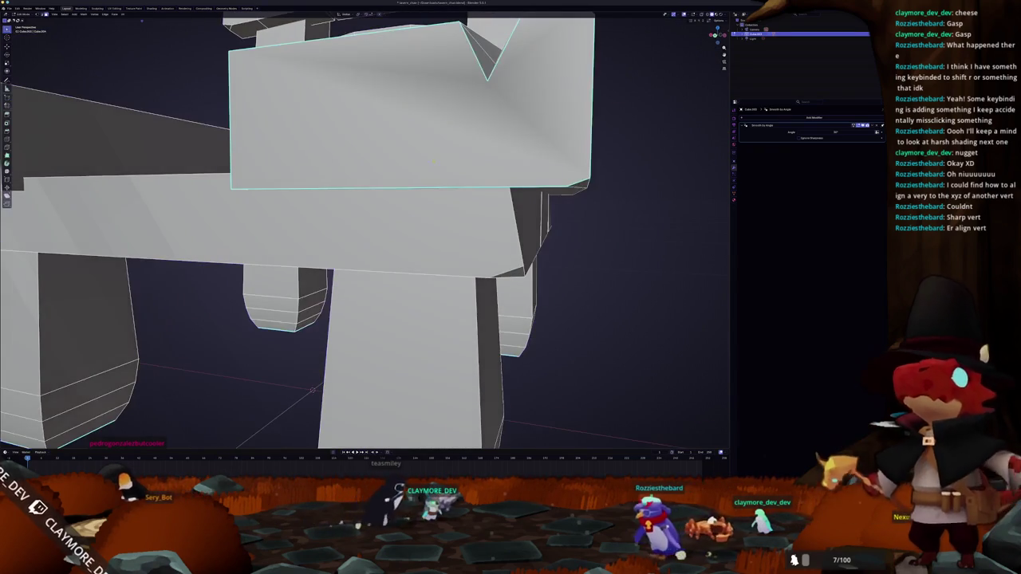
pyautogui.scroll(-3)
pyautogui.moveTo(437, 156); pyautogui.dragTo(423, 167)
pyautogui.scroll(3)
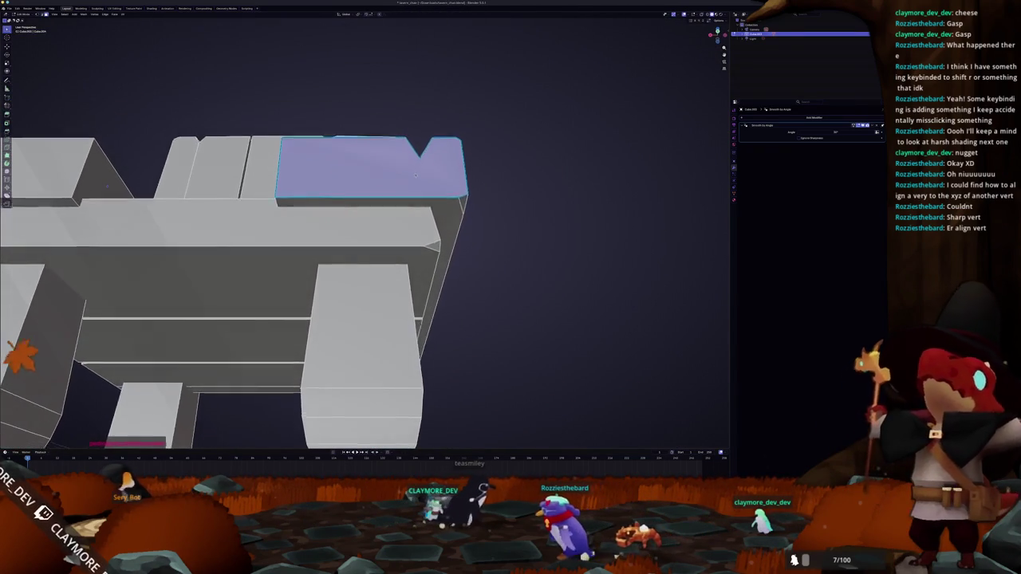
pyautogui.moveTo(417, 171); pyautogui.dragTo(612, 201)
# Step: Move the notch vertex along the Y axis and leave Edit Mode
pyautogui.press('g')
pyautogui.press('y')
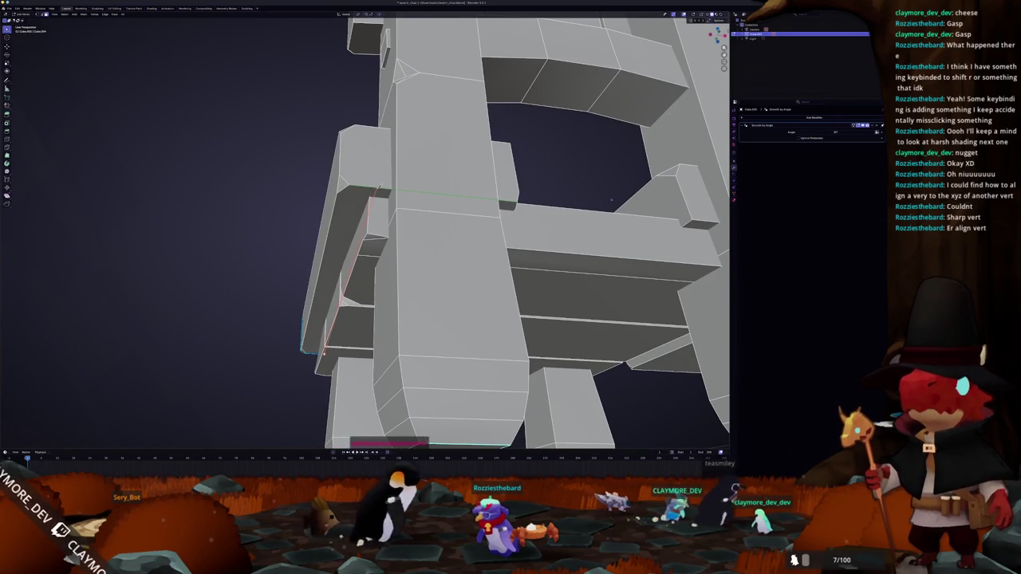
pyautogui.scroll(-3)
pyautogui.moveTo(612, 200); pyautogui.dragTo(236, 206)
pyautogui.press('Tab')
pyautogui.press('Tab')
pyautogui.hotkey('ctrl', 'l')
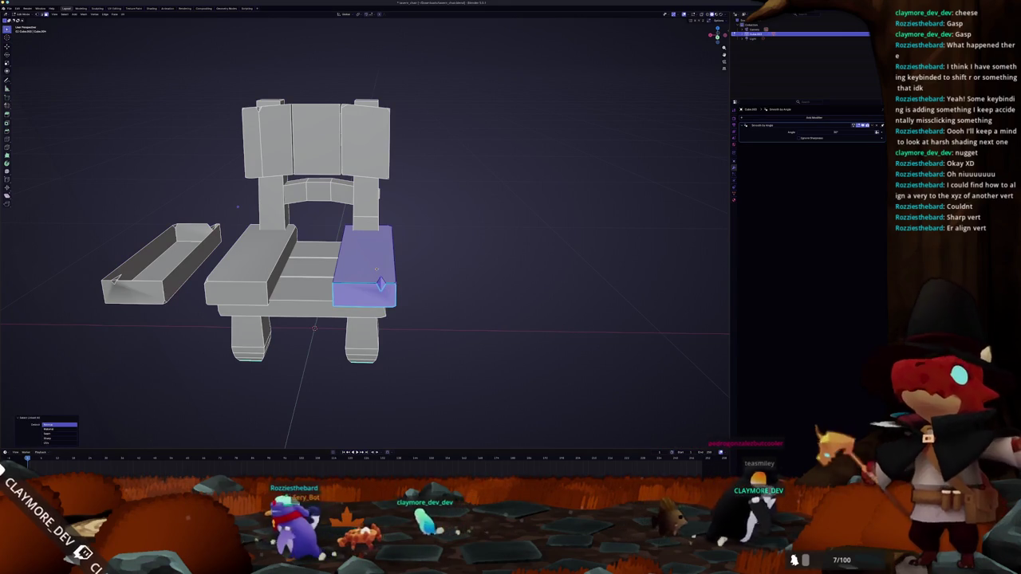
# Step: Move the armrest plank along X to sit beside the chair
pyautogui.press('g')
pyautogui.press('x')
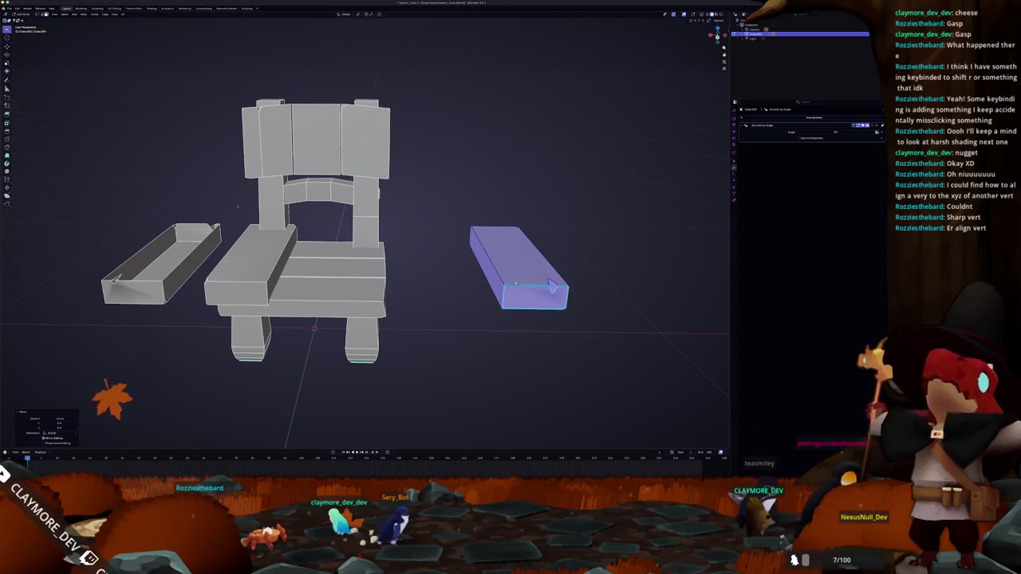
pyautogui.click(477, 287)
pyautogui.scroll(3)
pyautogui.moveTo(465, 288); pyautogui.dragTo(451, 298)
# Step: View the plank from top and perspective angles, then pull back and open Viewport Shading options
pyautogui.press('KP_7')
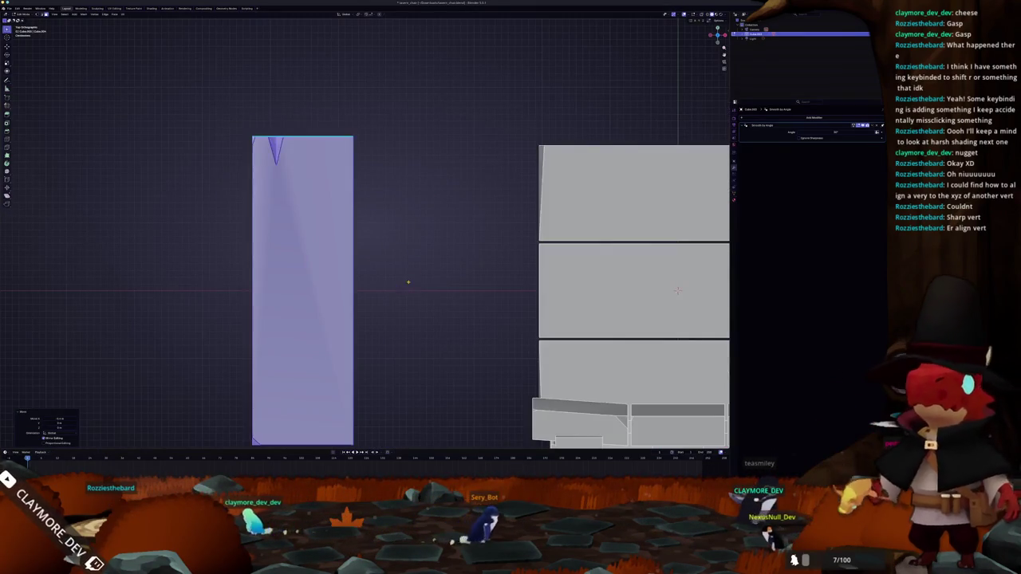
pyautogui.moveTo(276, 166); pyautogui.dragTo(338, 136)
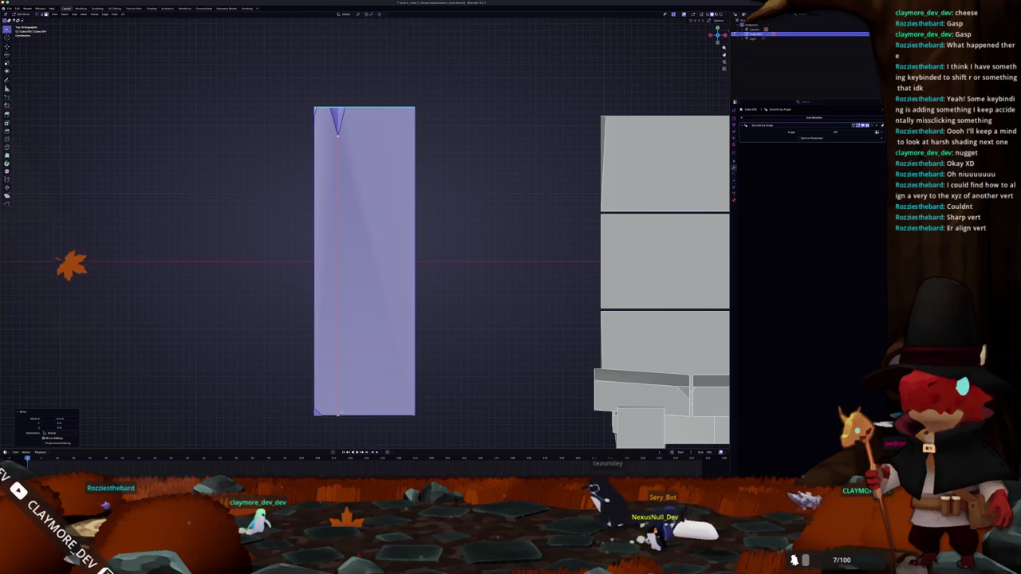
pyautogui.moveTo(338, 412); pyautogui.dragTo(686, 335)
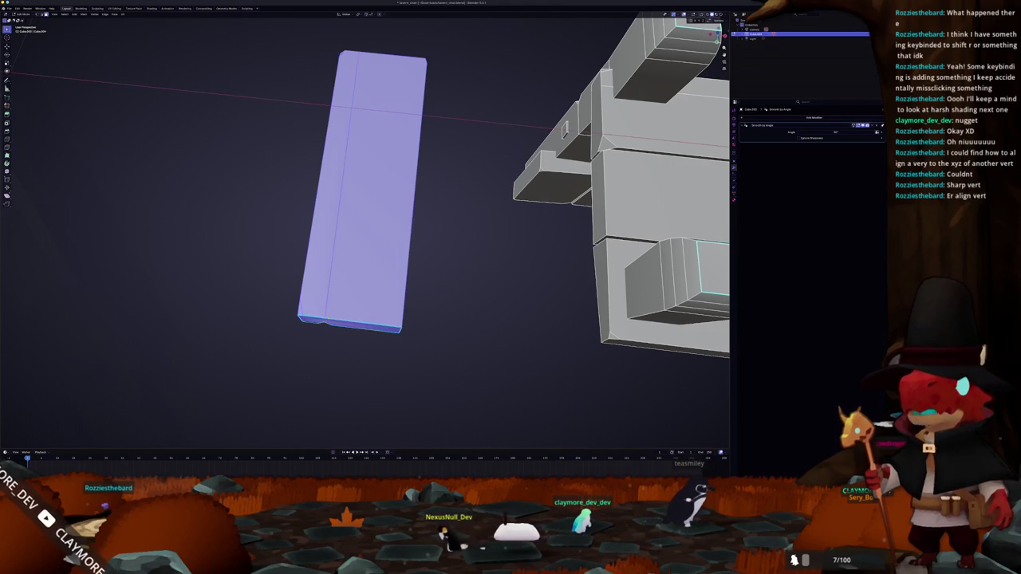
pyautogui.moveTo(686, 334); pyautogui.dragTo(436, 305)
pyautogui.press('Tab')
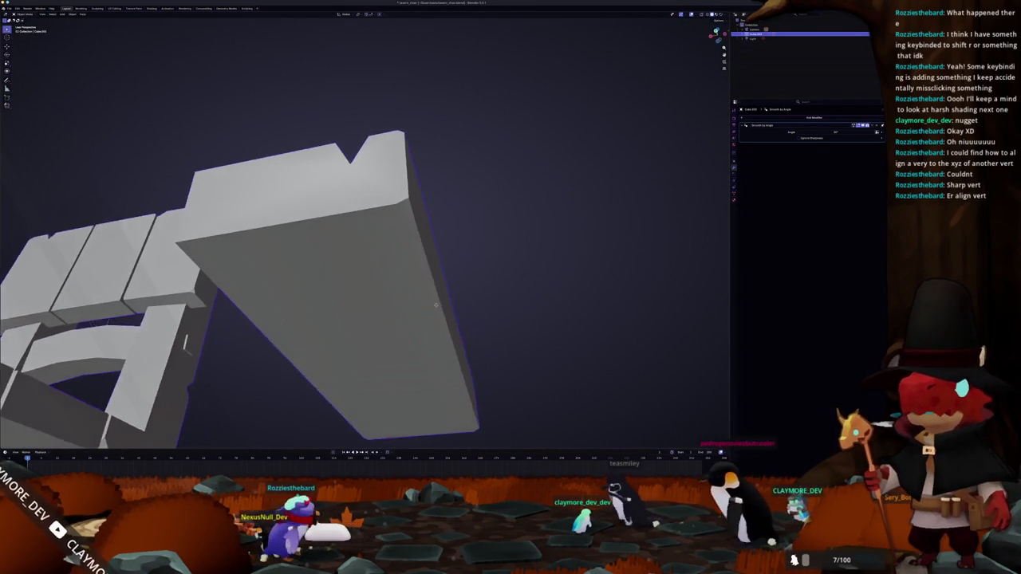
pyautogui.scroll(-3)
pyautogui.moveTo(417, 241); pyautogui.dragTo(547, 177)
pyautogui.click(723, 15)
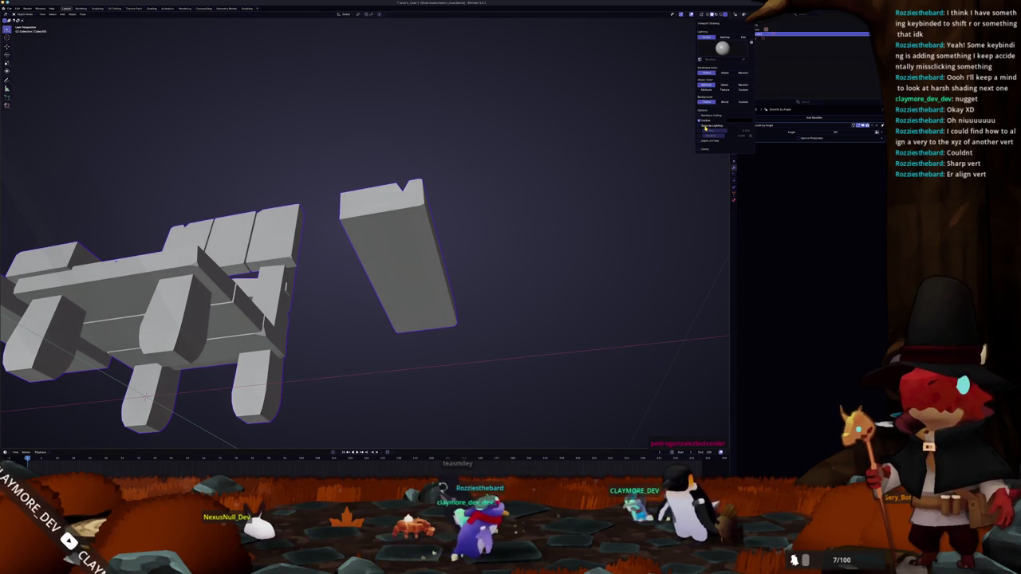
# Step: Check the block's Object Data and Material properties, then enter Edit Mode and view its underside
pyautogui.moveTo(574, 191); pyautogui.dragTo(606, 200)
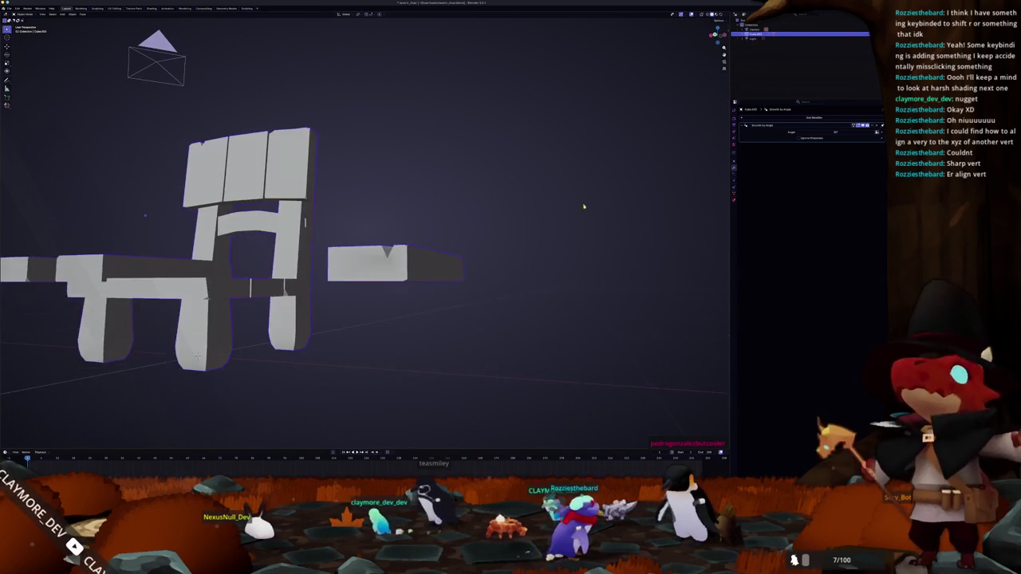
pyautogui.click(733, 201)
pyautogui.click(733, 197)
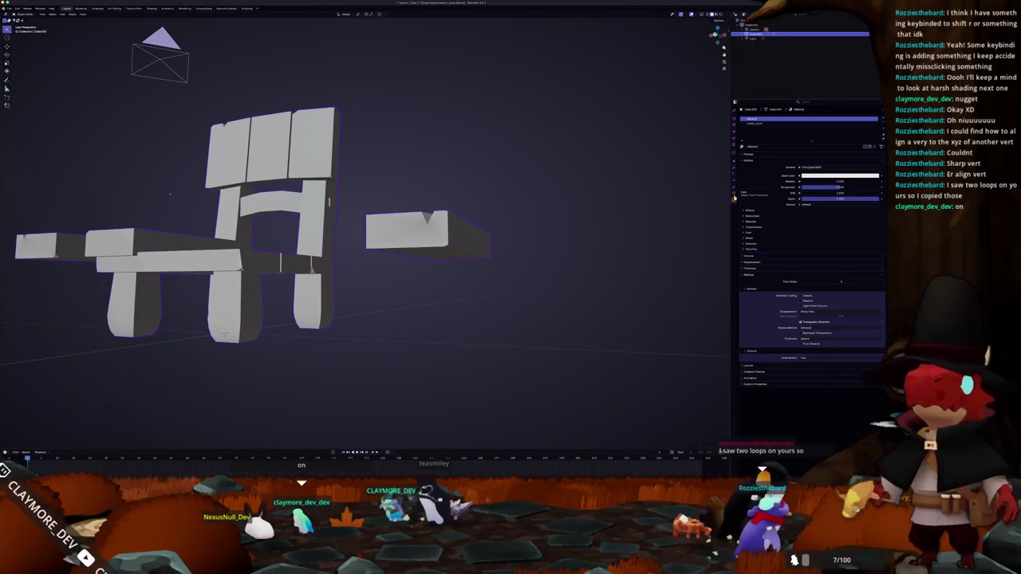
pyautogui.click(733, 193)
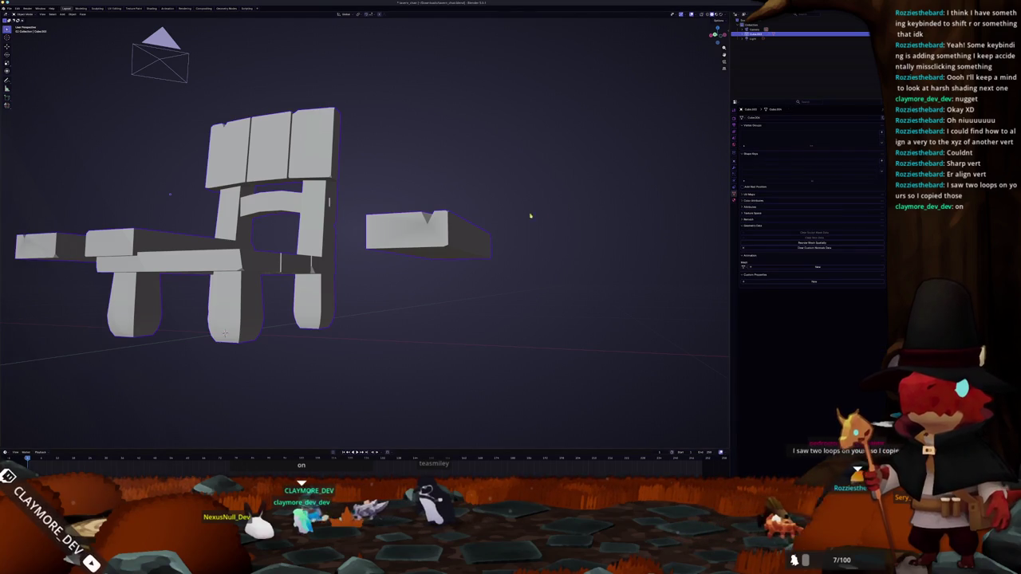
pyautogui.press('Tab')
pyautogui.moveTo(175, 369); pyautogui.dragTo(168, 313)
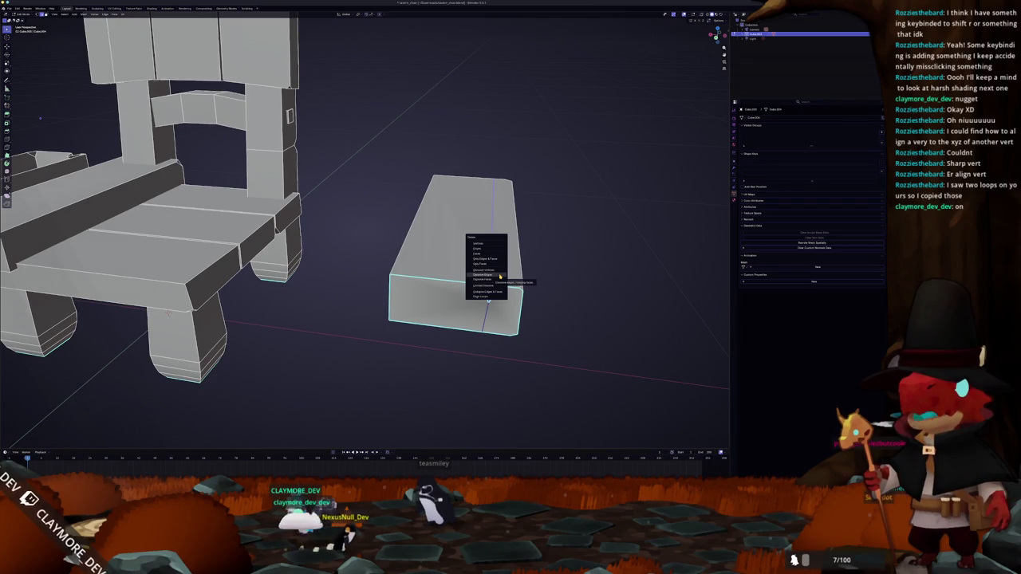
# Step: Dissolve the stray edge across the separate block's front, keeping its notch
pyautogui.click(503, 275)
pyautogui.moveTo(504, 275); pyautogui.dragTo(494, 260)
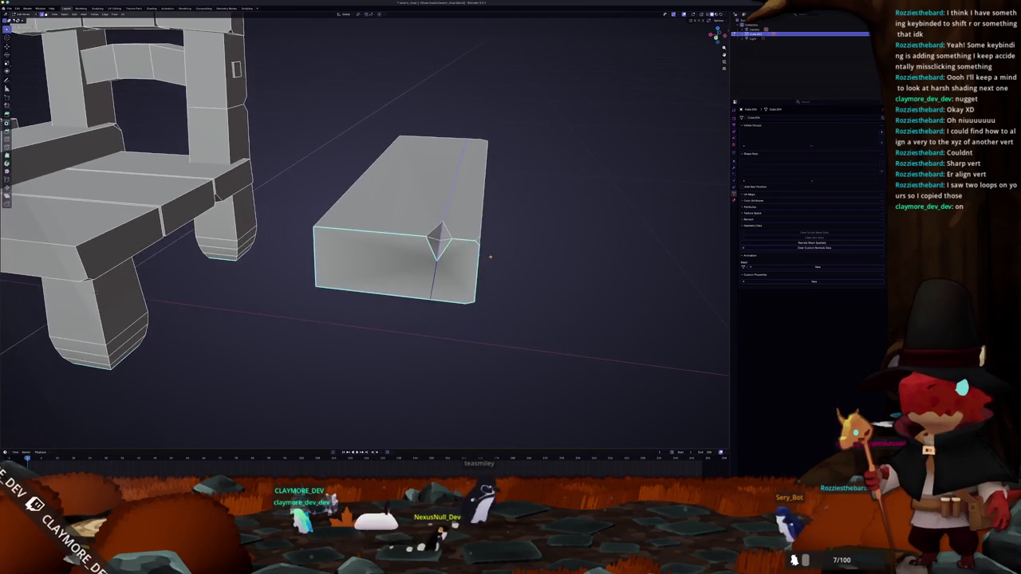
pyautogui.rightClick(494, 259)
pyautogui.click(494, 259)
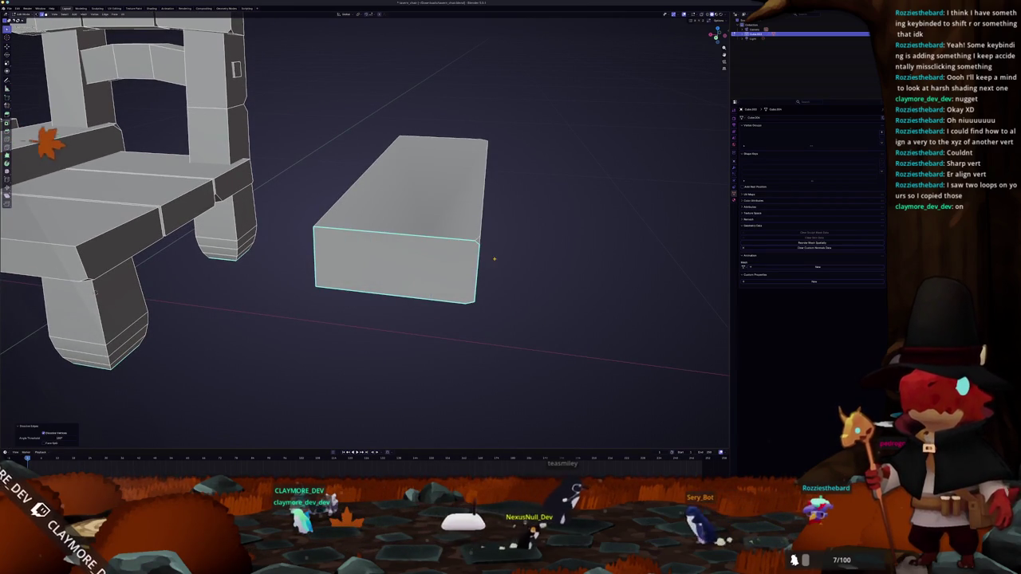
pyautogui.hotkey('ctrl', 'z')
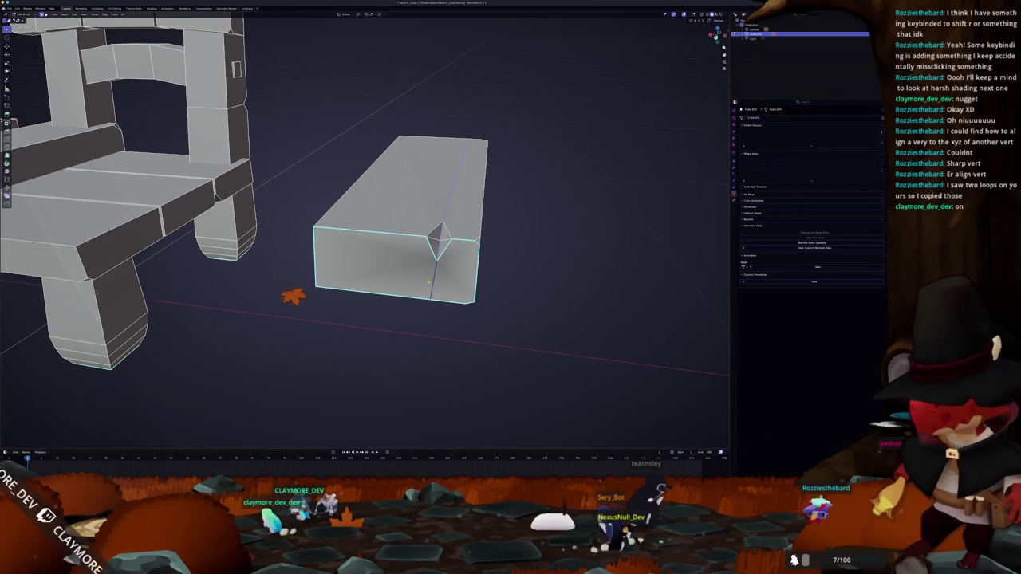
pyautogui.moveTo(319, 239); pyautogui.dragTo(319, 239)
pyautogui.hotkey('ctrl', 'shift', 'z')
pyautogui.scroll(3)
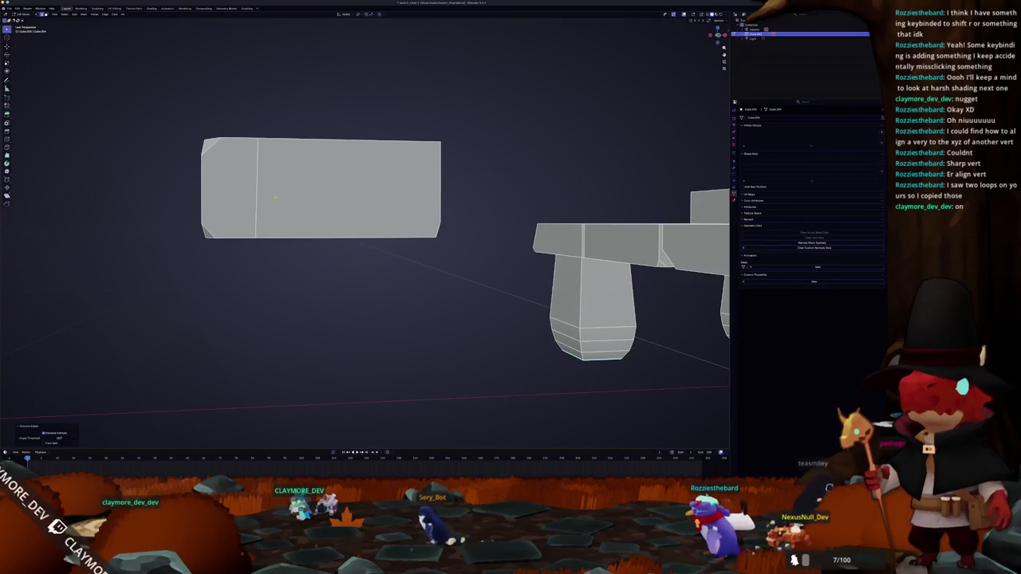
pyautogui.moveTo(255, 200); pyautogui.dragTo(443, 193)
pyautogui.press('x')
pyautogui.click(257, 201)
# Step: Scale the block's top face along the Z axis
pyautogui.press('s')
pyautogui.press('z')
pyautogui.click(442, 193)
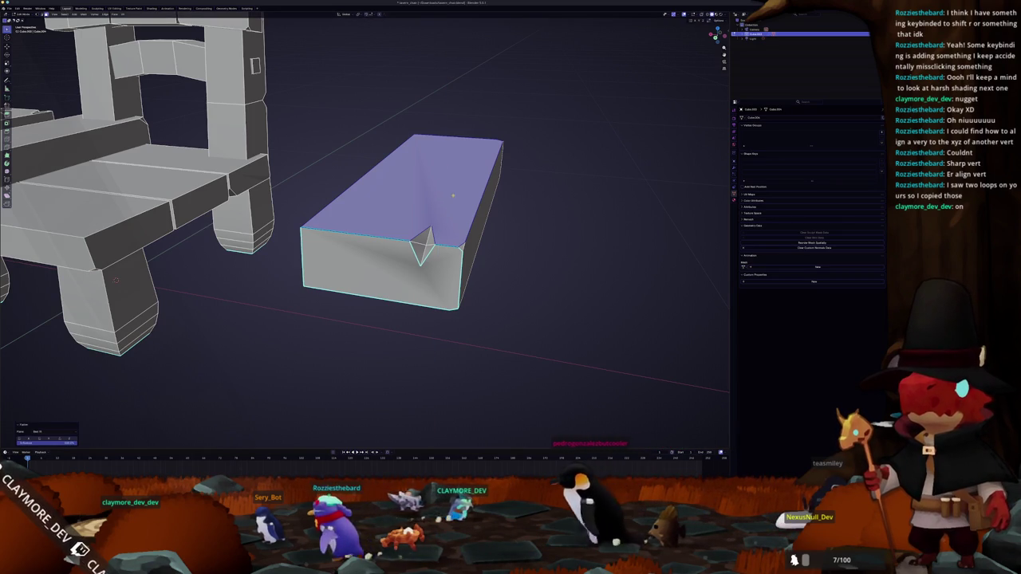
pyautogui.moveTo(443, 193); pyautogui.dragTo(459, 231)
# Step: Check the block in top orthographic view with X-ray on, then turn X-ray off
pyautogui.press('KP_7')
pyautogui.scroll(-3)
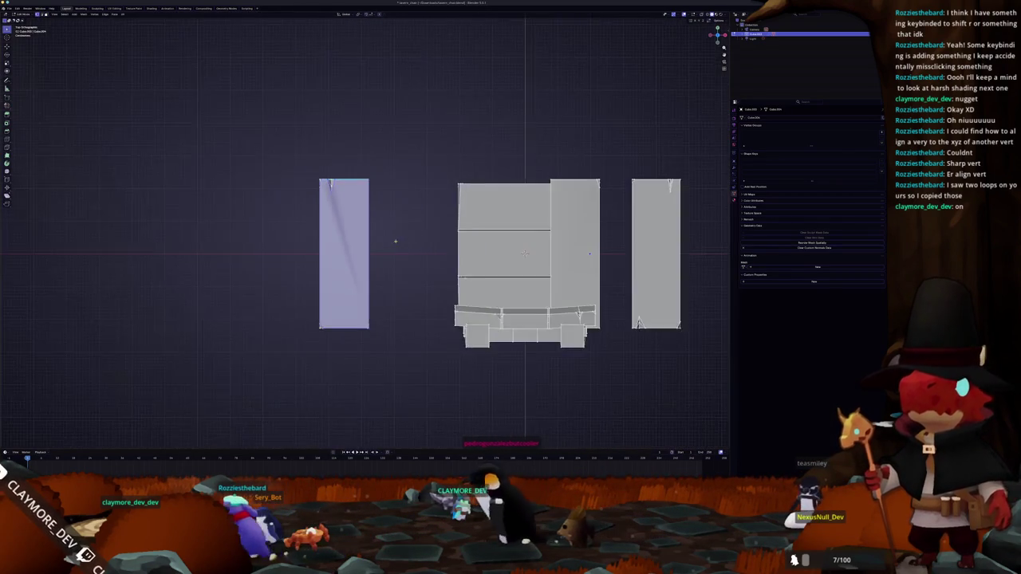
pyautogui.hotkey('alt', 'z')
pyautogui.scroll(3)
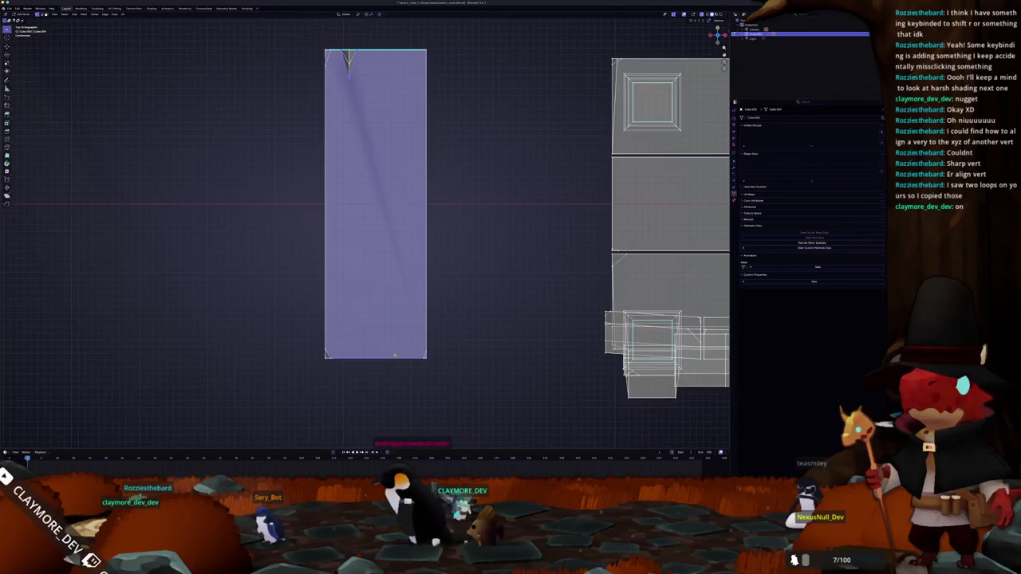
pyautogui.moveTo(384, 282); pyautogui.dragTo(392, 251)
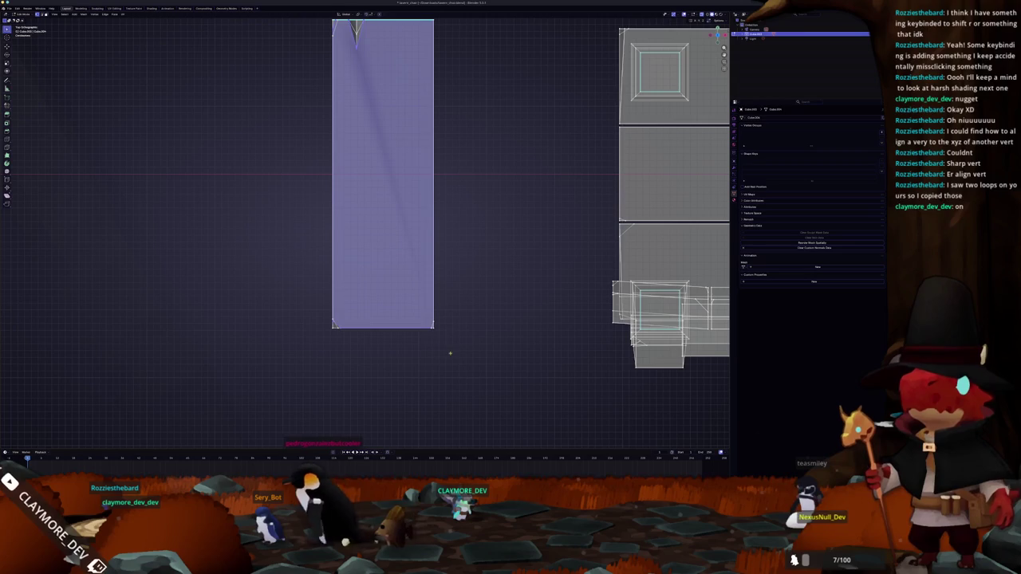
pyautogui.click(319, 319)
pyautogui.hotkey('alt', 'z')
pyautogui.moveTo(361, 341); pyautogui.dragTo(382, 286)
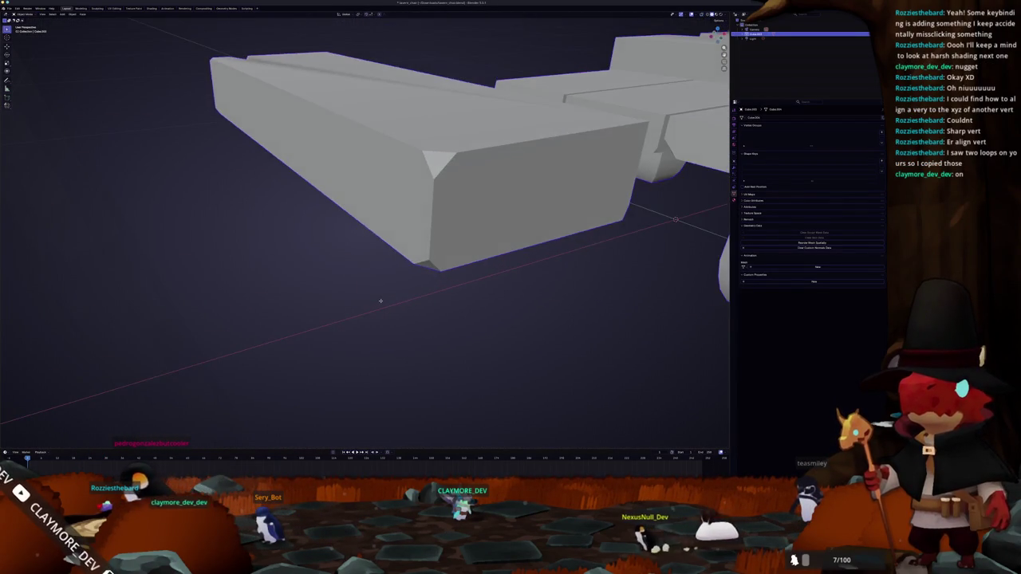
# Step: Select all of the block's geometry and return to Object Mode, cancelling a trial X scale
pyautogui.press('Tab')
pyautogui.moveTo(382, 286); pyautogui.dragTo(446, 271)
pyautogui.press('a')
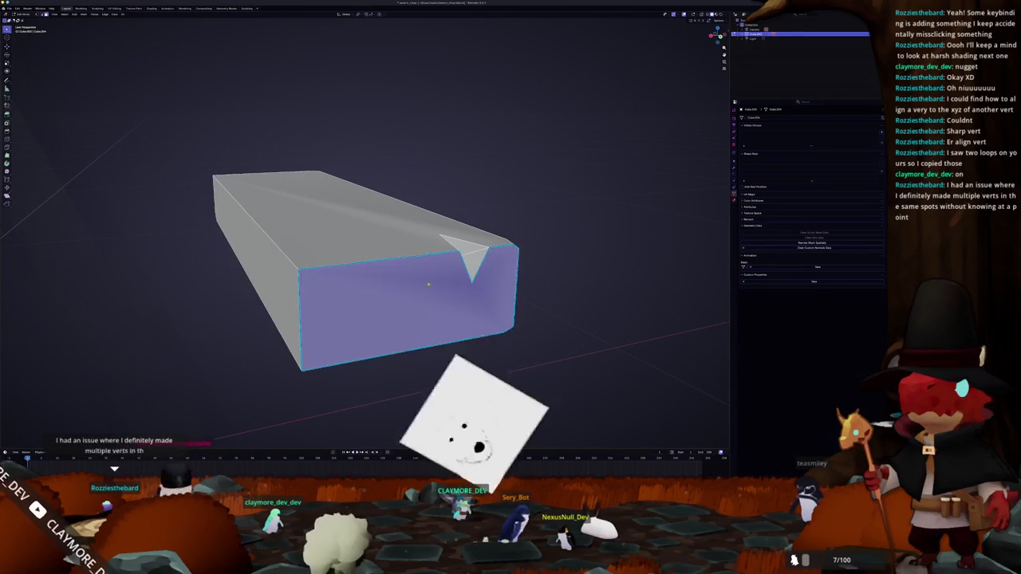
pyautogui.press('Tab')
pyautogui.moveTo(446, 272); pyautogui.dragTo(461, 273)
pyautogui.press('s')
pyautogui.press('x')
pyautogui.press('Escape')
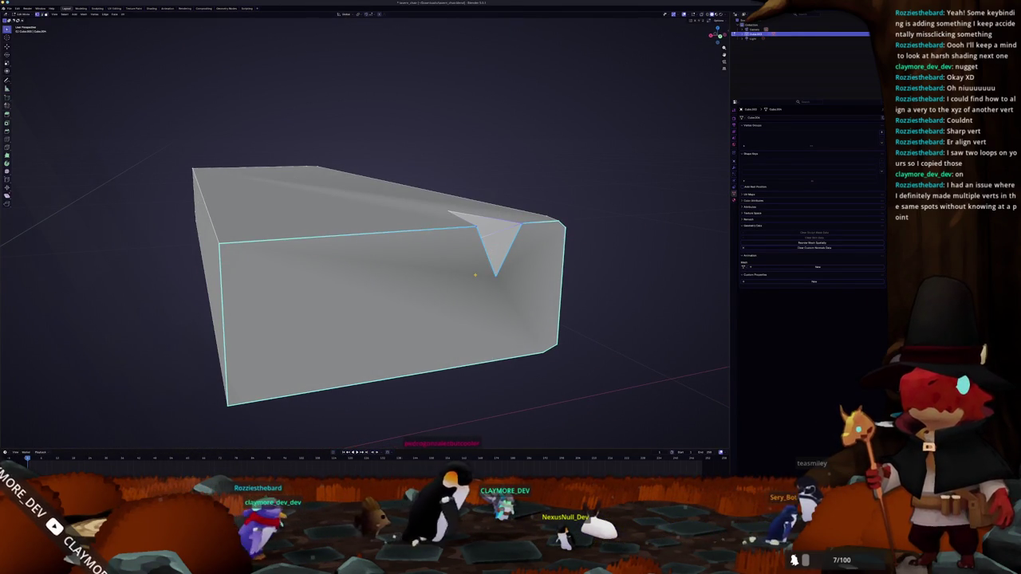
pyautogui.moveTo(359, 271); pyautogui.dragTo(379, 240)
# Step: Try dissolving the notch's vertices and edges, undoing each attempt
pyautogui.press('x')
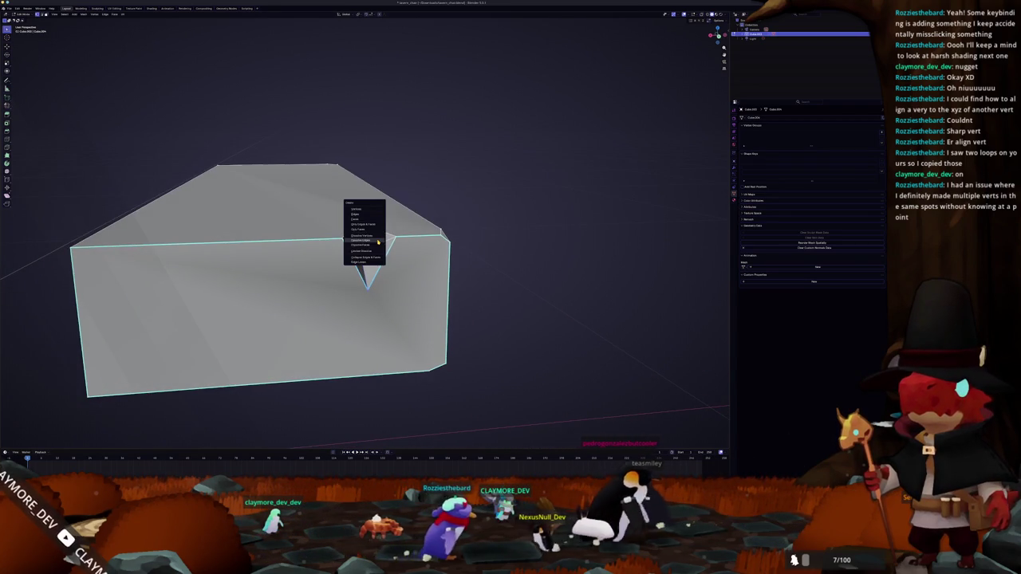
pyautogui.click(378, 237)
pyautogui.hotkey('ctrl', 'z')
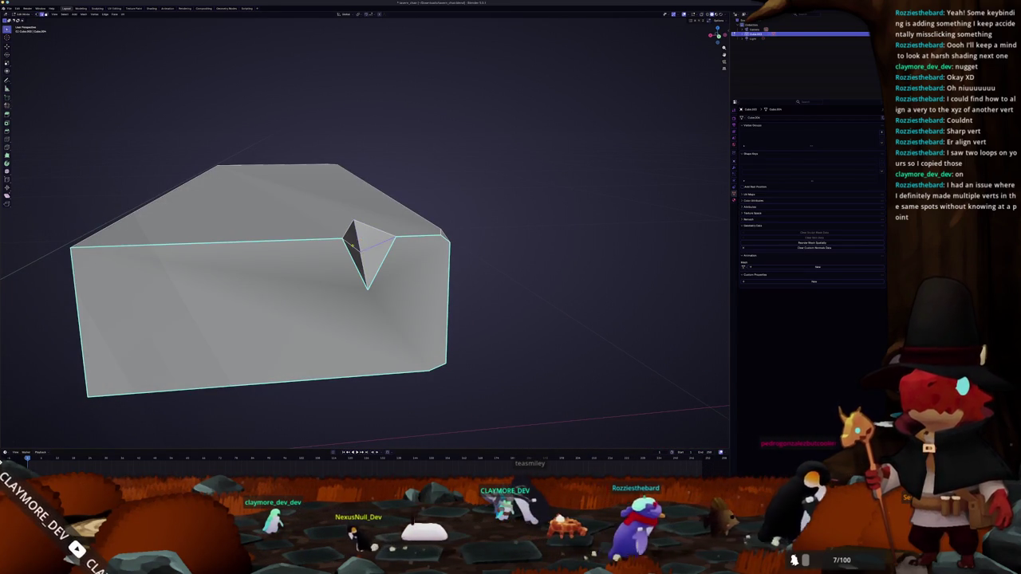
pyautogui.press('x')
pyautogui.click(363, 252)
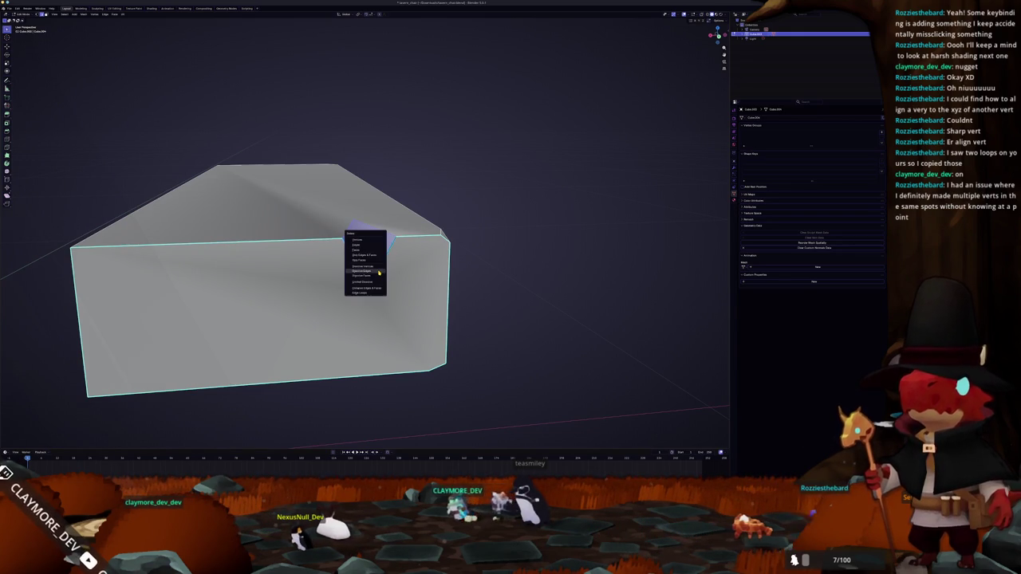
pyautogui.click(379, 273)
pyautogui.hotkey('ctrl', 'z')
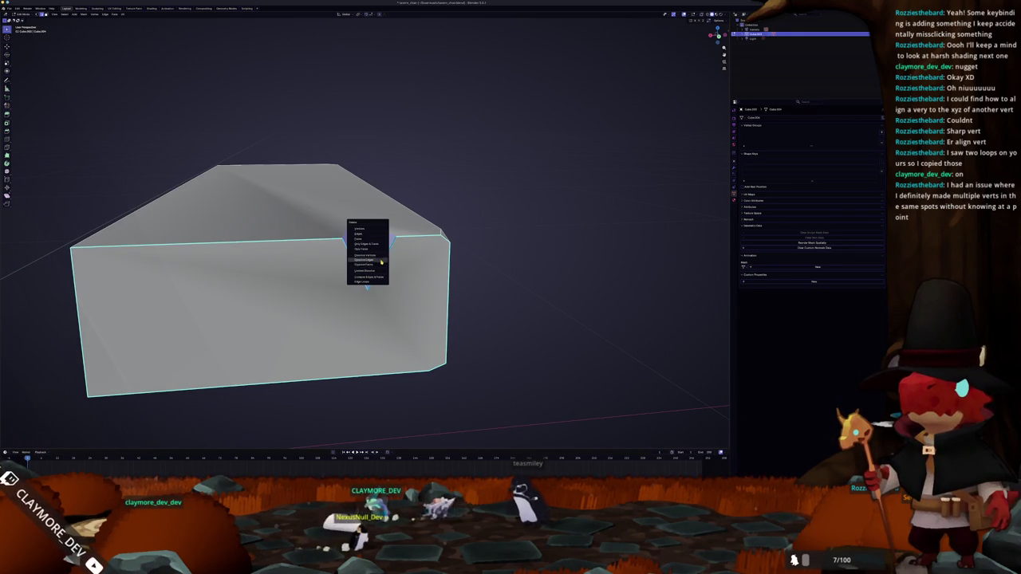
pyautogui.click(379, 261)
pyautogui.hotkey('ctrl', 'z')
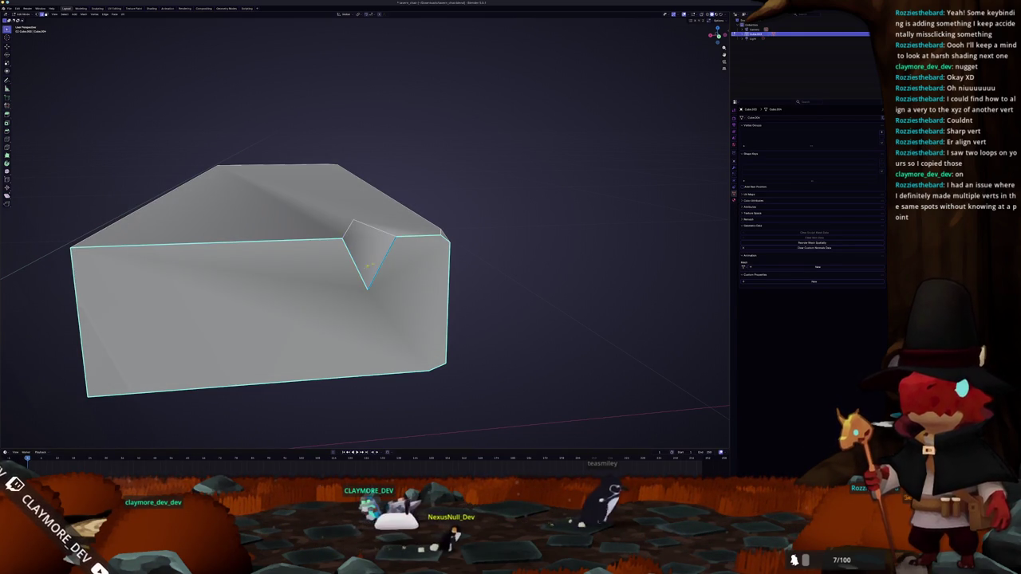
pyautogui.click(357, 270)
pyautogui.moveTo(356, 270); pyautogui.dragTo(347, 279)
pyautogui.hotkey('ctrl', 'z')
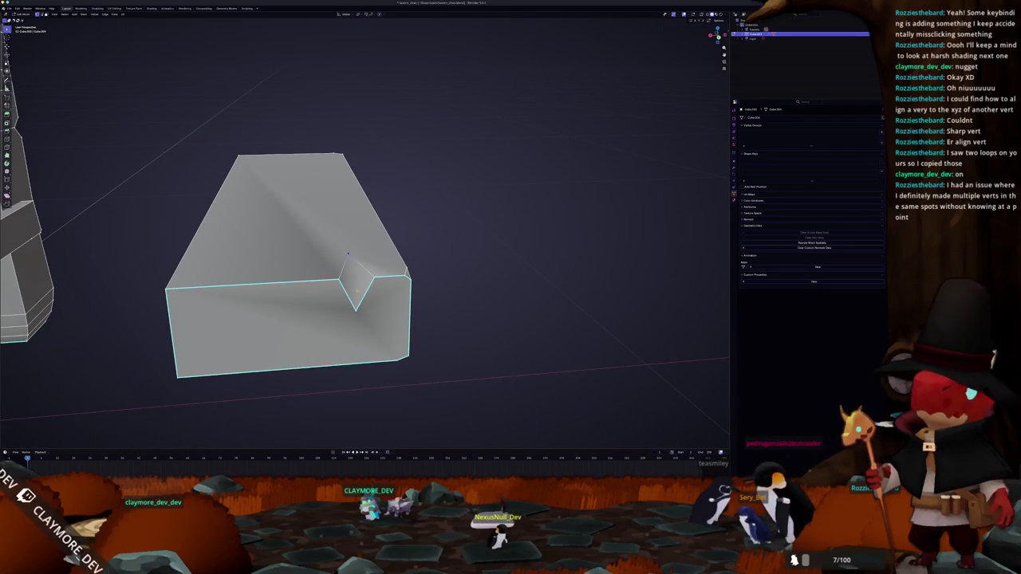
# Step: Dissolve the notch edges and the front edge loop, opening the block's top
pyautogui.click(344, 244)
pyautogui.press('x')
pyautogui.click(351, 323)
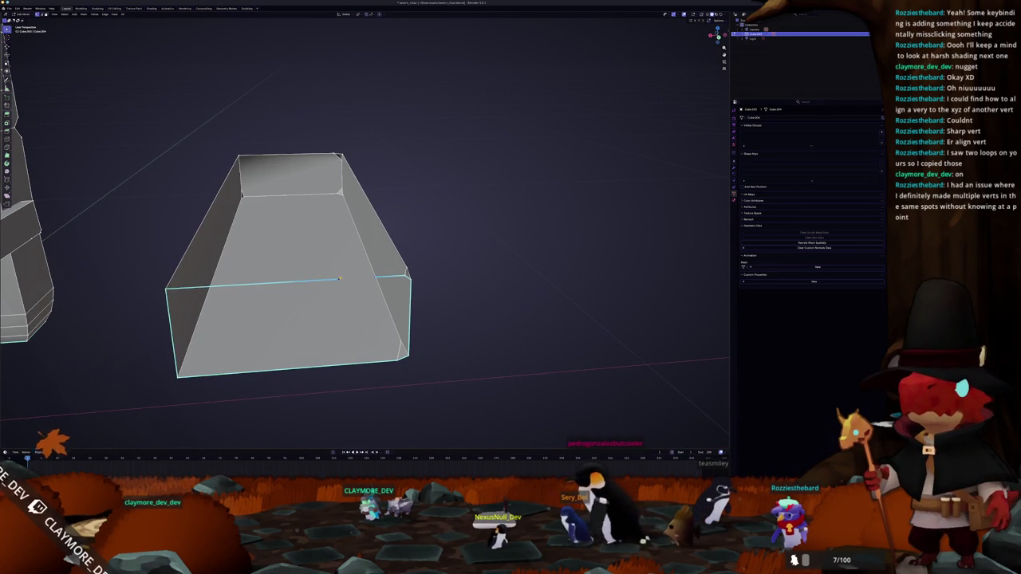
pyautogui.press('x')
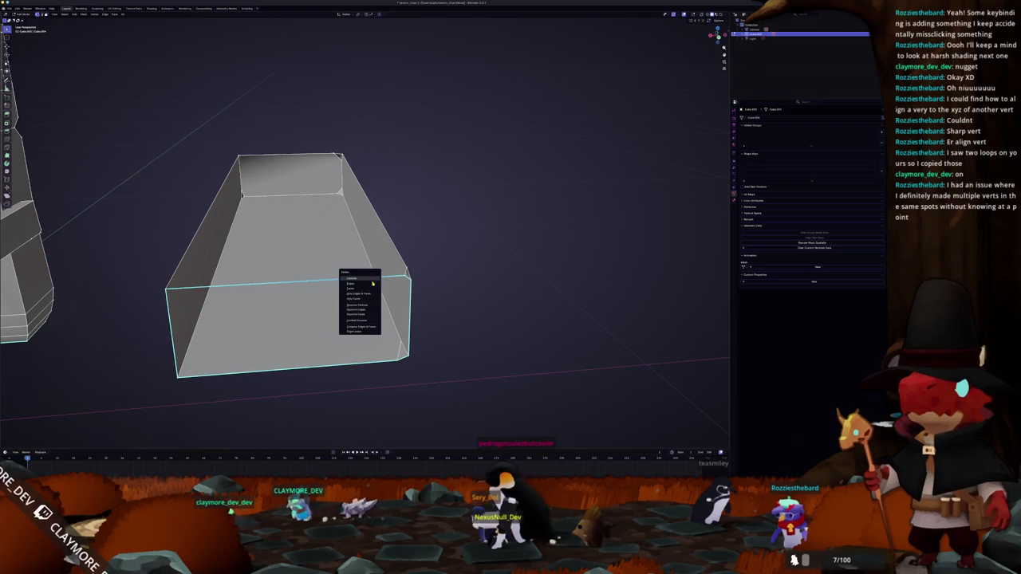
pyautogui.click(366, 310)
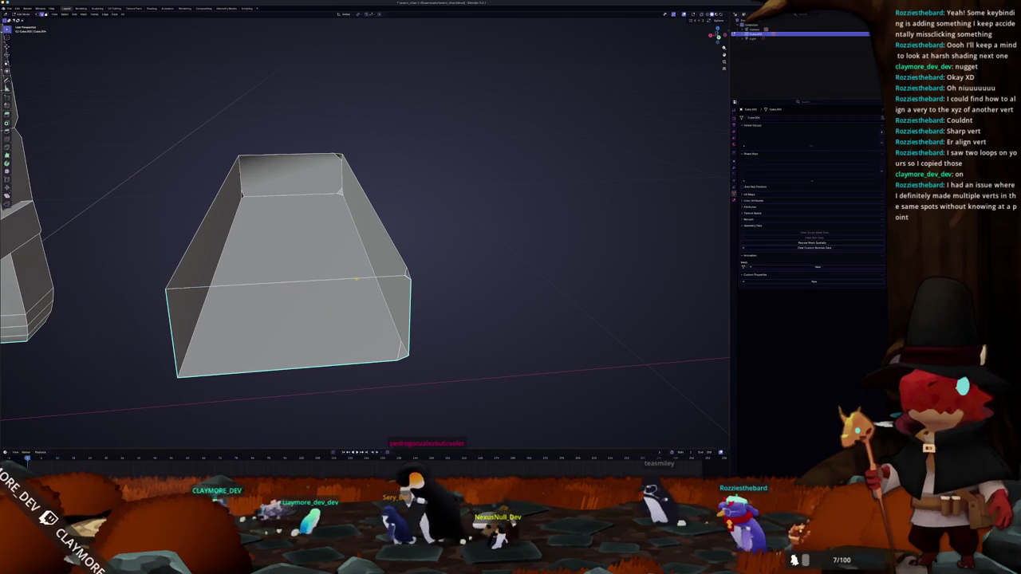
# Step: Fill the open top, the open front and the diamond notch opening with faces
pyautogui.click(237, 176)
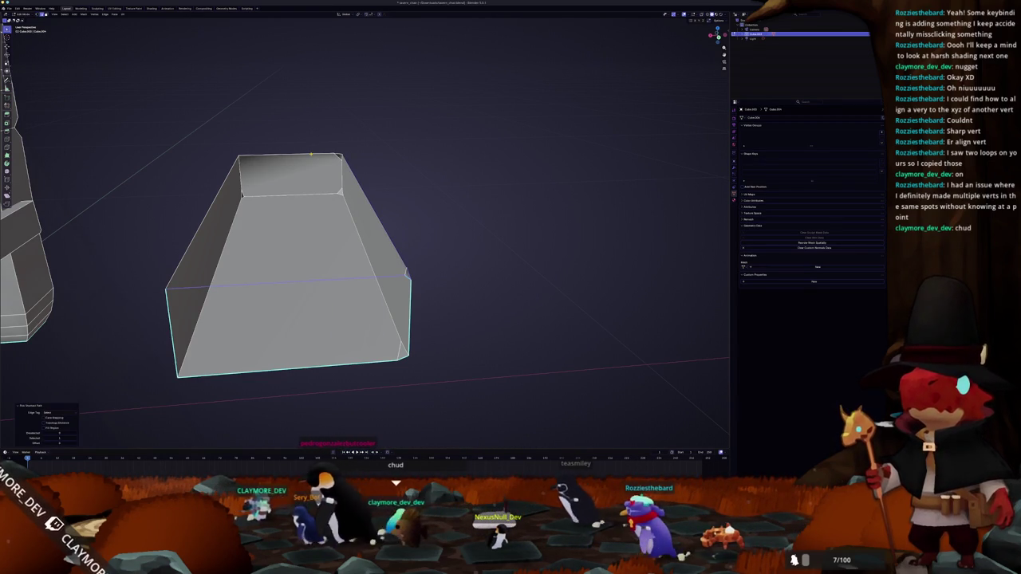
pyautogui.press('f')
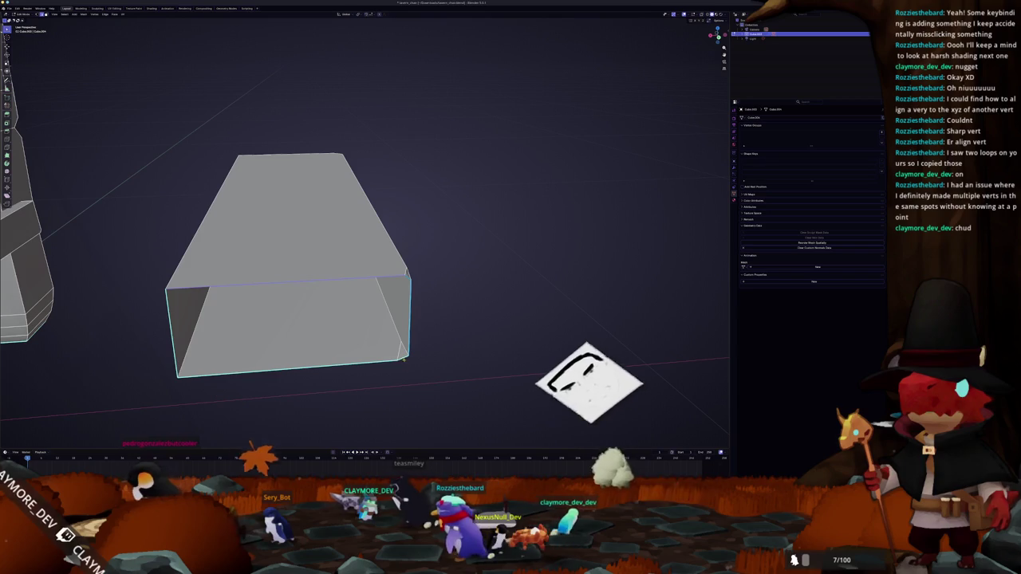
pyautogui.press('f')
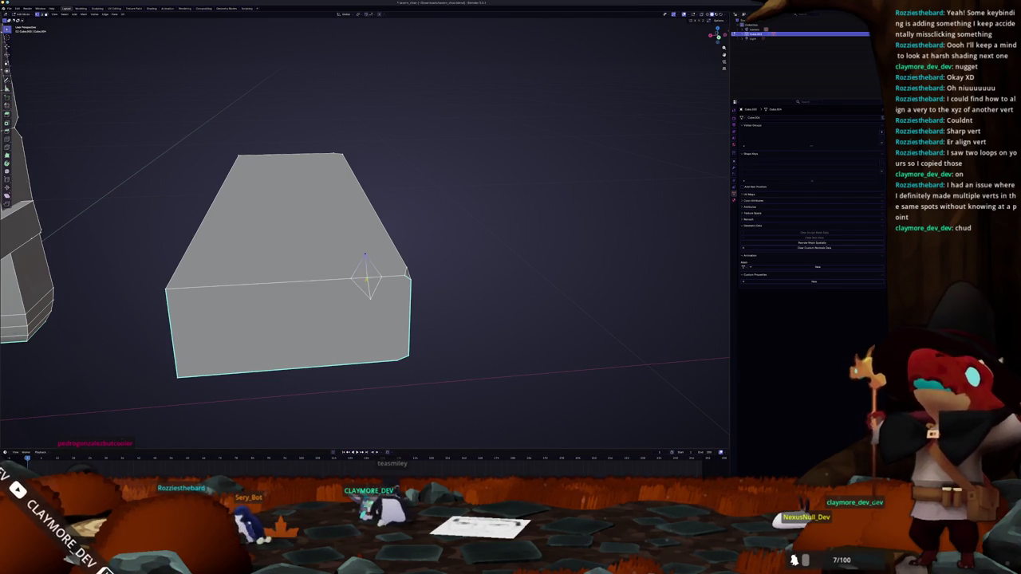
pyautogui.press('f')
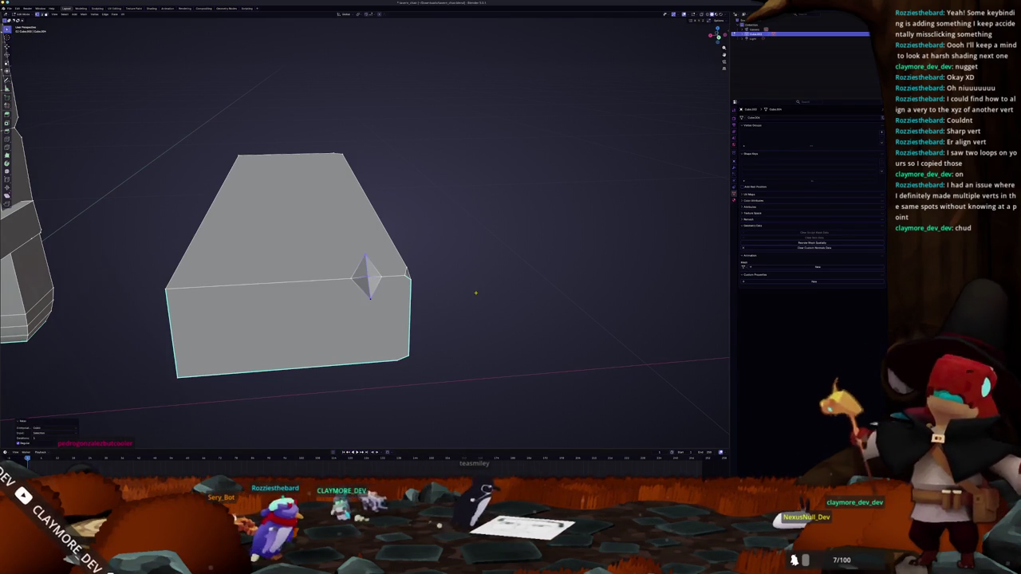
pyautogui.press('Tab')
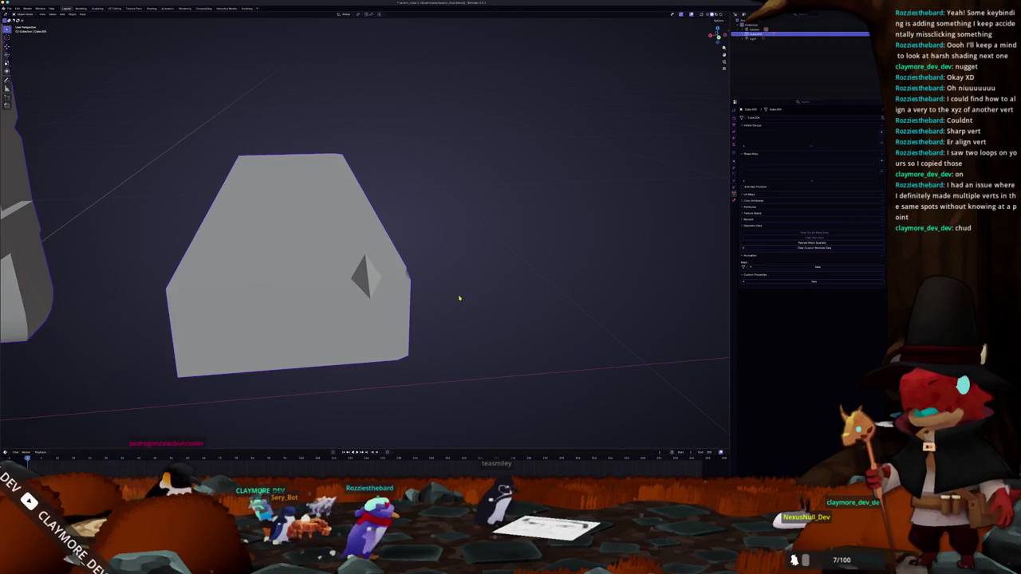
# Step: Slide the notch vertex along its edge, then select a long face for deletion
pyautogui.moveTo(438, 303); pyautogui.dragTo(464, 291)
pyautogui.moveTo(384, 308); pyautogui.dragTo(392, 263)
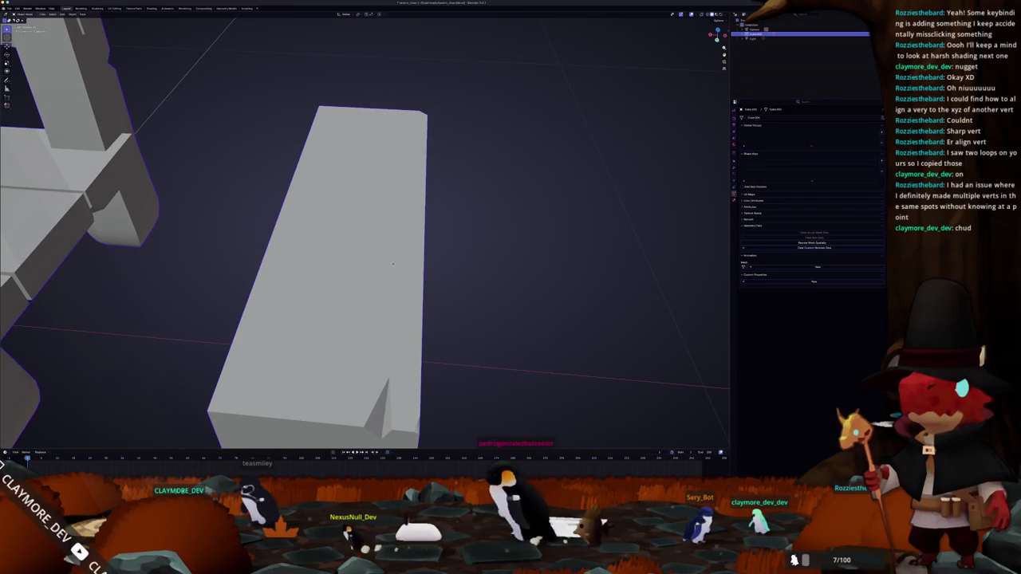
pyautogui.press('Tab')
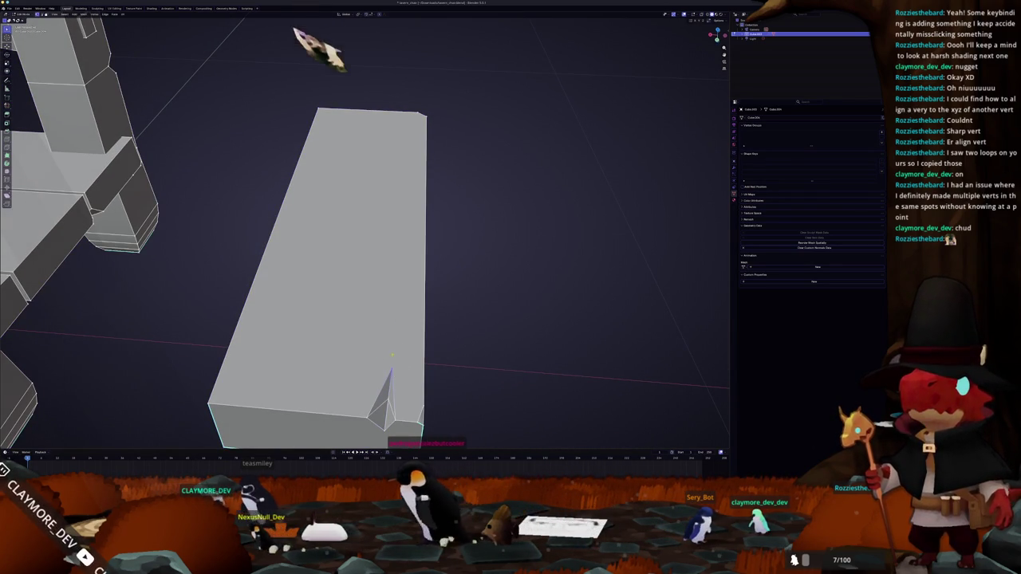
pyautogui.moveTo(319, 35); pyautogui.dragTo(331, 239)
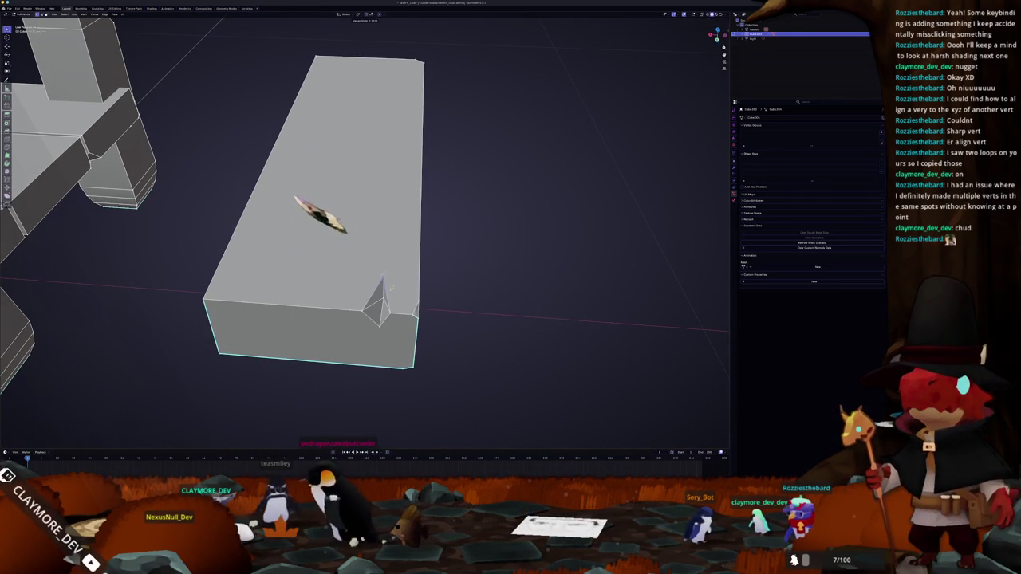
pyautogui.click(392, 285)
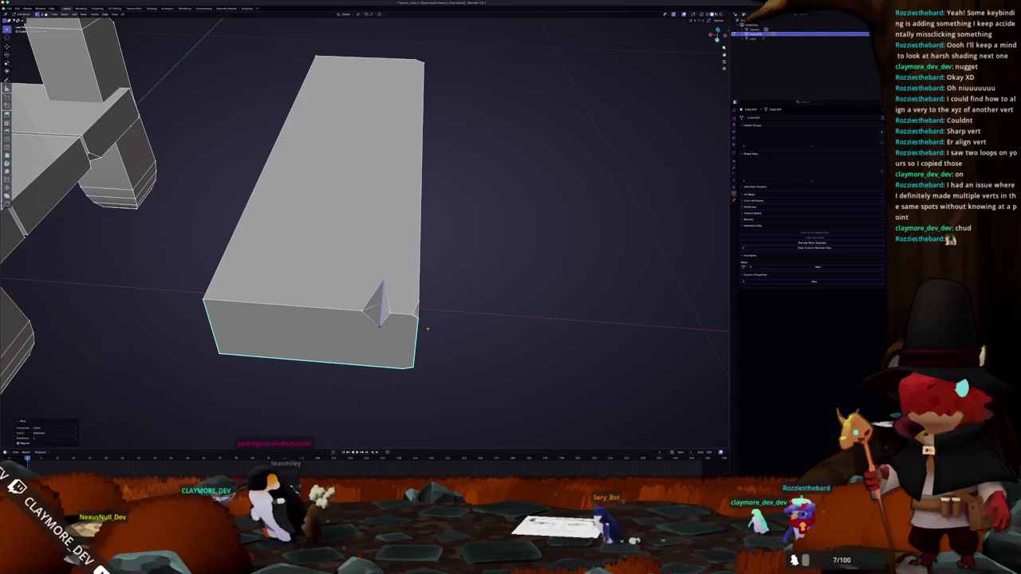
pyautogui.moveTo(425, 326); pyautogui.dragTo(458, 156)
pyautogui.click(446, 167)
pyautogui.press('x')
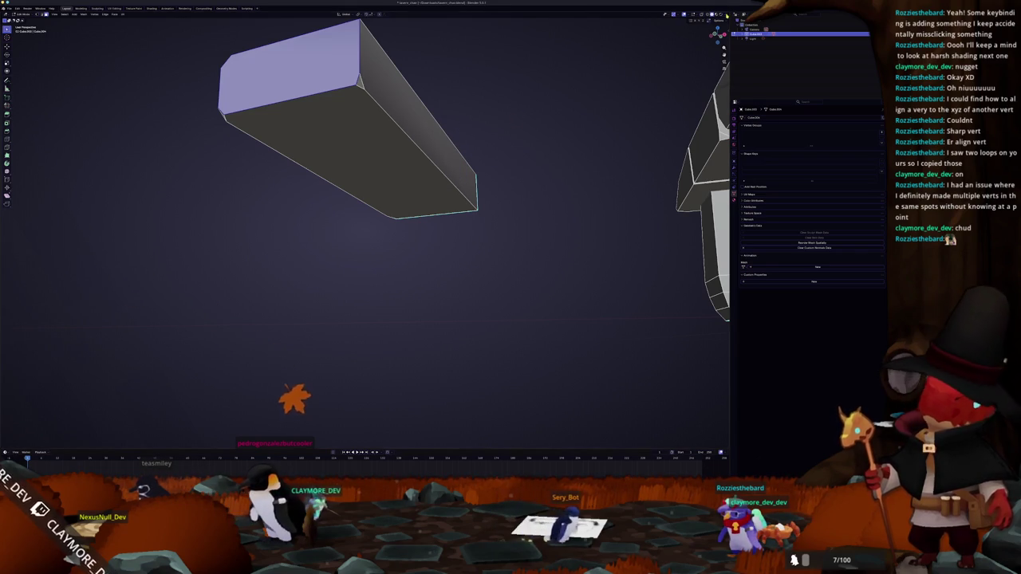
pyautogui.click(721, 14)
pyautogui.click(691, 15)
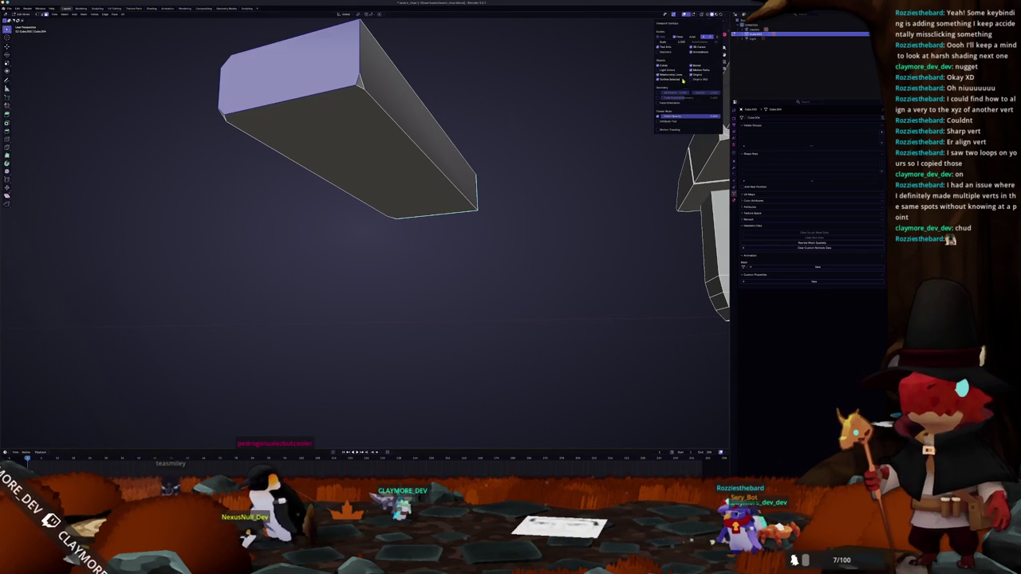
pyautogui.click(659, 105)
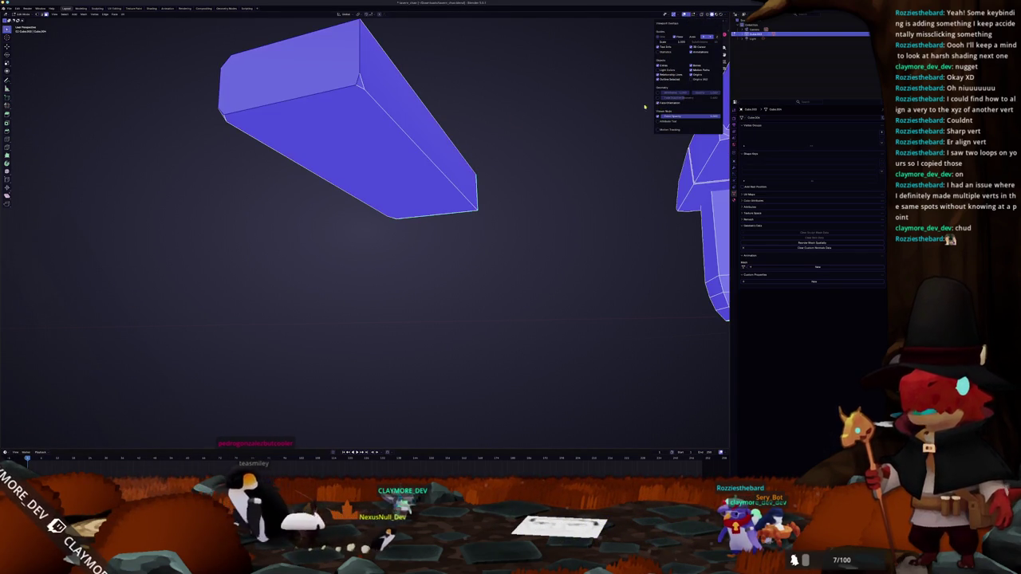
pyautogui.moveTo(506, 109); pyautogui.dragTo(372, 175)
pyautogui.scroll(-3)
pyautogui.scroll(-3)
pyautogui.scroll(-3)
pyautogui.scroll(3)
pyautogui.scroll(3)
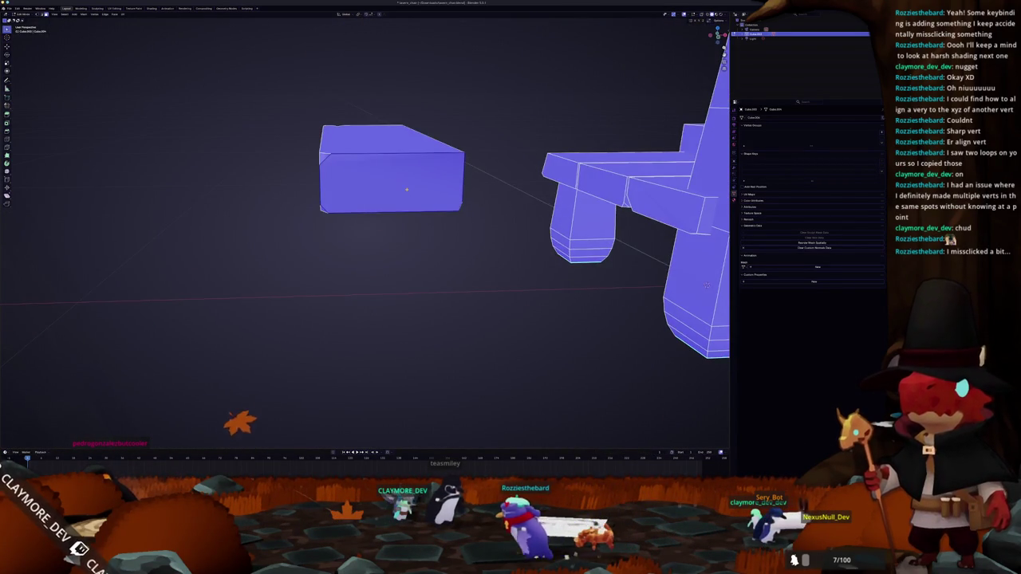
pyautogui.scroll(3)
pyautogui.press('x')
pyautogui.click(689, 14)
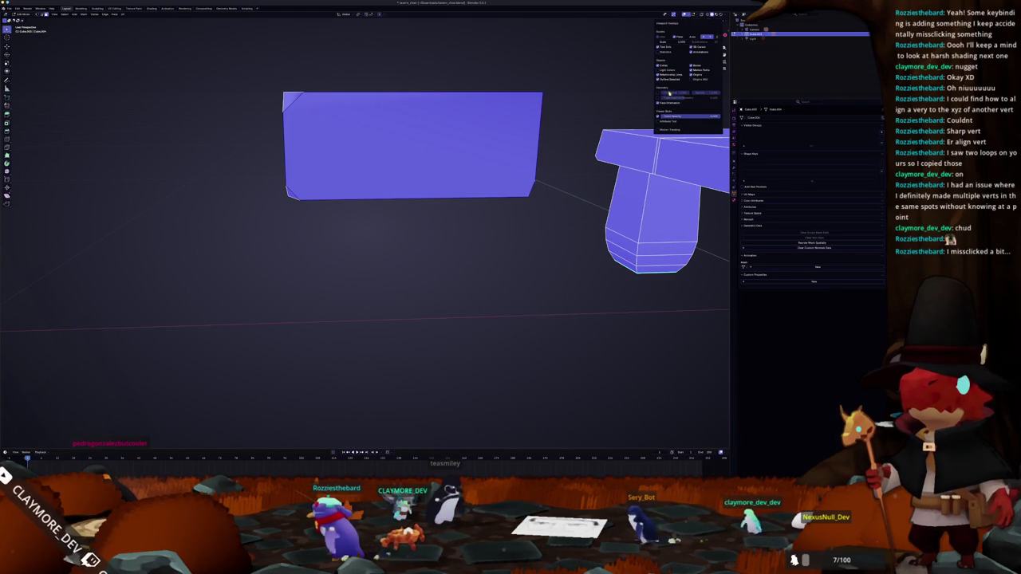
pyautogui.click(658, 102)
pyautogui.press('Tab')
pyautogui.press('Tab')
pyautogui.moveTo(404, 199); pyautogui.dragTo(412, 239)
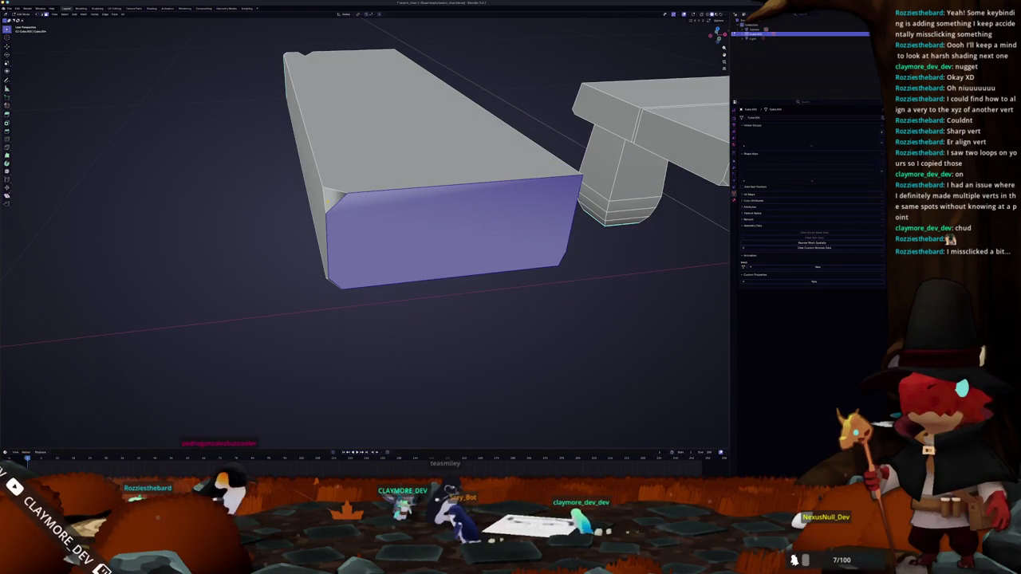
# Step: Select the small triangular corner face and apply a Shift+S snap option
pyautogui.click(334, 199)
pyautogui.hotkey('shift', 's')
pyautogui.click(350, 201)
pyautogui.moveTo(329, 232); pyautogui.dragTo(430, 215)
# Step: Delete the box's large front faces, fill the opening's edge loop with a face, and exit Edit Mode
pyautogui.click(411, 163)
pyautogui.press('x')
pyautogui.click(407, 147)
pyautogui.click(375, 164)
pyautogui.click(408, 169)
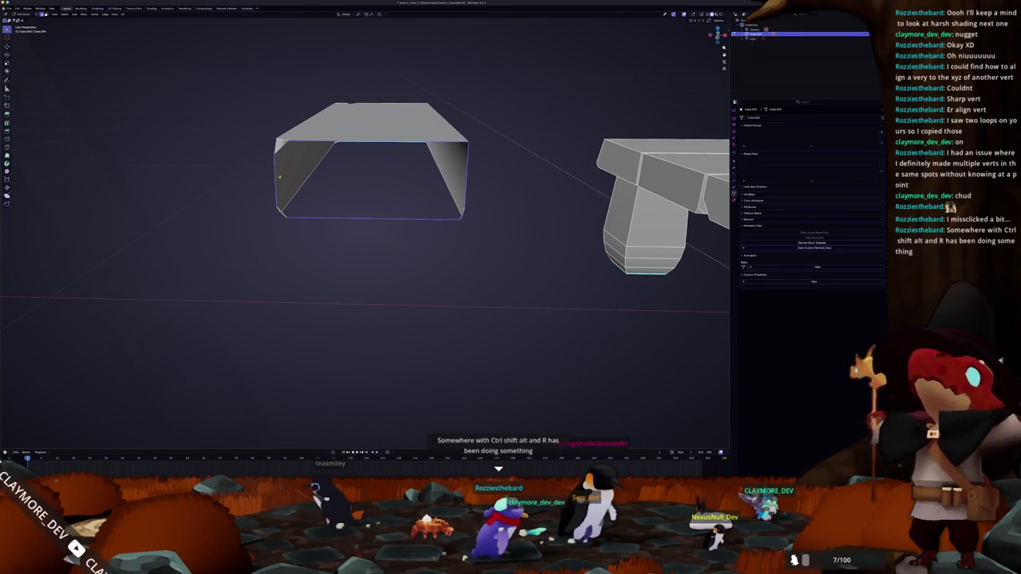
pyautogui.press('f')
pyautogui.moveTo(278, 169); pyautogui.dragTo(302, 268)
pyautogui.press('Tab')
pyautogui.press('Tab')
pyautogui.press('Tab')
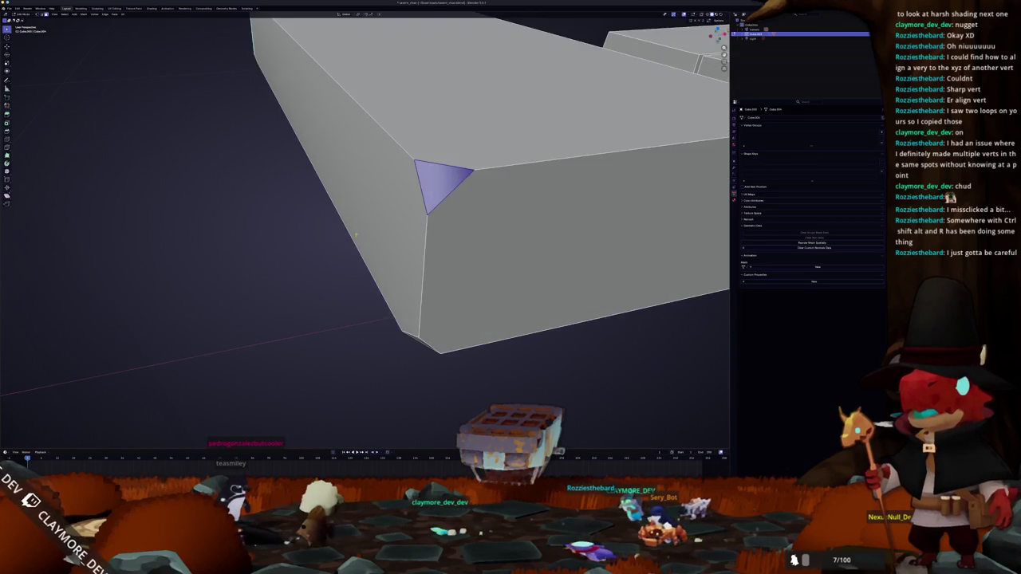
# Step: Try Shade Smooth and Shade Auto Smooth on the box, settling on Shade Smooth
pyautogui.press('Tab')
pyautogui.press('Tab')
pyautogui.click(416, 198)
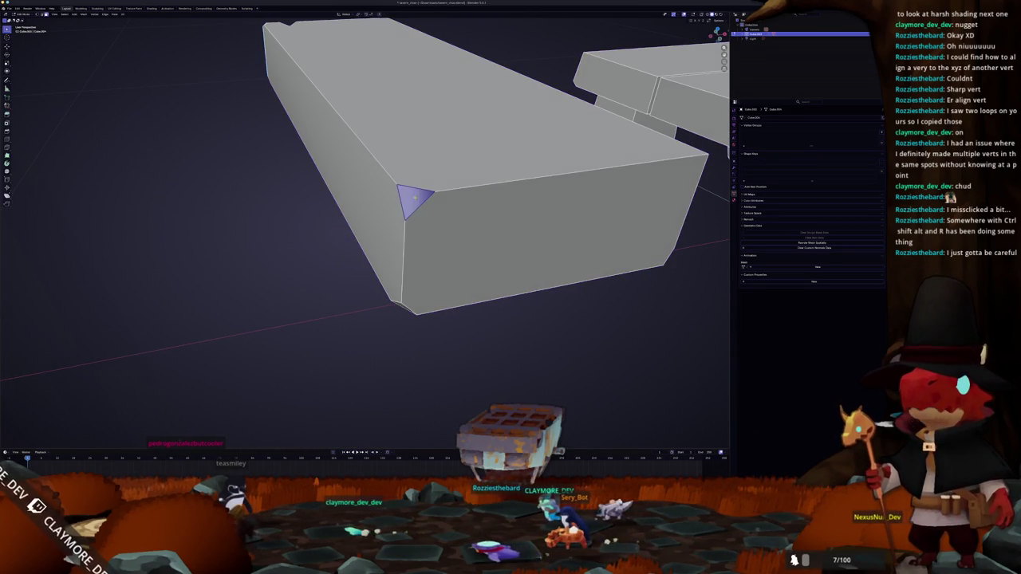
pyautogui.press('Tab')
pyautogui.rightClick(340, 223)
pyautogui.rightClick(375, 217)
pyautogui.click(375, 217)
pyautogui.rightClick(371, 217)
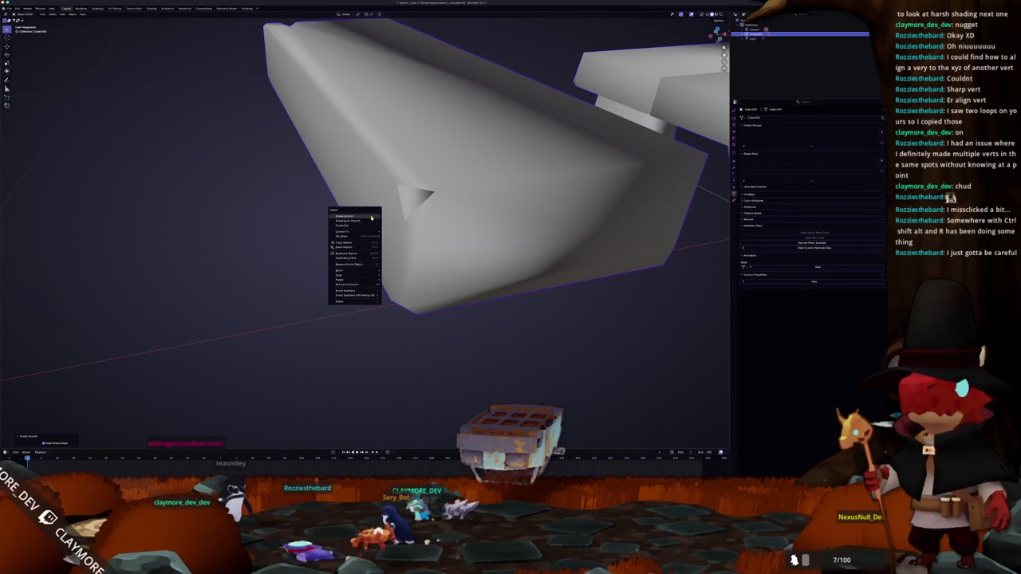
pyautogui.click(362, 227)
pyautogui.rightClick(355, 221)
pyautogui.click(355, 217)
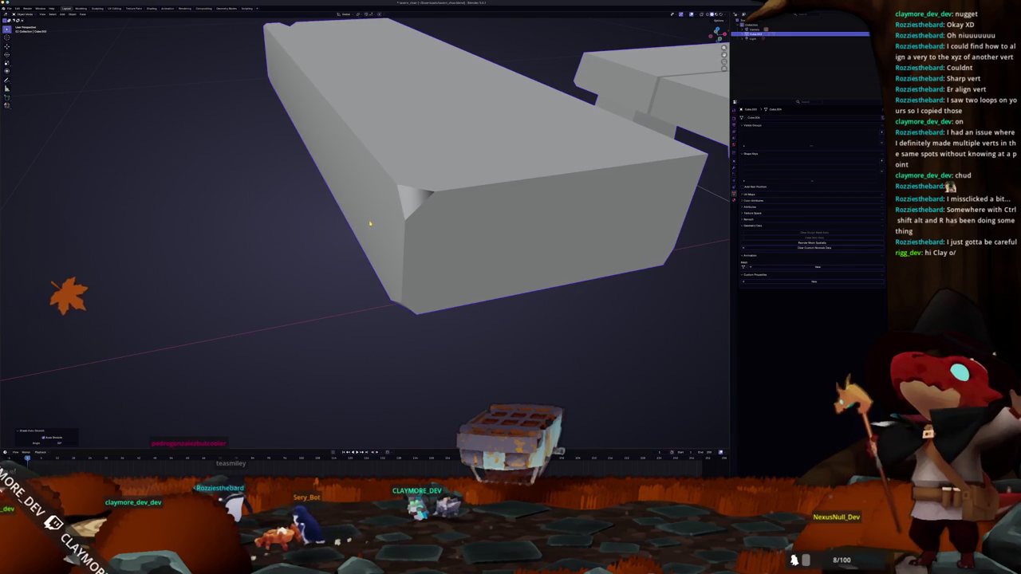
pyautogui.rightClick(379, 226)
pyautogui.click(372, 228)
pyautogui.rightClick(371, 227)
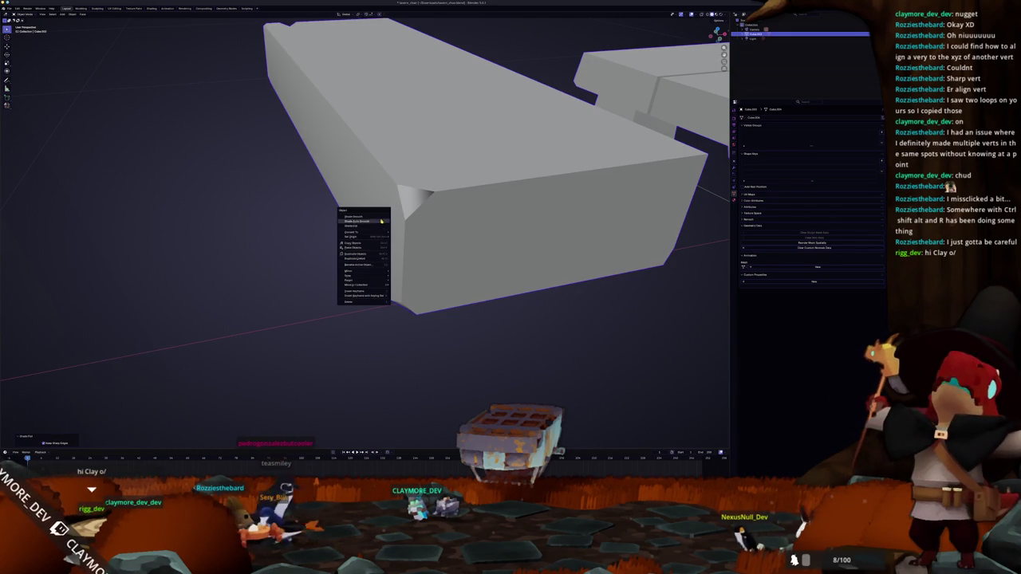
pyautogui.click(382, 220)
pyautogui.moveTo(382, 221); pyautogui.dragTo(411, 221)
# Step: Reapply smooth shading to the box and turn on X-ray
pyautogui.press('Tab')
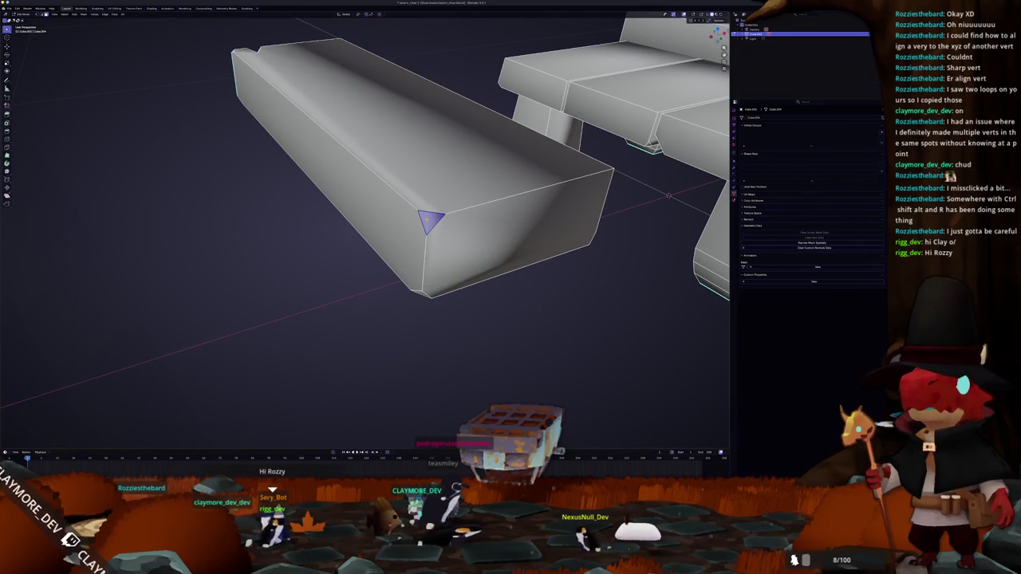
pyautogui.press('Tab')
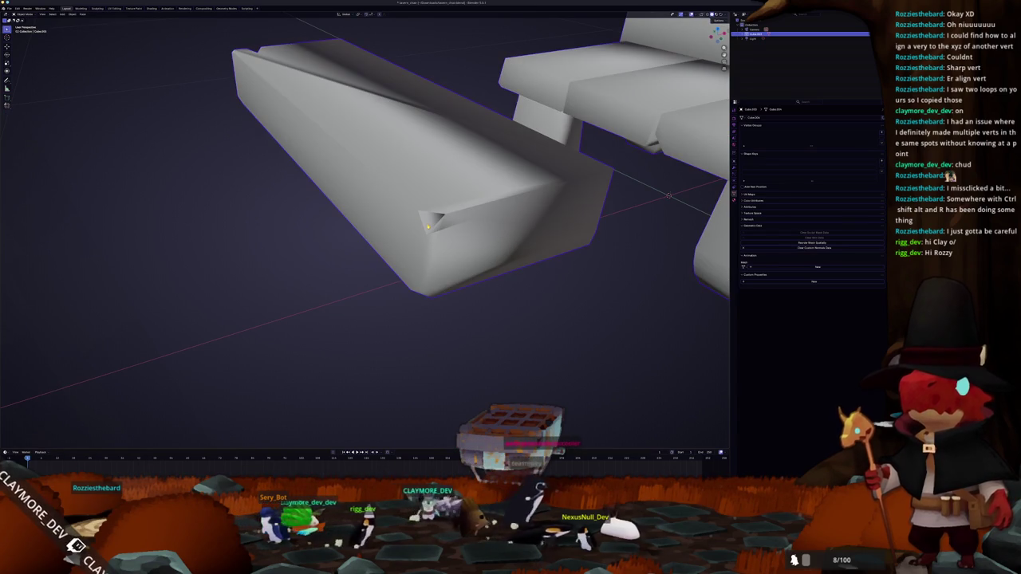
pyautogui.press('Tab')
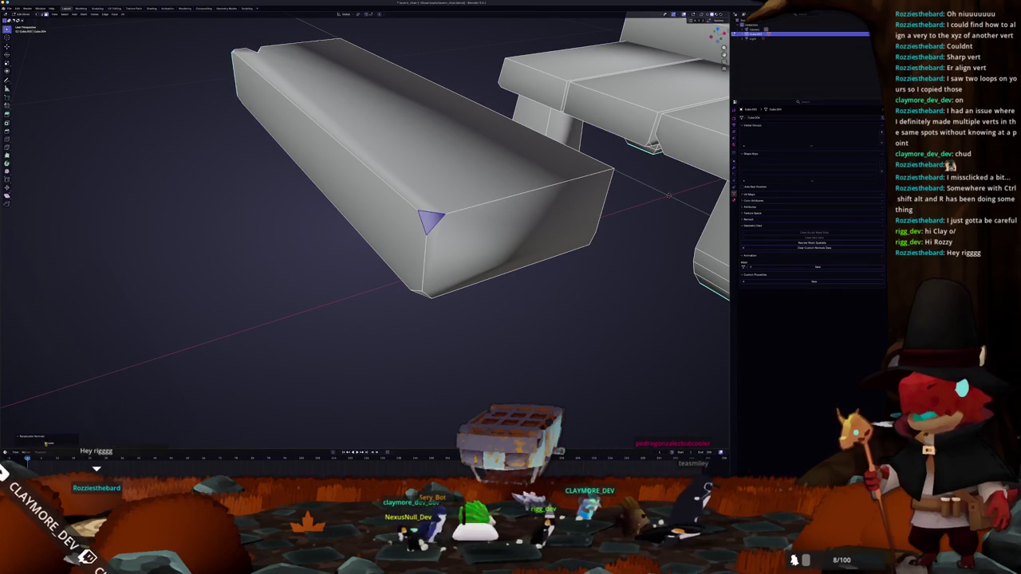
pyautogui.press('Tab')
pyautogui.moveTo(319, 326); pyautogui.dragTo(389, 286)
pyautogui.rightClick(389, 285)
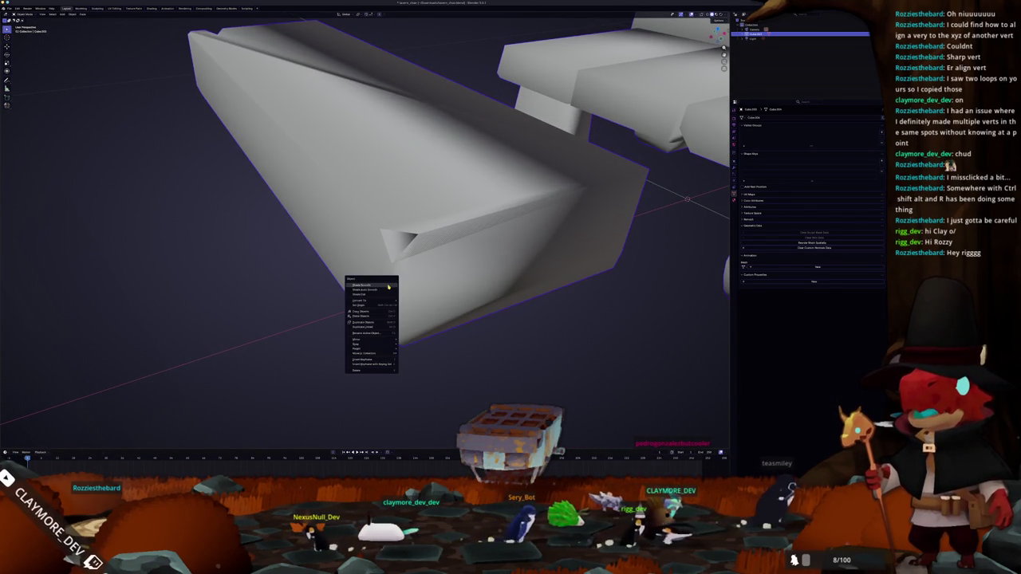
pyautogui.click(388, 286)
pyautogui.press('Tab')
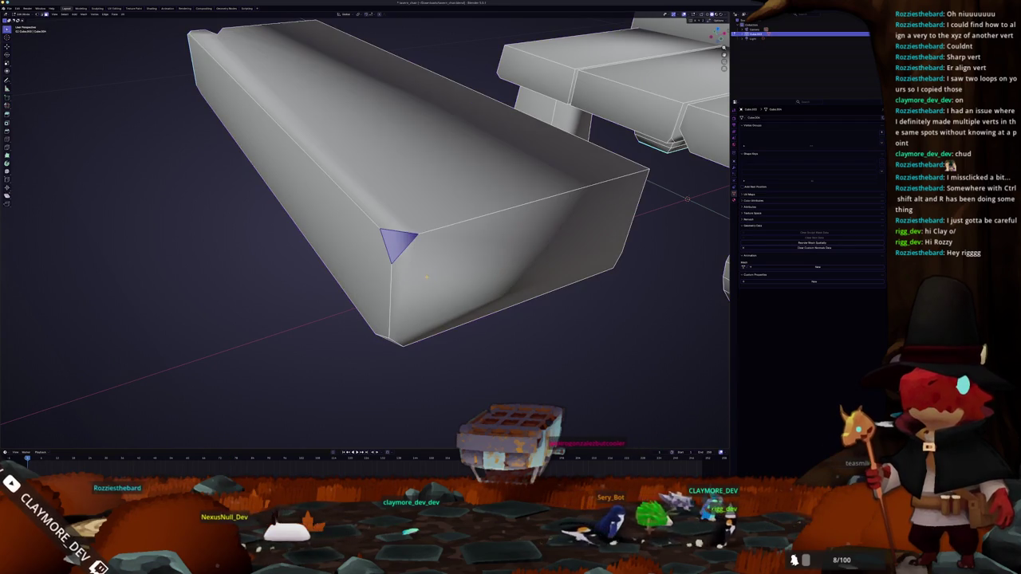
pyautogui.hotkey('alt', 'z')
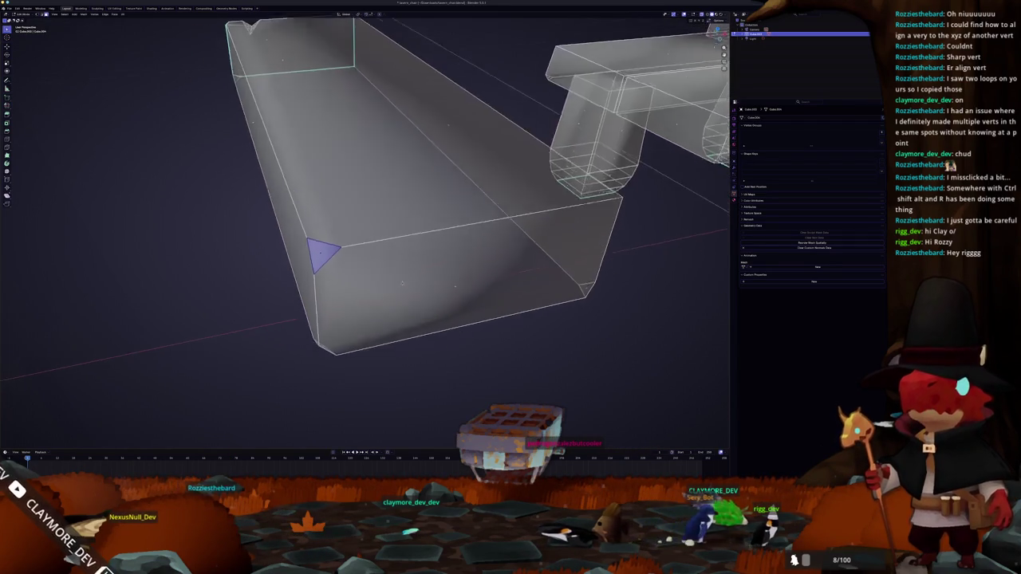
pyautogui.press('Tab')
pyautogui.moveTo(411, 282); pyautogui.dragTo(383, 287)
pyautogui.rightClick(383, 287)
pyautogui.click(394, 288)
# Step: Delete the box's large front face in Edit Mode and turn X-ray off
pyautogui.press('Tab')
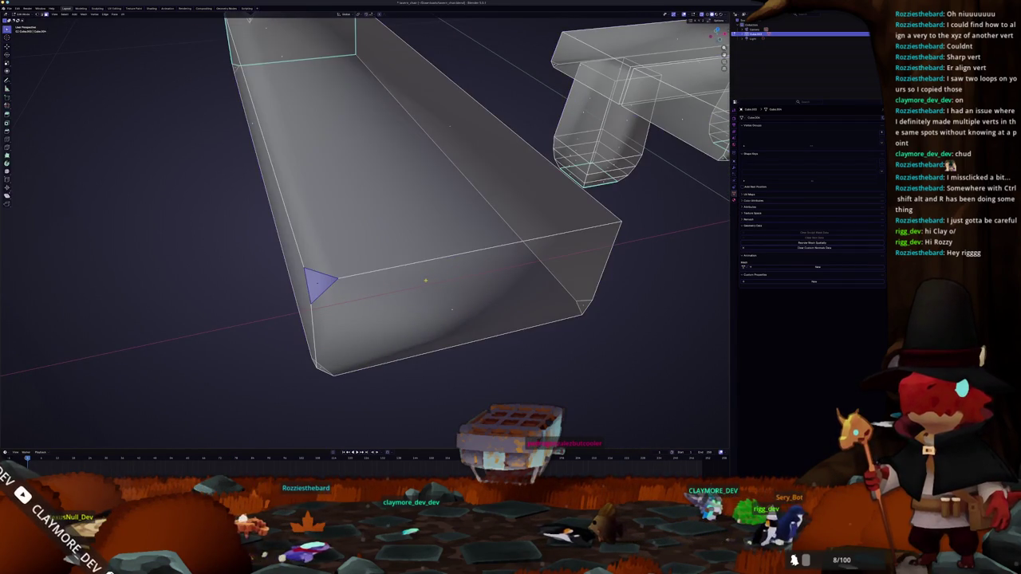
pyautogui.click(449, 310)
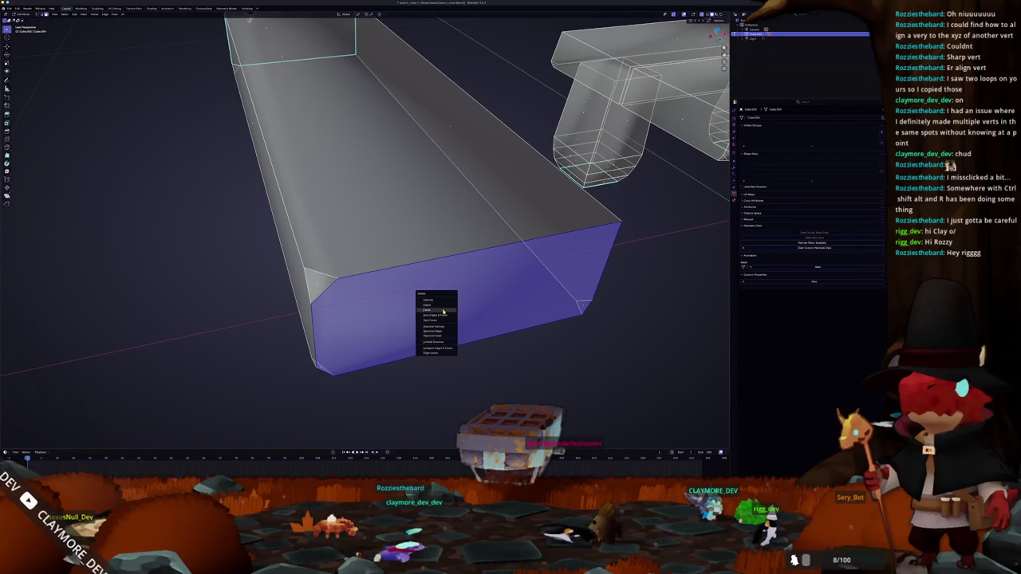
pyautogui.click(444, 311)
pyautogui.hotkey('alt', 'z')
pyautogui.moveTo(443, 311); pyautogui.dragTo(406, 298)
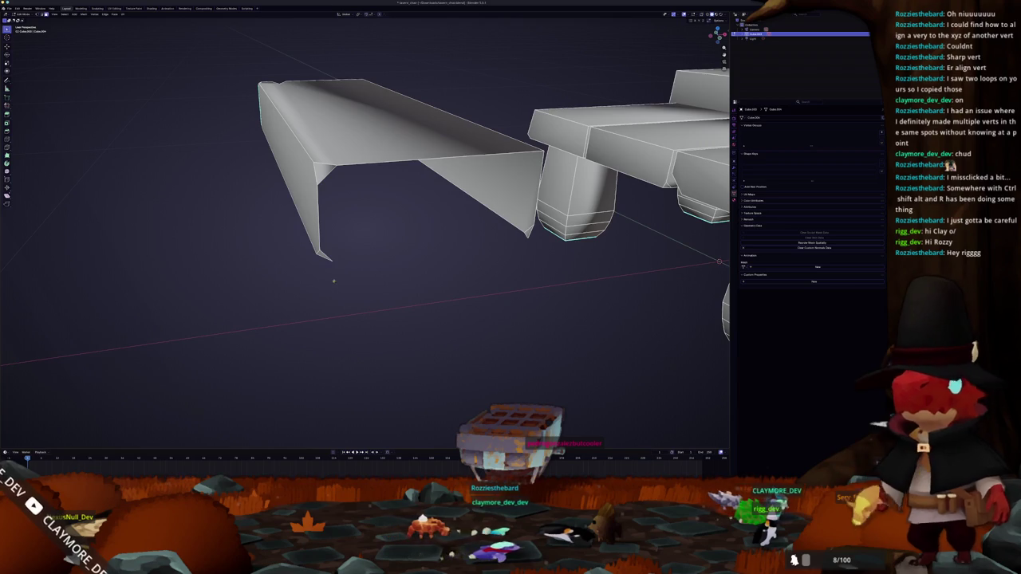
# Step: Inspect the beam's mesh in Edit Mode, selecting the corner and top faces, then clearing
pyautogui.moveTo(525, 237); pyautogui.dragTo(312, 244)
pyautogui.press('Tab')
pyautogui.press('Tab')
pyautogui.press('Tab')
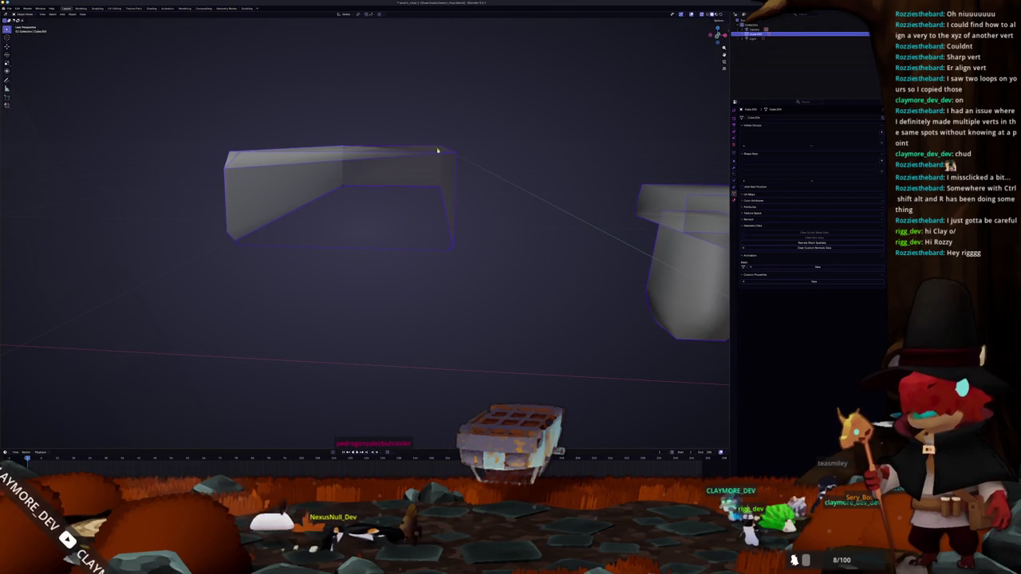
pyautogui.moveTo(453, 153); pyautogui.dragTo(551, 67)
pyautogui.press('Tab')
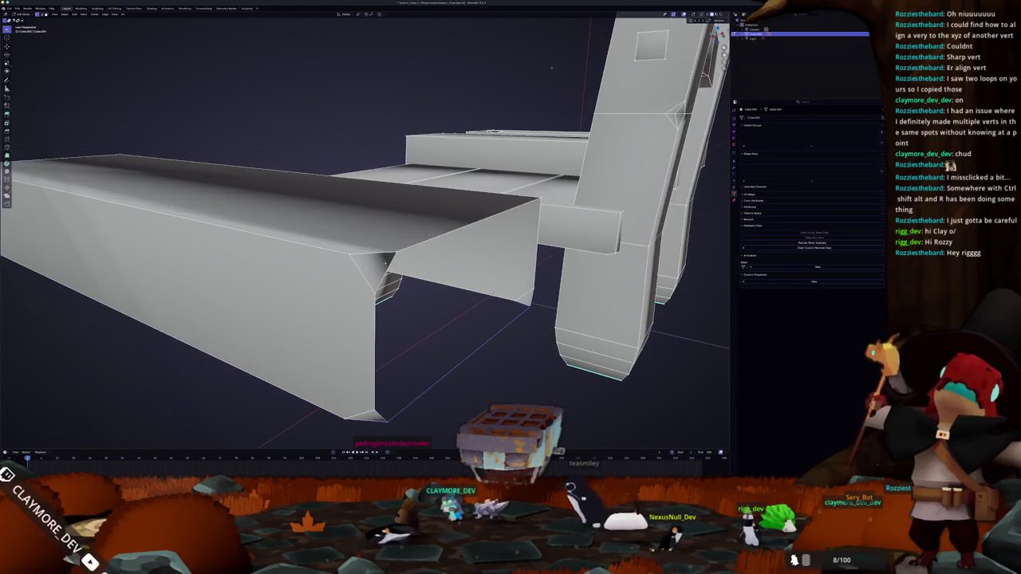
pyautogui.click(372, 267)
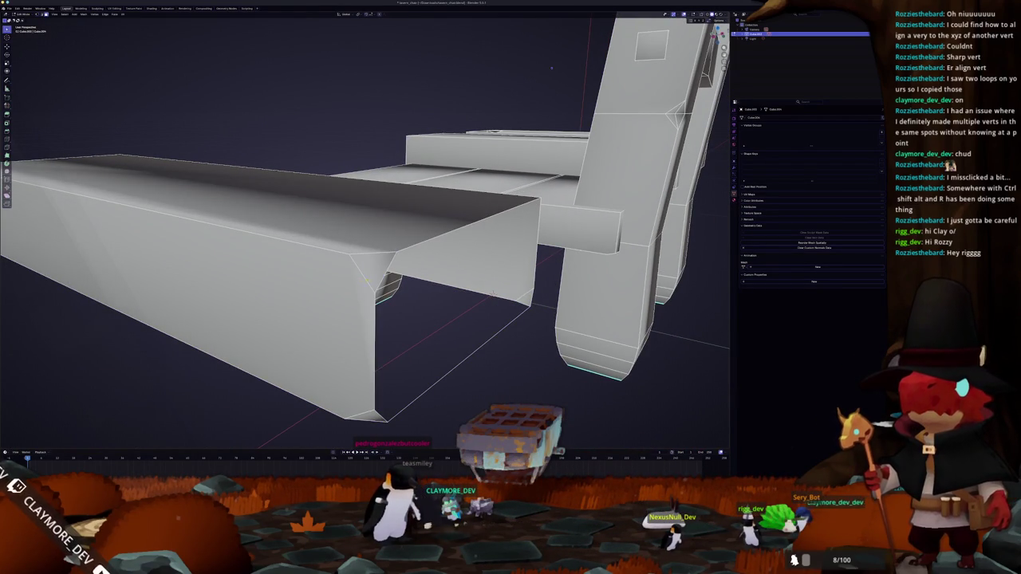
pyautogui.moveTo(551, 68); pyautogui.dragTo(540, 78)
pyautogui.click(182, 235)
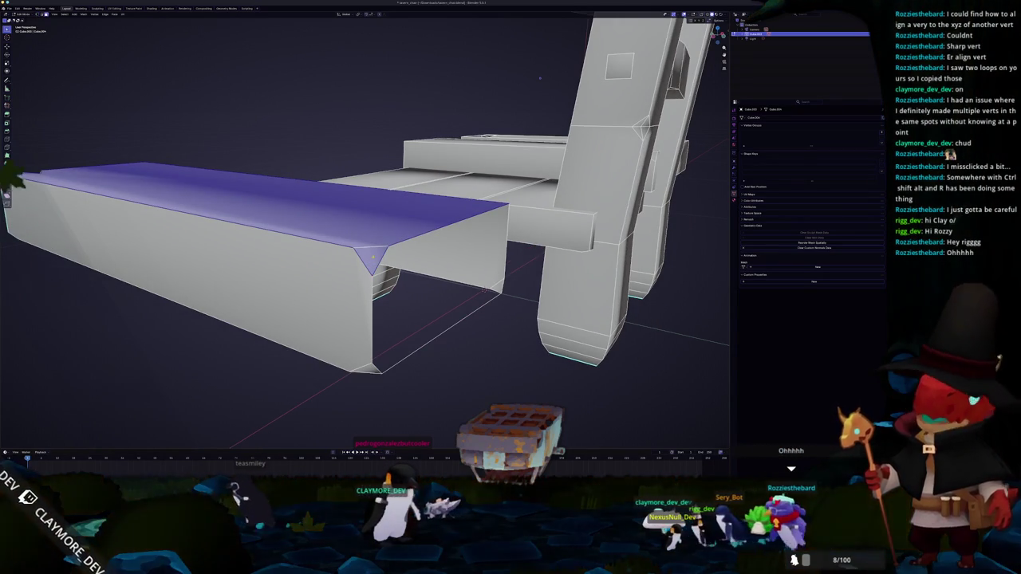
pyautogui.click(410, 312)
# Step: Select the edge loop around the beam's open end and fill it with a face
pyautogui.moveTo(540, 78); pyautogui.dragTo(607, 78)
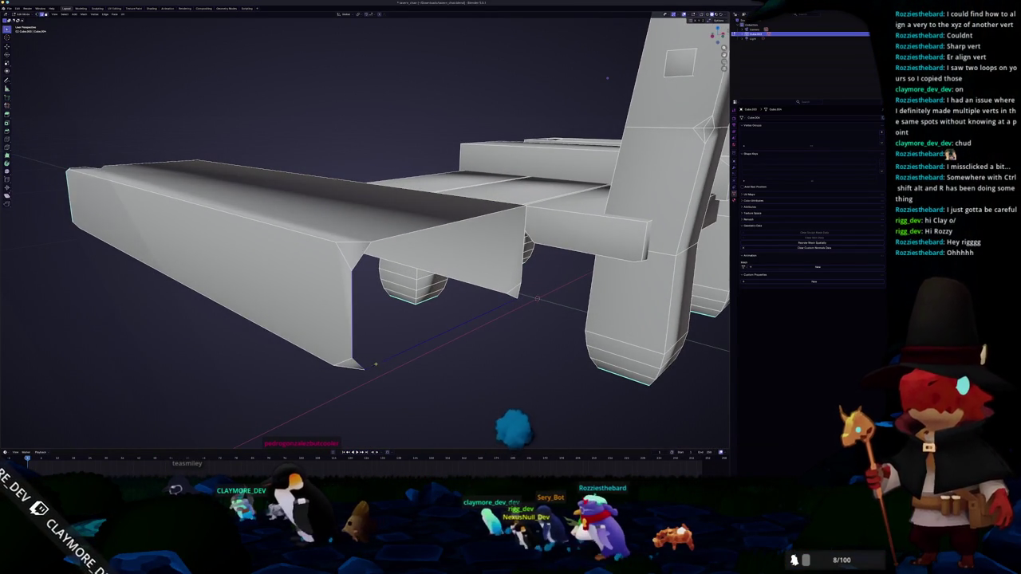
pyautogui.click(519, 295)
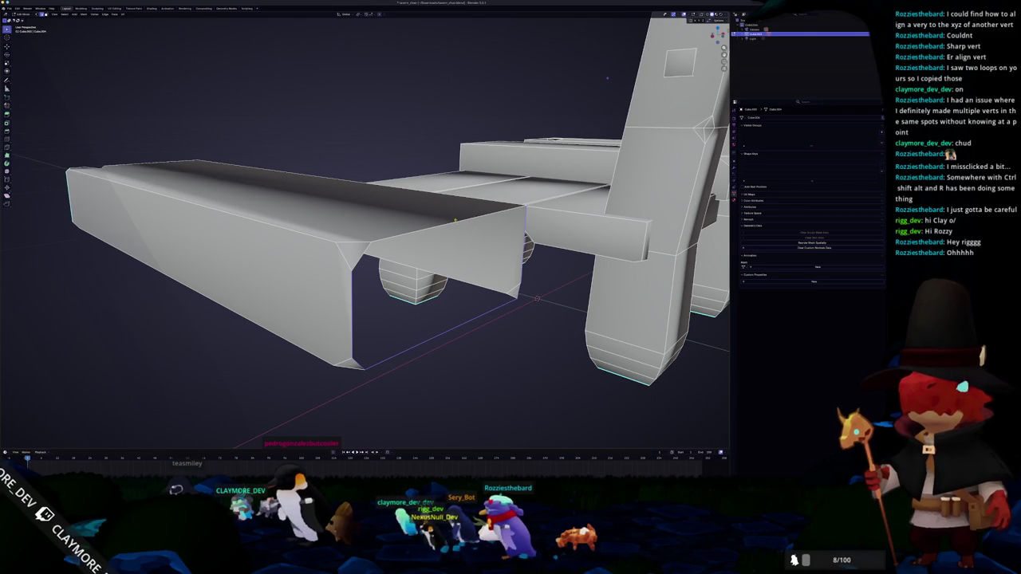
pyautogui.press('f')
pyautogui.moveTo(456, 220); pyautogui.dragTo(355, 215)
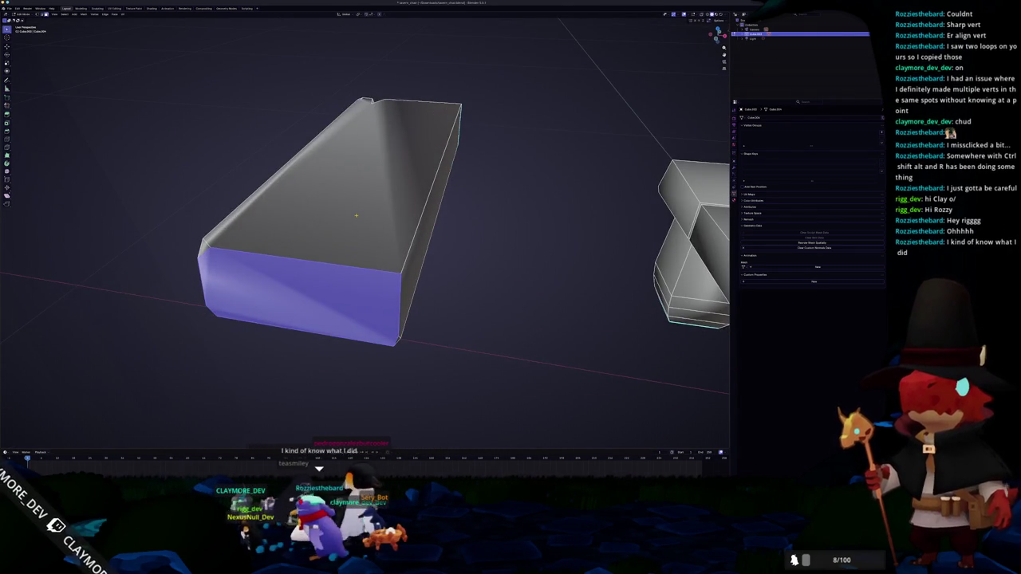
# Step: Delete only the top face of the armrest block so it is open on top
pyautogui.click(354, 204)
pyautogui.press('x')
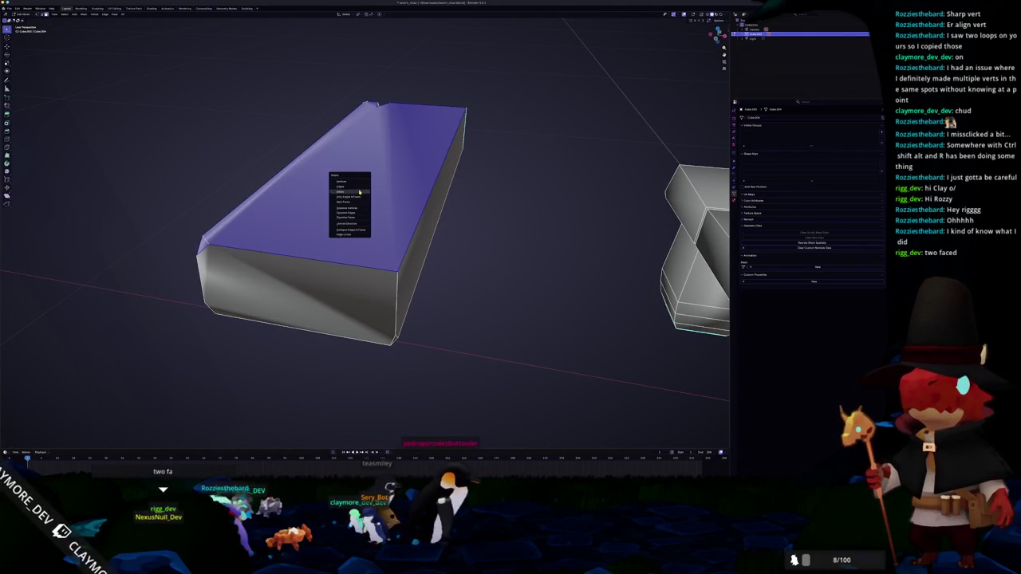
pyautogui.click(353, 204)
pyautogui.moveTo(352, 204); pyautogui.dragTo(359, 183)
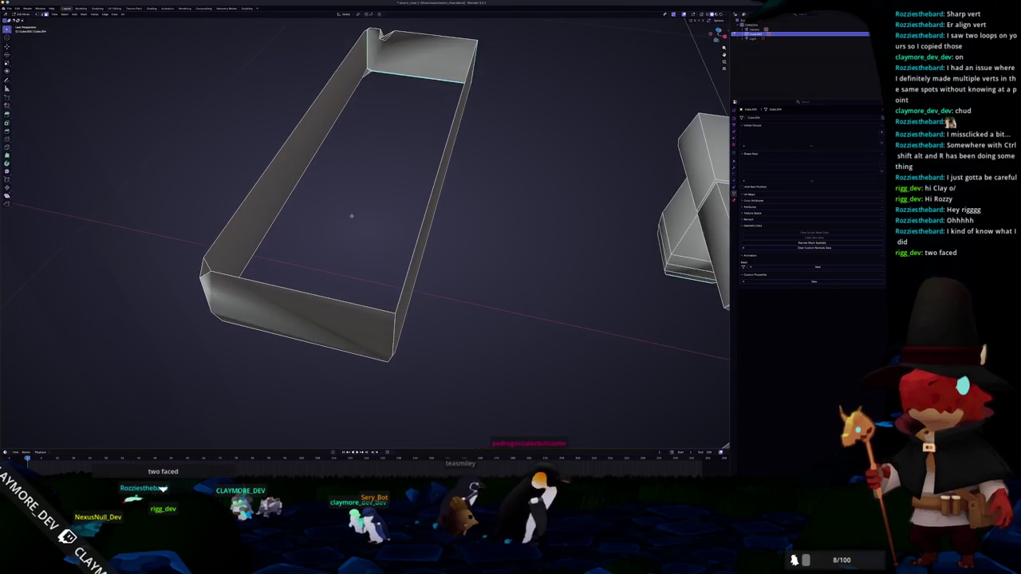
pyautogui.moveTo(249, 228); pyautogui.dragTo(331, 311)
# Step: Delete the block's front end face and refill the open end with a new face
pyautogui.click(371, 277)
pyautogui.click(371, 278)
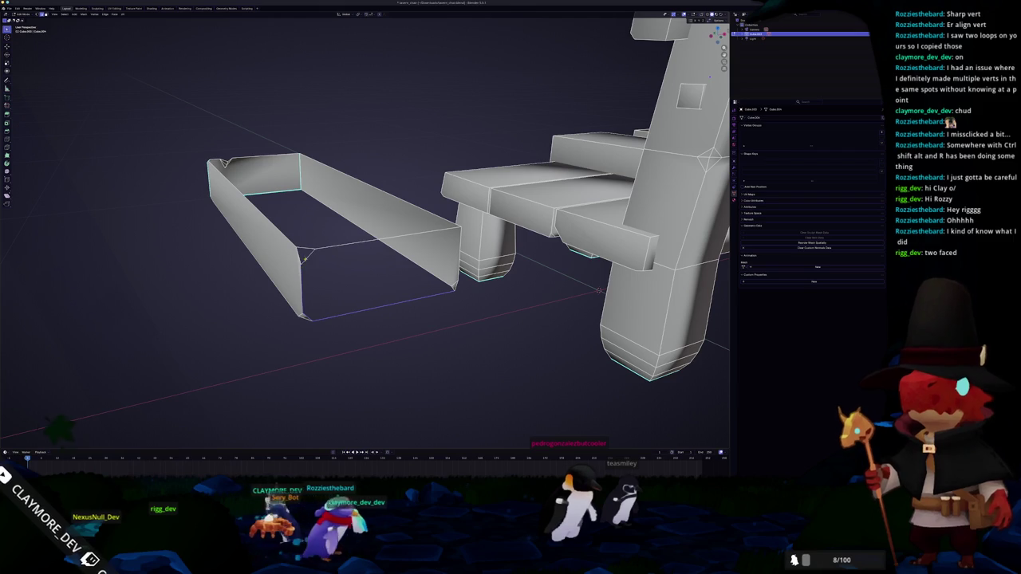
pyautogui.moveTo(335, 253); pyautogui.dragTo(390, 285)
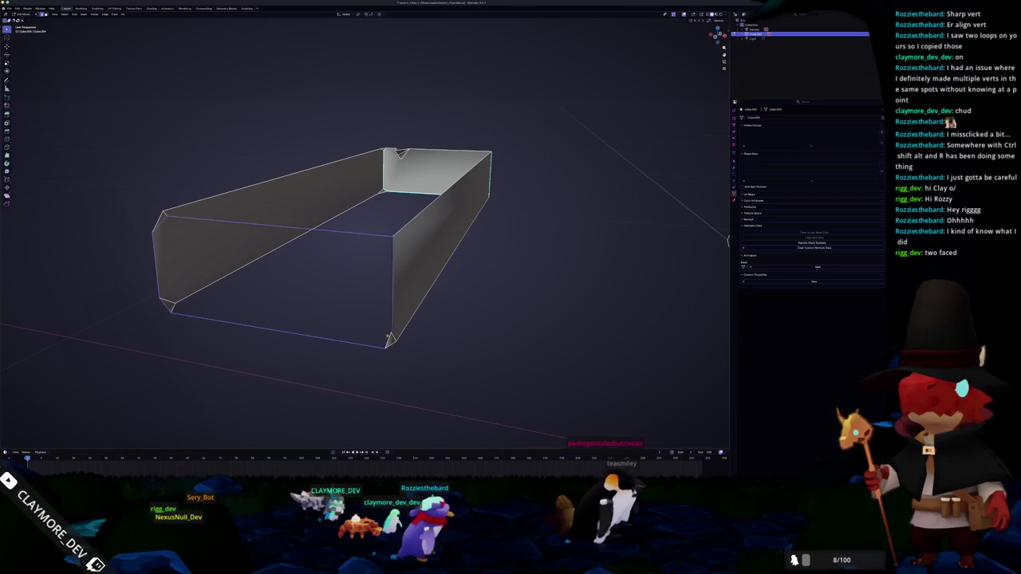
pyautogui.press('f')
pyautogui.moveTo(310, 346); pyautogui.dragTo(387, 339)
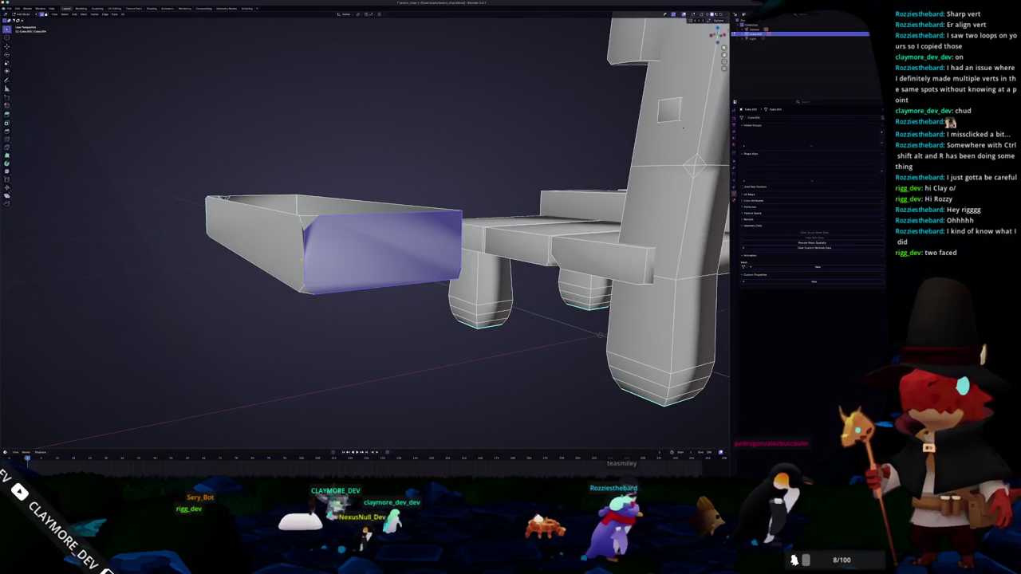
# Step: Apply Shade Auto Smooth to the box in Object Mode
pyautogui.press('Tab')
pyautogui.moveTo(309, 248); pyautogui.dragTo(505, 239)
pyautogui.press('Tab')
pyautogui.press('Tab')
pyautogui.moveTo(365, 239); pyautogui.dragTo(399, 224)
pyautogui.rightClick(345, 231)
pyautogui.click(367, 247)
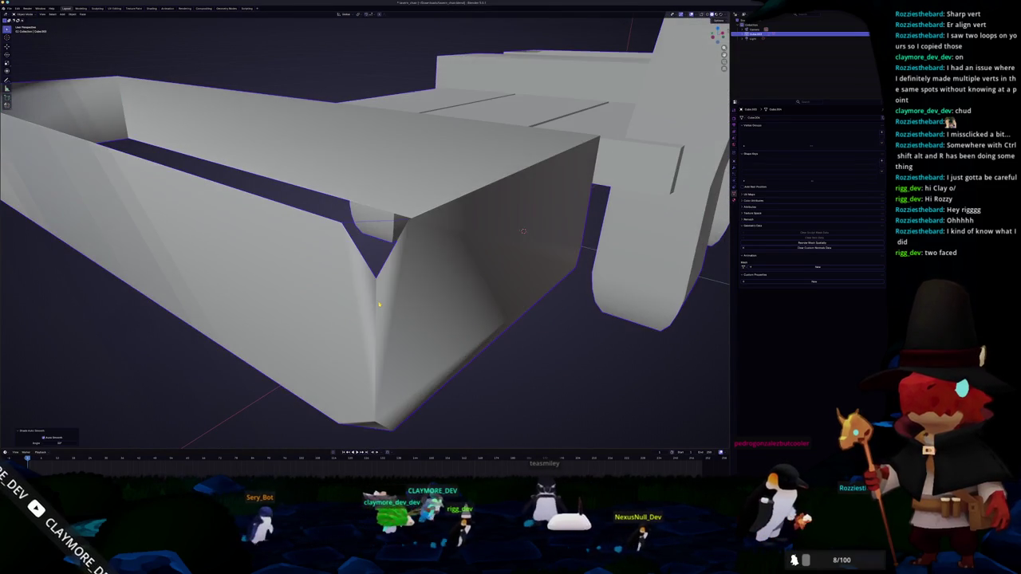
pyautogui.moveTo(379, 305); pyautogui.dragTo(340, 303)
# Step: Inspect the box mesh in Edit Mode and select the notch's upper corner vertex
pyautogui.press('Tab')
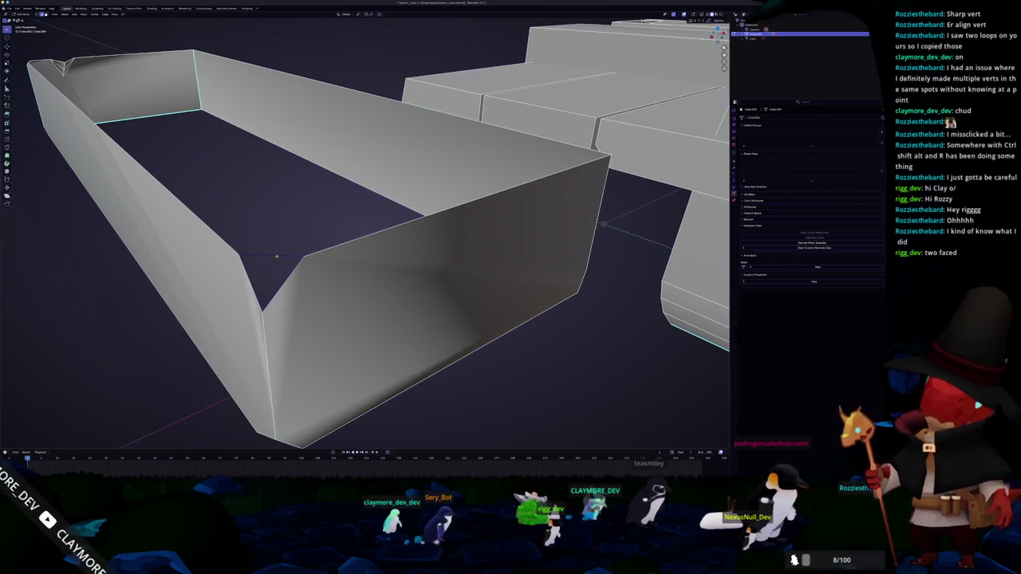
pyautogui.scroll(-3)
pyautogui.moveTo(365, 239); pyautogui.dragTo(365, 239)
pyautogui.scroll(3)
pyautogui.press('Tab')
pyautogui.press('Tab')
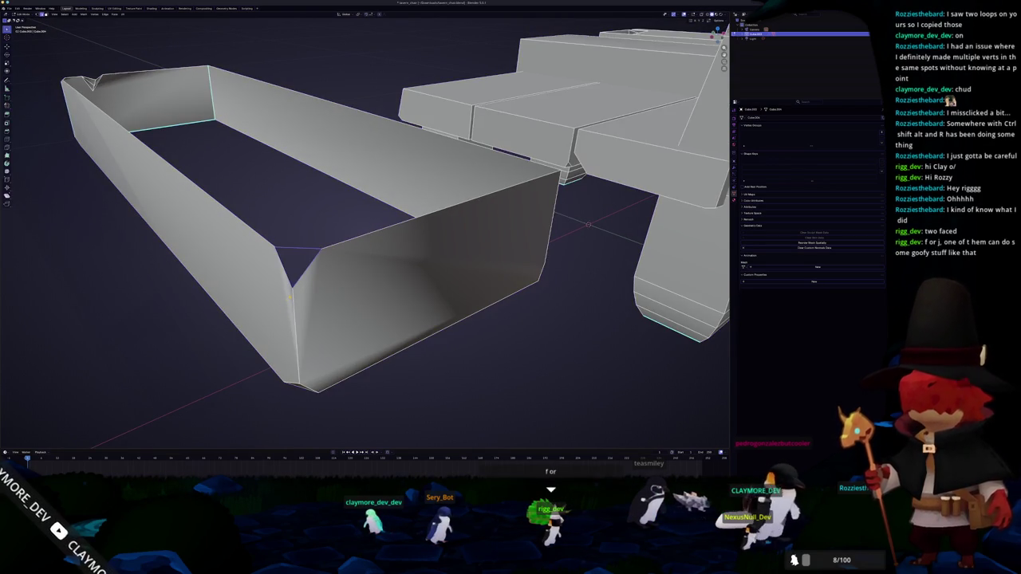
pyautogui.moveTo(285, 301); pyautogui.dragTo(252, 323)
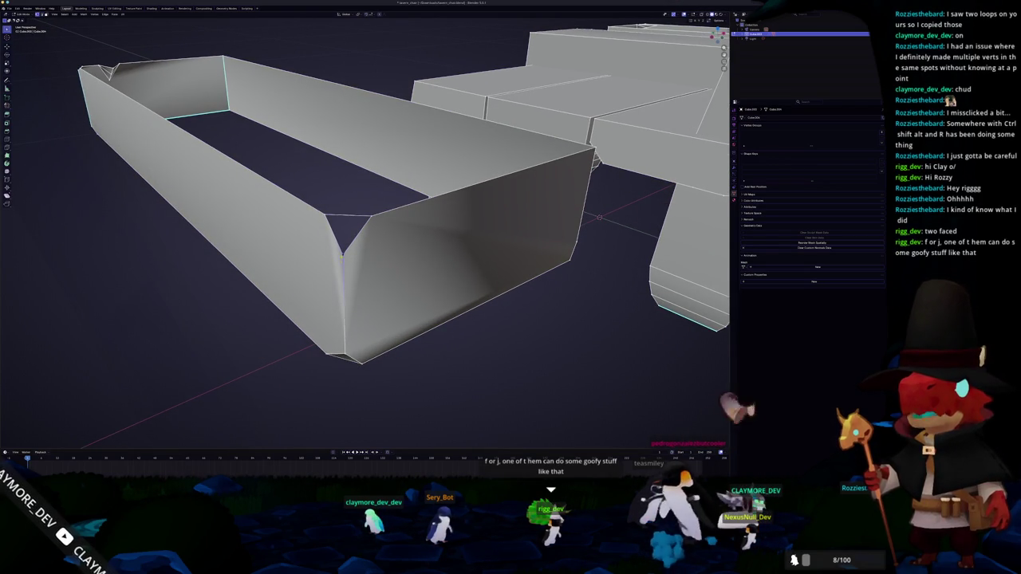
pyautogui.moveTo(336, 340); pyautogui.dragTo(343, 302)
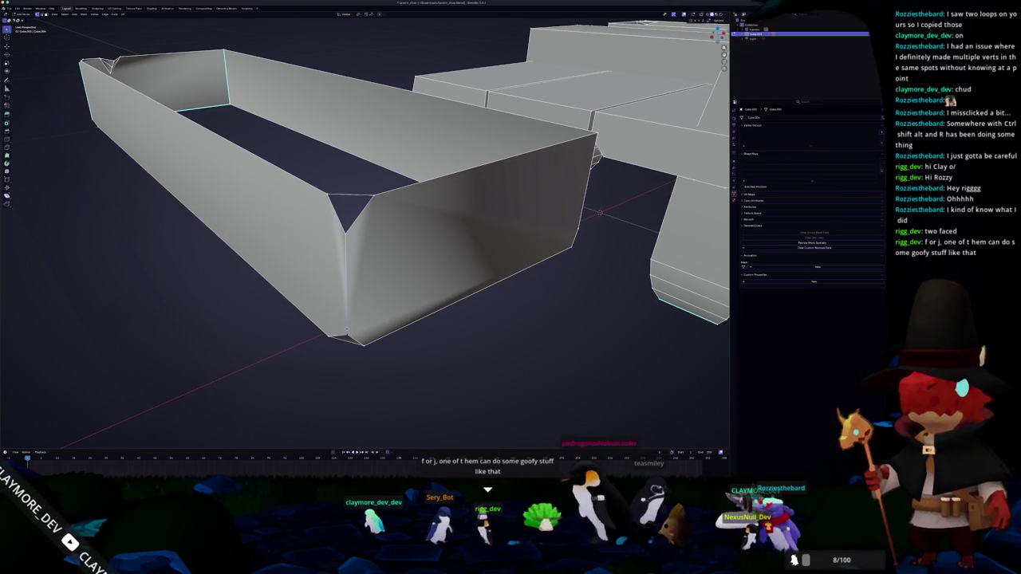
pyautogui.click(346, 235)
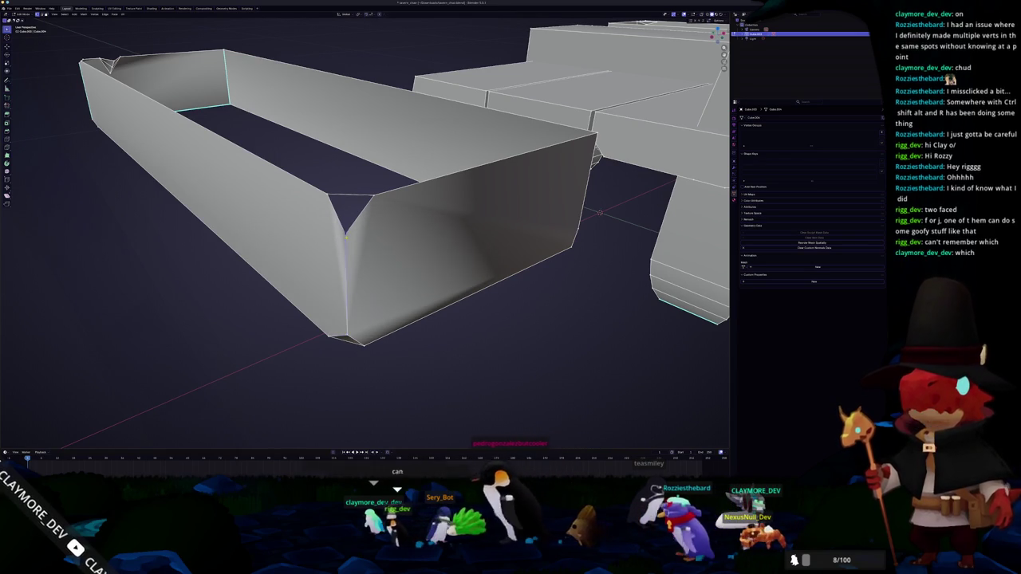
# Step: Check the box's modifier stack, then return to Edit Mode in edge select mode
pyautogui.press('Tab')
pyautogui.moveTo(342, 270); pyautogui.dragTo(470, 289)
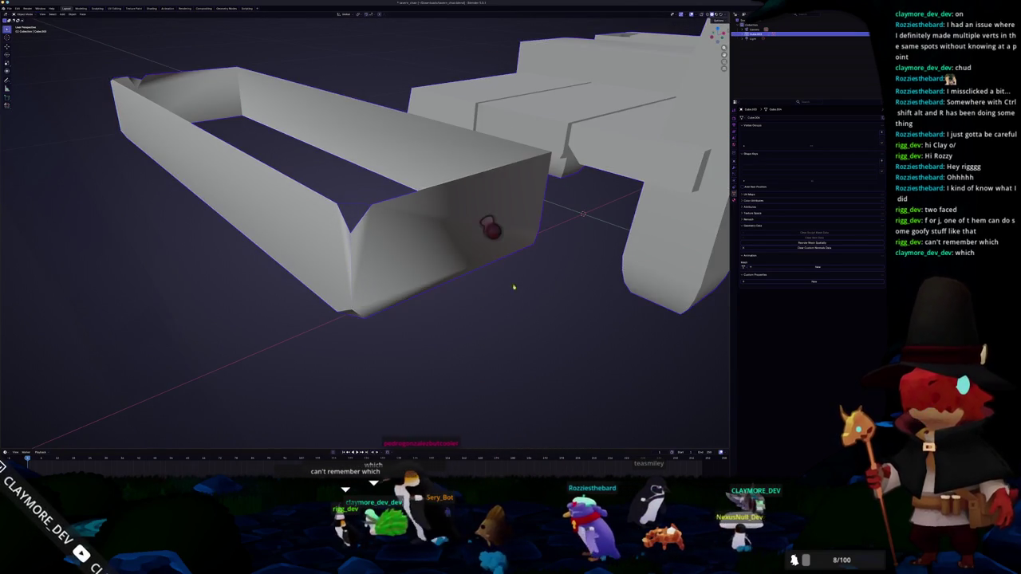
pyautogui.moveTo(547, 272); pyautogui.dragTo(574, 271)
pyautogui.click(734, 170)
pyautogui.moveTo(490, 245); pyautogui.dragTo(409, 177)
pyautogui.press('Tab')
pyautogui.press('2')
pyautogui.press('2')
pyautogui.moveTo(326, 258); pyautogui.dragTo(319, 256)
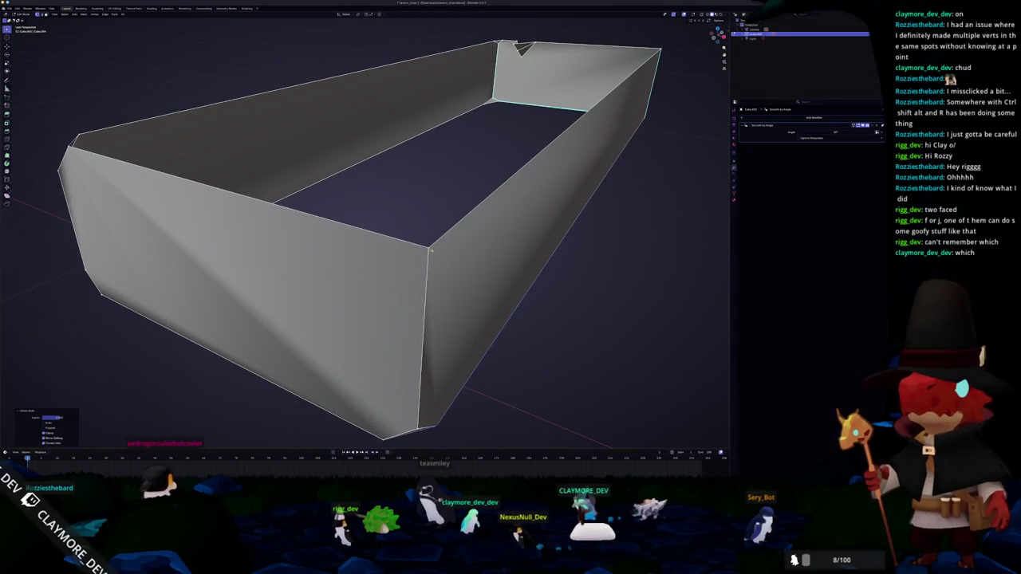
pyautogui.scroll(-3)
pyautogui.moveTo(427, 270); pyautogui.dragTo(470, 216)
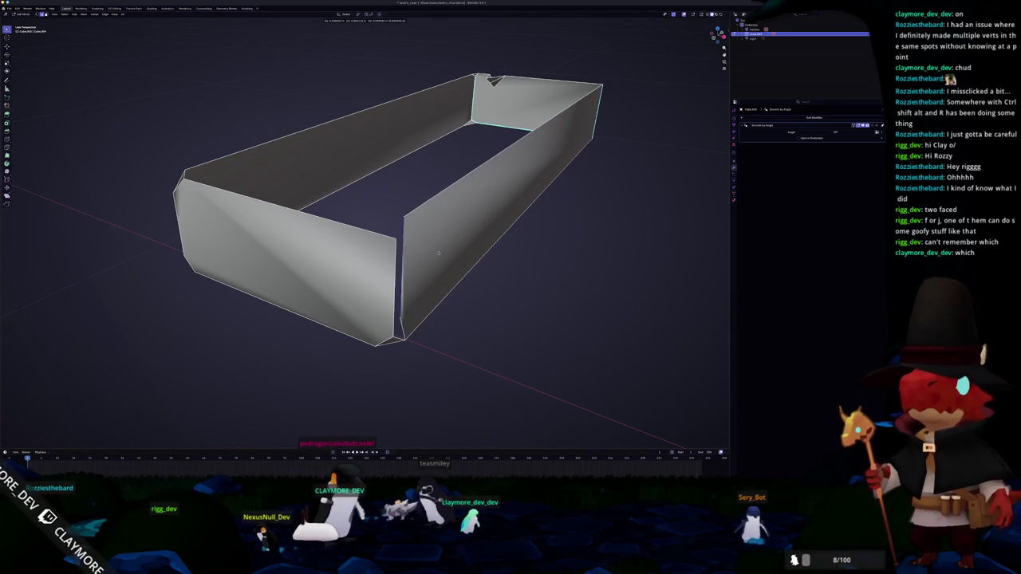
pyautogui.moveTo(441, 277); pyautogui.dragTo(468, 251)
# Step: Try an Edge Split with a set Edge Angle on the box, then undo it
pyautogui.click(484, 237)
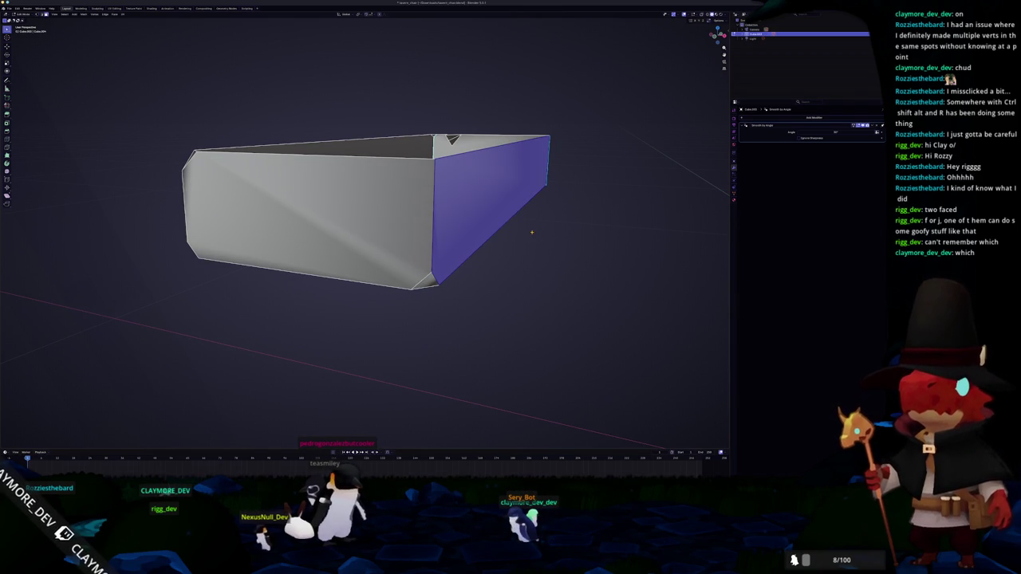
pyautogui.press('a')
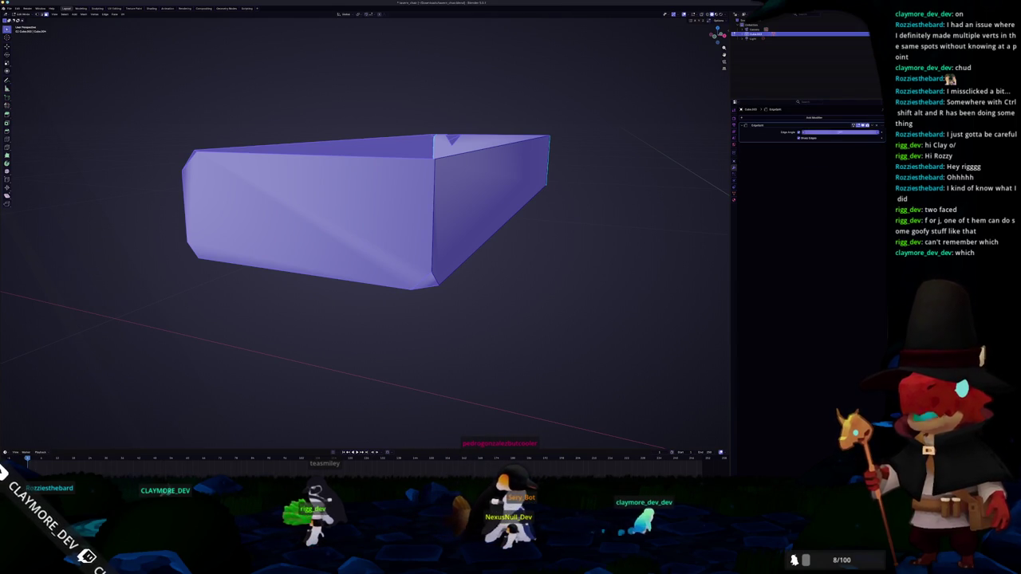
pyautogui.press('Return')
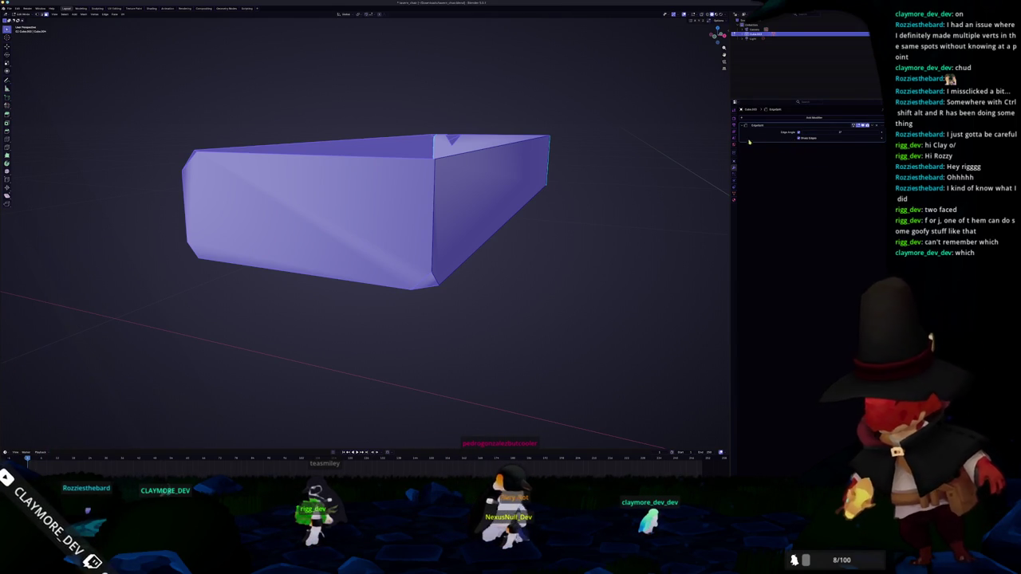
pyautogui.press('Tab')
pyautogui.hotkey('ctrl', 'a')
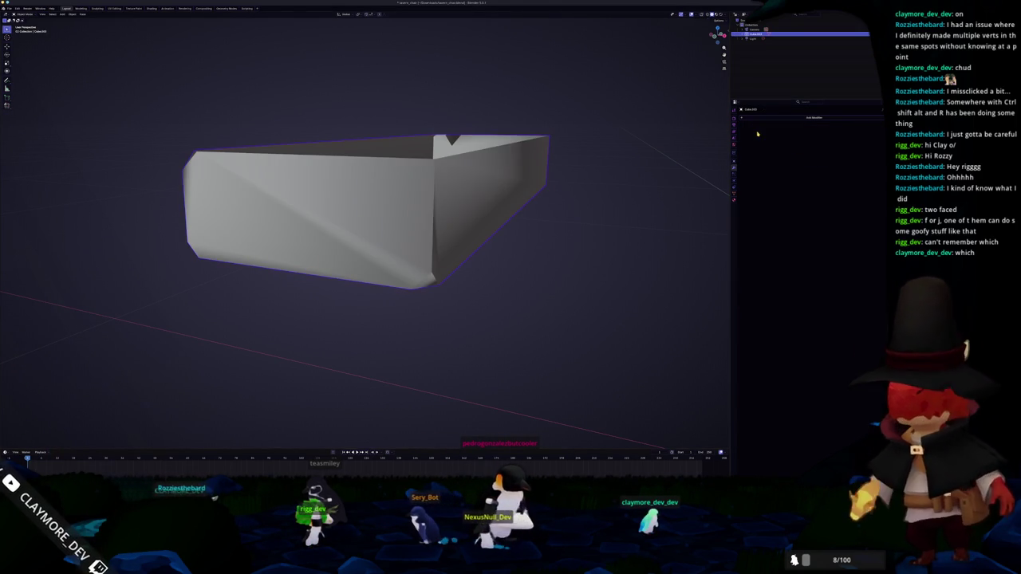
# Step: Test-delete a front face, undo it, and bring up the Vertex menu with everything selected
pyautogui.press('Tab')
pyautogui.click(376, 221)
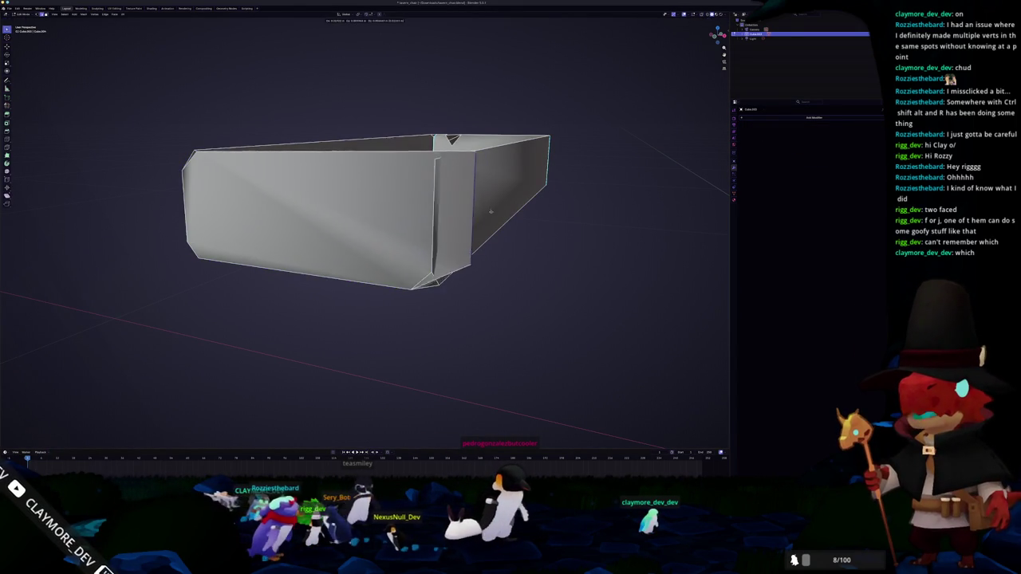
pyautogui.press('Delete')
pyautogui.hotkey('ctrl', 'z')
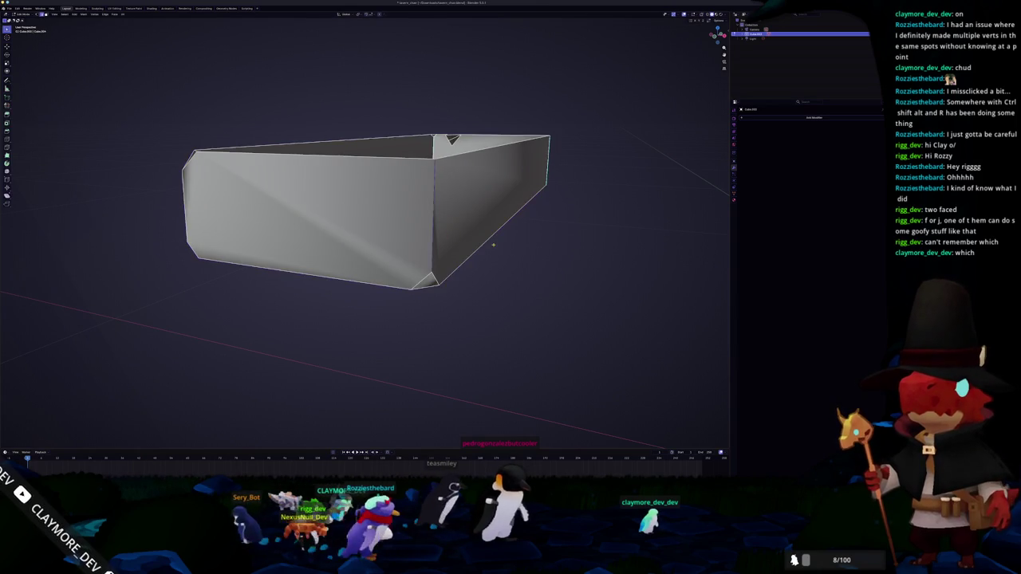
pyautogui.press('a')
pyautogui.rightClick(591, 185)
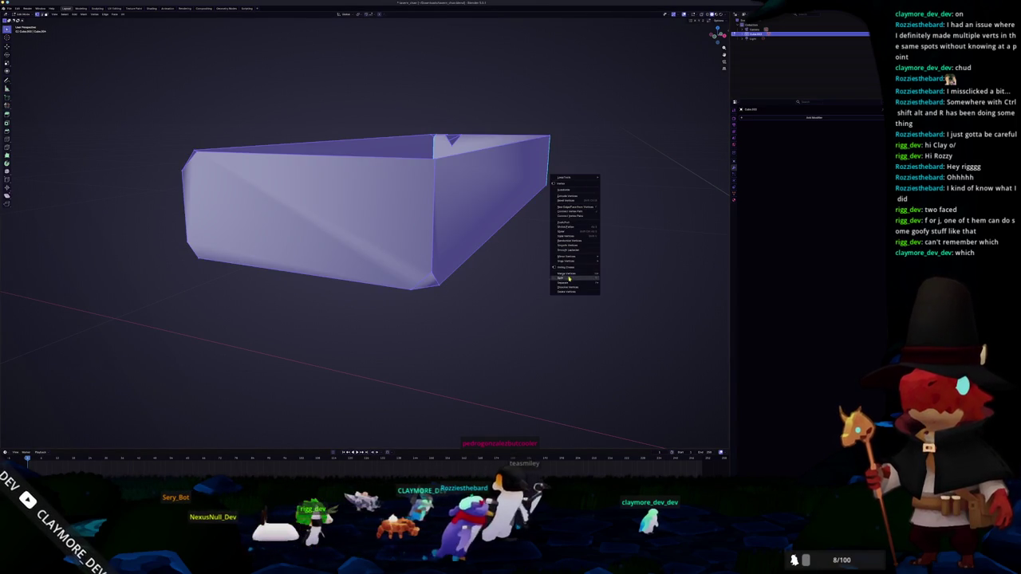
# Step: Merge the box's vertices by distance and look inside the box
pyautogui.click(616, 290)
pyautogui.press('Tab')
pyautogui.moveTo(479, 273); pyautogui.dragTo(458, 278)
pyautogui.press('Tab')
# Step: Delete only the top face again and select the open top's boundary edges
pyautogui.click(415, 197)
pyautogui.press('x')
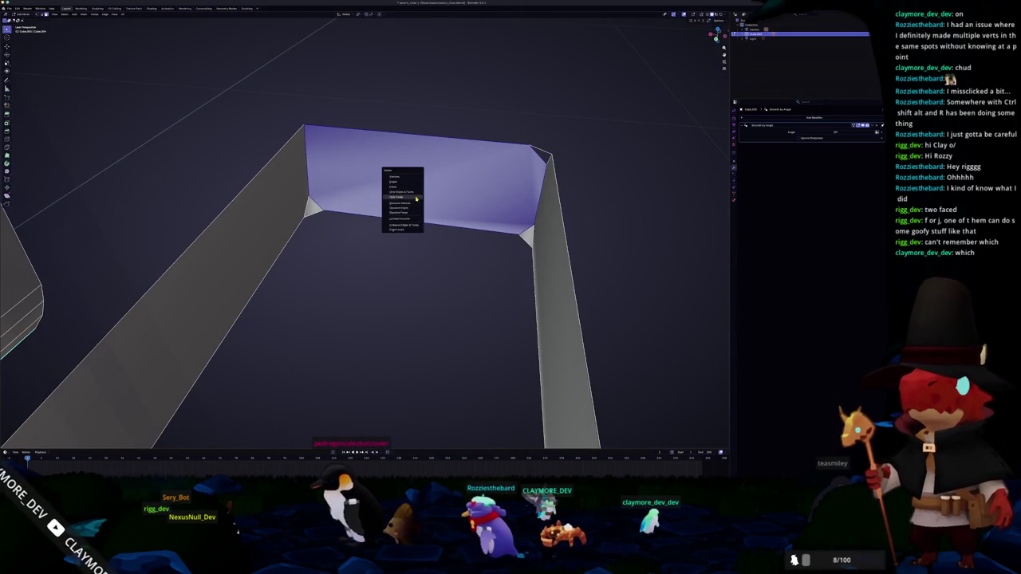
pyautogui.click(415, 198)
pyautogui.moveTo(365, 289); pyautogui.dragTo(408, 245)
pyautogui.scroll(-3)
pyautogui.scroll(-3)
pyautogui.click(463, 224)
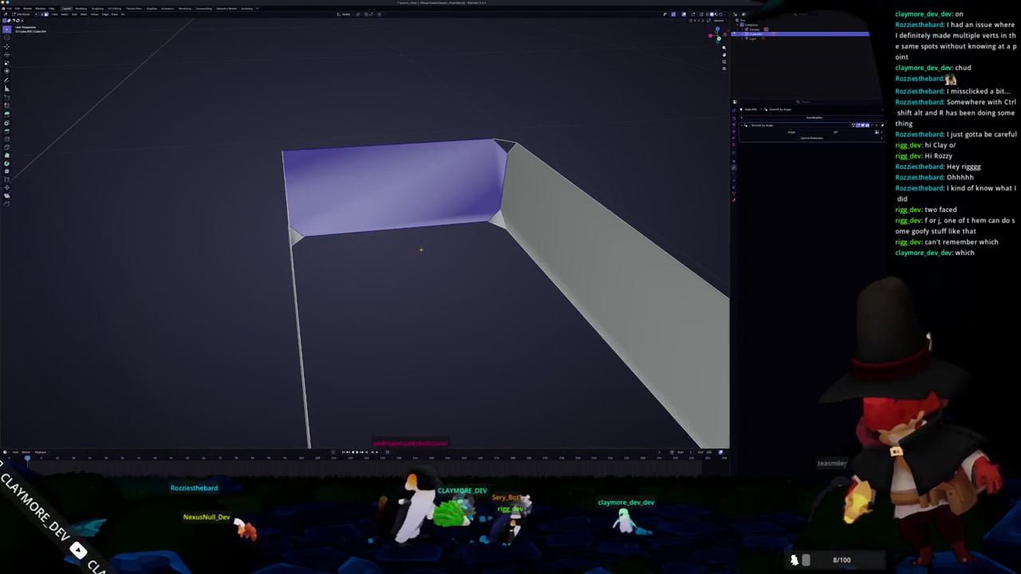
pyautogui.click(399, 146)
pyautogui.moveTo(399, 146); pyautogui.dragTo(471, 237)
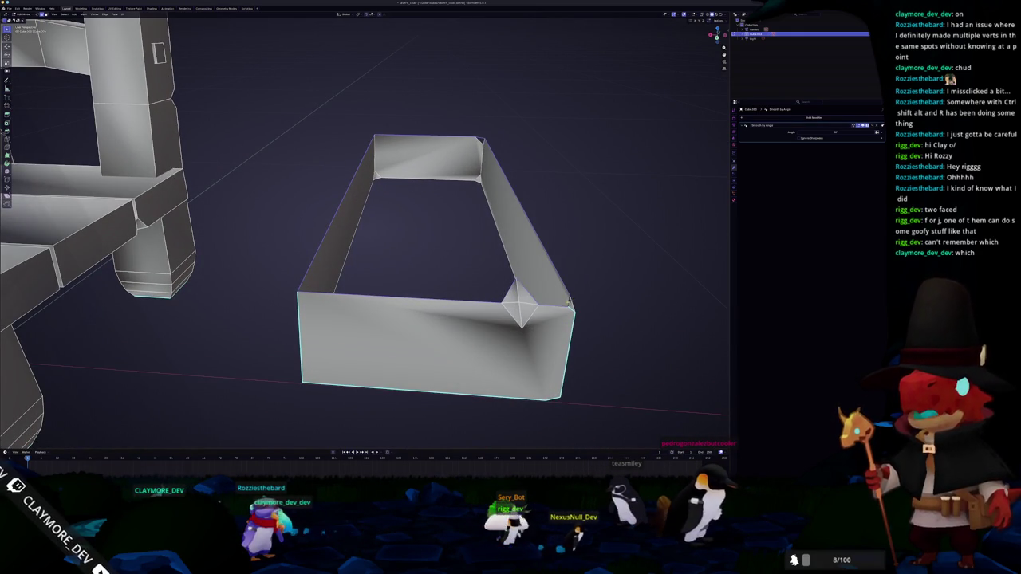
# Step: Fill the open top with a new face and apply Shade Auto Smooth to the box
pyautogui.press('f')
pyautogui.press('Tab')
pyautogui.moveTo(589, 285); pyautogui.dragTo(550, 291)
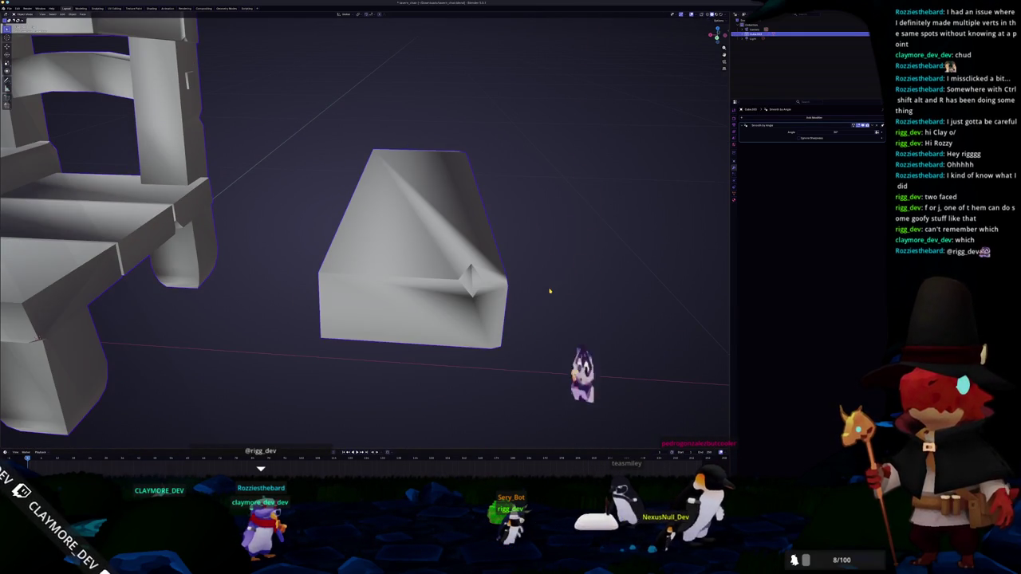
pyautogui.rightClick(470, 279)
pyautogui.click(472, 297)
pyautogui.moveTo(472, 297); pyautogui.dragTo(477, 284)
# Step: Enter Edit Mode on the box and chair together with all geometry selected
pyautogui.press('Tab')
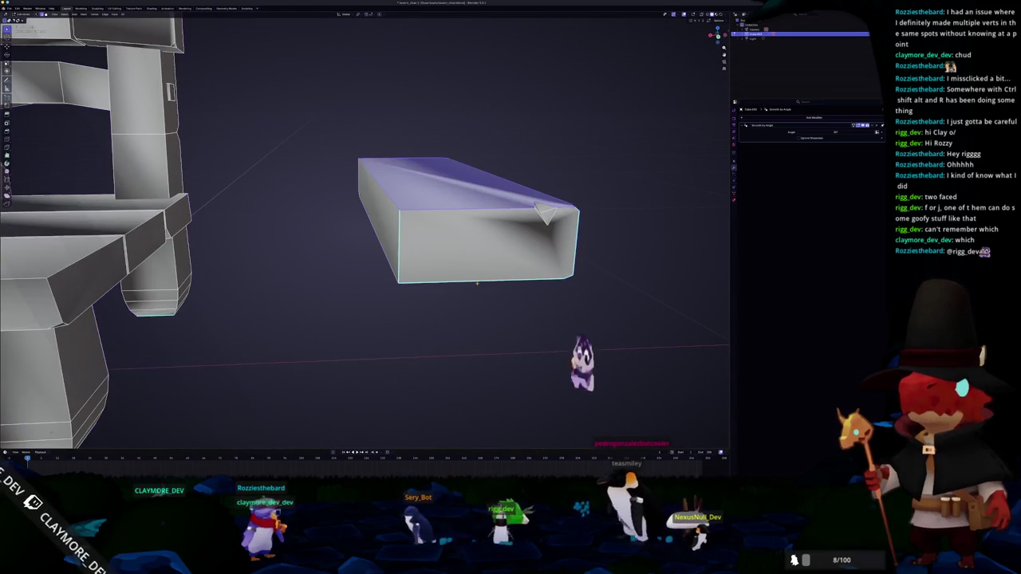
pyautogui.press('Tab')
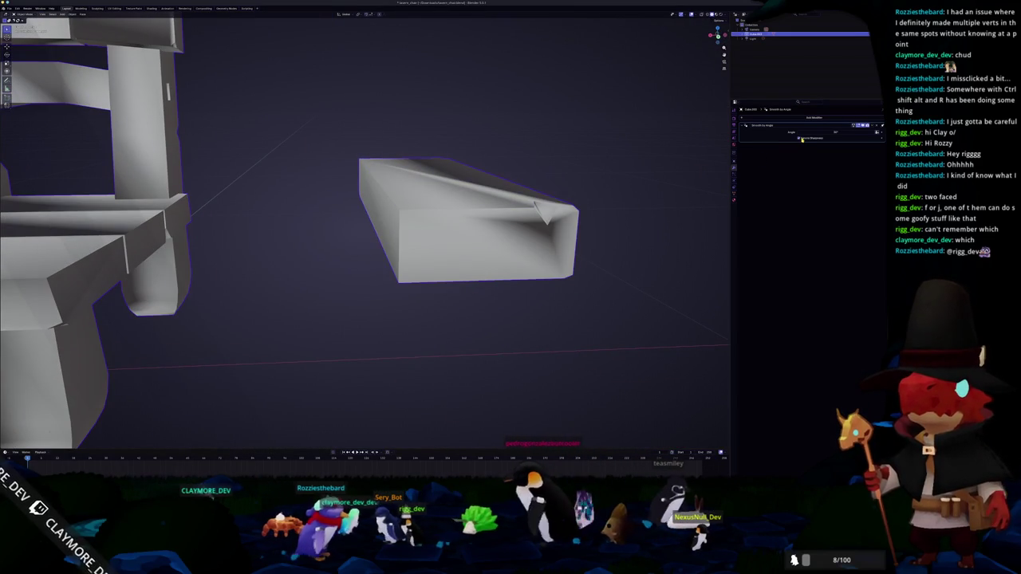
pyautogui.moveTo(543, 216); pyautogui.dragTo(610, 210)
pyautogui.press('Tab')
pyautogui.press('a')
pyautogui.rightClick(471, 239)
pyautogui.click(451, 345)
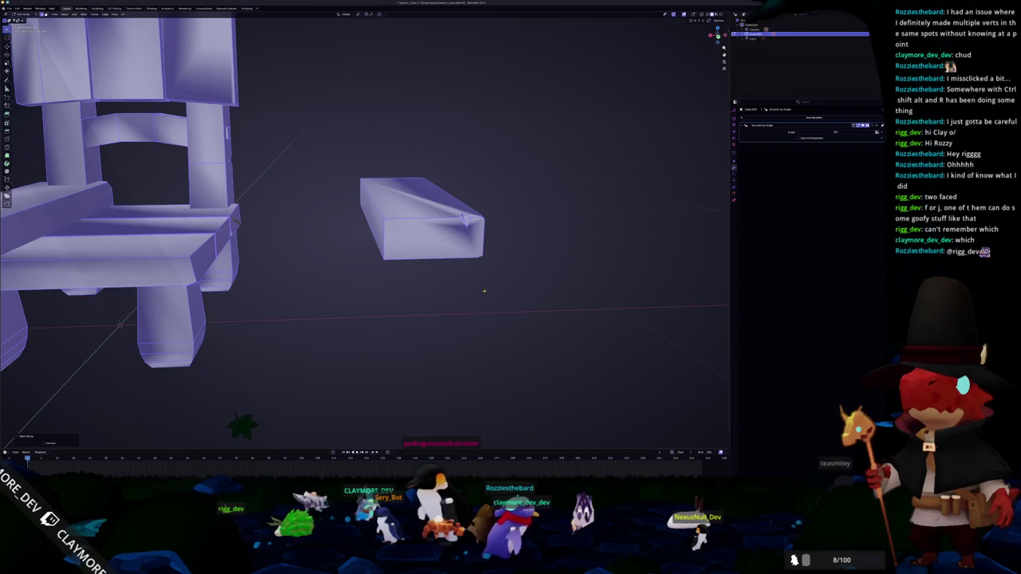
# Step: Switch the chair to flat shading, then apply Shade Auto Smooth
pyautogui.press('Tab')
pyautogui.moveTo(483, 290); pyautogui.dragTo(467, 289)
pyautogui.rightClick(467, 290)
pyautogui.scroll(-3)
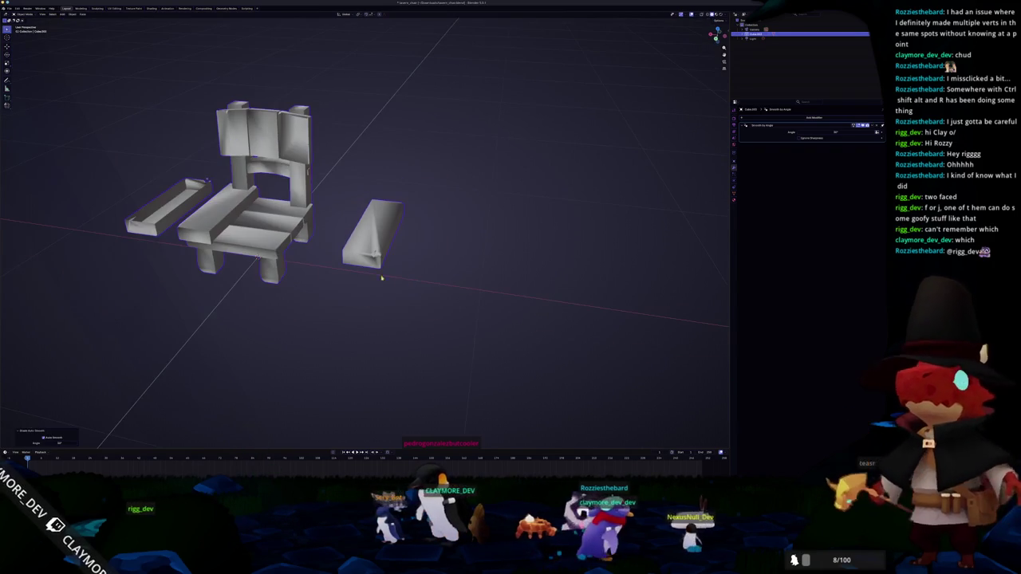
pyautogui.rightClick(263, 230)
pyautogui.click(263, 230)
pyautogui.rightClick(264, 231)
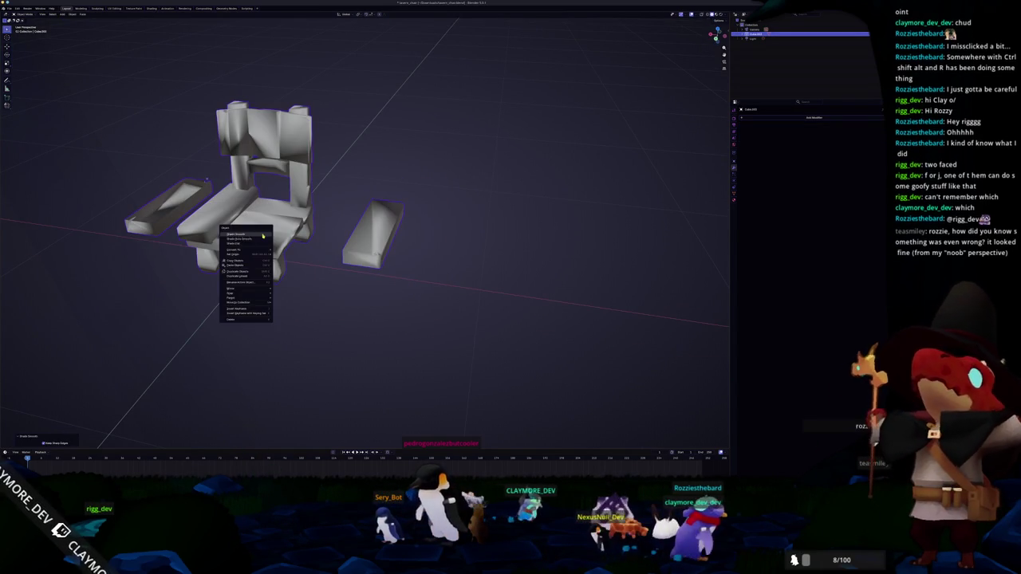
pyautogui.click(260, 242)
pyautogui.rightClick(259, 242)
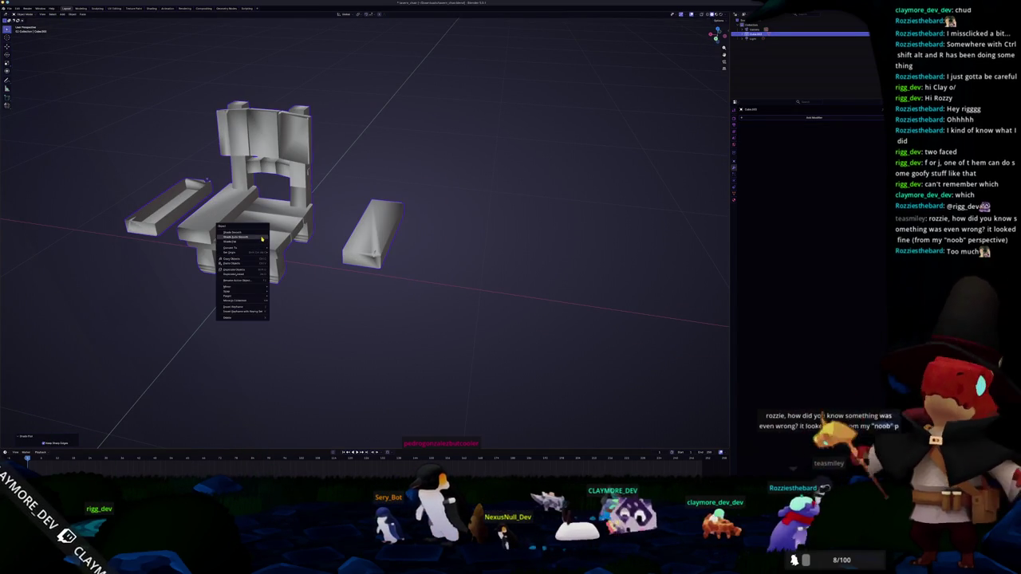
pyautogui.click(259, 237)
pyautogui.moveTo(263, 239); pyautogui.dragTo(314, 184)
# Step: With all geometry selected in Edit Mode, merge the chair's vertices by distance
pyautogui.press('Tab')
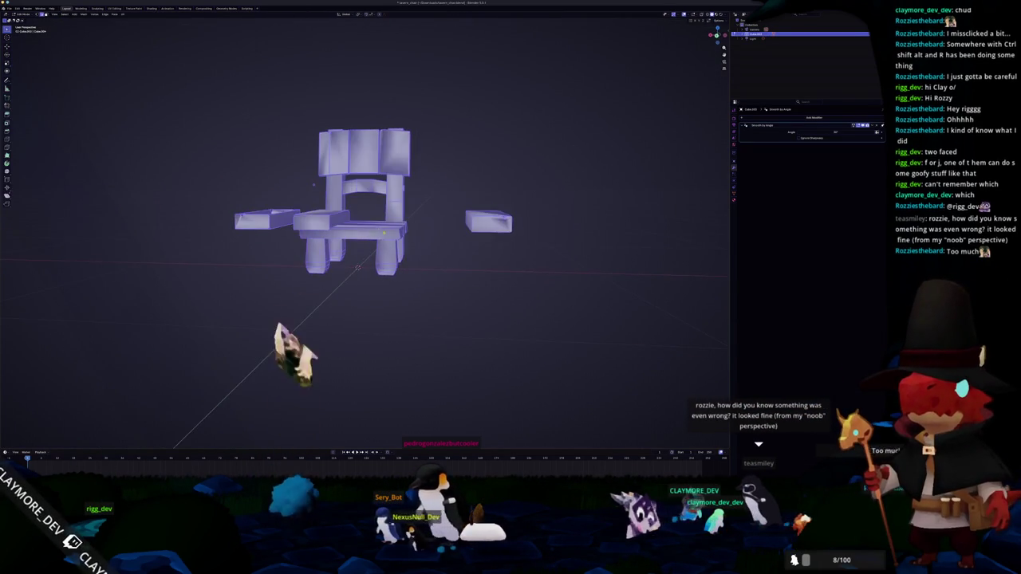
pyautogui.scroll(3)
pyautogui.rightClick(435, 276)
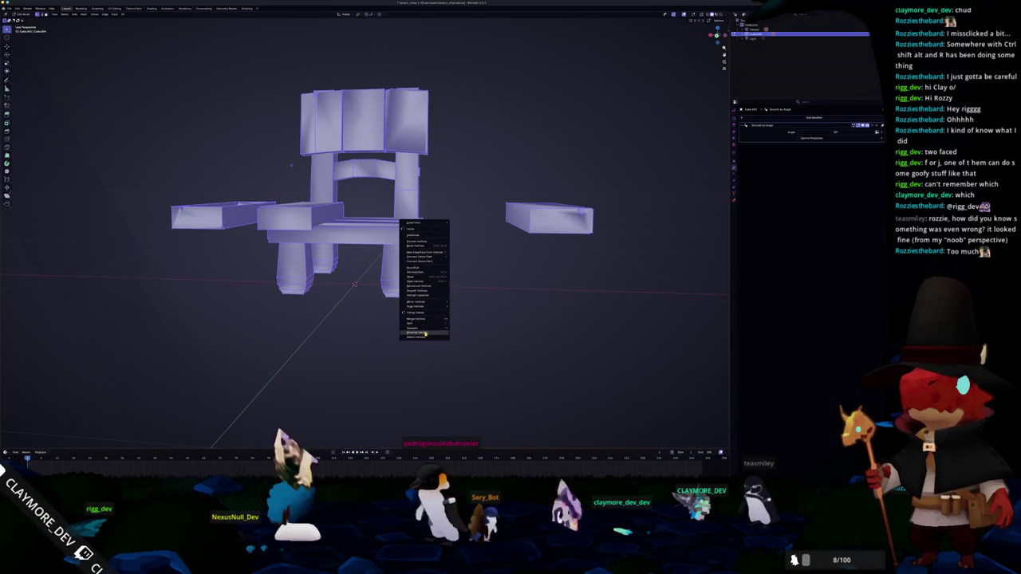
pyautogui.click(462, 336)
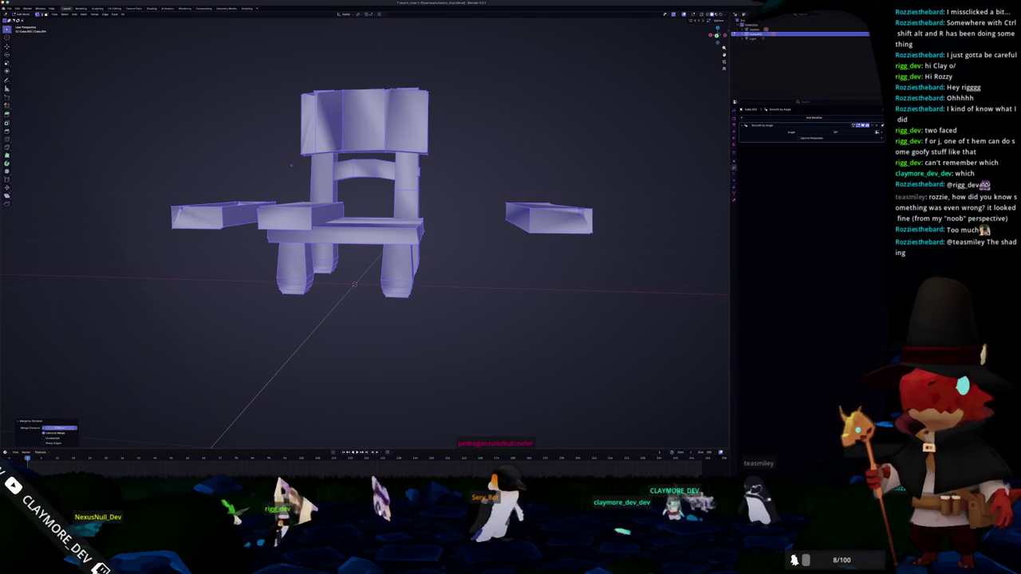
pyautogui.moveTo(375, 303); pyautogui.dragTo(403, 341)
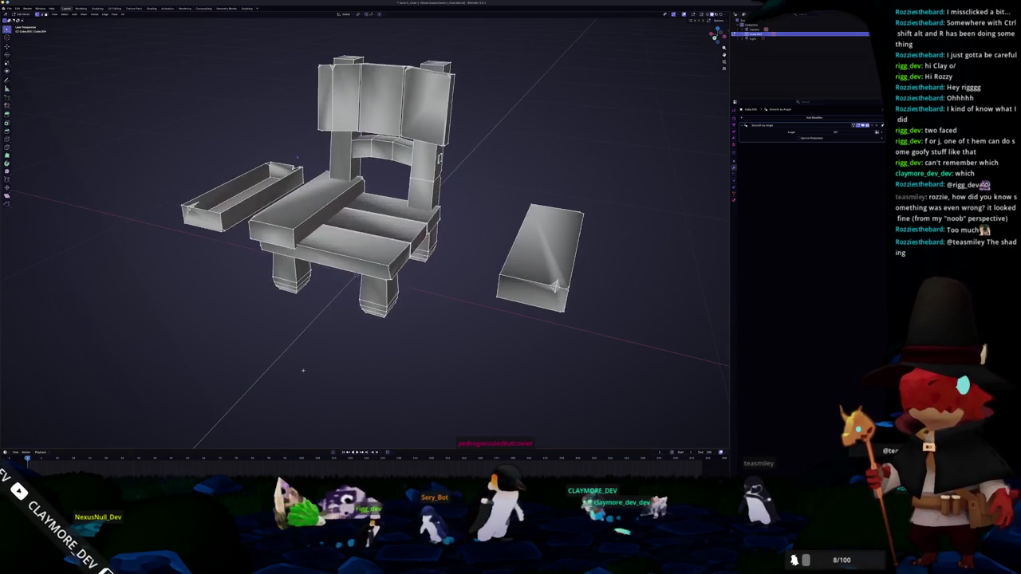
# Step: Apply Shade Auto Smooth to the chair in Object Mode
pyautogui.press('Tab')
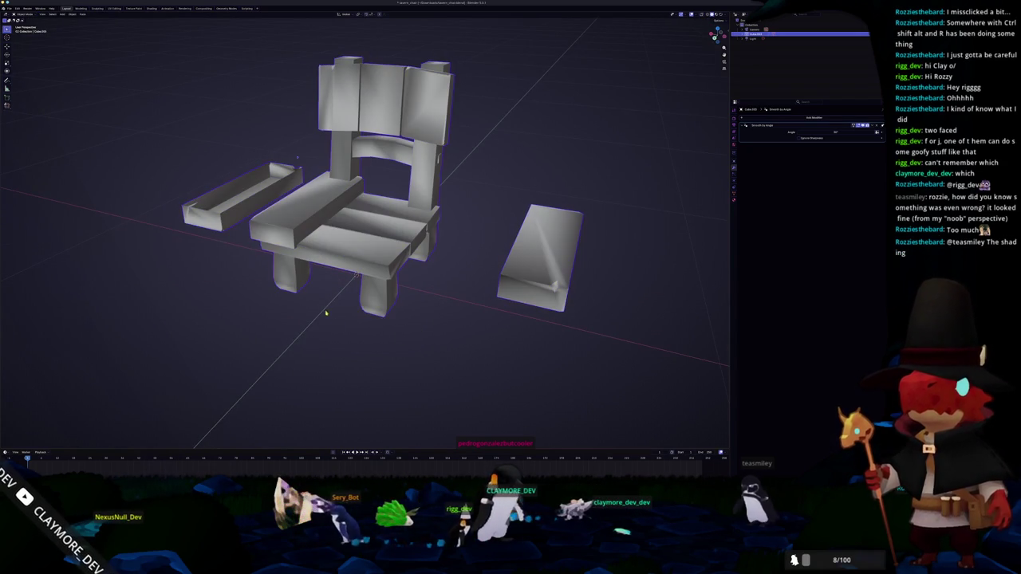
pyautogui.moveTo(325, 314); pyautogui.dragTo(455, 335)
pyautogui.scroll(3)
pyautogui.scroll(3)
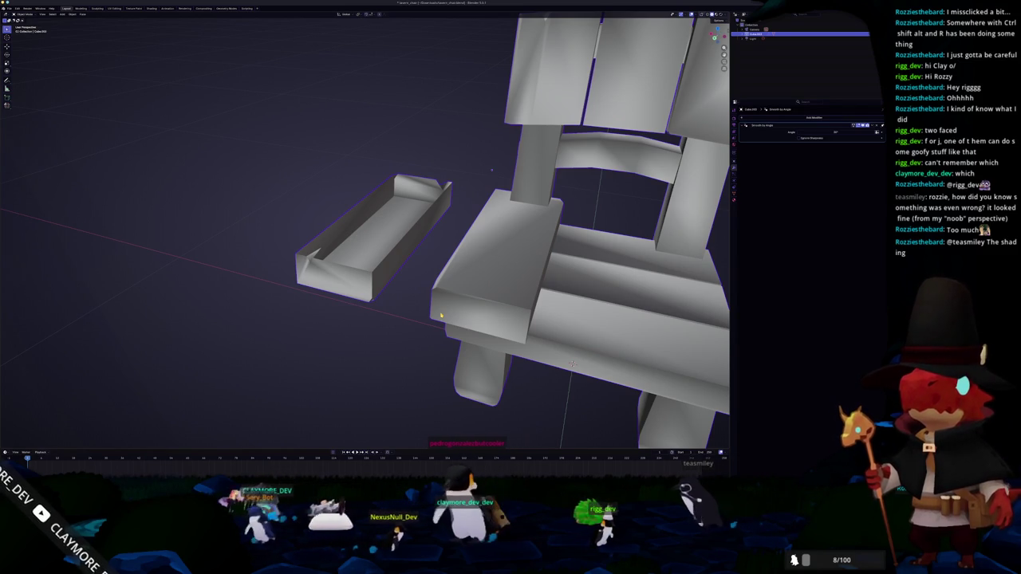
pyautogui.rightClick(441, 316)
pyautogui.click(423, 252)
pyautogui.scroll(3)
# Step: Select all of the tray mesh in Edit Mode and inspect the chair's edges
pyautogui.press('Tab')
pyautogui.hotkey('alt', 'a')
pyautogui.press('a')
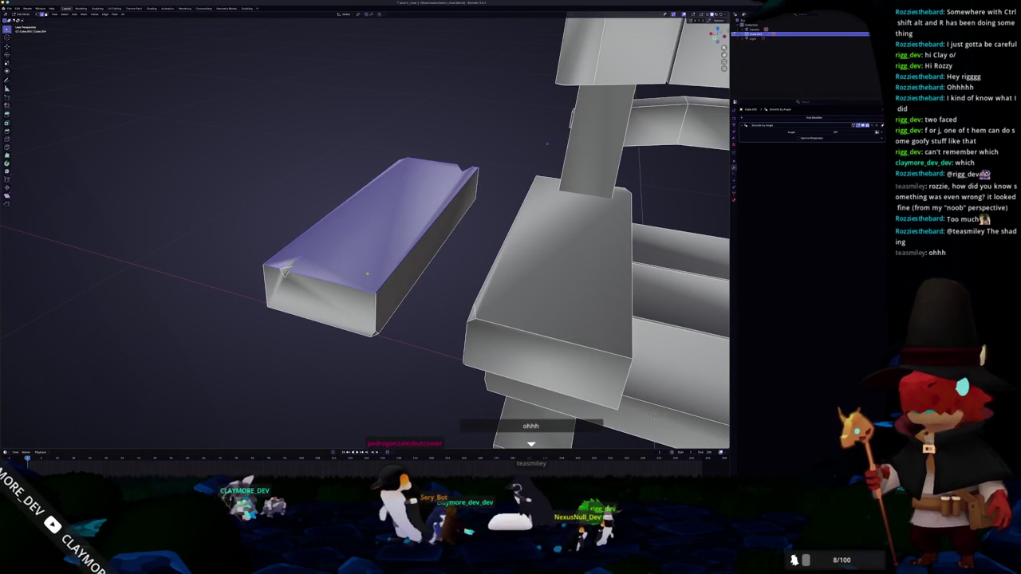
pyautogui.scroll(-3)
pyautogui.scroll(-3)
pyautogui.press('Tab')
pyautogui.moveTo(547, 144); pyautogui.dragTo(460, 267)
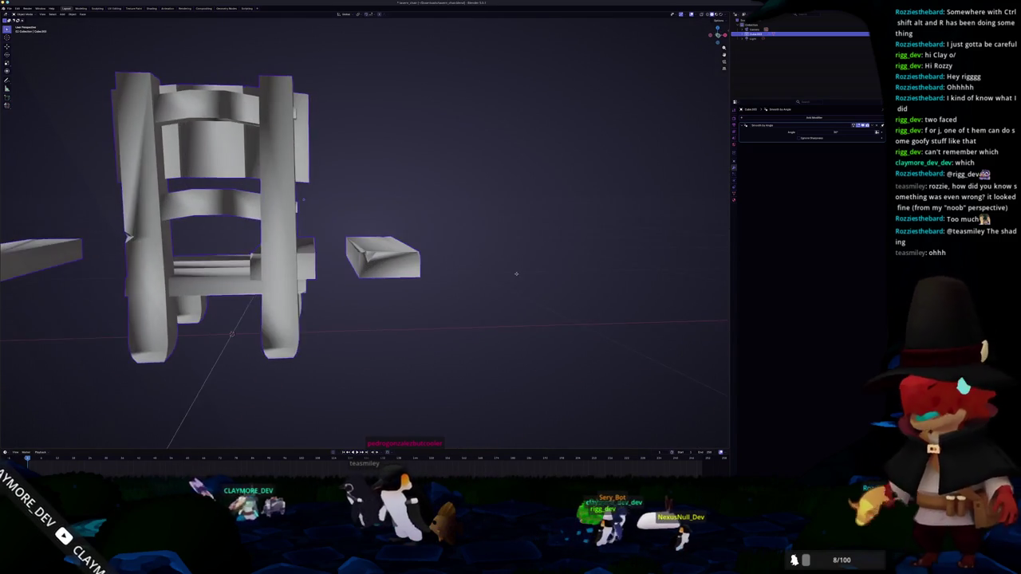
pyautogui.press('Tab')
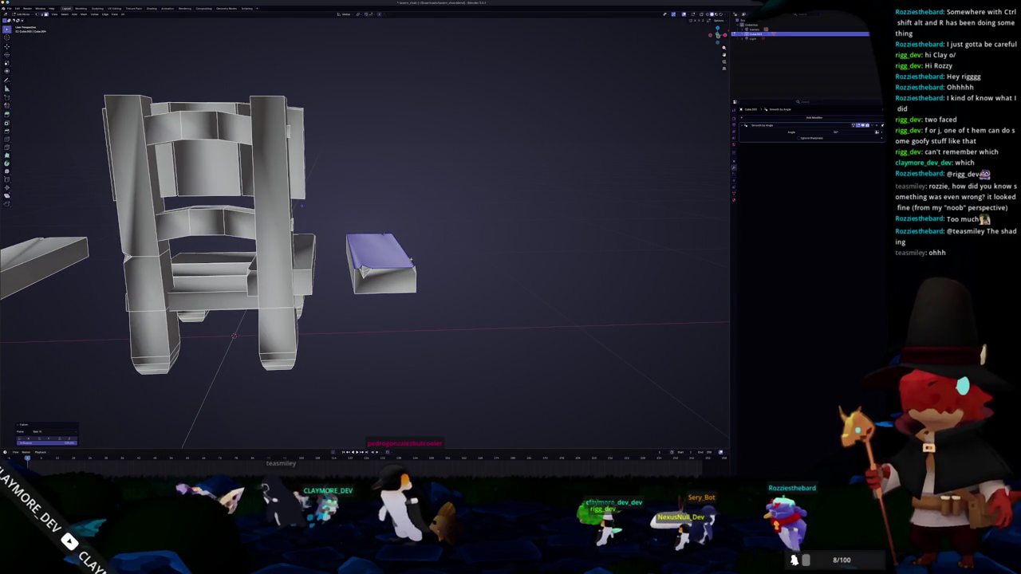
pyautogui.press('Tab')
pyautogui.moveTo(367, 271); pyautogui.dragTo(467, 298)
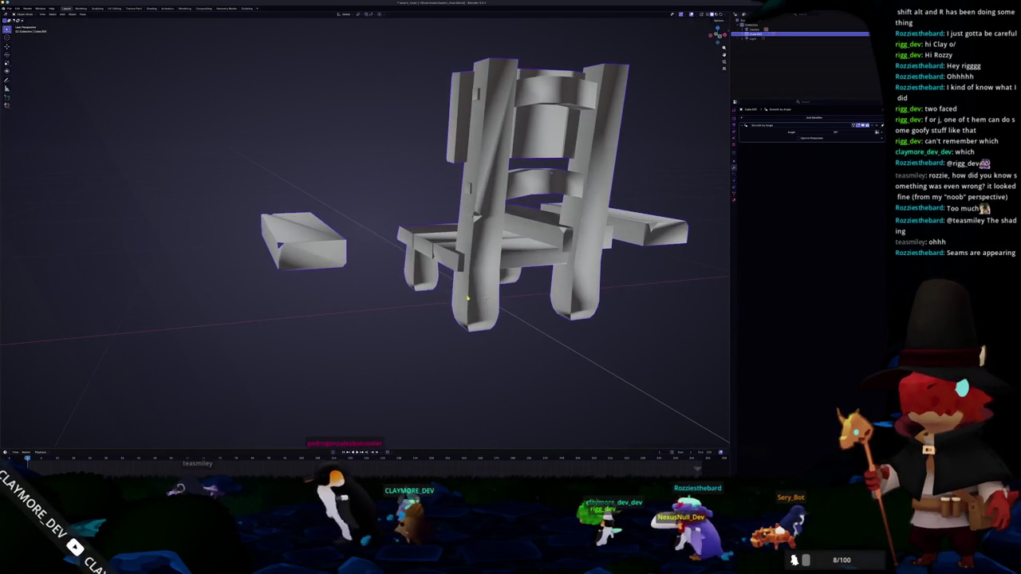
pyautogui.rightClick(467, 297)
pyautogui.click(468, 296)
# Step: Select all of the chair mesh in Edit Mode and open the Mesh menu
pyautogui.press('Tab')
pyautogui.moveTo(468, 296); pyautogui.dragTo(410, 241)
pyautogui.press('a')
pyautogui.scroll(-3)
pyautogui.click(82, 14)
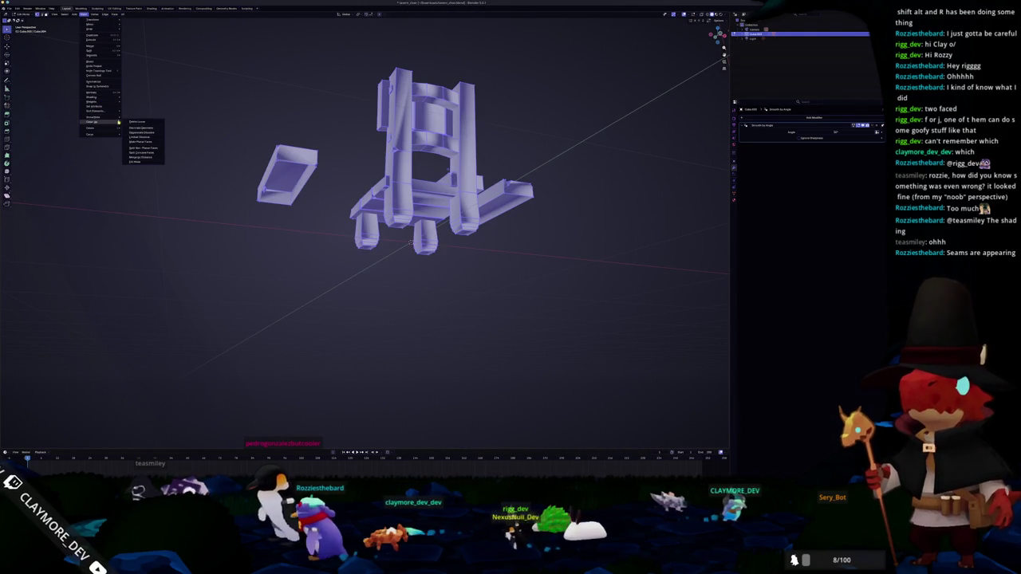
# Step: Delete loose geometry from the chair mesh and set all selected faces' shading
pyautogui.click(139, 122)
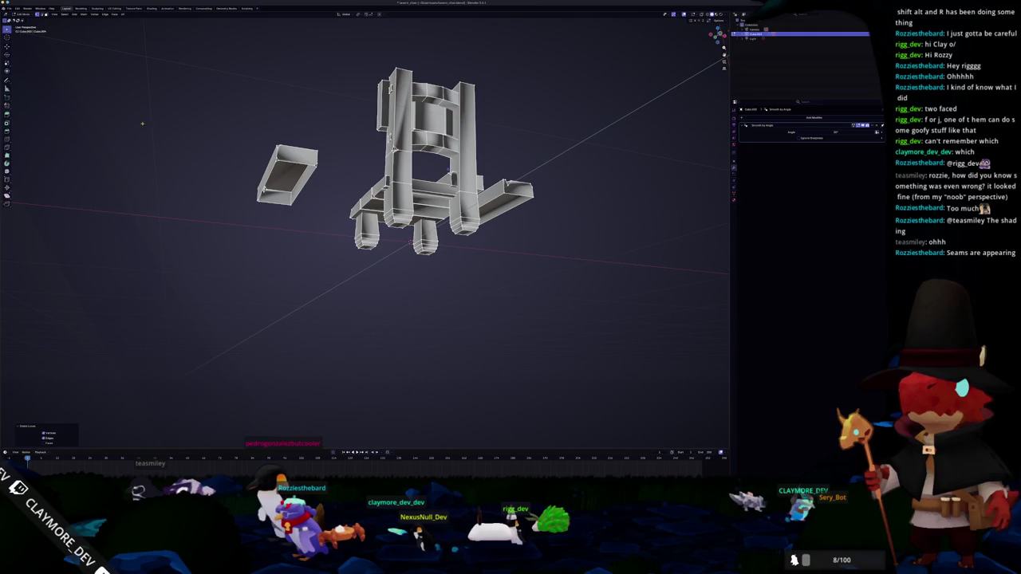
pyautogui.press('a')
pyautogui.click(87, 16)
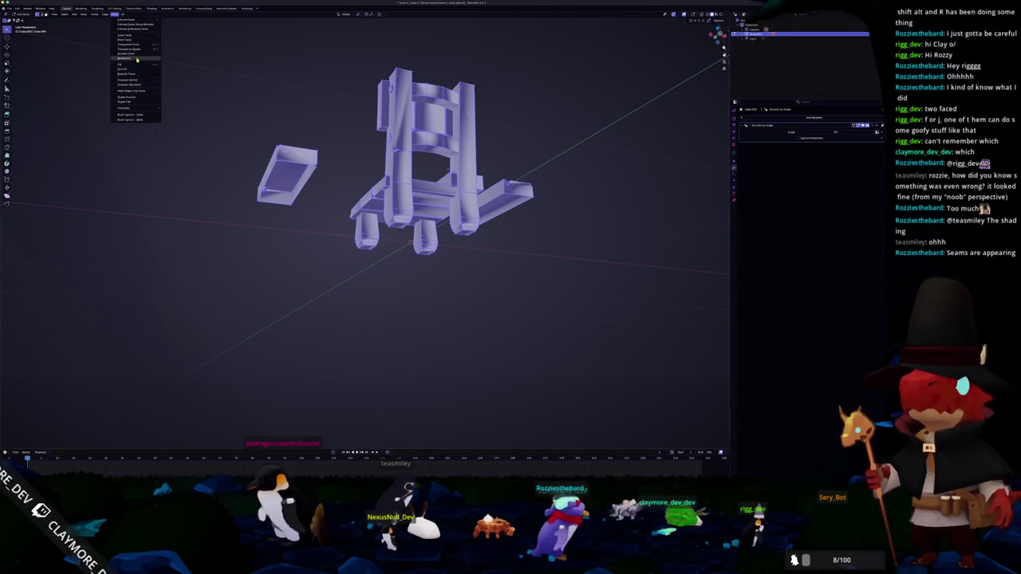
pyautogui.click(85, 15)
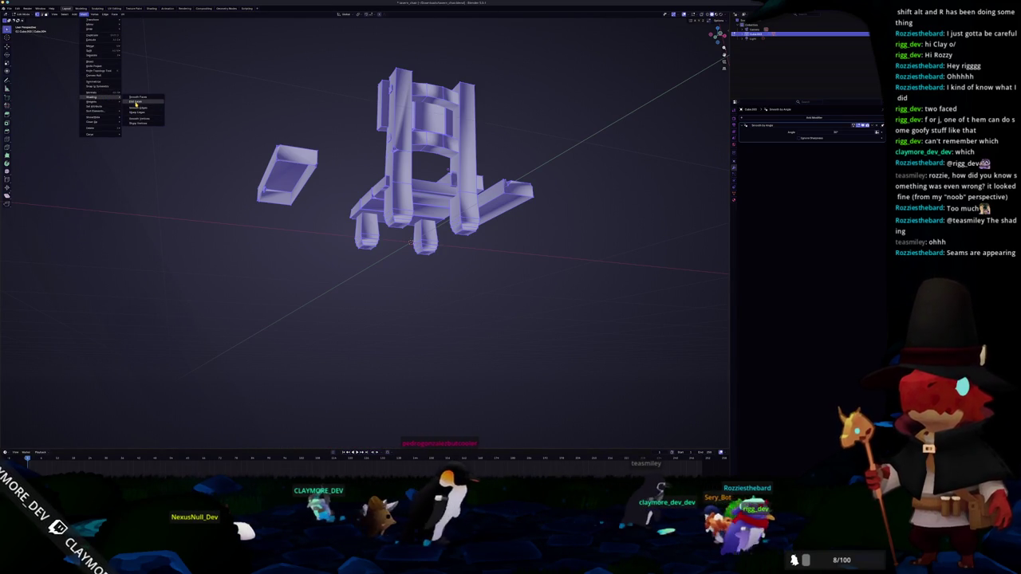
pyautogui.click(137, 103)
pyautogui.moveTo(132, 98); pyautogui.dragTo(150, 101)
pyautogui.press('Tab')
pyautogui.rightClick(393, 210)
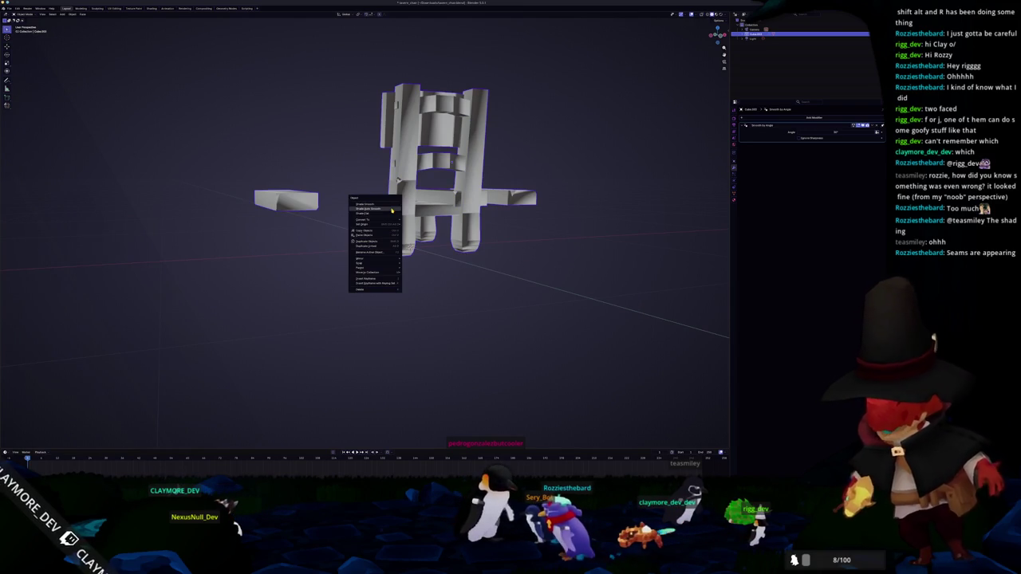
# Step: Shade the chair flat again, dropping the Smooth by Angle modifier
pyautogui.click(393, 210)
pyautogui.moveTo(393, 210); pyautogui.dragTo(335, 216)
pyautogui.scroll(3)
pyautogui.press('Tab')
pyautogui.scroll(-3)
pyautogui.press('Tab')
pyautogui.scroll(-3)
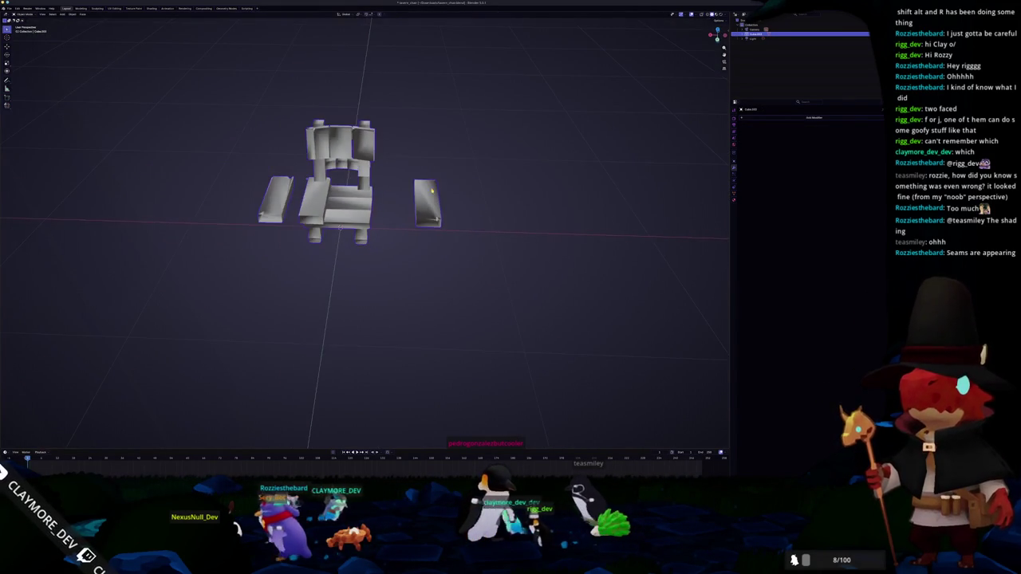
# Step: Deselect all objects in the viewport
pyautogui.moveTo(615, 85); pyautogui.dragTo(825, 161)
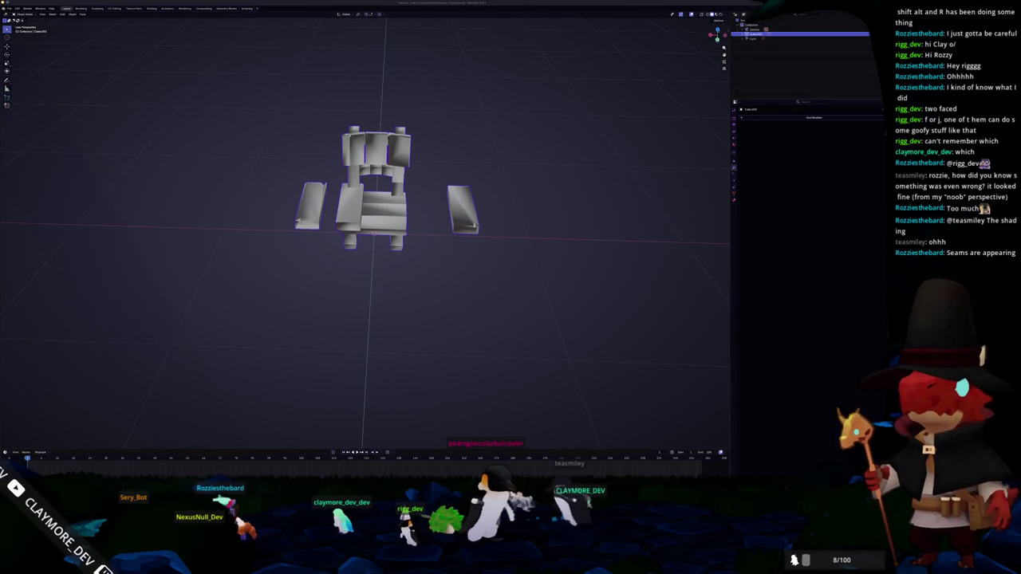
pyautogui.click(629, 175)
pyautogui.moveTo(629, 174); pyautogui.dragTo(606, 191)
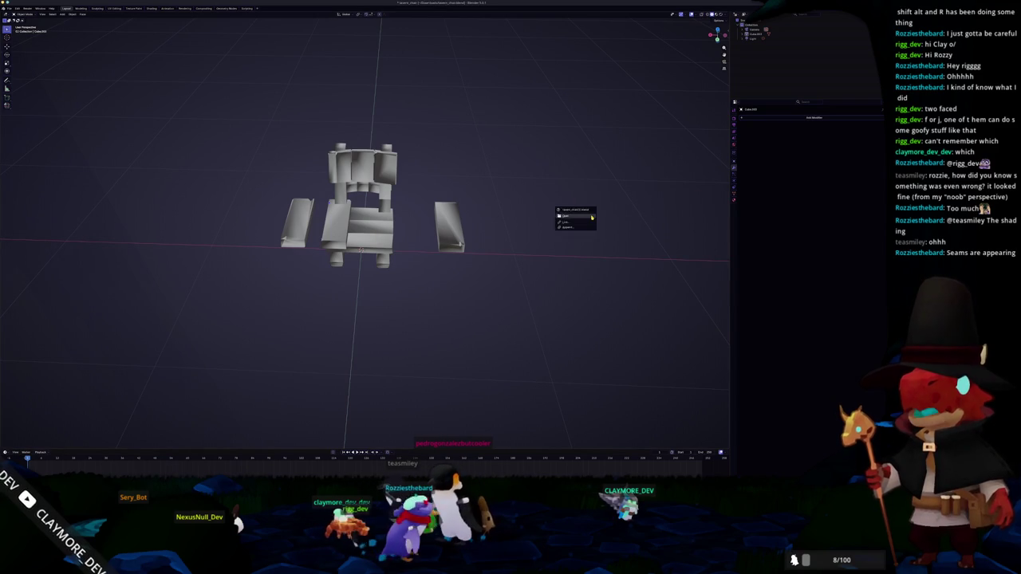
# Step: Open the other finished chair .blend file and zoom toward the chair
pyautogui.click(422, 254)
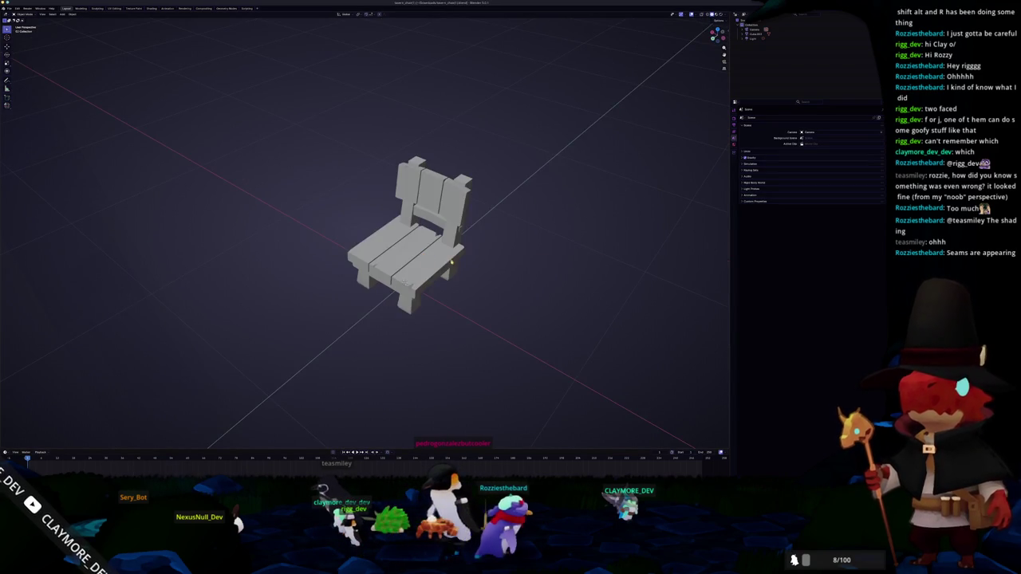
pyautogui.moveTo(452, 261); pyautogui.dragTo(359, 231)
pyautogui.scroll(3)
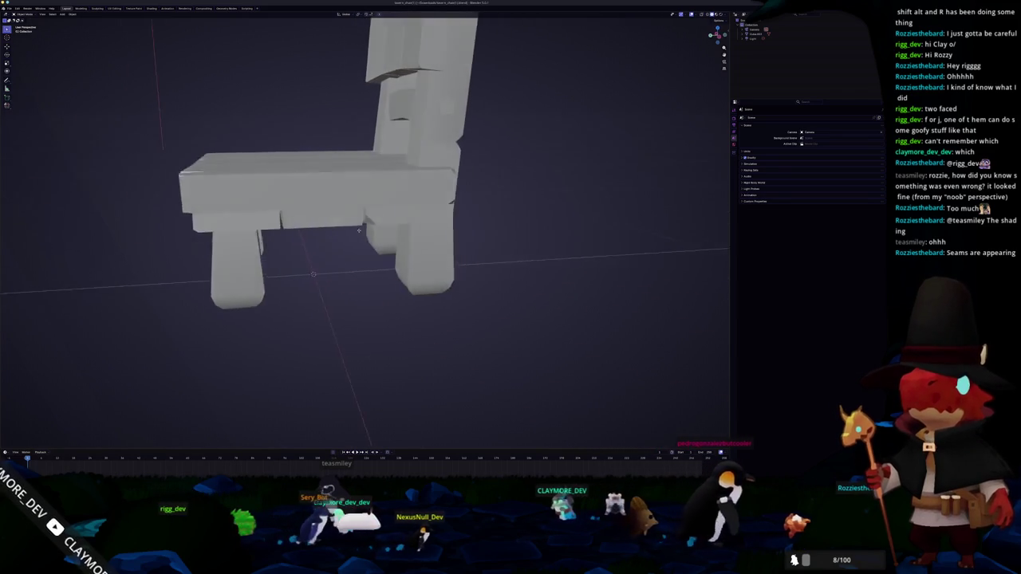
pyautogui.scroll(3)
pyautogui.scroll(3)
# Step: Select the back leg and examine its joint with the seat from below in Edit Mode
pyautogui.click(425, 188)
pyautogui.scroll(3)
pyautogui.press('Tab')
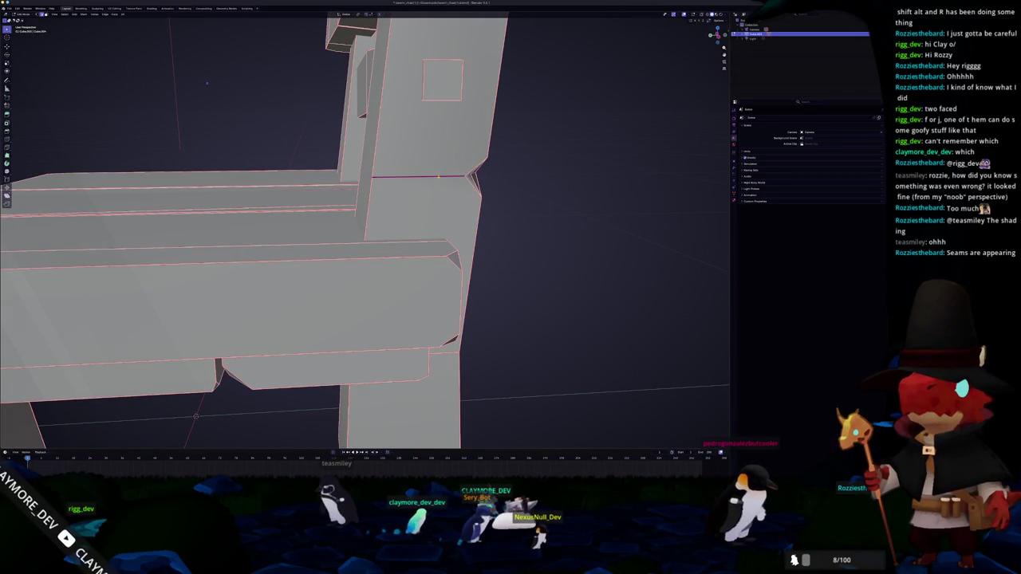
pyautogui.press('Tab')
pyautogui.scroll(3)
pyautogui.scroll(3)
pyautogui.scroll(3)
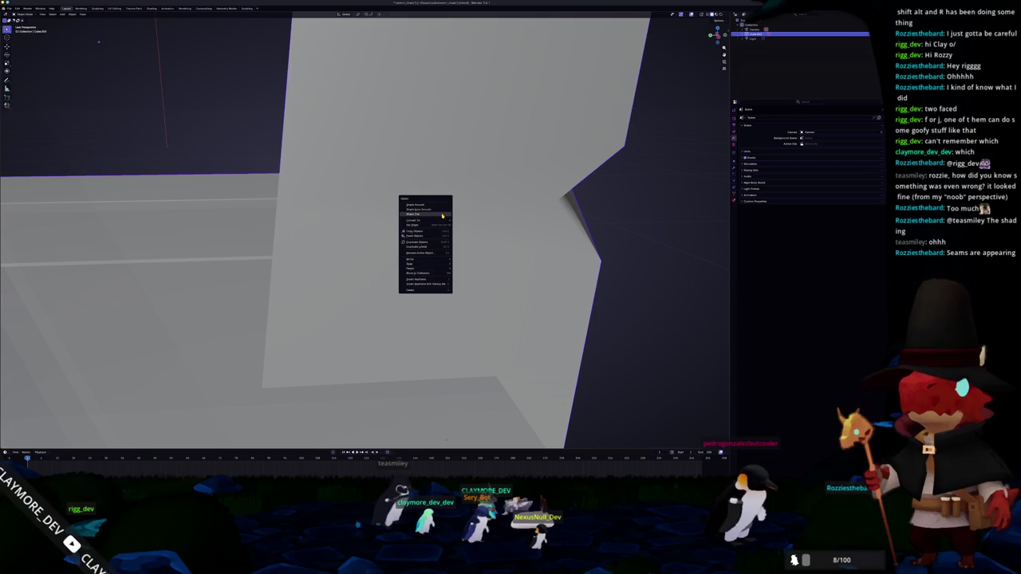
pyautogui.scroll(-3)
pyautogui.moveTo(507, 220); pyautogui.dragTo(468, 210)
pyautogui.press('Tab')
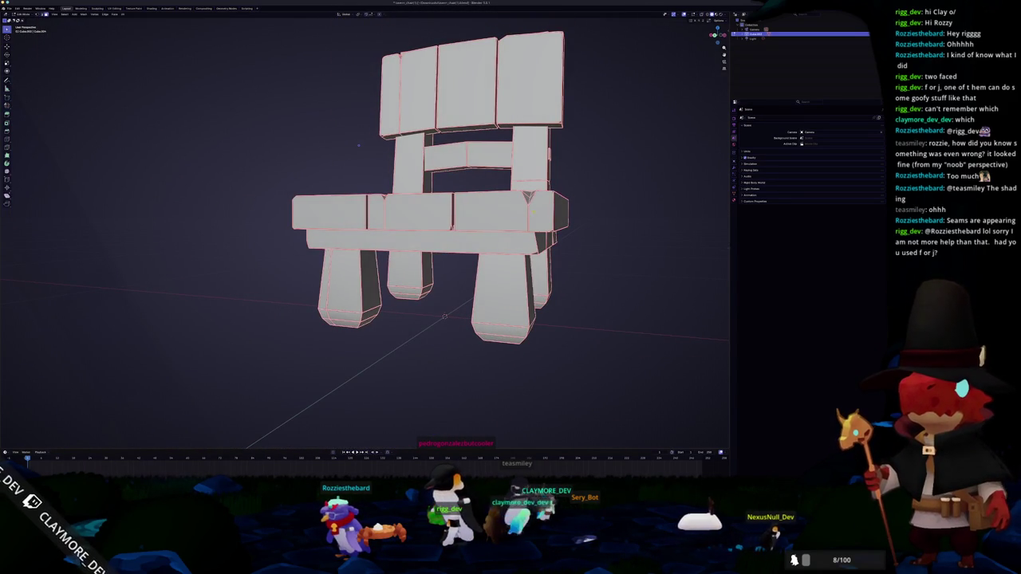
# Step: Check the chair in top, front, side and back orthographic views, then leave Edit Mode
pyautogui.press('KP_7')
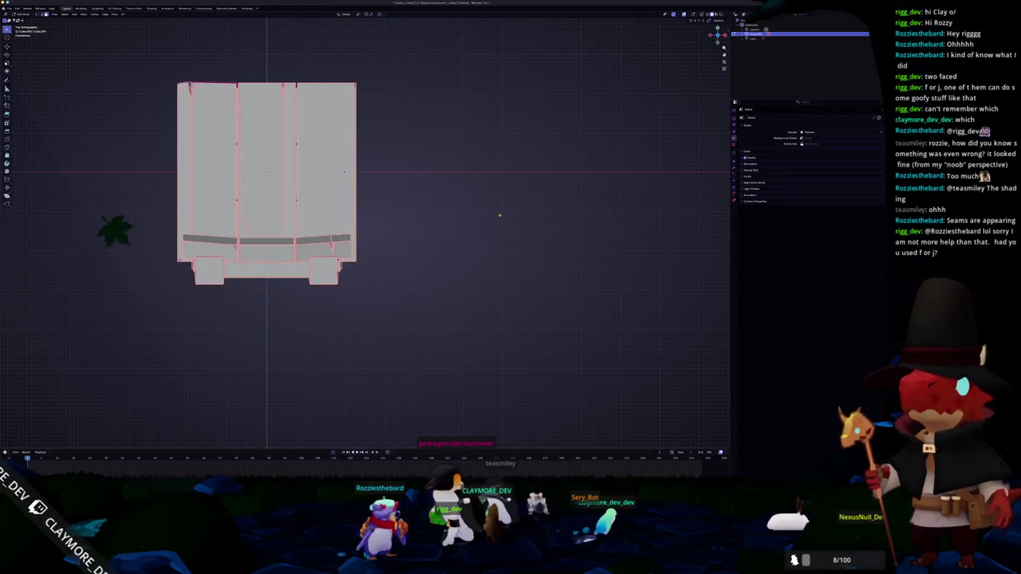
pyautogui.scroll(3)
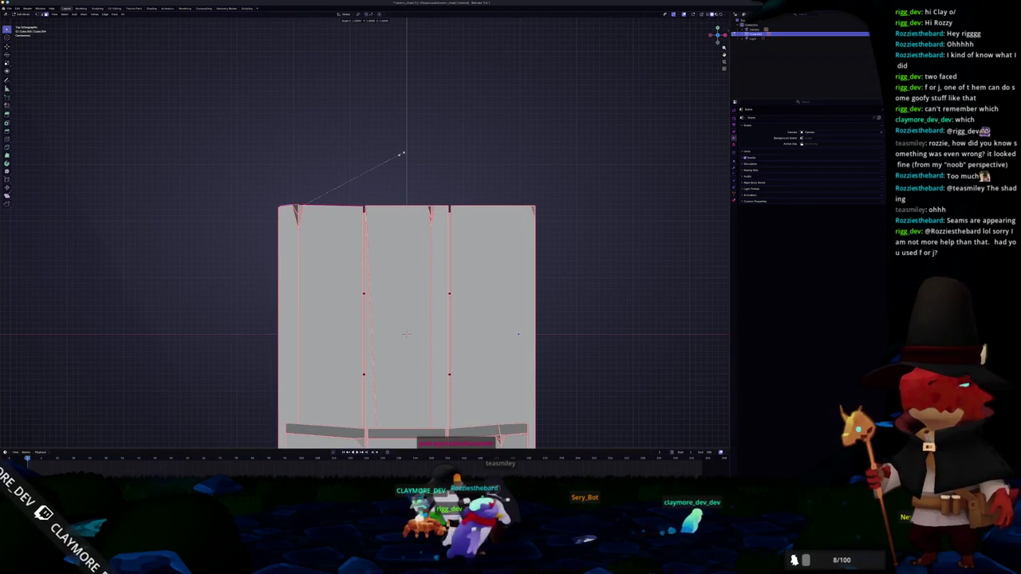
pyautogui.press('KP_1')
pyautogui.press('KP_3')
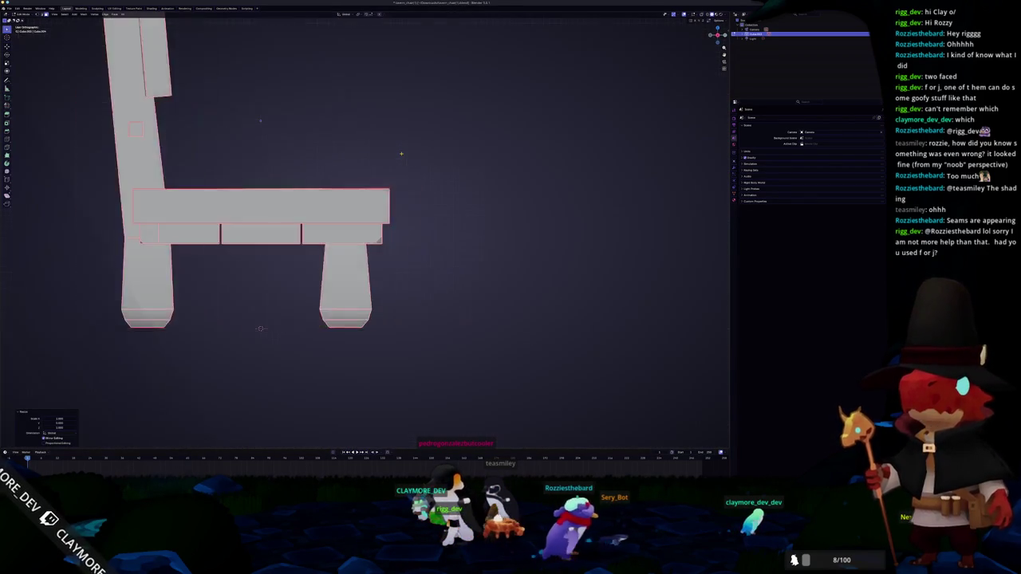
pyautogui.press('ctrl+KP_1')
pyautogui.press('Tab')
# Step: View the chair from below, bring up the delete menu and cancel it without deleting
pyautogui.scroll(3)
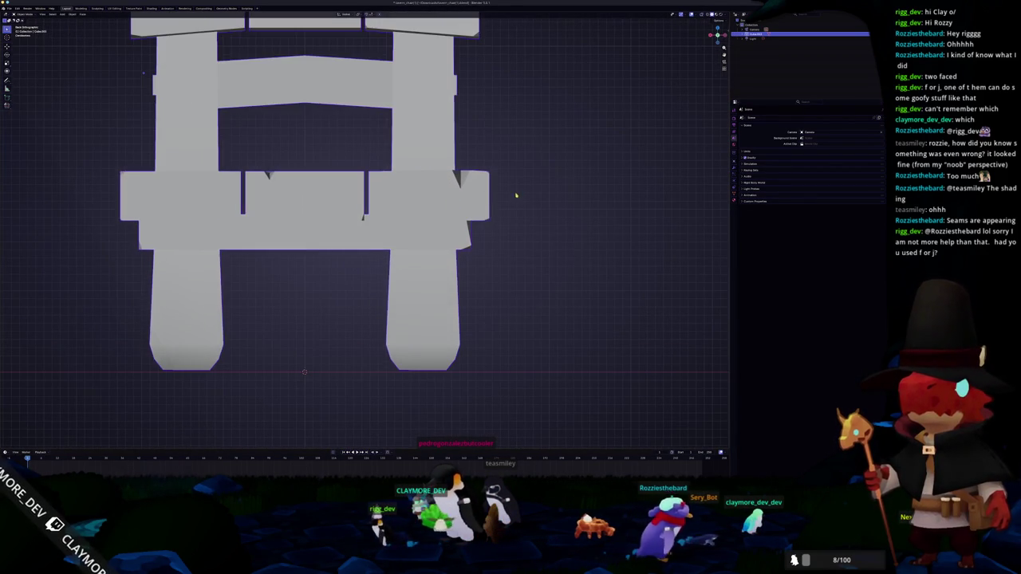
pyautogui.moveTo(326, 253); pyautogui.dragTo(240, 208)
pyautogui.press('Tab')
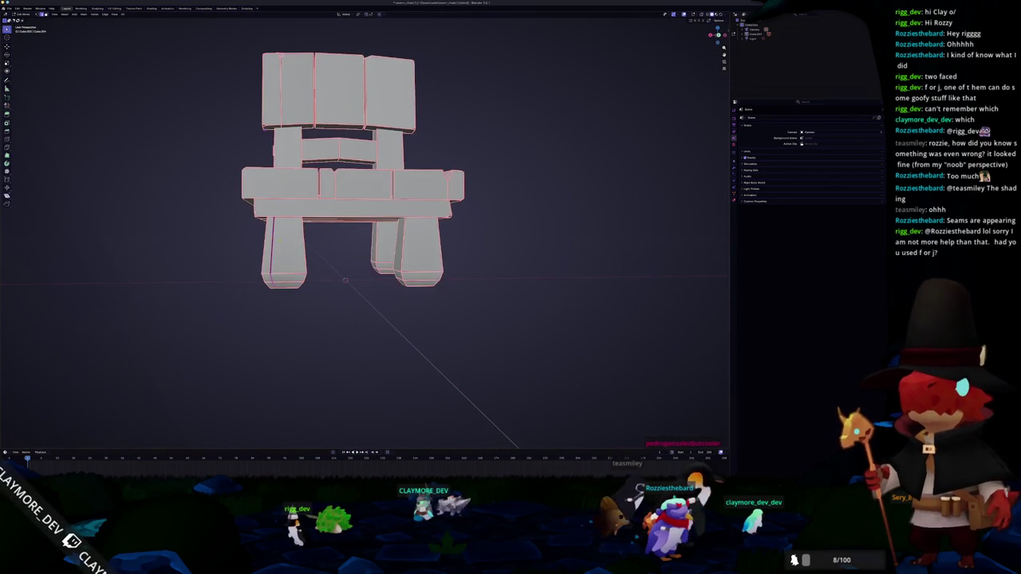
pyautogui.press('x')
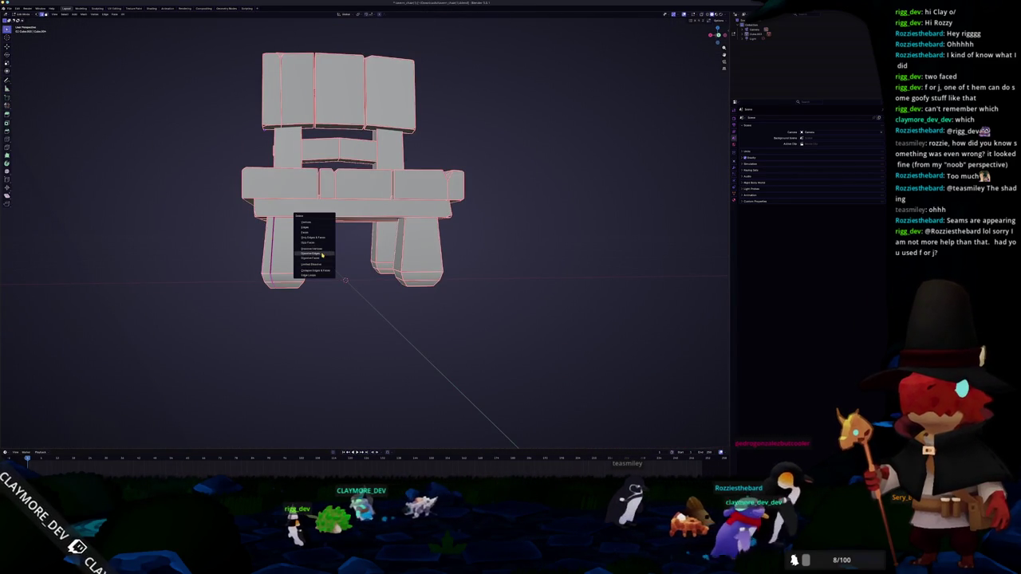
pyautogui.press('Escape')
pyautogui.press('Tab')
pyautogui.moveTo(327, 243); pyautogui.dragTo(335, 239)
# Step: Select the entire chair mesh in Edit Mode and compare its shading in Object Mode
pyautogui.press('Tab')
pyautogui.hotkey('ctrl', 'z')
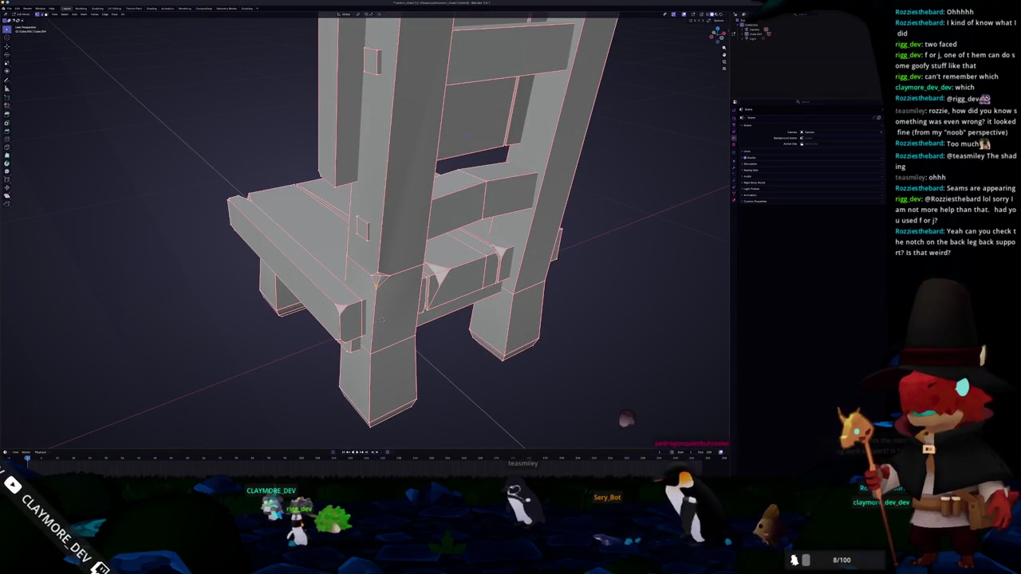
pyautogui.scroll(3)
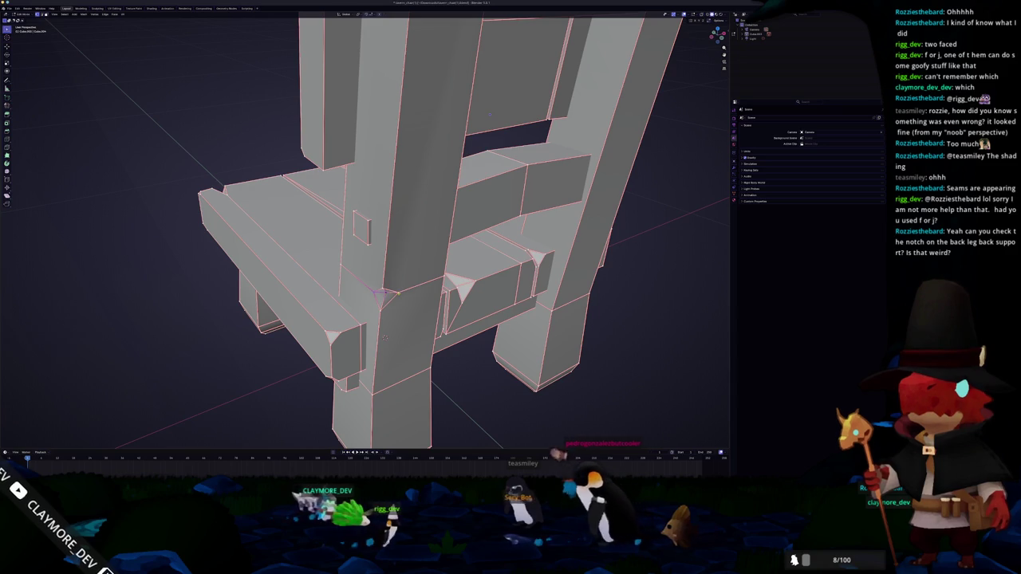
pyautogui.scroll(-3)
pyautogui.moveTo(405, 295); pyautogui.dragTo(410, 221)
pyautogui.scroll(3)
pyautogui.scroll(3)
pyautogui.press('a')
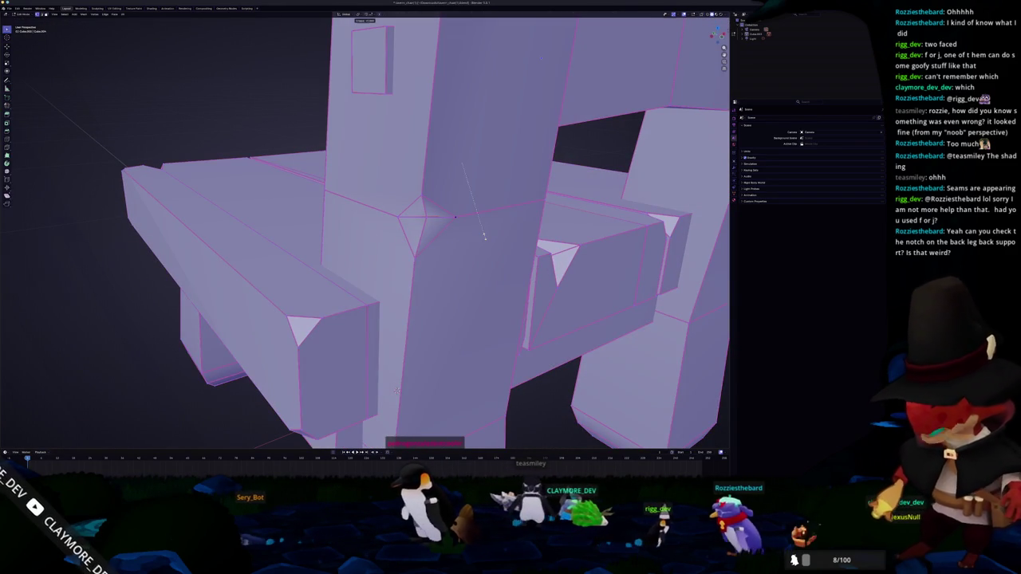
pyautogui.press('Tab')
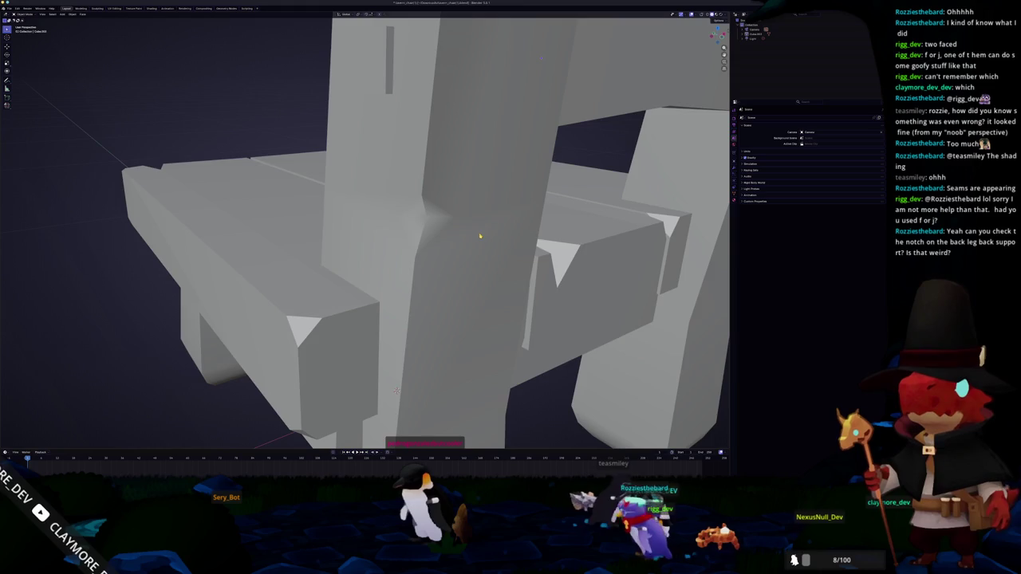
pyautogui.scroll(-3)
pyautogui.press('Tab')
pyautogui.scroll(3)
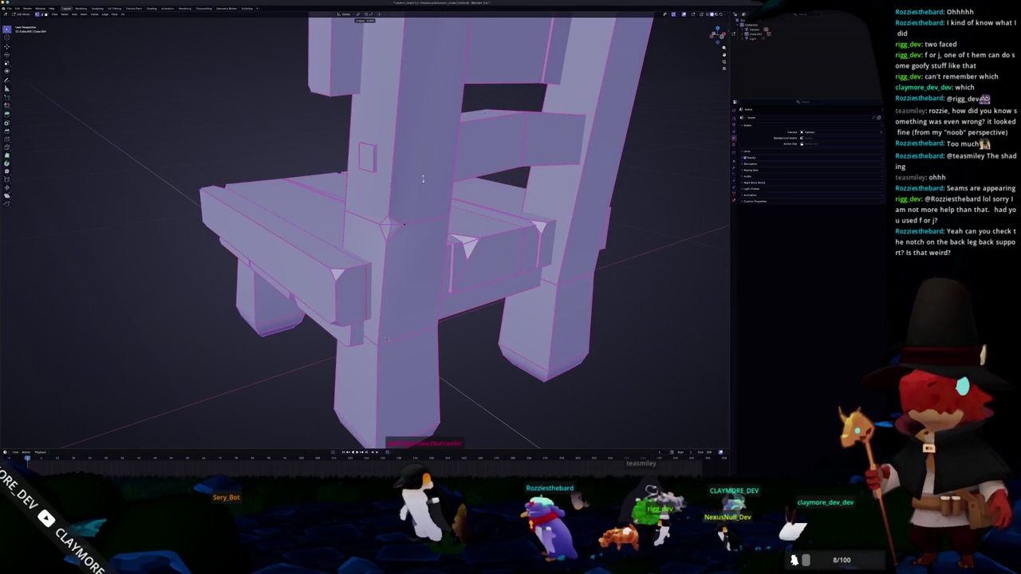
# Step: Clear the seams from all of the chair's edges
pyautogui.hotkey('shift', 'e')
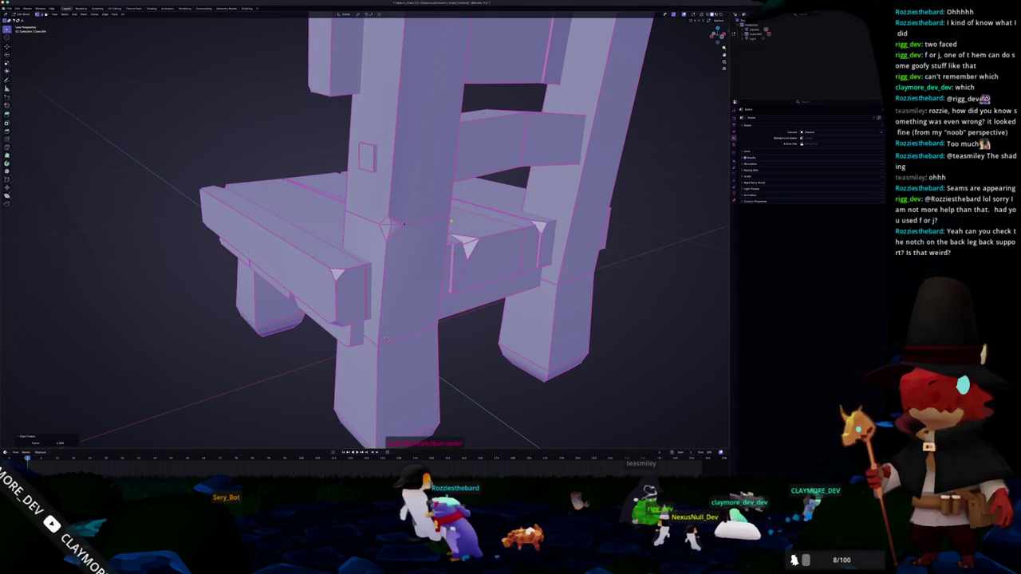
pyautogui.press('Tab')
pyautogui.rightClick(428, 228)
pyautogui.press('Escape')
pyautogui.press('Tab')
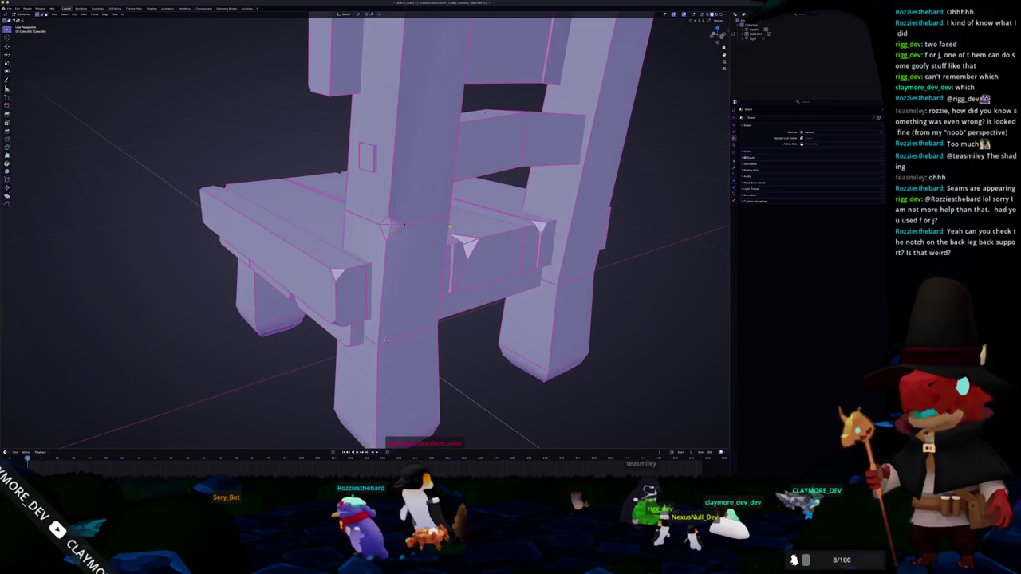
pyautogui.rightClick(449, 228)
pyautogui.click(439, 315)
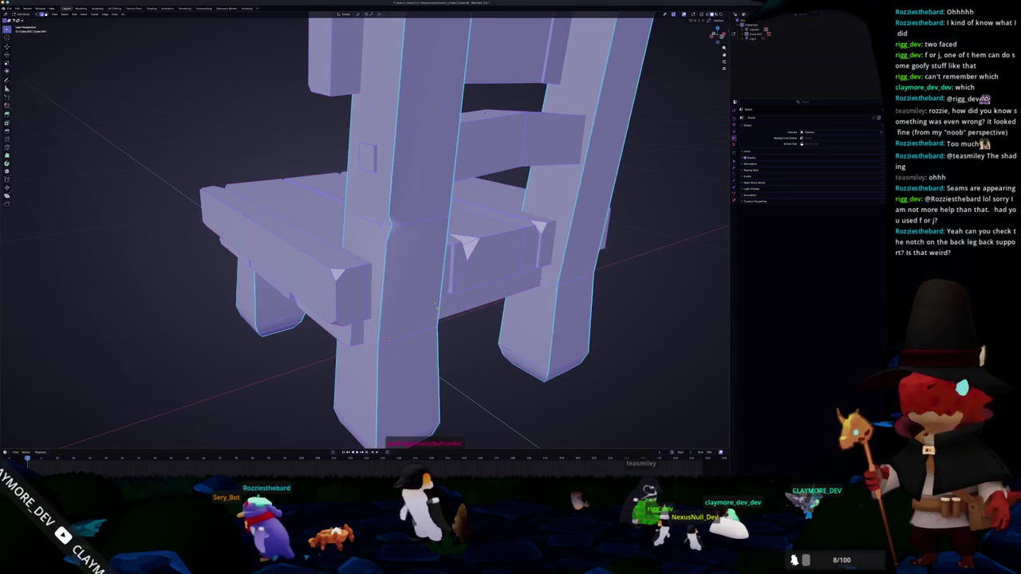
# Step: Apply a further edge cleanup and give the chair Shade Auto Smooth
pyautogui.rightClick(417, 269)
pyautogui.click(408, 283)
pyautogui.press('Tab')
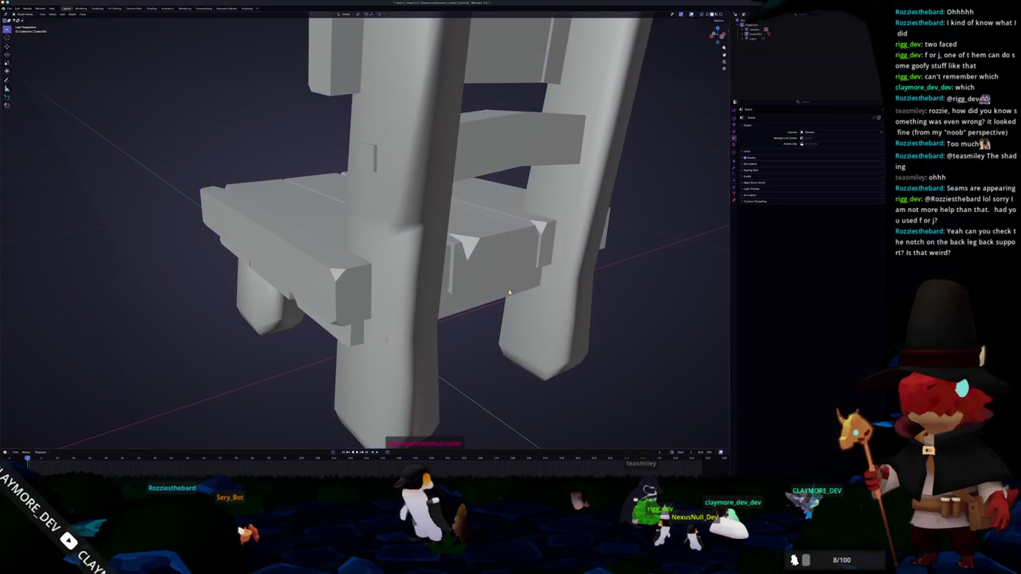
pyautogui.rightClick(407, 260)
pyautogui.click(418, 260)
# Step: Dissolve the stray vertices on the chair seat
pyautogui.moveTo(420, 266); pyautogui.dragTo(372, 232)
pyautogui.press('Tab')
pyautogui.press('x')
pyautogui.click(435, 225)
pyautogui.scroll(-3)
pyautogui.press('Tab')
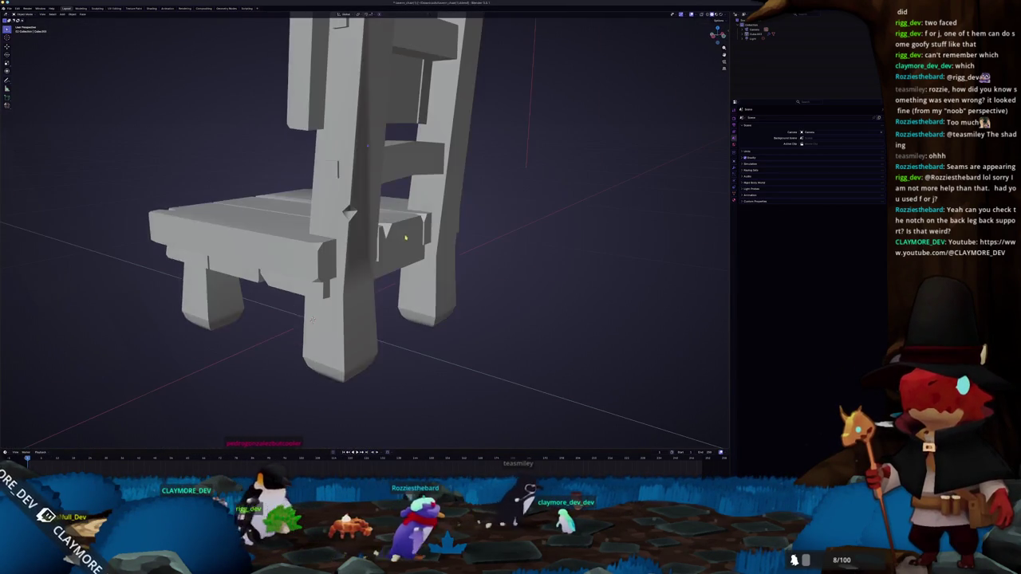
# Step: Dissolve the edges around the notch on the chair's back post
pyautogui.scroll(3)
pyautogui.scroll(3)
pyautogui.press('Tab')
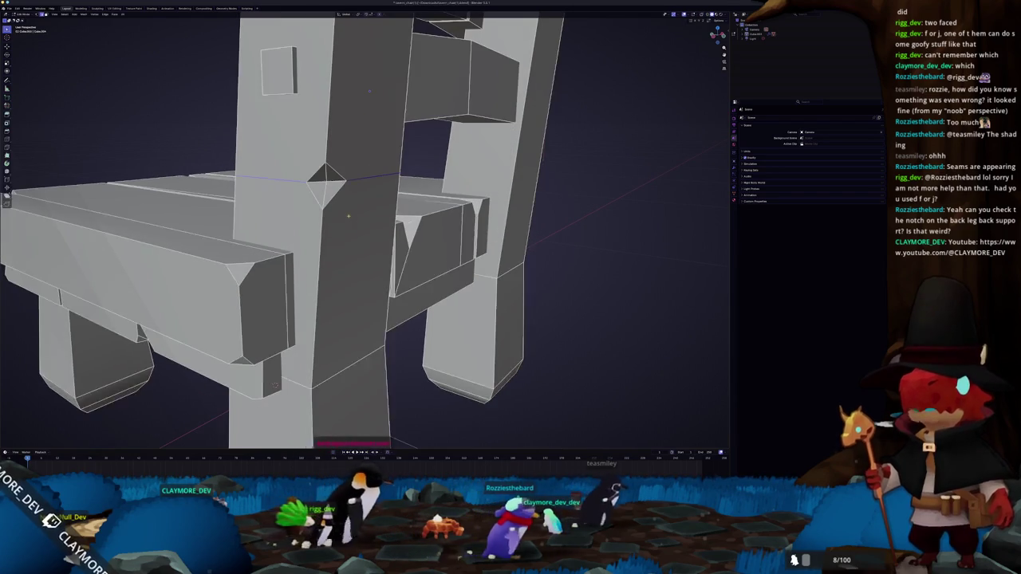
pyautogui.scroll(-3)
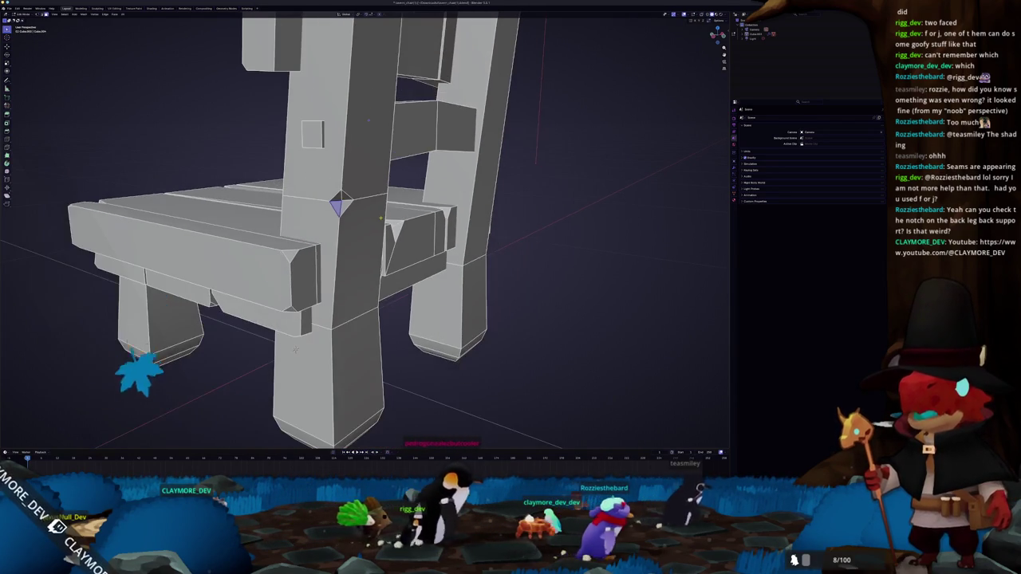
pyautogui.scroll(3)
pyautogui.scroll(3)
pyautogui.hotkey('alt', 'a')
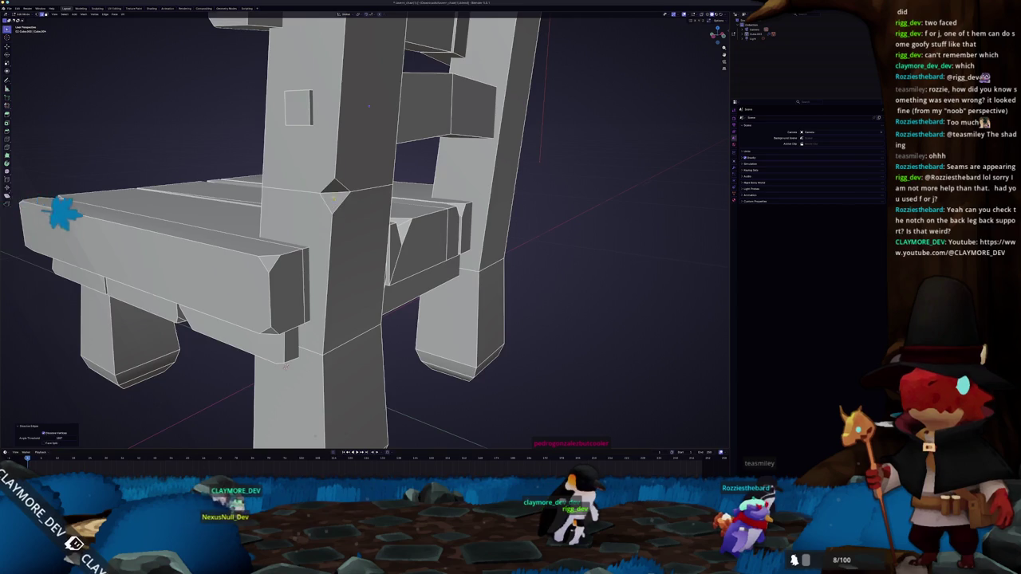
pyautogui.moveTo(368, 106); pyautogui.dragTo(373, 196)
pyautogui.scroll(3)
pyautogui.press('x')
pyautogui.click(391, 162)
# Step: Select the diamond face on the back post and apply an edge operation to it
pyautogui.click(343, 182)
pyautogui.scroll(3)
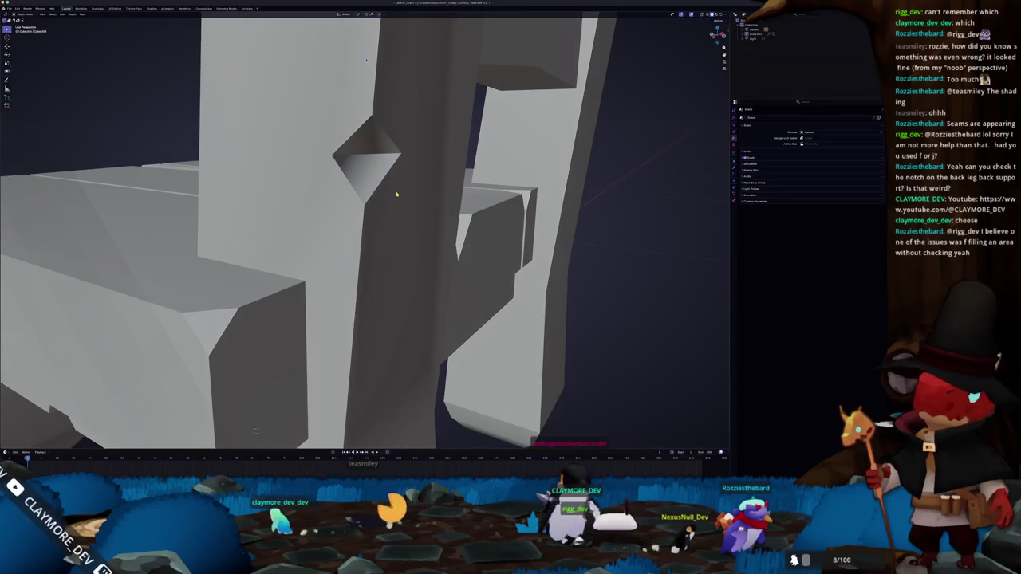
pyautogui.press('Tab')
pyautogui.press('Tab')
pyautogui.hotkey('alt', 'a')
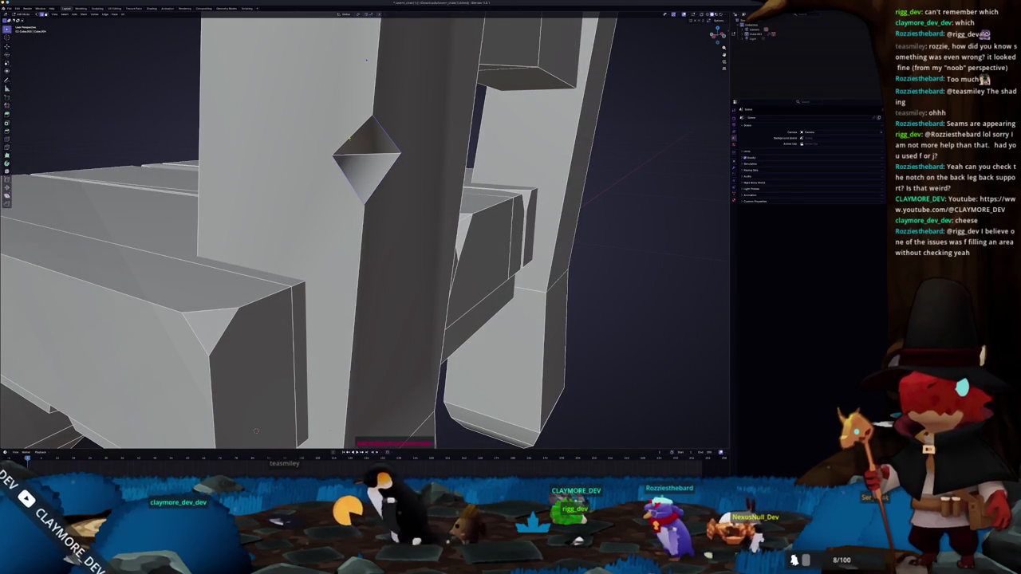
pyautogui.click(362, 152)
pyautogui.rightClick(363, 155)
pyautogui.click(362, 150)
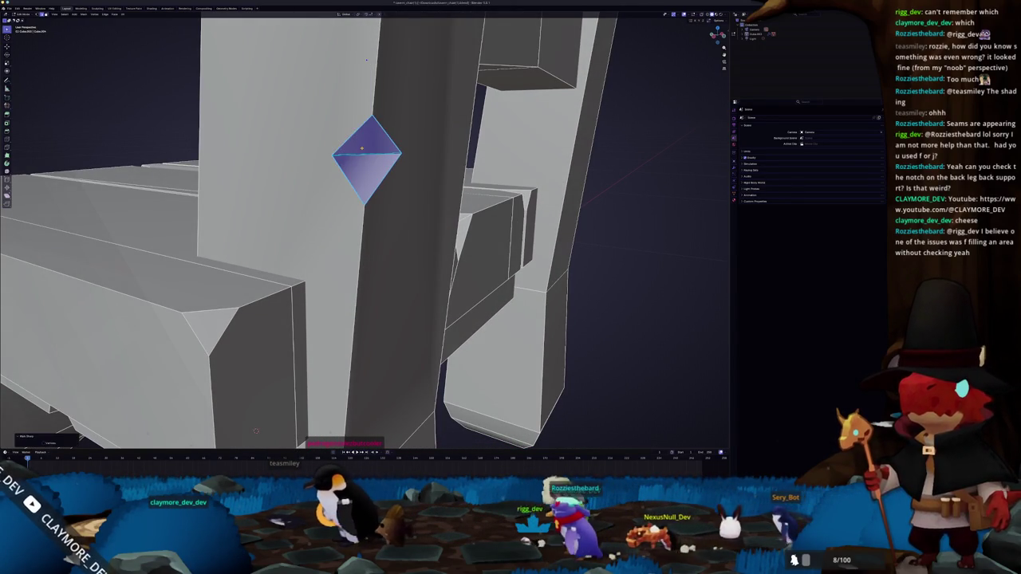
pyautogui.press('Tab')
# Step: Compare the diamond notch in Object and Edit Mode, then bring up the Add menu
pyautogui.moveTo(367, 60); pyautogui.dragTo(366, 383)
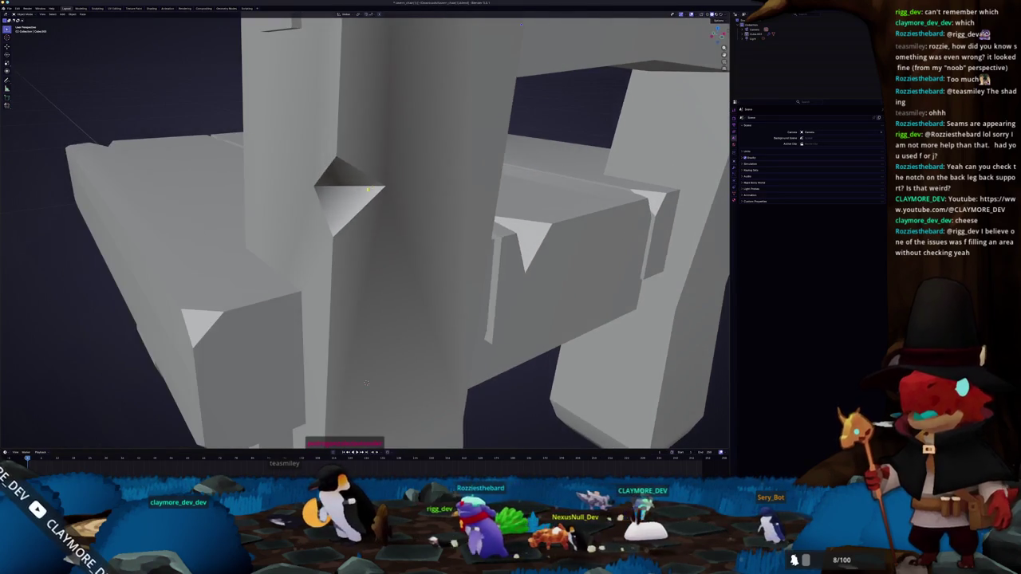
pyautogui.press('Tab')
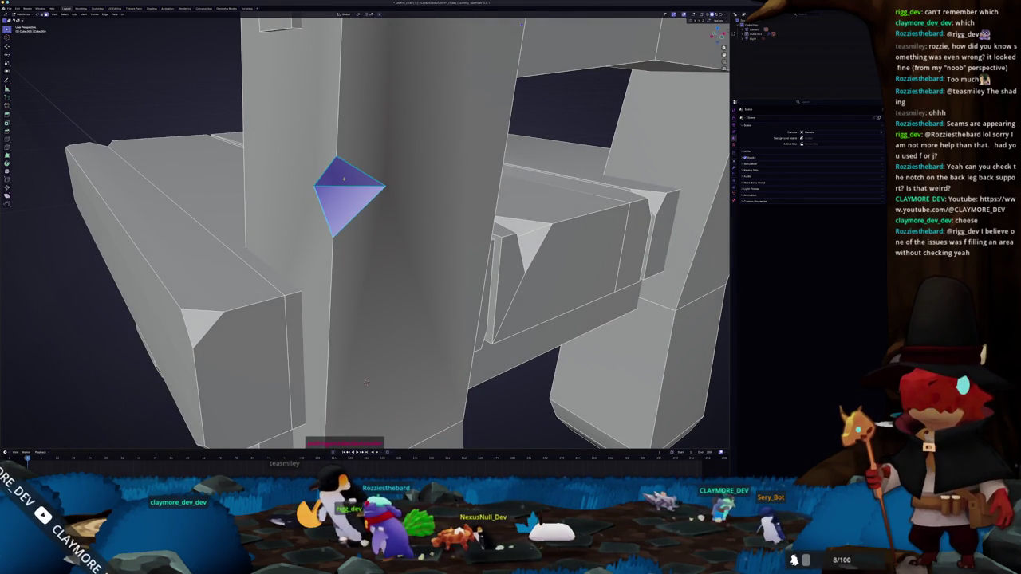
pyautogui.scroll(3)
pyautogui.moveTo(366, 413); pyautogui.dragTo(379, 345)
pyautogui.press('Tab')
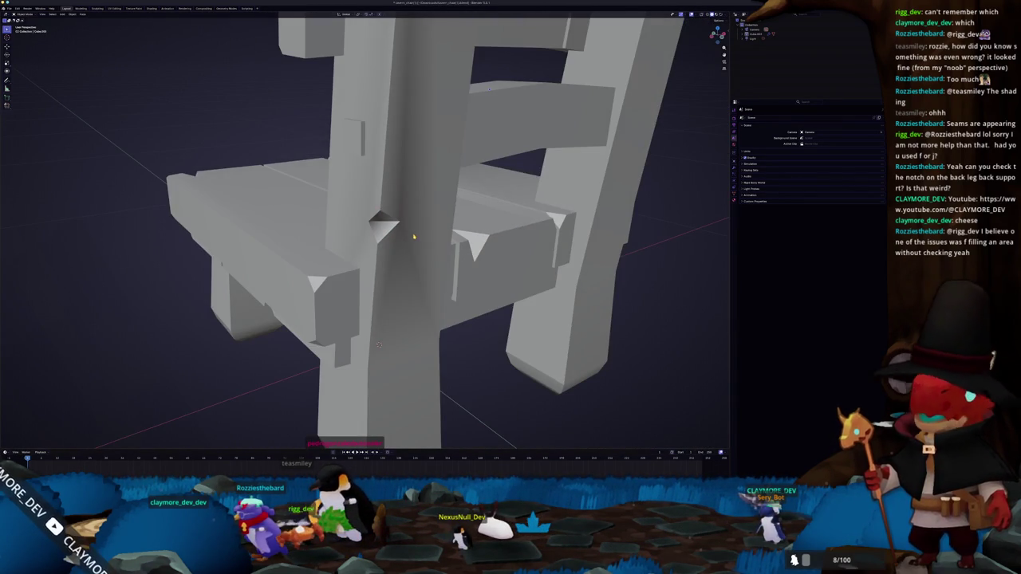
pyautogui.press('Tab')
pyautogui.press('Tab')
pyautogui.press('Tab')
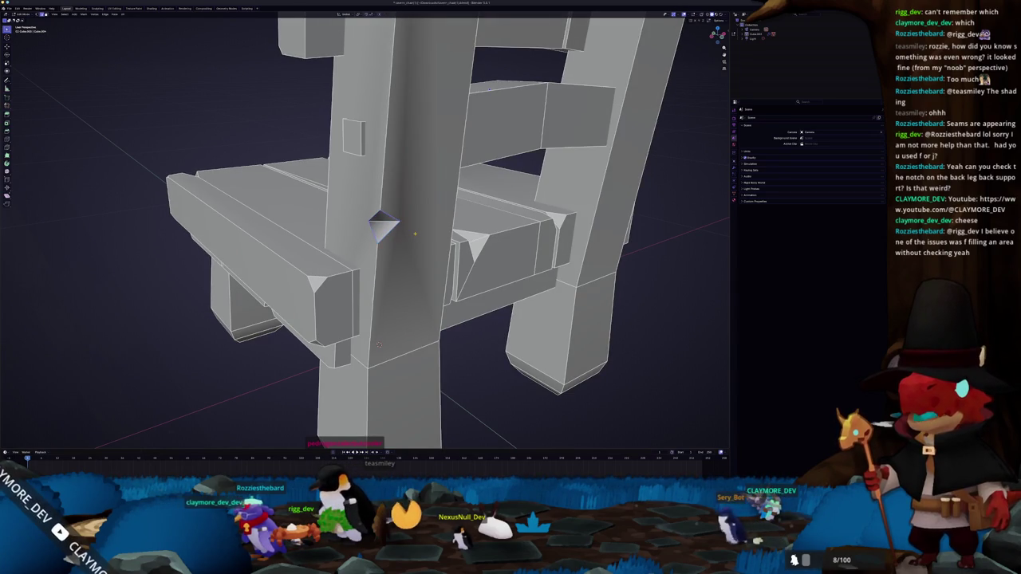
pyautogui.press('Tab')
pyautogui.press('Tab')
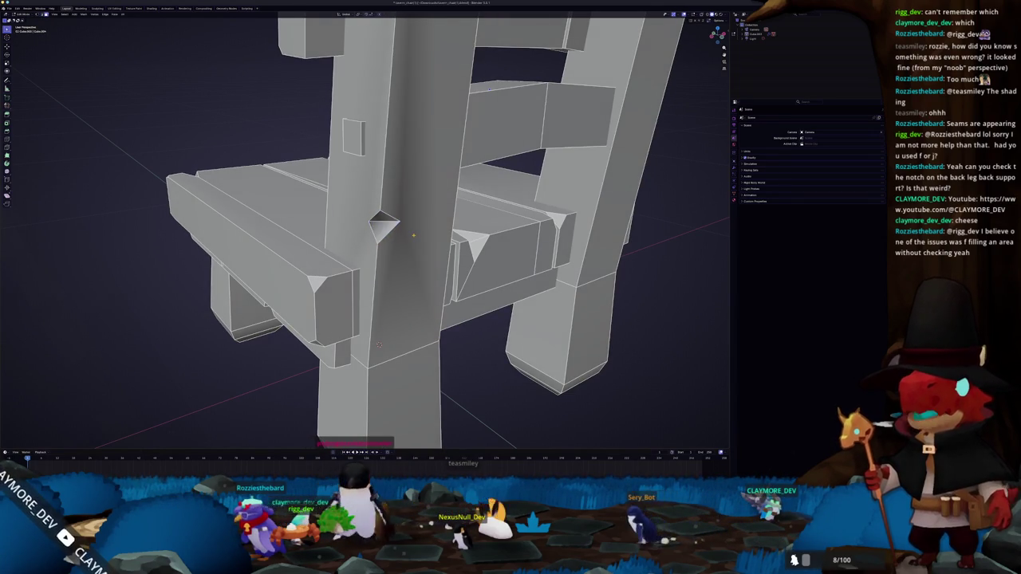
pyautogui.hotkey('ctrl', 'z')
pyautogui.press('Tab')
pyautogui.scroll(-3)
pyautogui.scroll(-3)
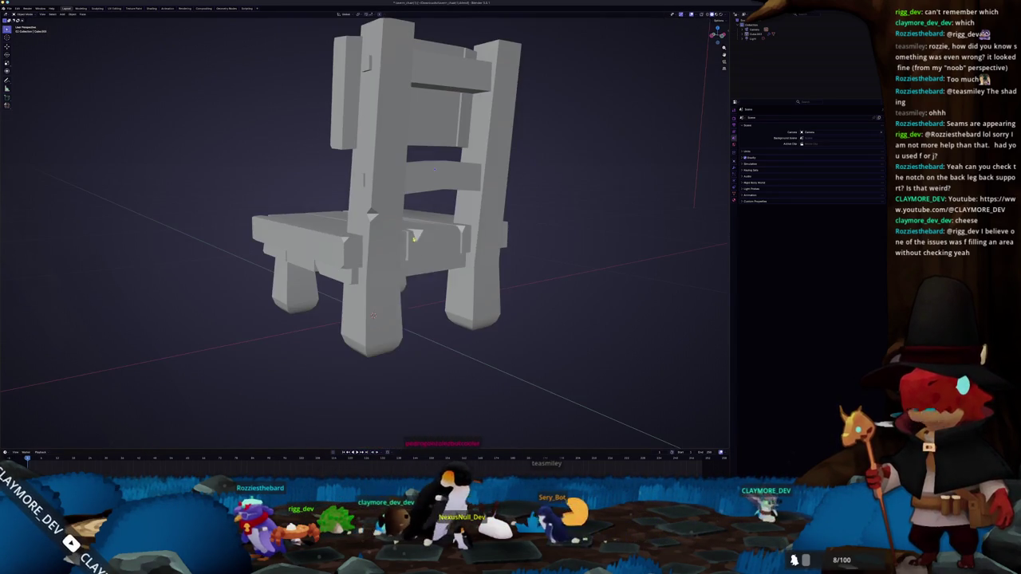
pyautogui.hotkey('shift', 'a')
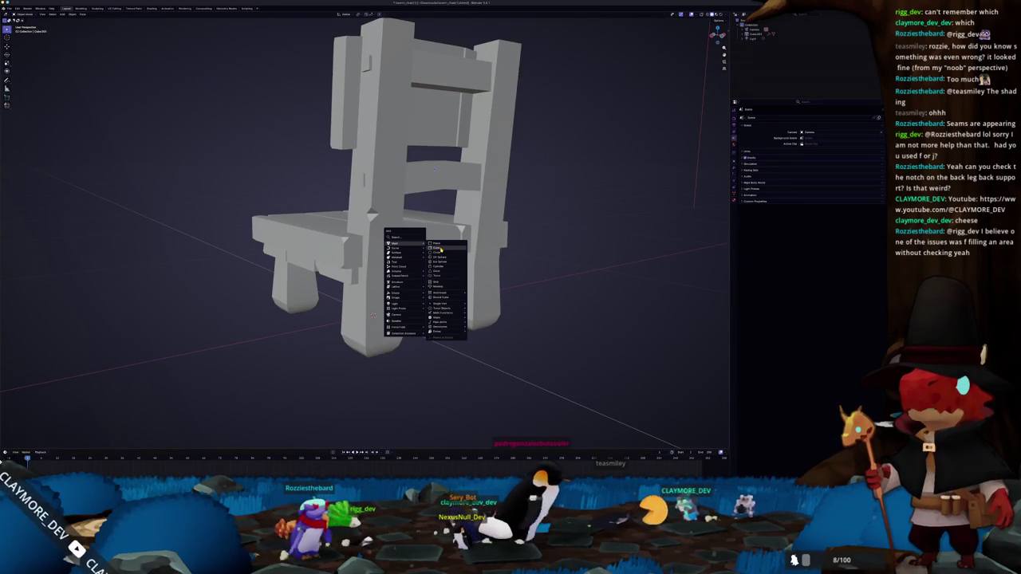
# Step: Add a cube, shrink it, and place it beside the chair's front leg
pyautogui.click(440, 249)
pyautogui.scroll(-3)
pyautogui.press('s')
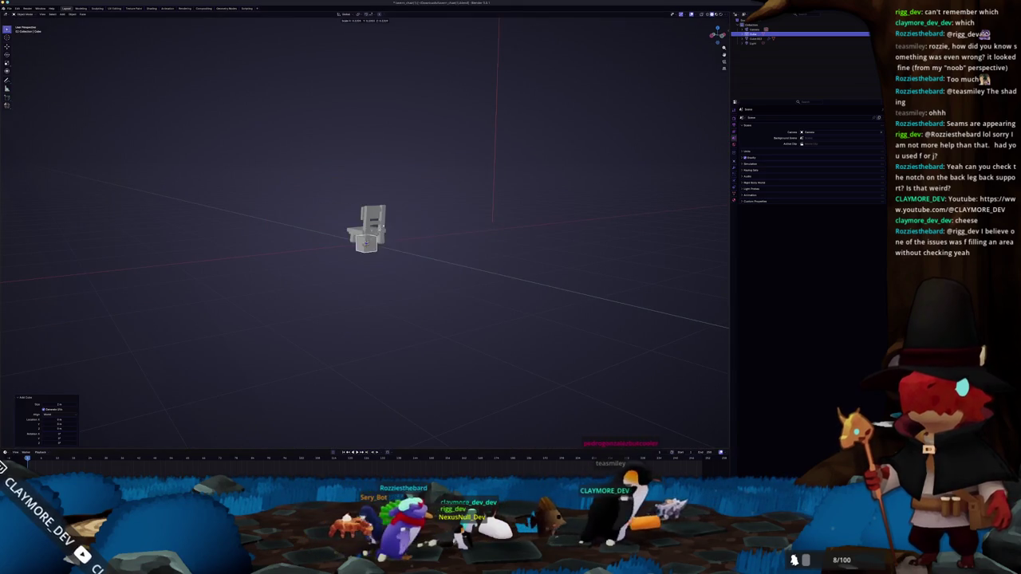
pyautogui.click(394, 248)
pyautogui.scroll(3)
pyautogui.moveTo(393, 248); pyautogui.dragTo(335, 264)
pyautogui.press('g')
pyautogui.click(317, 266)
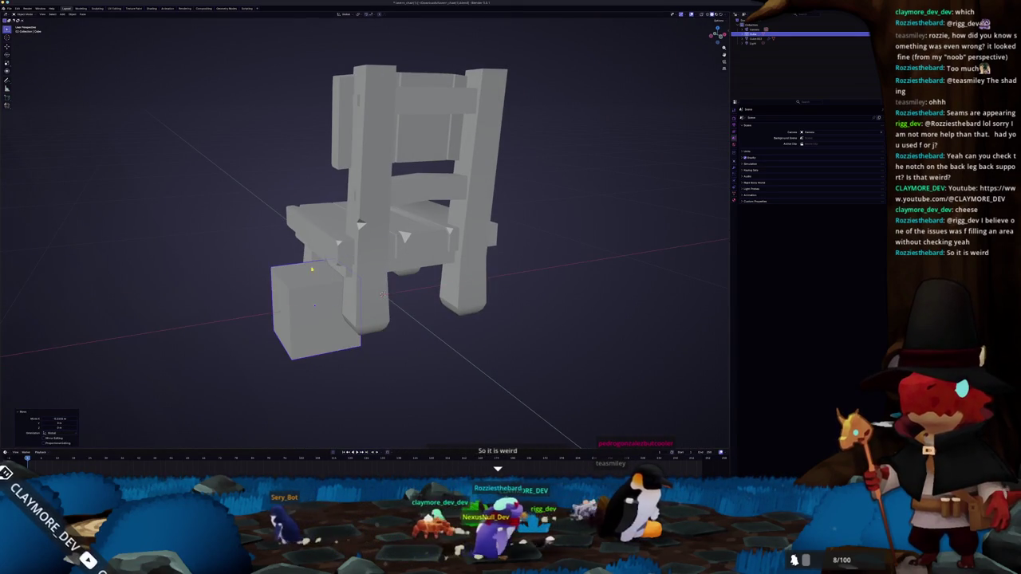
pyautogui.scroll(3)
# Step: Cut a small triangular notch into the cube's top edge and shade it Auto Smooth
pyautogui.press('Tab')
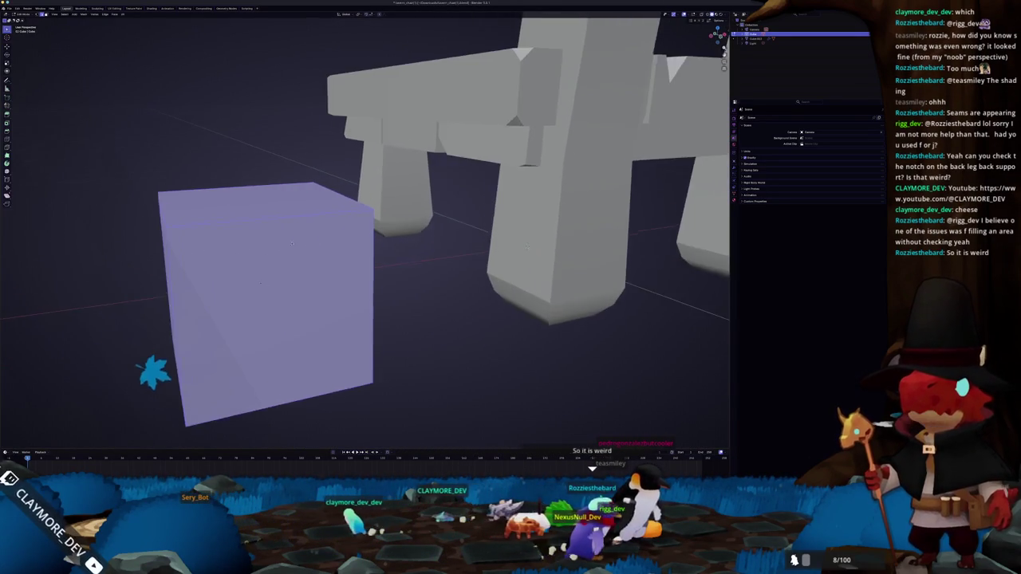
pyautogui.scroll(3)
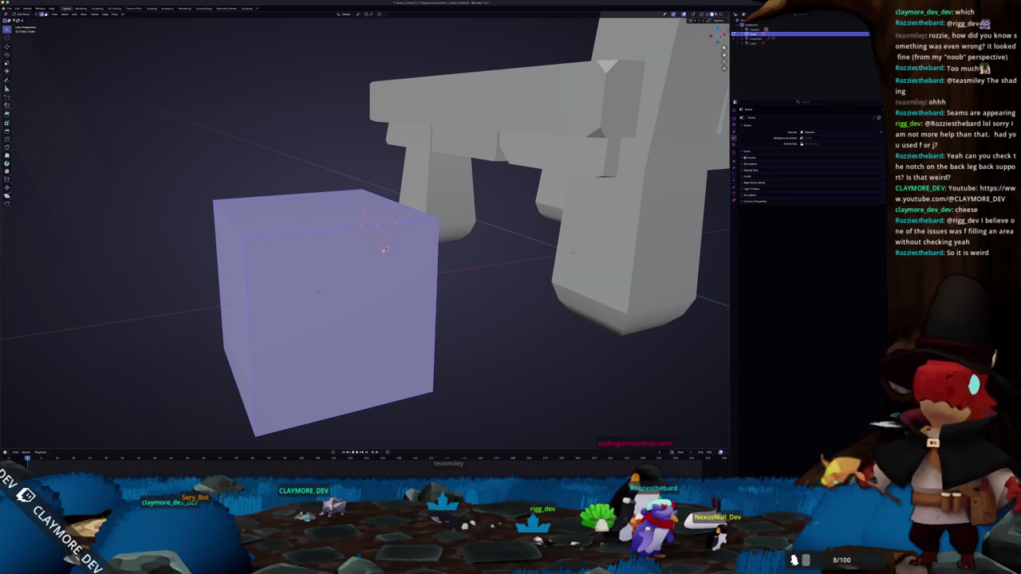
pyautogui.moveTo(384, 248); pyautogui.dragTo(385, 251)
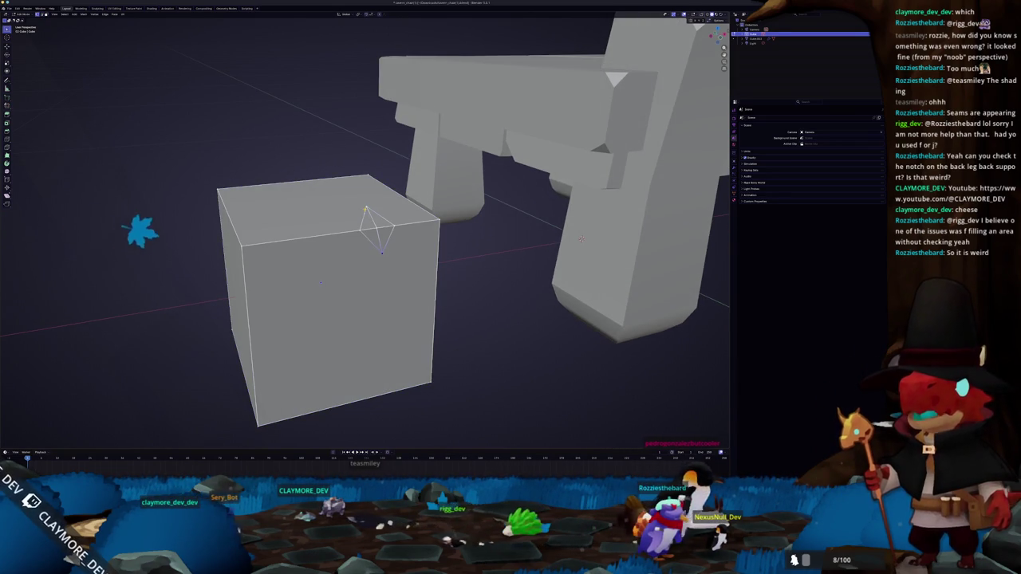
pyautogui.hotkey('shift', 'd')
pyautogui.click(390, 266)
pyautogui.rightClick(359, 263)
pyautogui.click(359, 274)
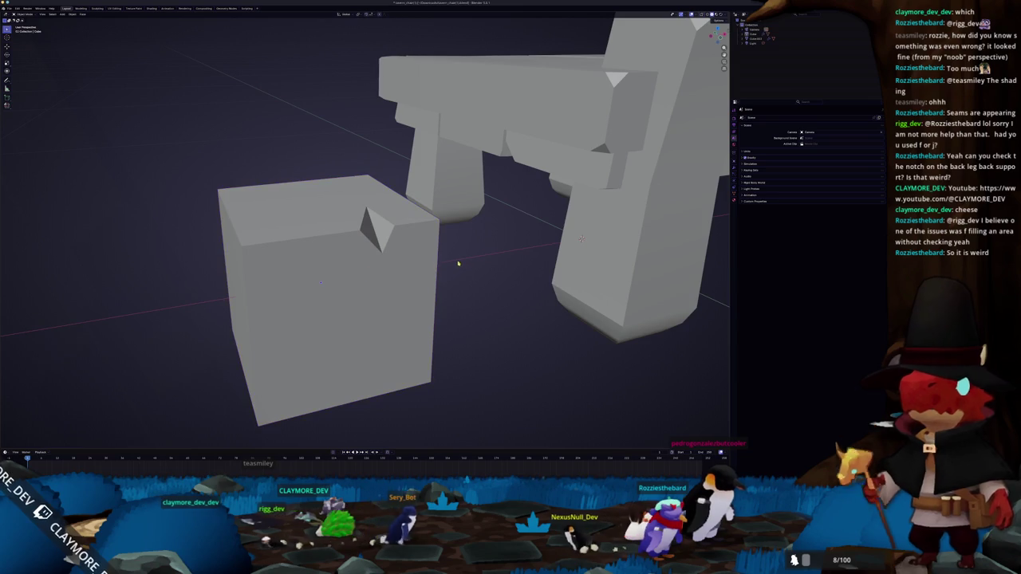
# Step: Compare the chair post's notch with the test cube's notch in Edit Mode
pyautogui.moveTo(459, 264); pyautogui.dragTo(519, 123)
pyautogui.click(519, 123)
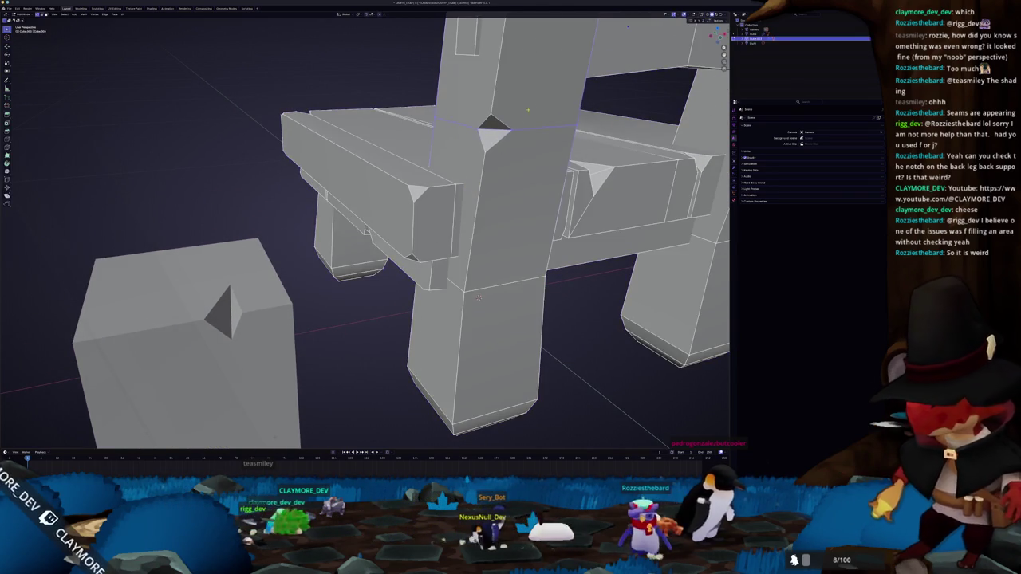
pyautogui.click(467, 144)
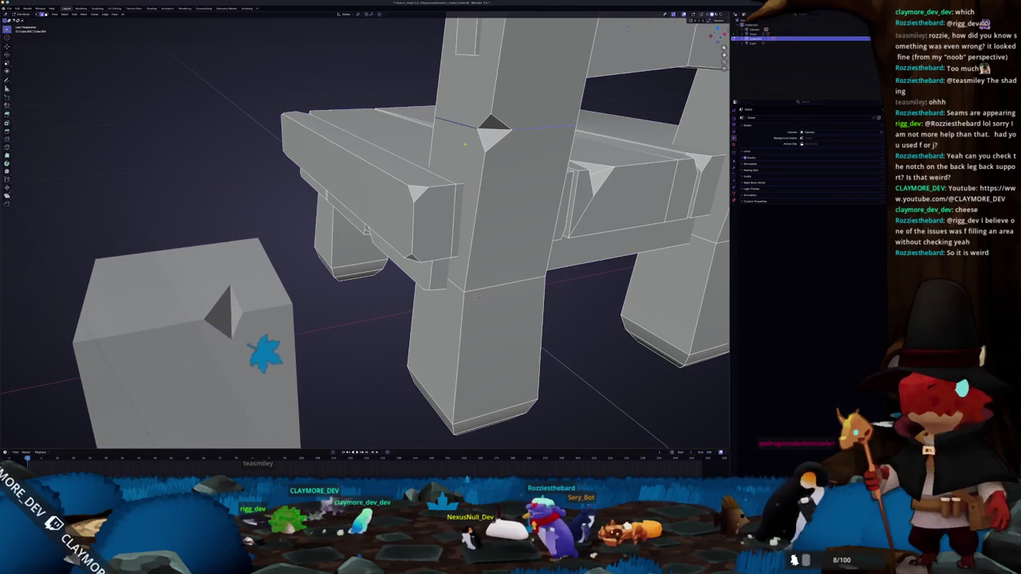
pyautogui.moveTo(467, 143); pyautogui.dragTo(487, 294)
pyautogui.press('Tab')
pyautogui.click(259, 283)
pyautogui.press('Tab')
pyautogui.press('Tab')
pyautogui.click(466, 163)
pyautogui.press('Tab')
pyautogui.scroll(3)
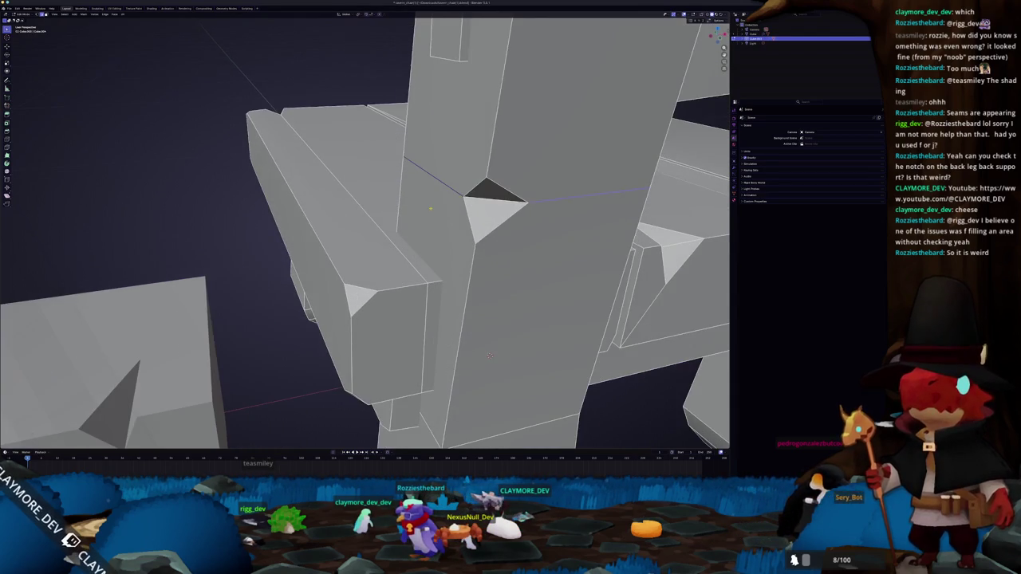
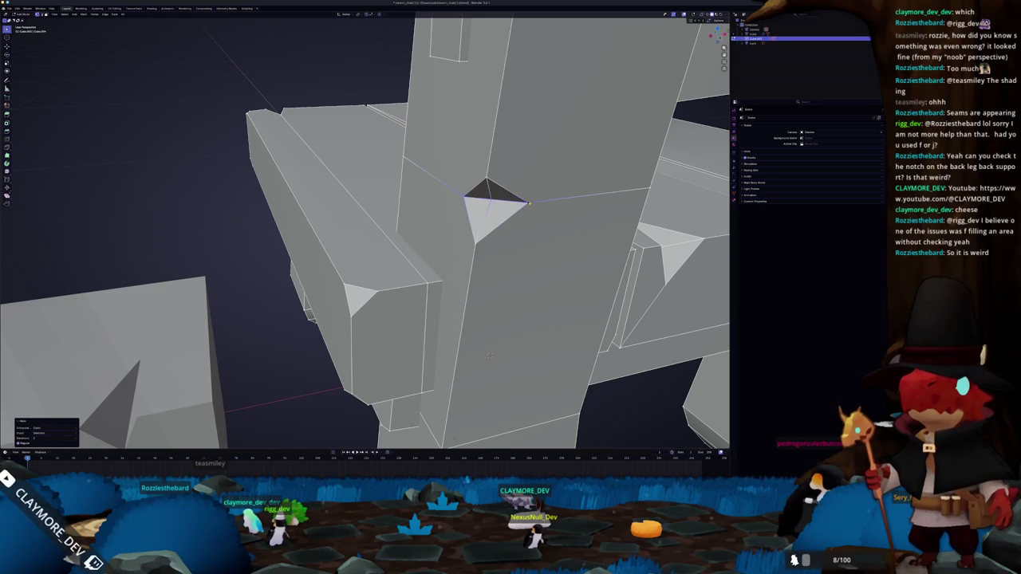
# Step: Dissolve the stray notch geometry by the chair's back leg
pyautogui.moveTo(490, 355); pyautogui.dragTo(399, 207)
pyautogui.moveTo(178, 74); pyautogui.dragTo(416, 322)
pyautogui.press('x')
pyautogui.click(451, 210)
# Step: Try sliding the leg face's bottom edge into a slant, then set it back to vertical
pyautogui.scroll(-3)
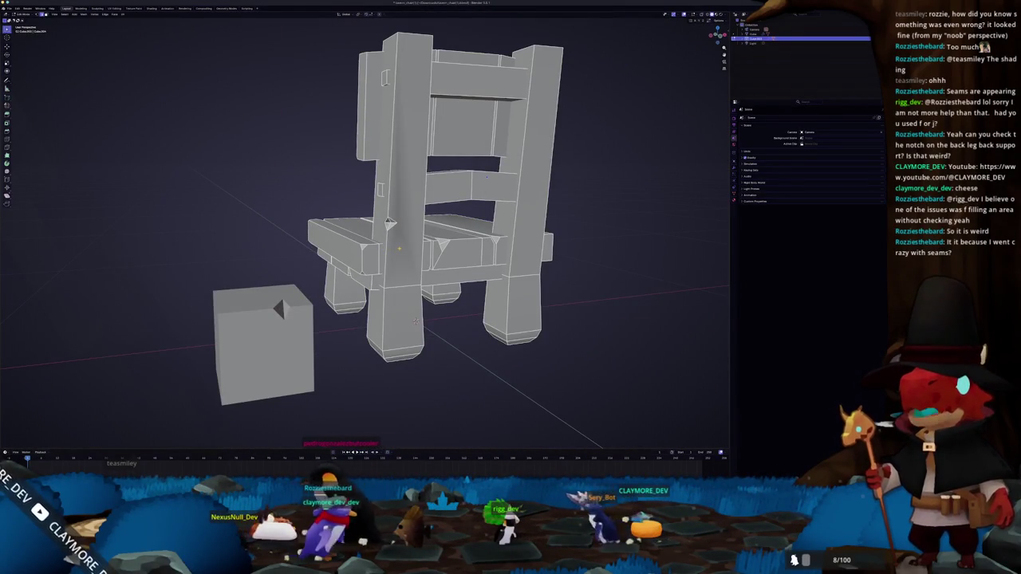
pyautogui.click(402, 239)
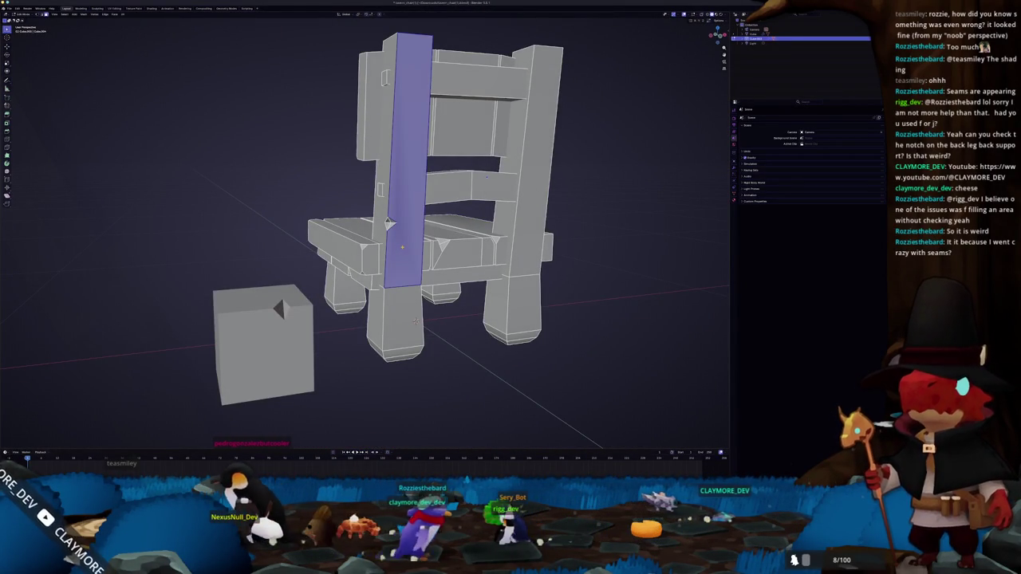
pyautogui.scroll(3)
pyautogui.moveTo(415, 321); pyautogui.dragTo(331, 221)
pyautogui.scroll(3)
pyautogui.scroll(3)
pyautogui.click(331, 221)
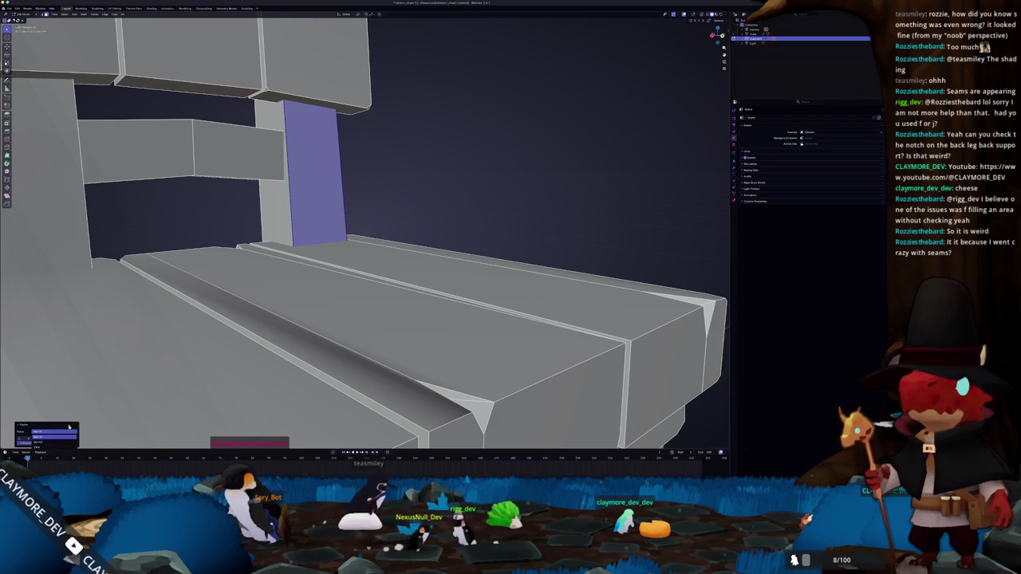
pyautogui.hotkey('ctrl', 'z')
pyautogui.hotkey('ctrl', 'shift', 'z')
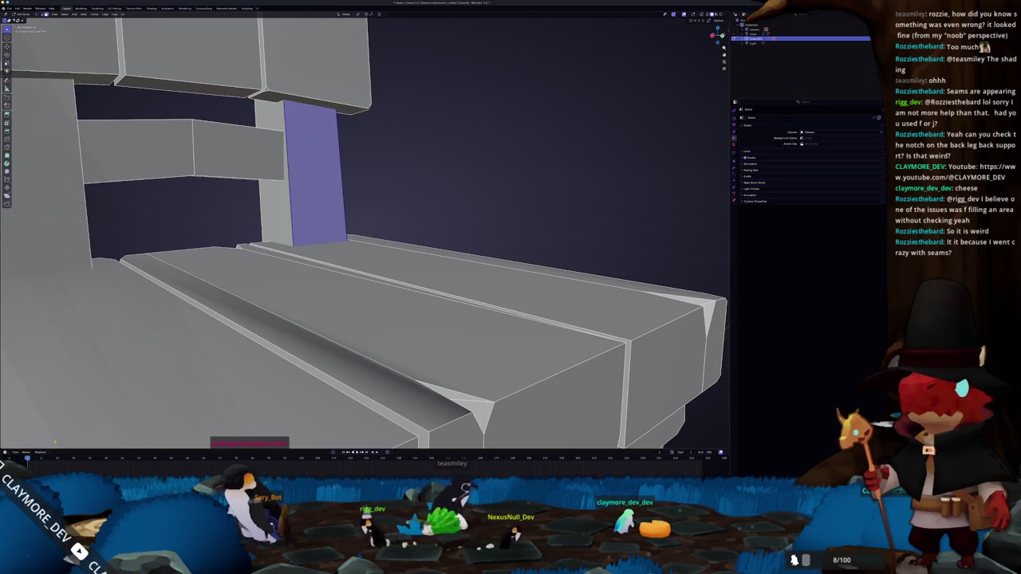
pyautogui.hotkey('ctrl', 'shift', 'z')
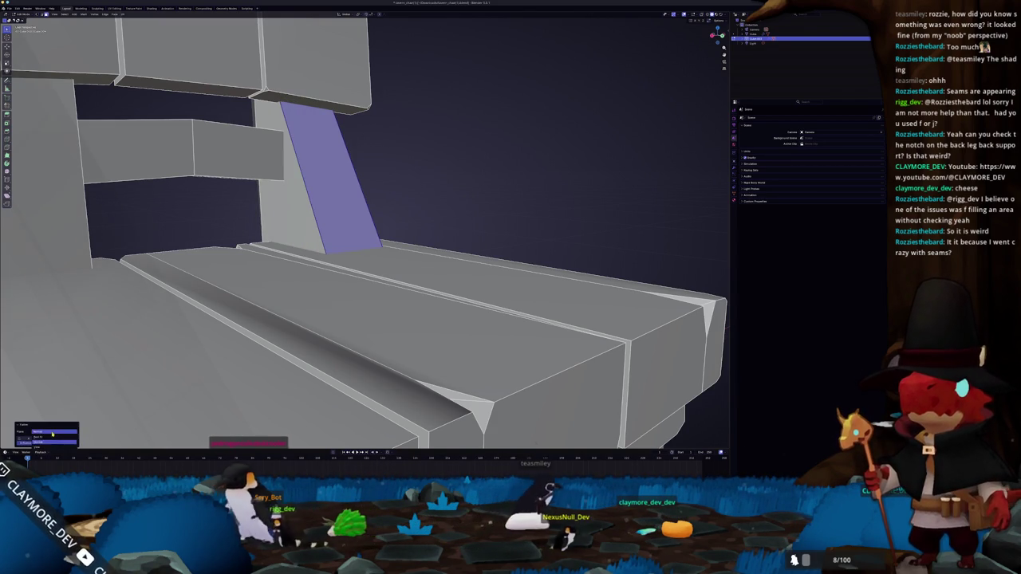
pyautogui.click(48, 441)
# Step: Check the back post's front faces, clear the selection and return to Object Mode
pyautogui.moveTo(319, 239); pyautogui.dragTo(358, 151)
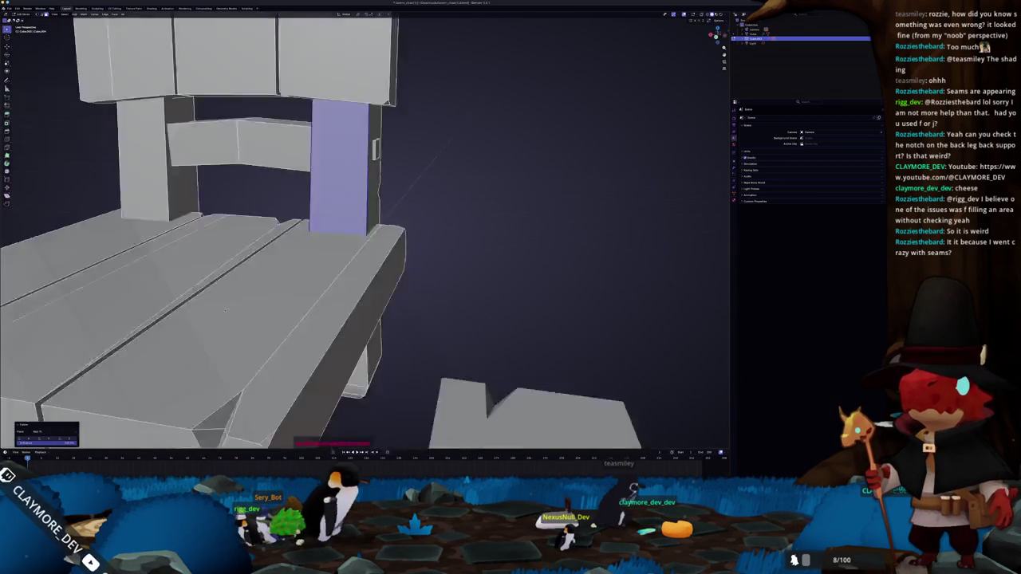
pyautogui.click(451, 183)
pyautogui.moveTo(451, 183); pyautogui.dragTo(479, 191)
pyautogui.hotkey('alt', 'a')
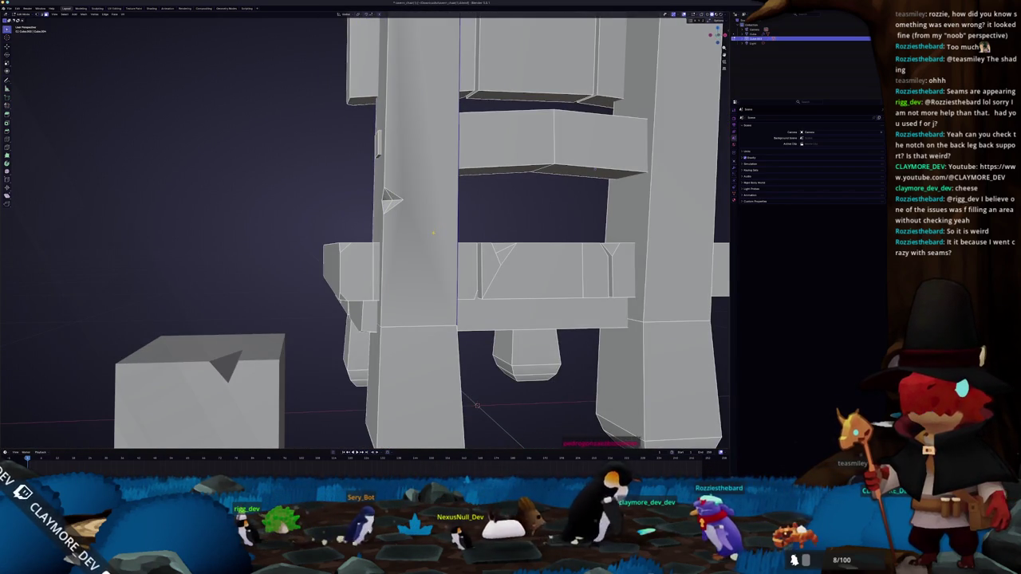
pyautogui.click(431, 231)
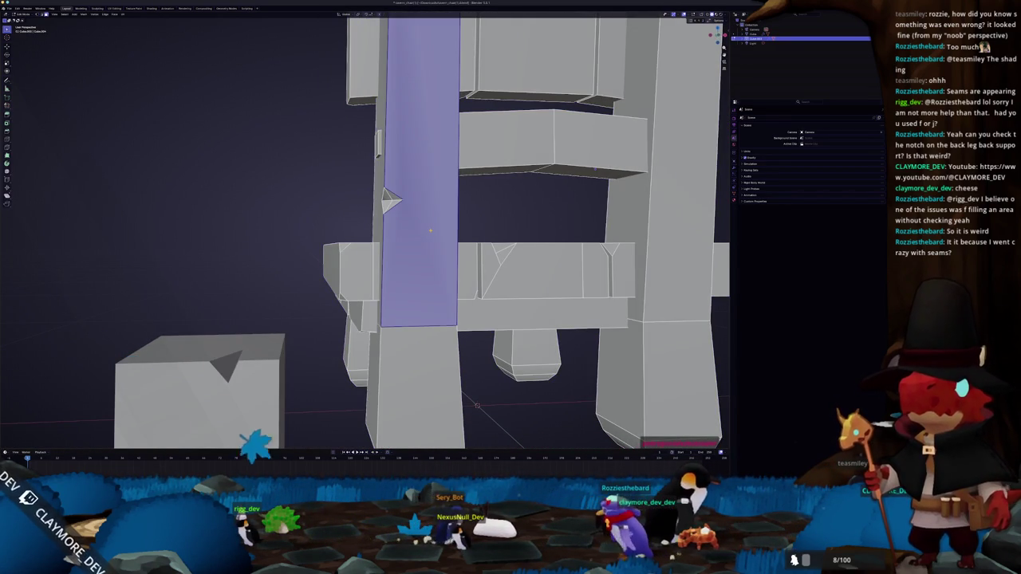
pyautogui.hotkey('alt', 'a')
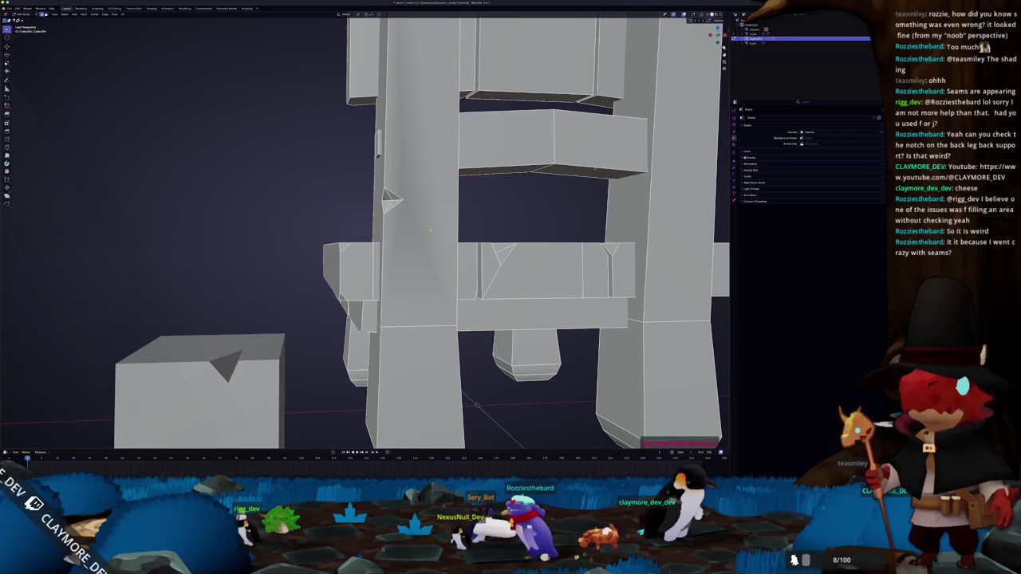
pyautogui.press('Tab')
pyautogui.scroll(-3)
pyautogui.moveTo(411, 233); pyautogui.dragTo(414, 236)
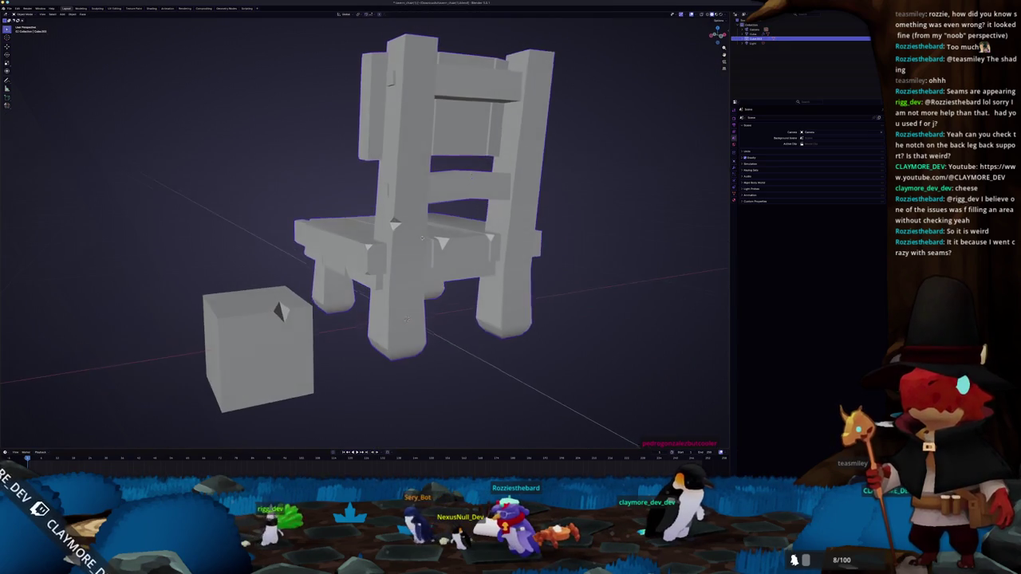
# Step: Apply Shade Auto Smooth to the chair
pyautogui.scroll(3)
pyautogui.scroll(3)
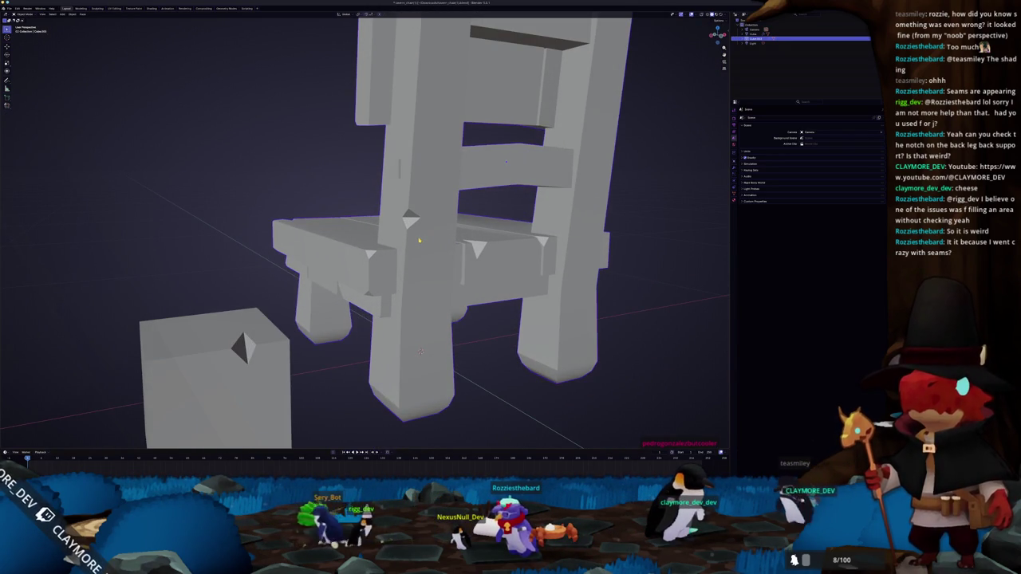
pyautogui.rightClick(419, 239)
pyautogui.click(428, 239)
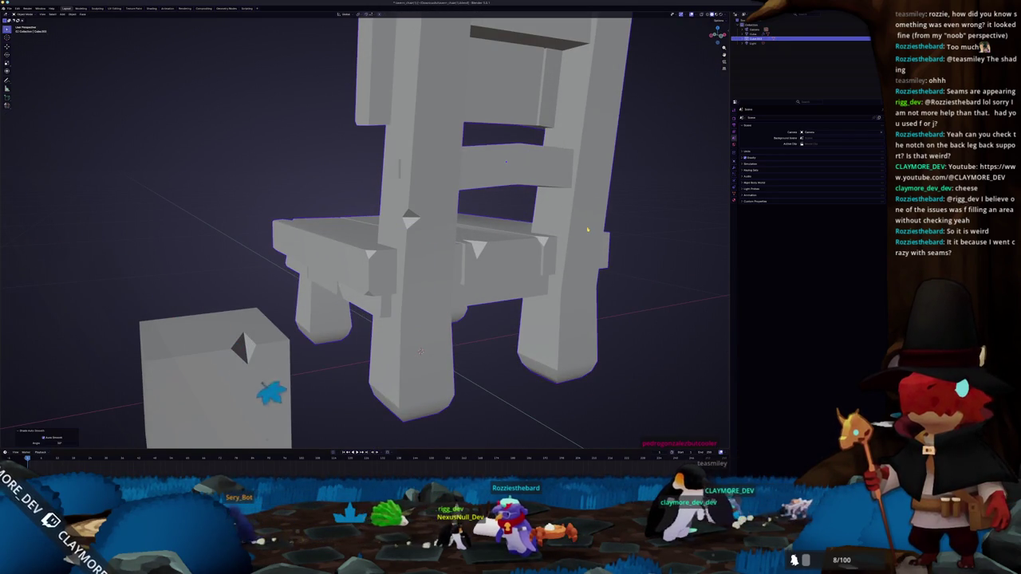
# Step: Inspect the seat edge from overhead and low angles in Edit Mode
pyautogui.scroll(3)
pyautogui.press('Tab')
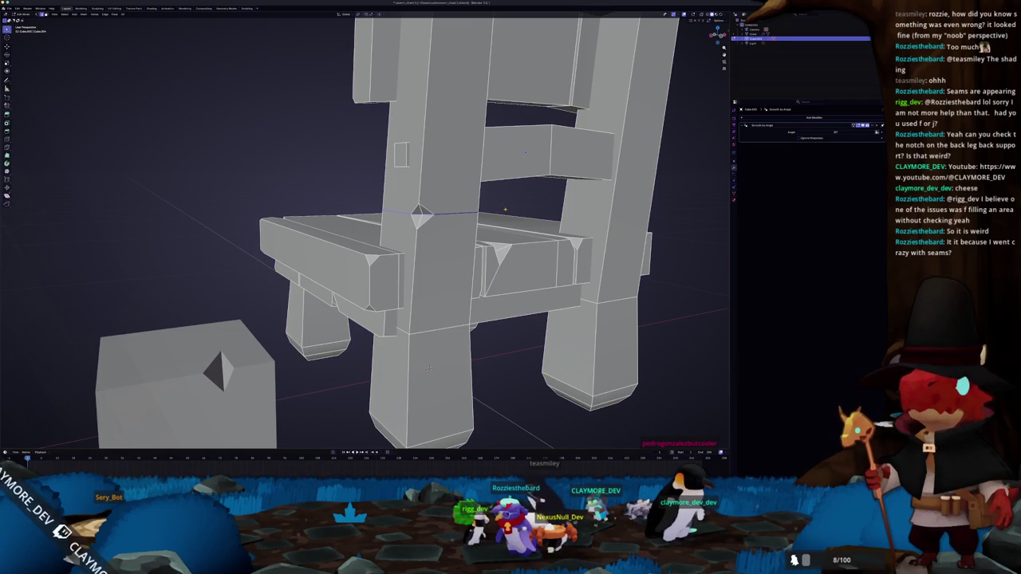
pyautogui.scroll(-3)
pyautogui.moveTo(430, 369); pyautogui.dragTo(431, 212)
pyautogui.scroll(-3)
pyautogui.scroll(3)
pyautogui.scroll(3)
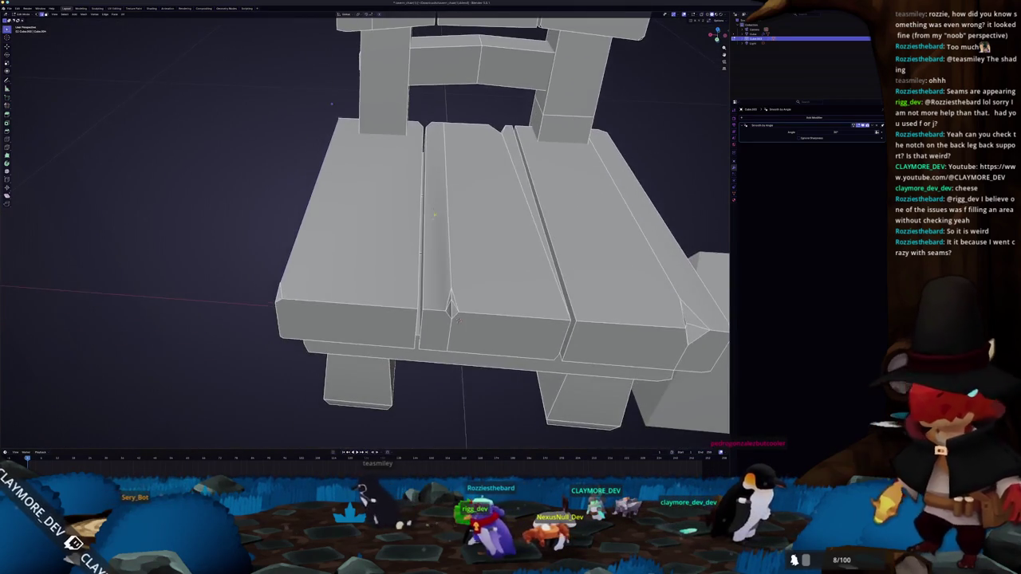
pyautogui.scroll(3)
pyautogui.scroll(3)
pyautogui.scroll(3)
pyautogui.moveTo(435, 210); pyautogui.dragTo(388, 259)
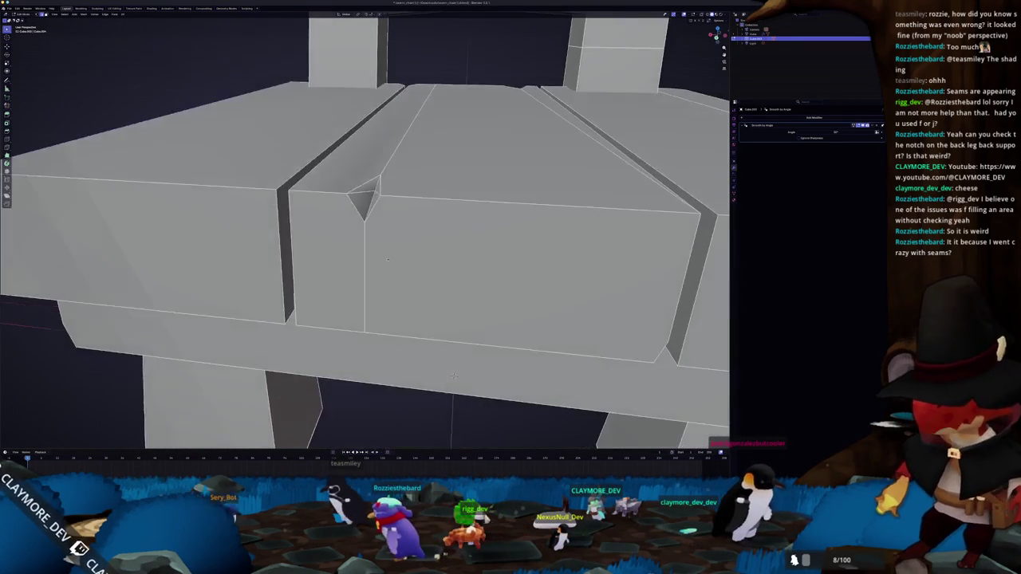
pyautogui.moveTo(359, 164); pyautogui.dragTo(392, 182)
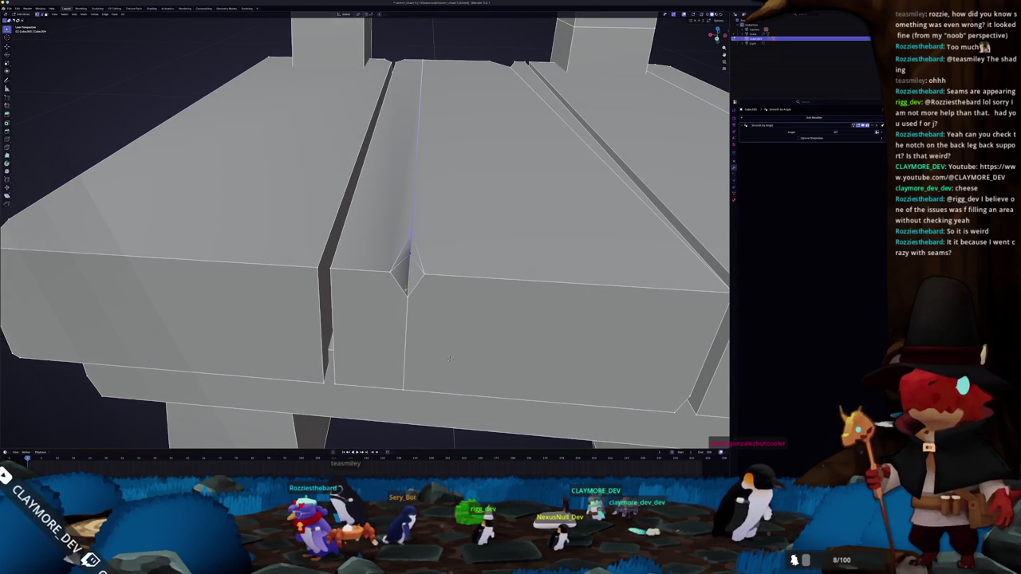
pyautogui.press('Tab')
# Step: Select the face in the gap between the seat planks, then return to Object Mode
pyautogui.moveTo(449, 359); pyautogui.dragTo(430, 319)
pyautogui.scroll(-3)
pyautogui.moveTo(422, 284); pyautogui.dragTo(414, 258)
pyautogui.press('Tab')
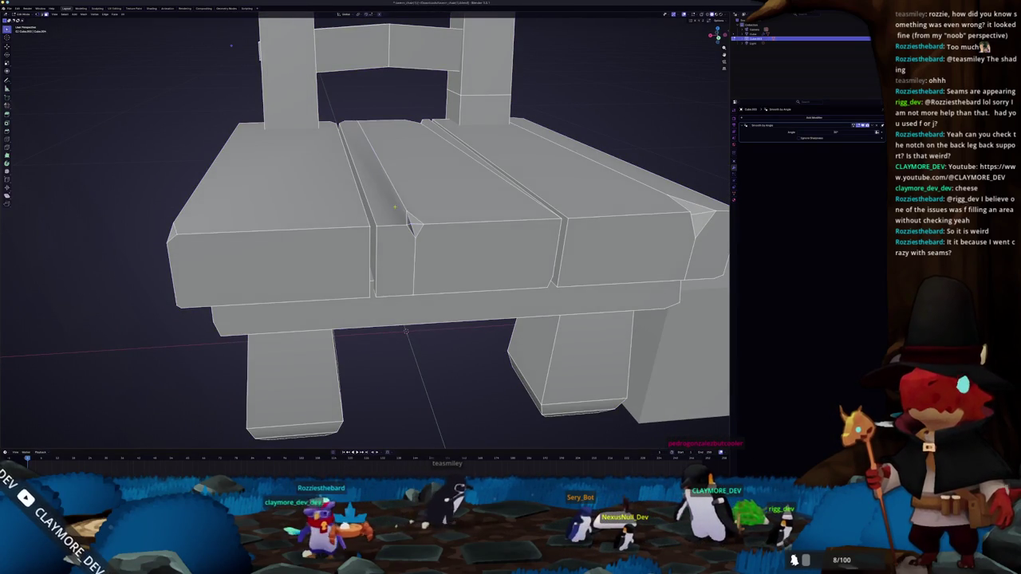
pyautogui.click(394, 207)
pyautogui.scroll(-3)
pyautogui.press('Tab')
# Step: Apply Shade Smooth to the chair, then switch it back to Shade Flat
pyautogui.rightClick(411, 216)
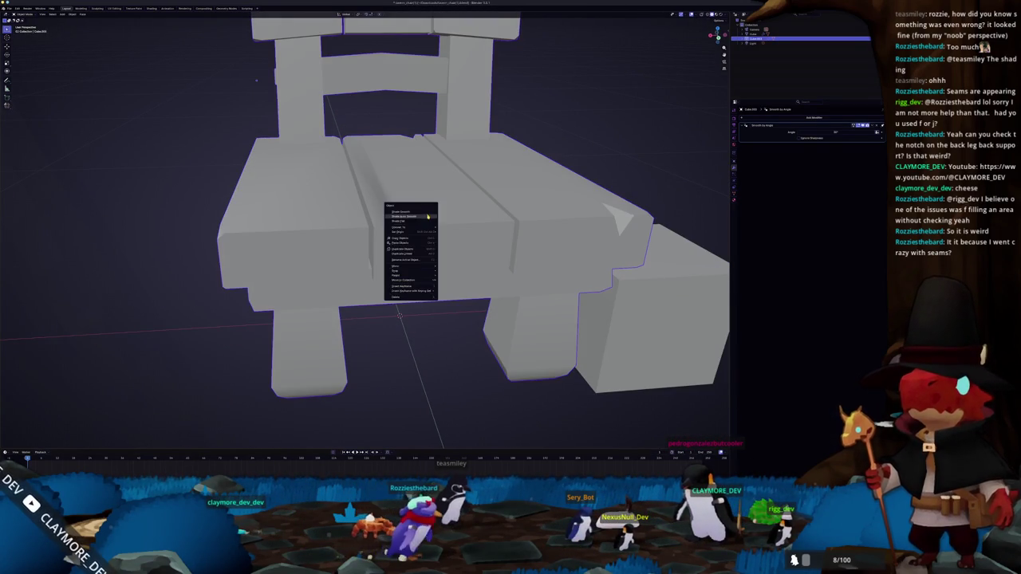
pyautogui.click(427, 215)
pyautogui.rightClick(428, 224)
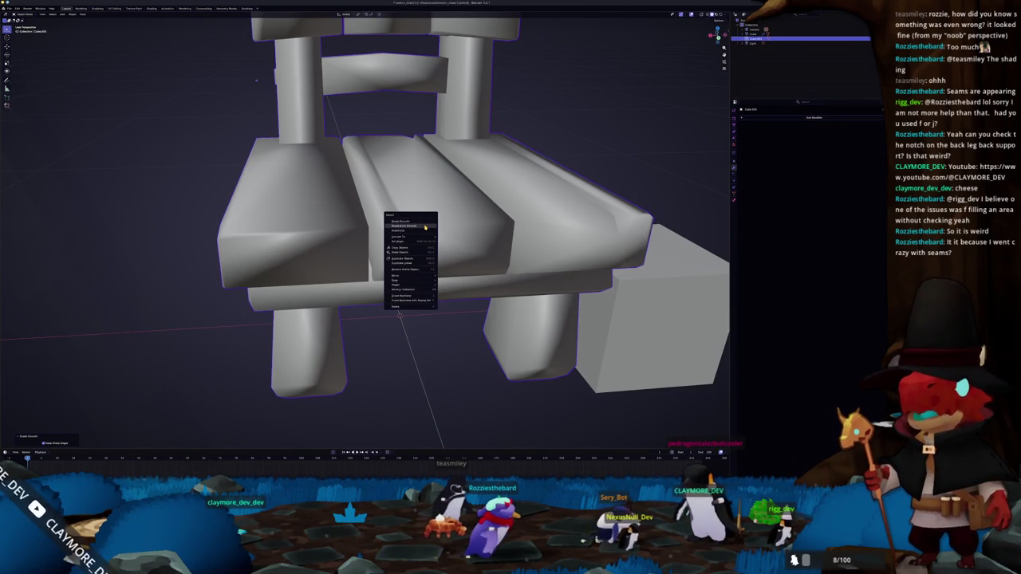
pyautogui.click(422, 232)
# Step: Zoom in on the seat notch and enter Edit Mode on the seat
pyautogui.moveTo(421, 232); pyautogui.dragTo(349, 165)
pyautogui.scroll(3)
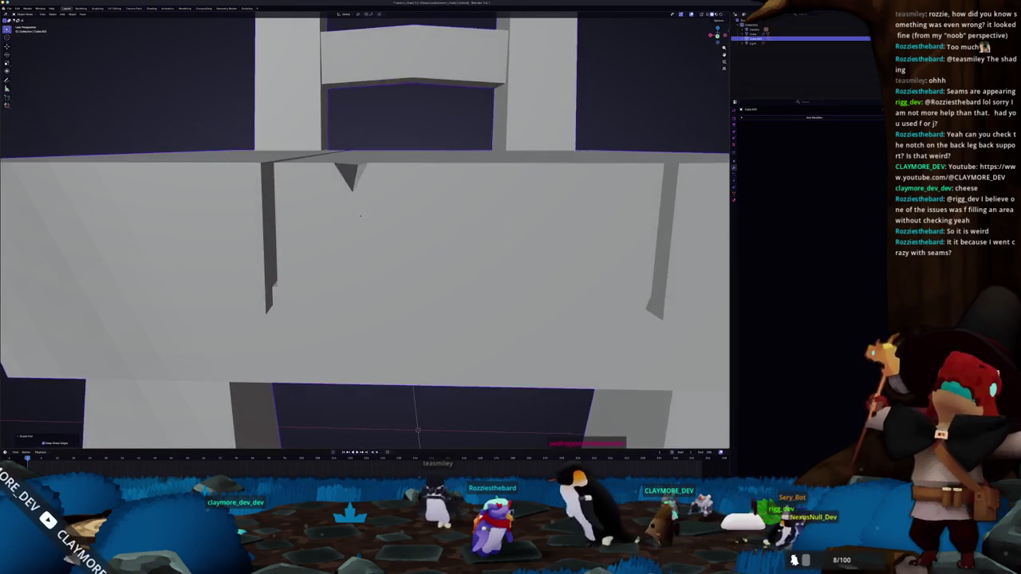
pyautogui.scroll(3)
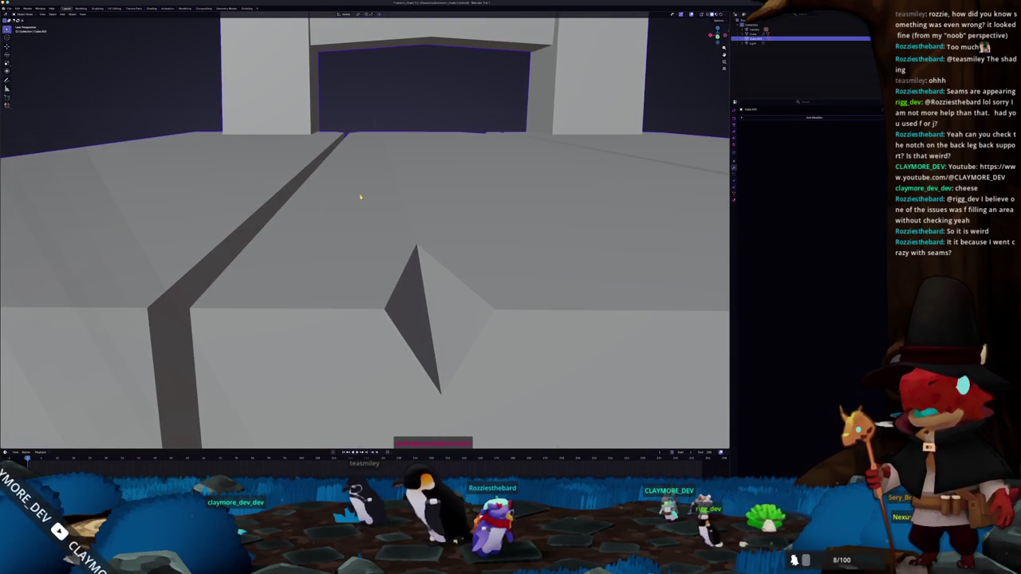
pyautogui.scroll(-3)
pyautogui.press('Tab')
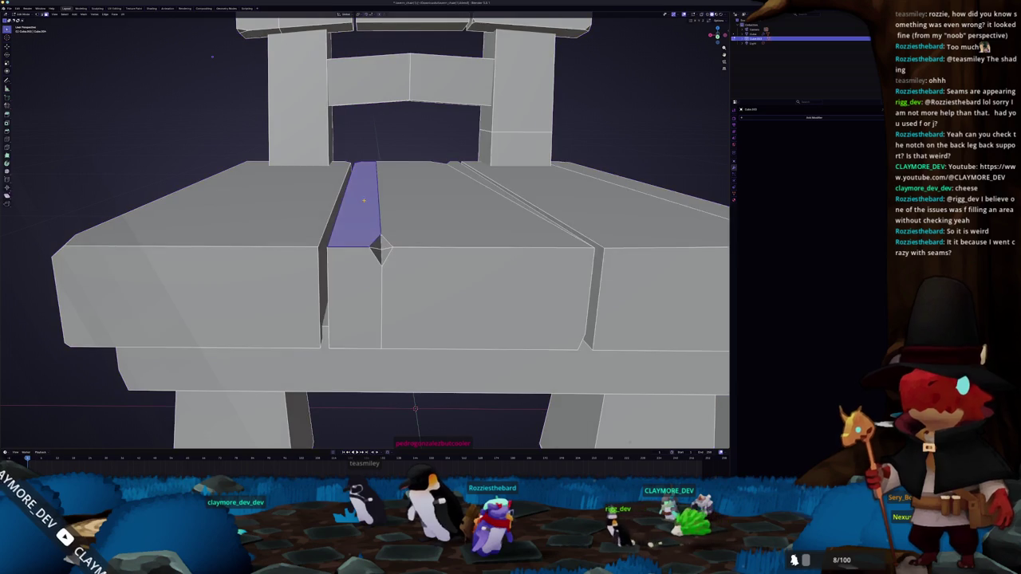
# Step: Merge the narrow strip into the large seat face and view the seat frontally
pyautogui.click(407, 204)
pyautogui.hotkey('ctrl', 'x')
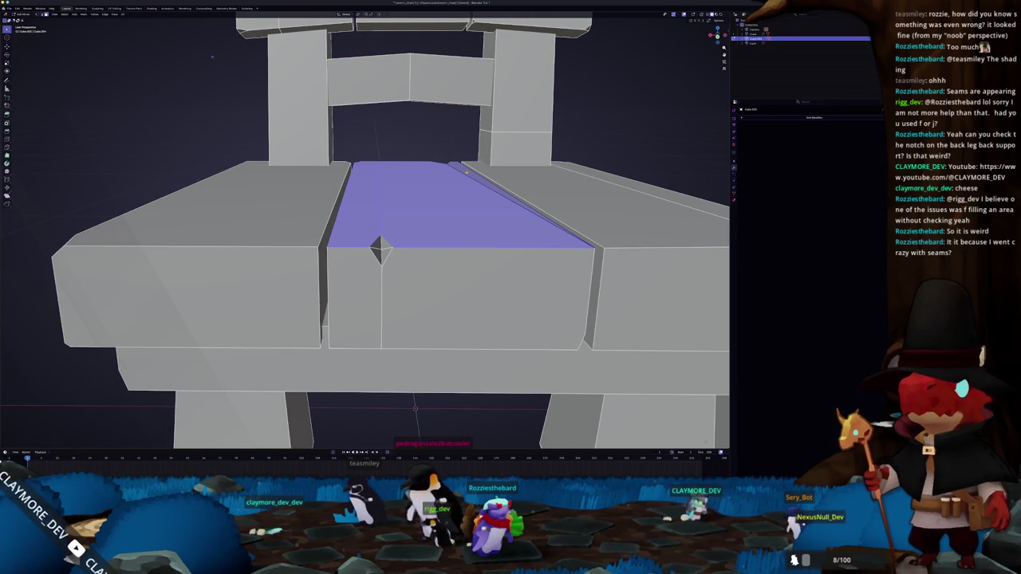
pyautogui.press('Tab')
pyautogui.moveTo(443, 207); pyautogui.dragTo(377, 206)
# Step: Select the right plank's top, front and side faces in Edit Mode
pyautogui.press('Tab')
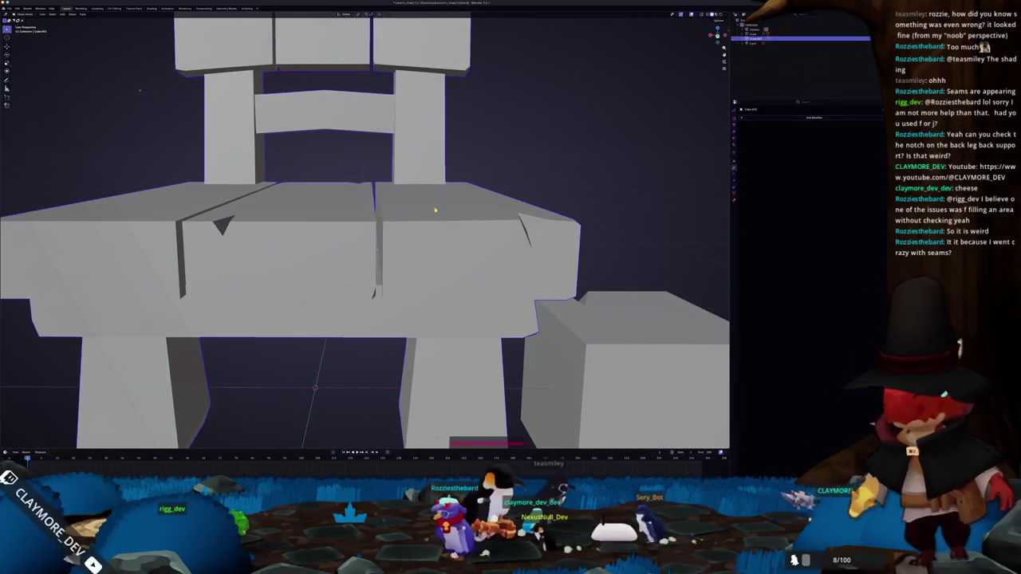
pyautogui.click(338, 206)
pyautogui.click(473, 205)
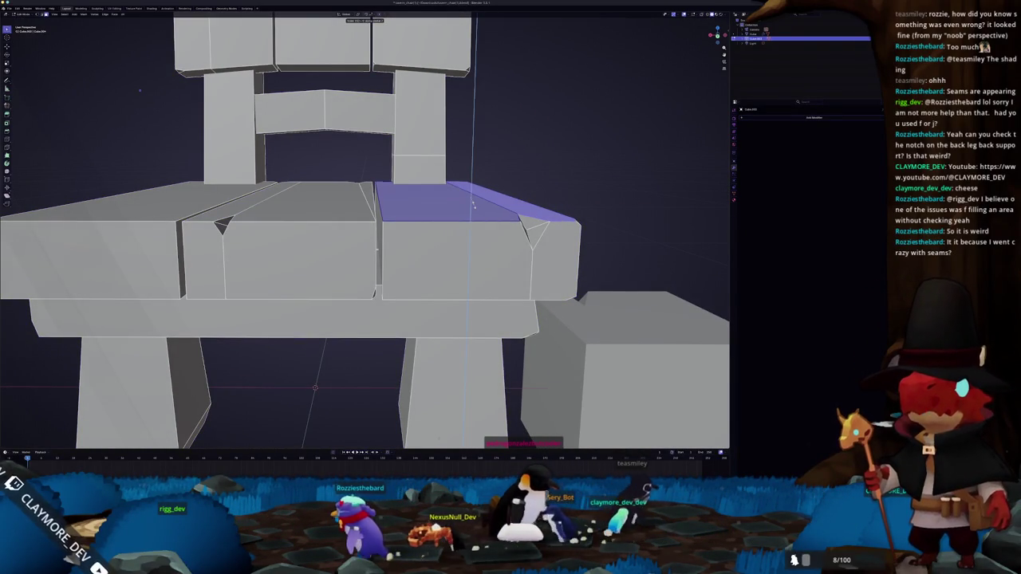
pyautogui.moveTo(473, 205); pyautogui.dragTo(498, 273)
pyautogui.click(430, 262)
pyautogui.click(487, 263)
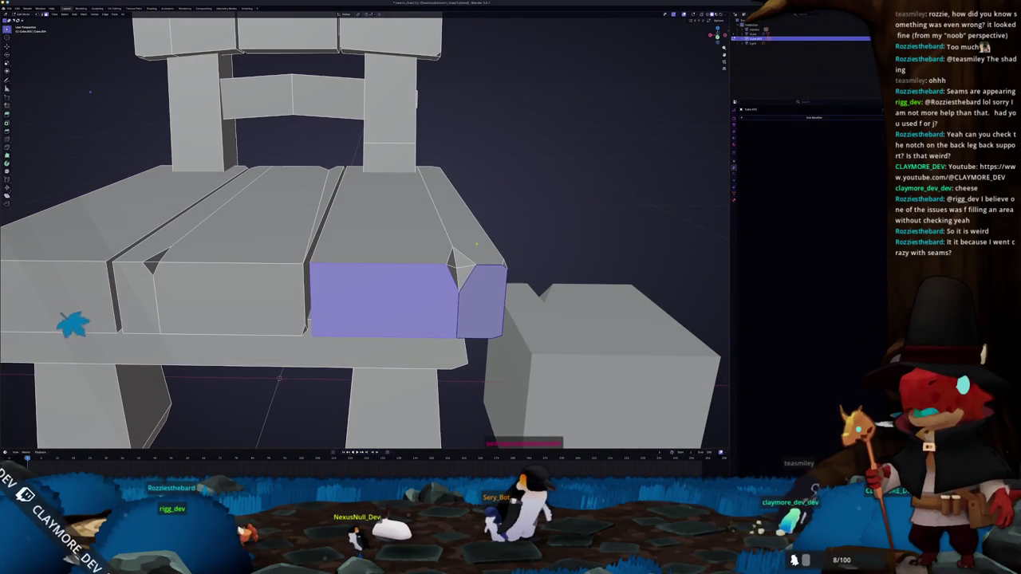
pyautogui.click(413, 233)
pyautogui.moveTo(413, 233); pyautogui.dragTo(483, 231)
# Step: Select the left plank's front, notch and large front faces and start an extrude
pyautogui.click(375, 206)
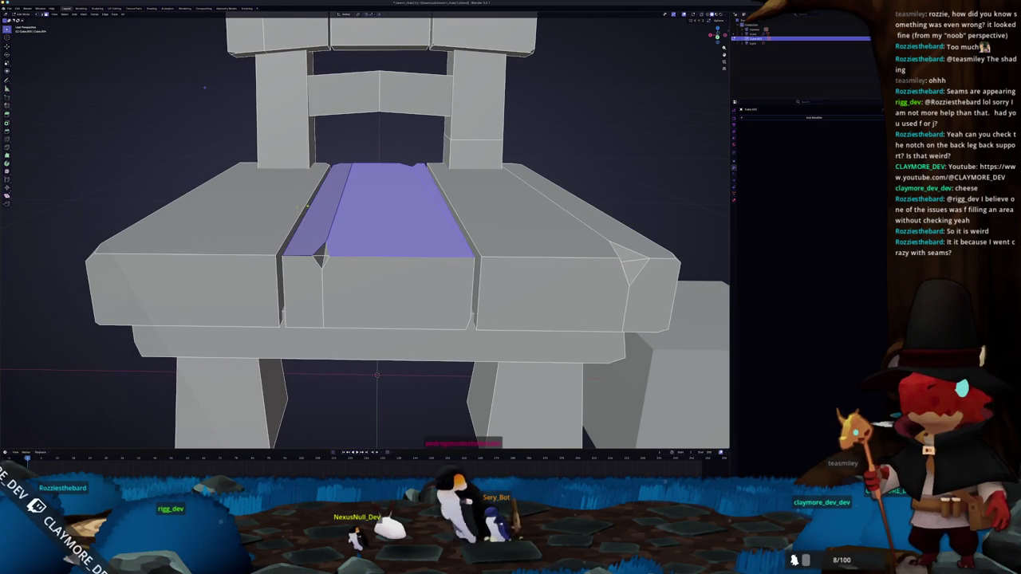
pyautogui.click(280, 208)
pyautogui.click(246, 282)
pyautogui.click(307, 289)
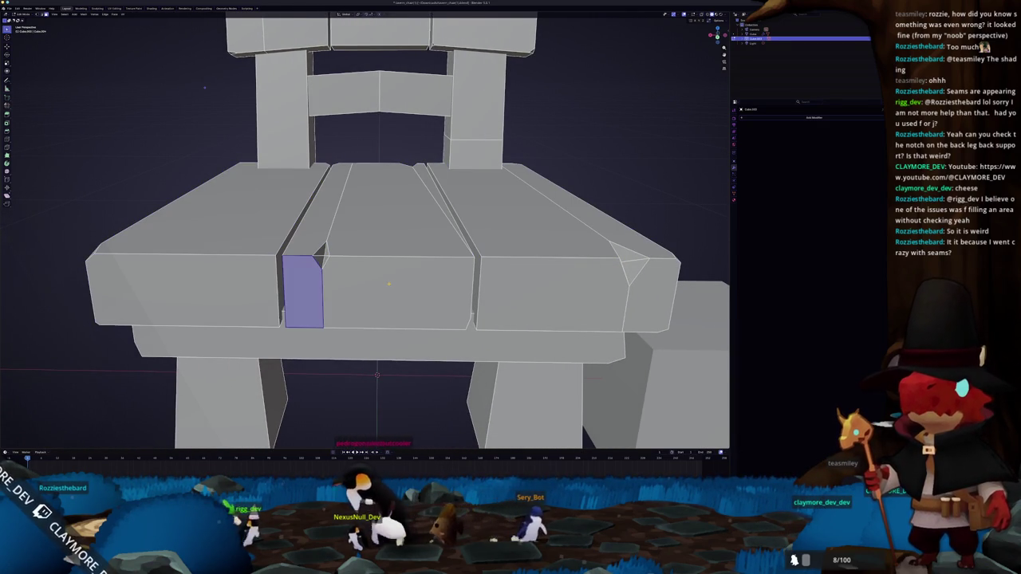
pyautogui.click(389, 283)
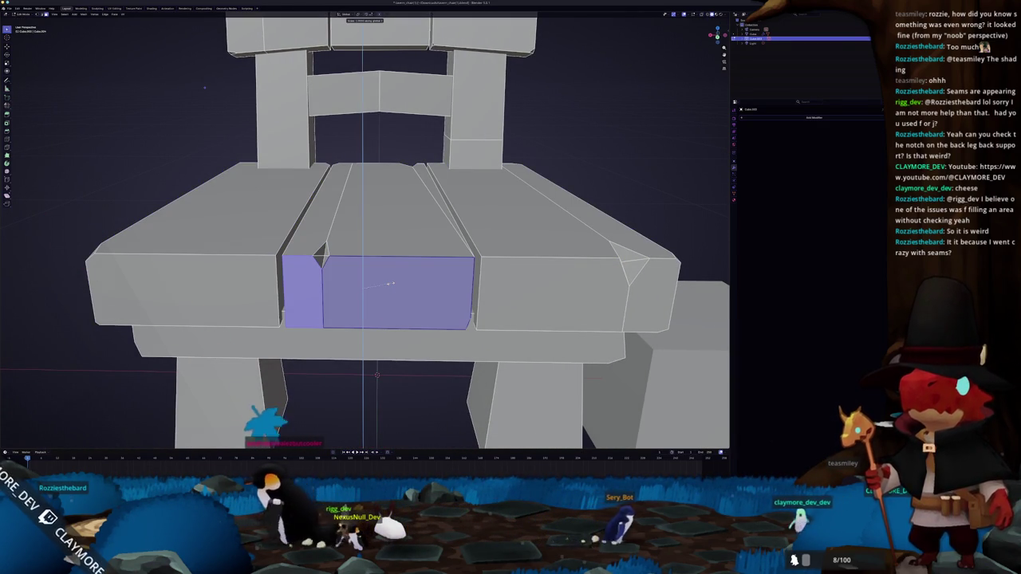
pyautogui.press('e')
pyautogui.press('Escape')
# Step: Extrude the right plank's front and side faces, confirm, and switch to front view
pyautogui.click(558, 294)
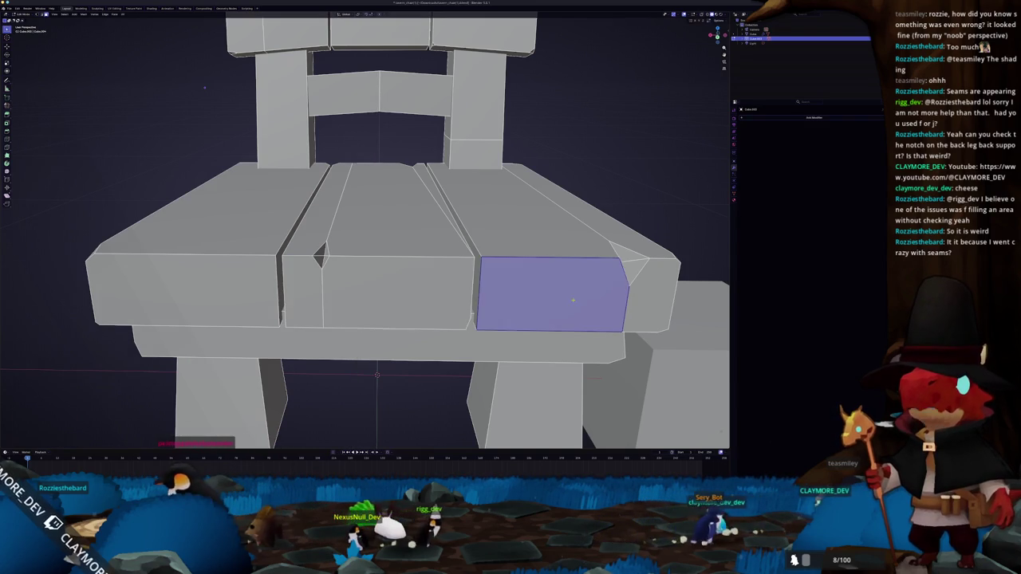
pyautogui.click(646, 291)
pyautogui.press('e')
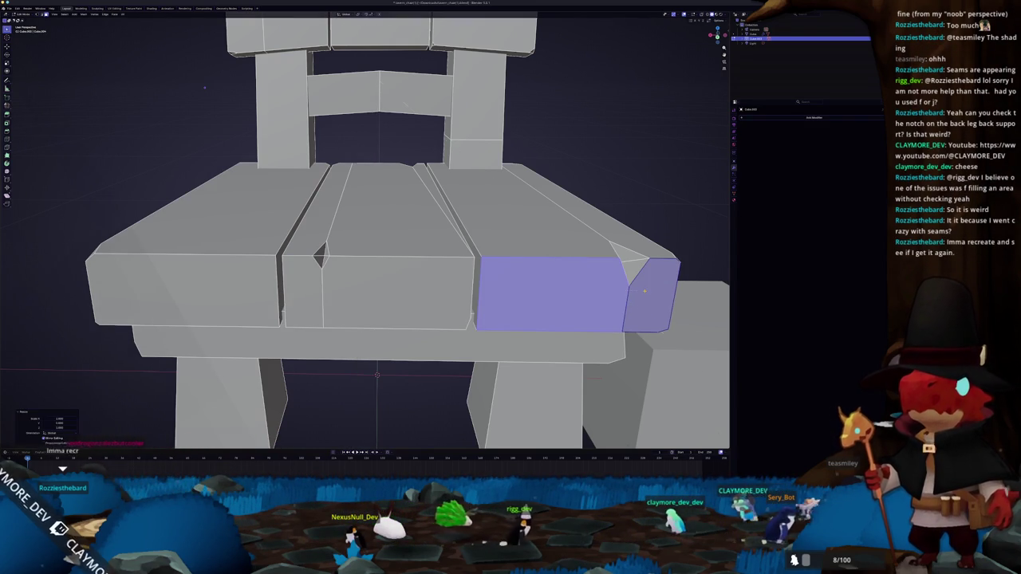
pyautogui.moveTo(394, 259); pyautogui.dragTo(383, 297)
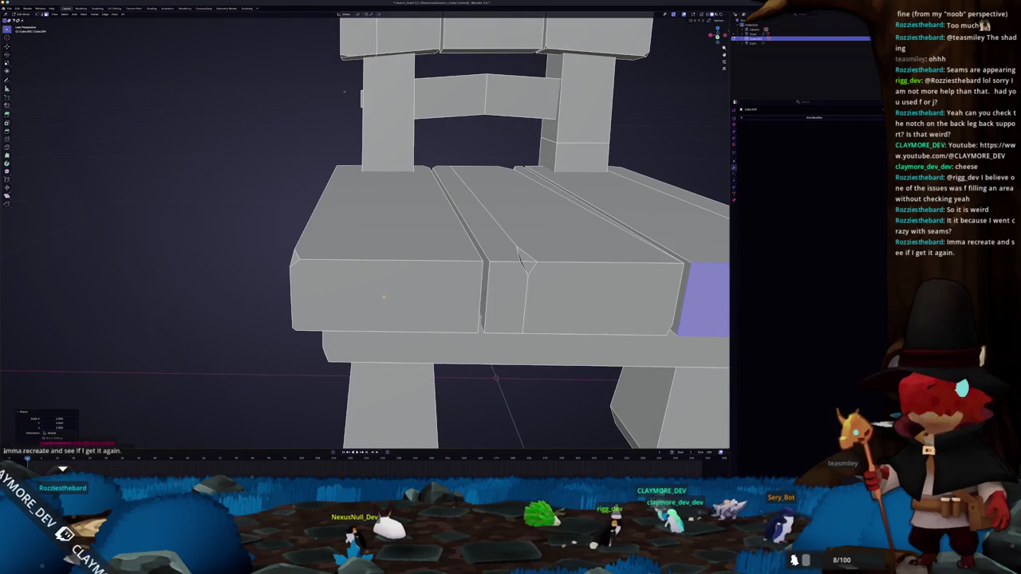
pyautogui.click(383, 297)
pyautogui.click(383, 297)
pyautogui.press('KP_1')
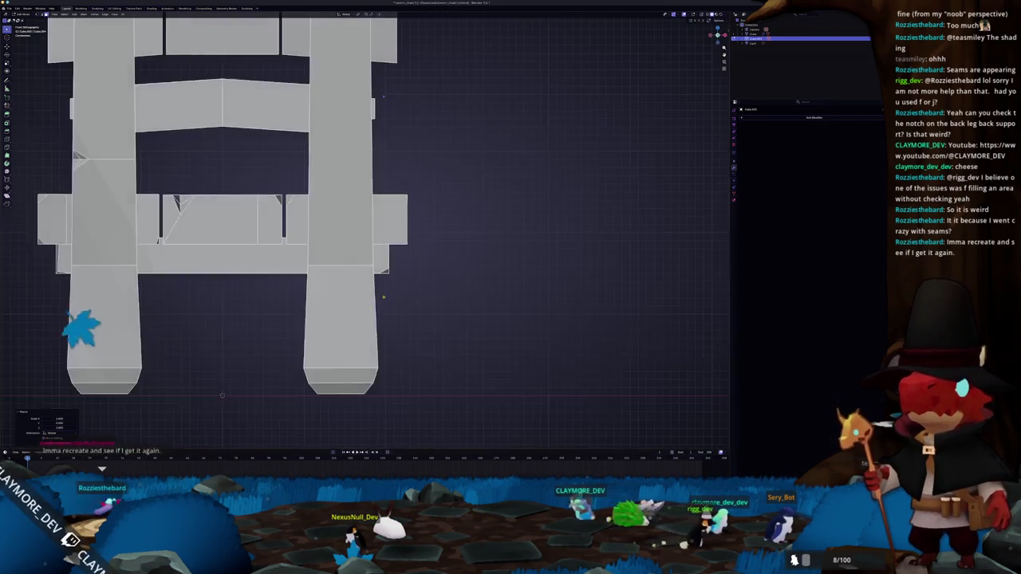
# Step: Scale the seat rail's right end face, checking top, front and right side views
pyautogui.click(389, 220)
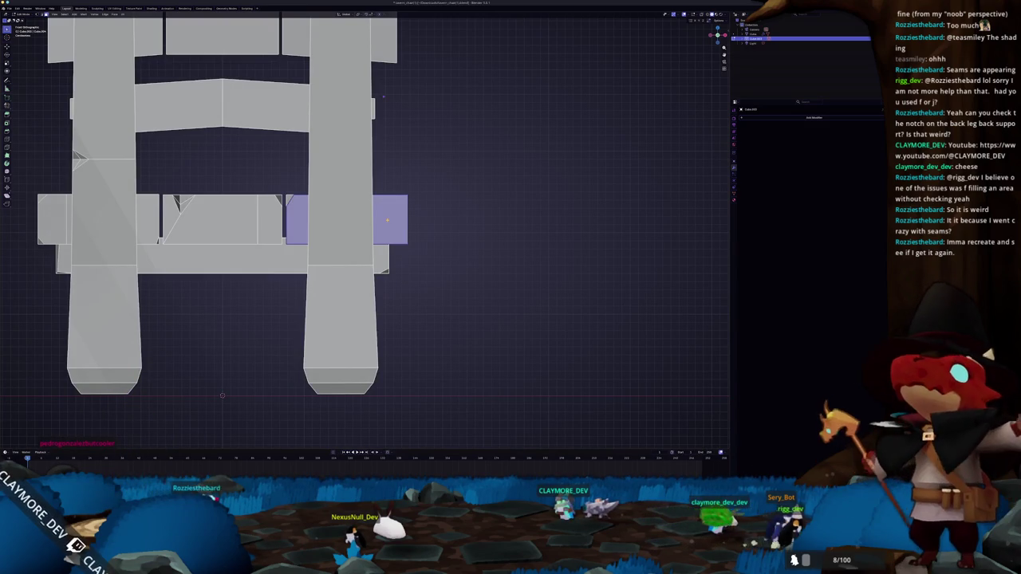
pyautogui.press('KP_7')
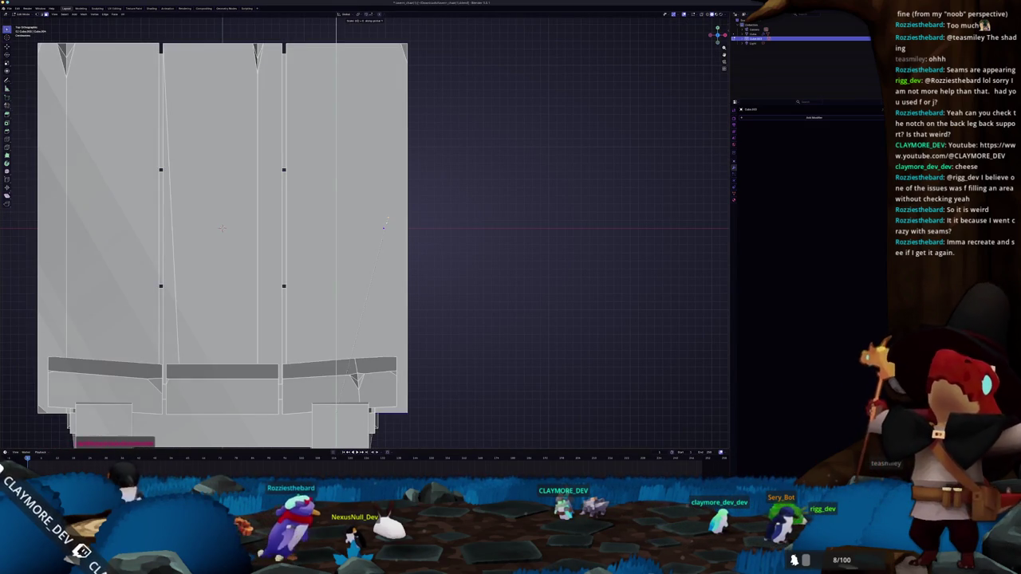
pyautogui.click(386, 220)
pyautogui.press('KP_1')
pyautogui.press('KP_3')
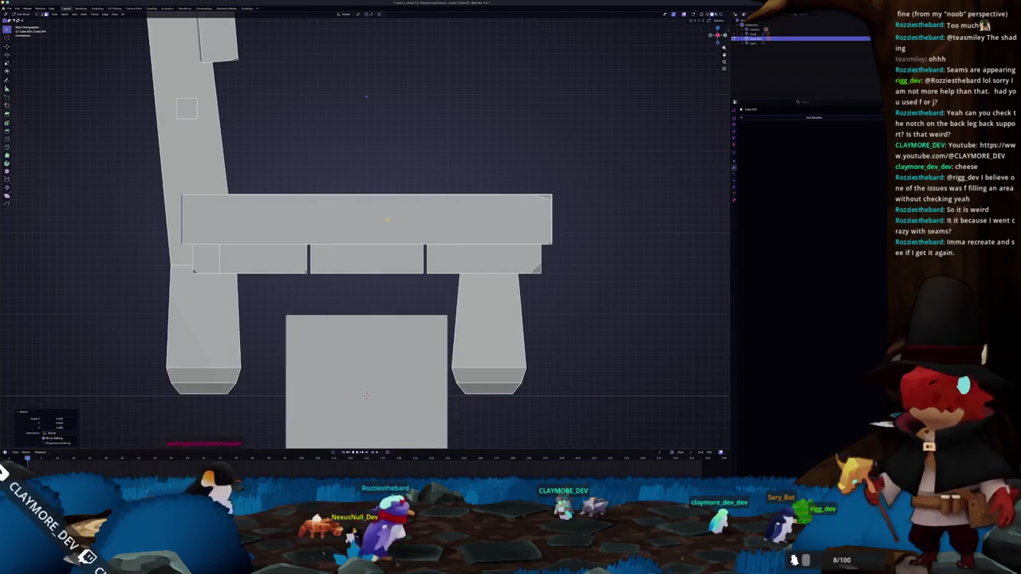
pyautogui.press('KP_1')
pyautogui.press('KP_3')
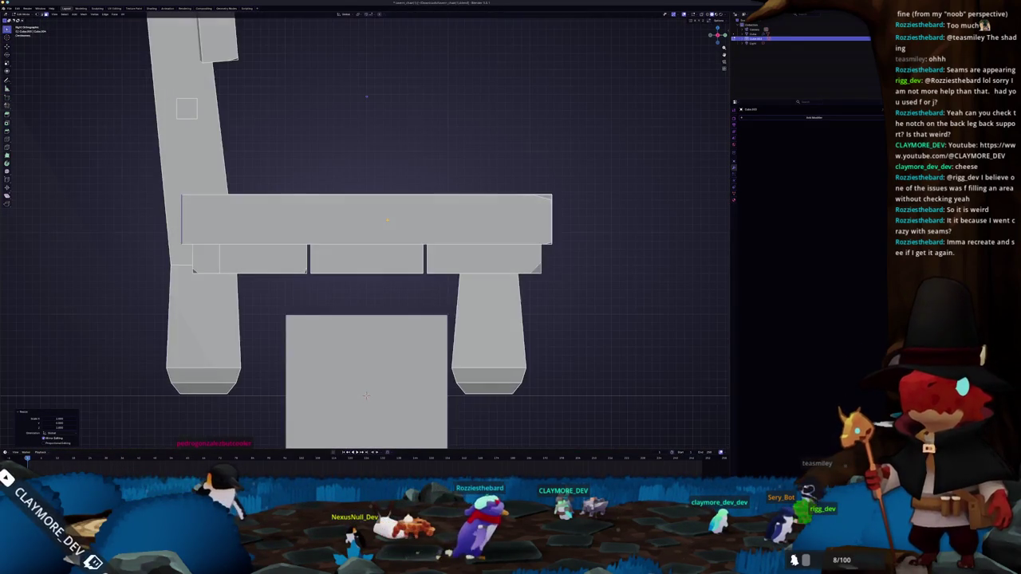
pyautogui.press('KP_1')
# Step: Toggle X-ray on and off to inspect the chair's hidden faces in perspective
pyautogui.hotkey('alt', 'z')
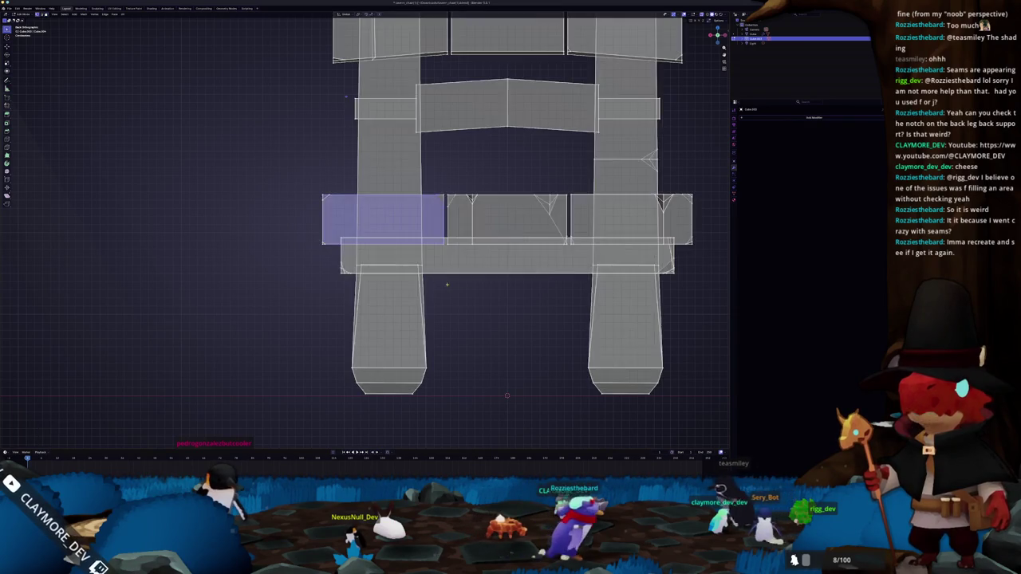
pyautogui.scroll(3)
pyautogui.scroll(3)
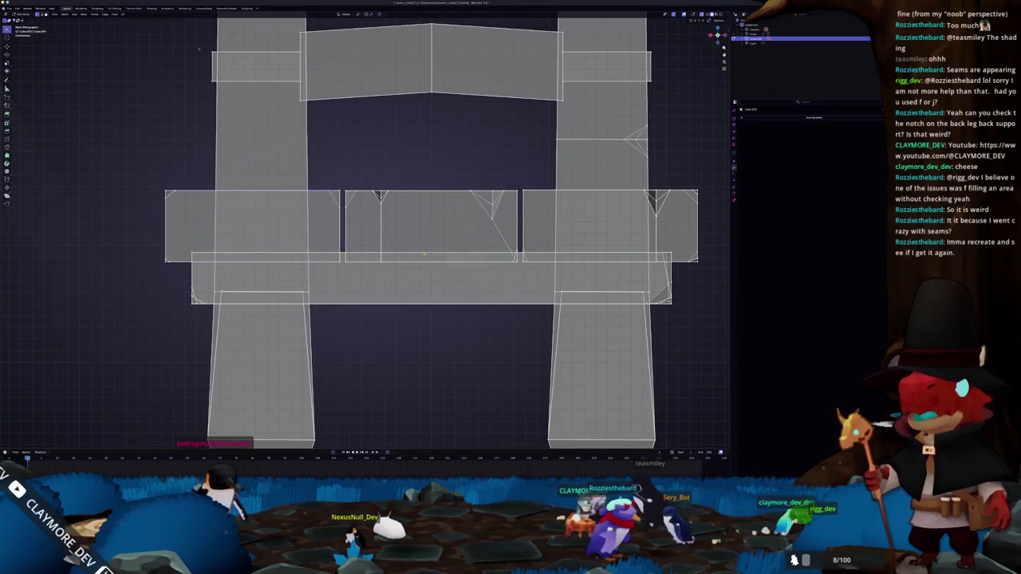
pyautogui.moveTo(425, 256); pyautogui.dragTo(431, 157)
pyautogui.hotkey('alt', 'z')
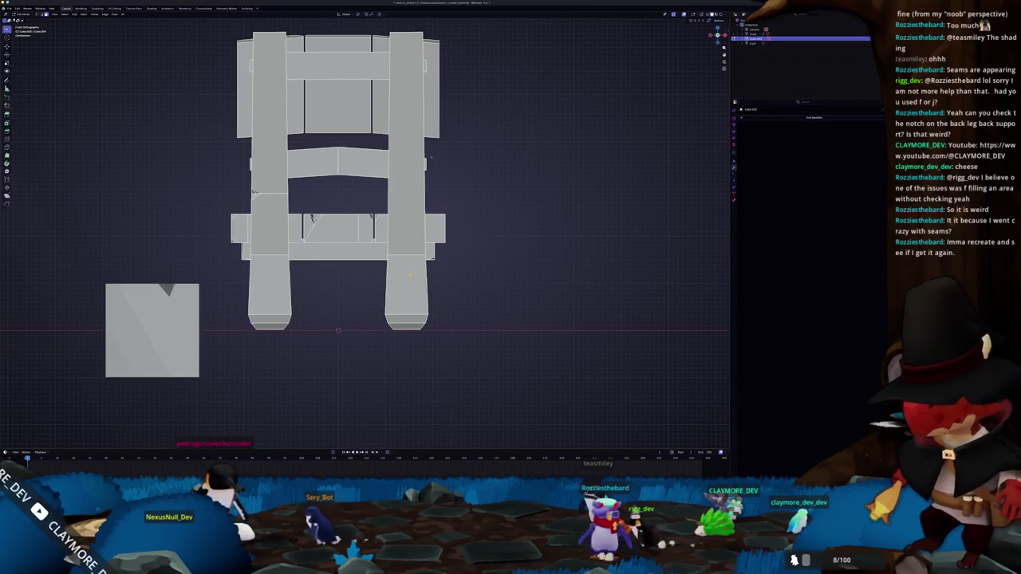
pyautogui.scroll(3)
pyautogui.scroll(3)
pyautogui.scroll(3)
pyautogui.scroll(3)
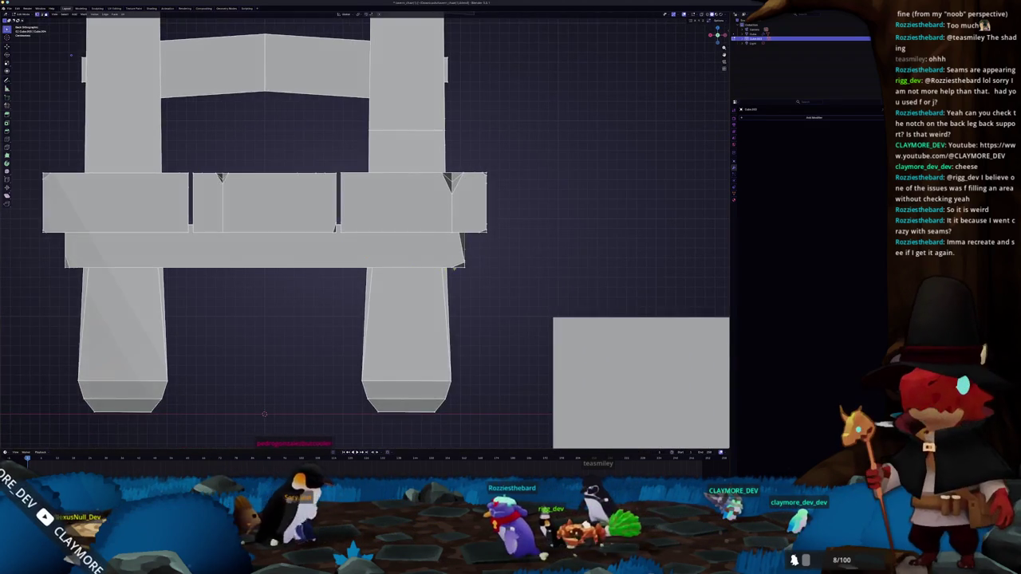
pyautogui.hotkey('alt', 'z')
pyautogui.scroll(3)
pyautogui.scroll(3)
pyautogui.scroll(3)
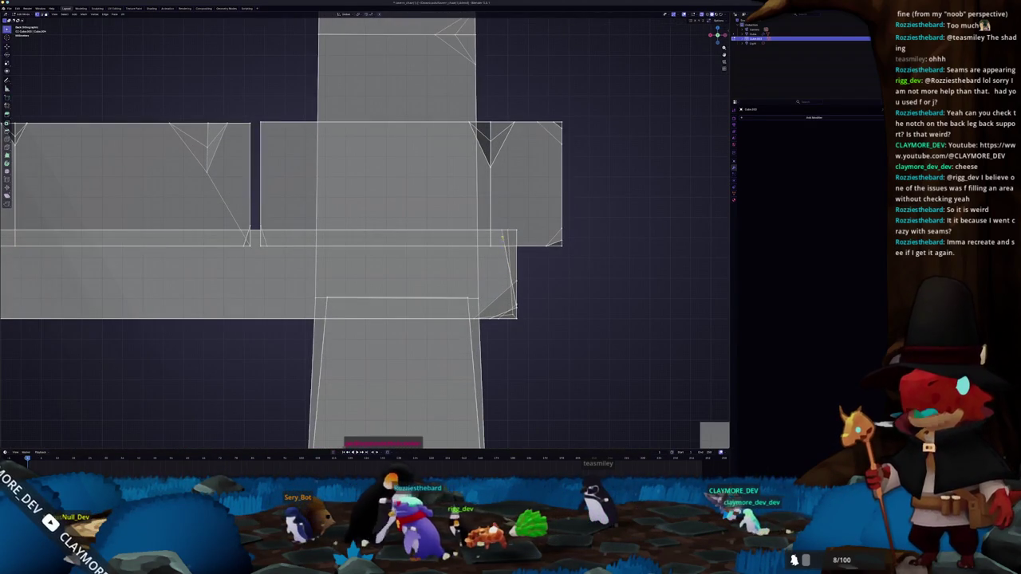
pyautogui.hotkey('alt', 'z')
# Step: Select a front face and inspect it in X-ray front view and from below
pyautogui.moveTo(499, 223); pyautogui.dragTo(451, 268)
pyautogui.click(392, 243)
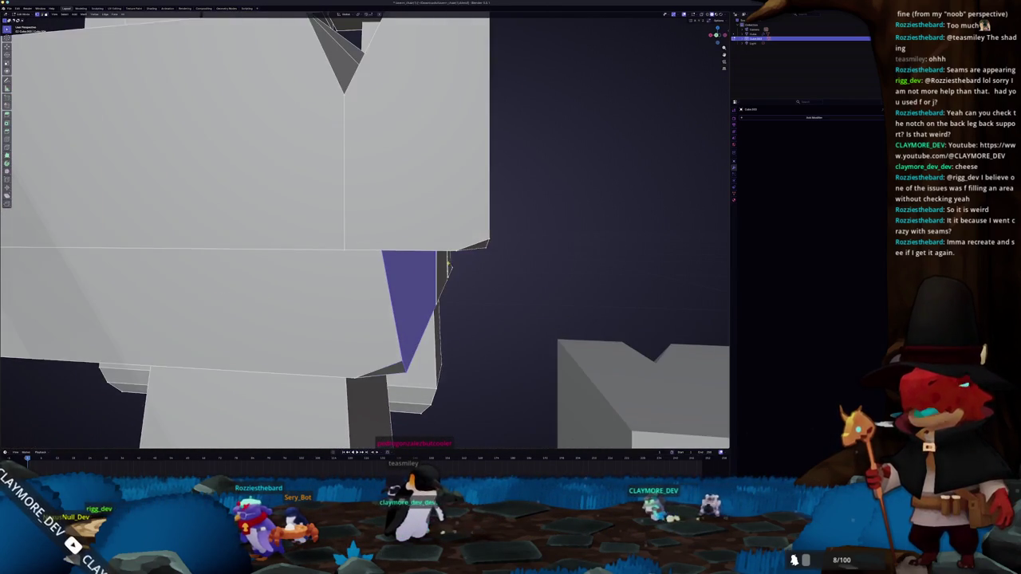
pyautogui.hotkey('alt', 'z')
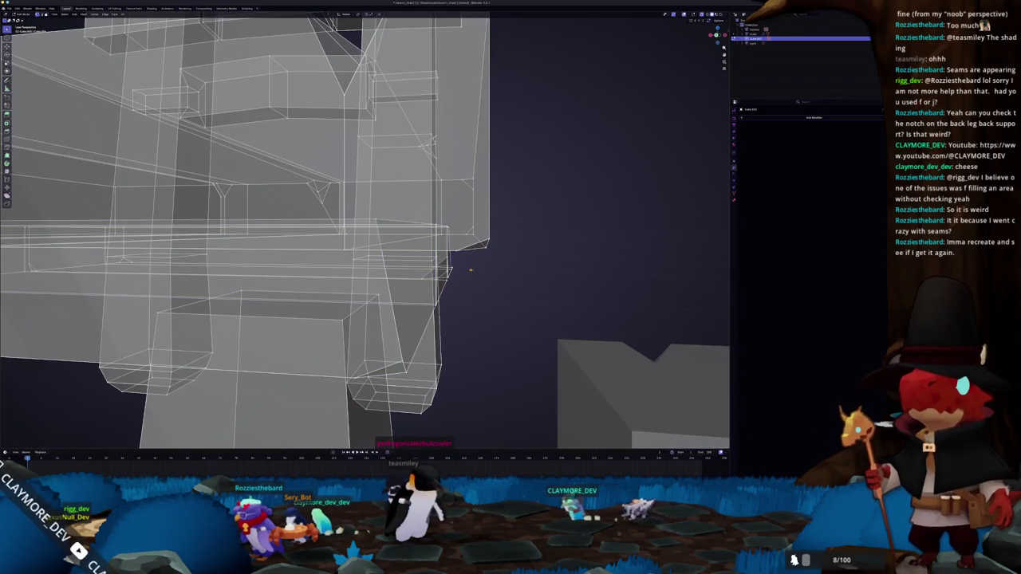
pyautogui.press('KP_1')
pyautogui.scroll(3)
pyautogui.hotkey('alt', 'z')
pyautogui.scroll(3)
pyautogui.moveTo(329, 243); pyautogui.dragTo(315, 245)
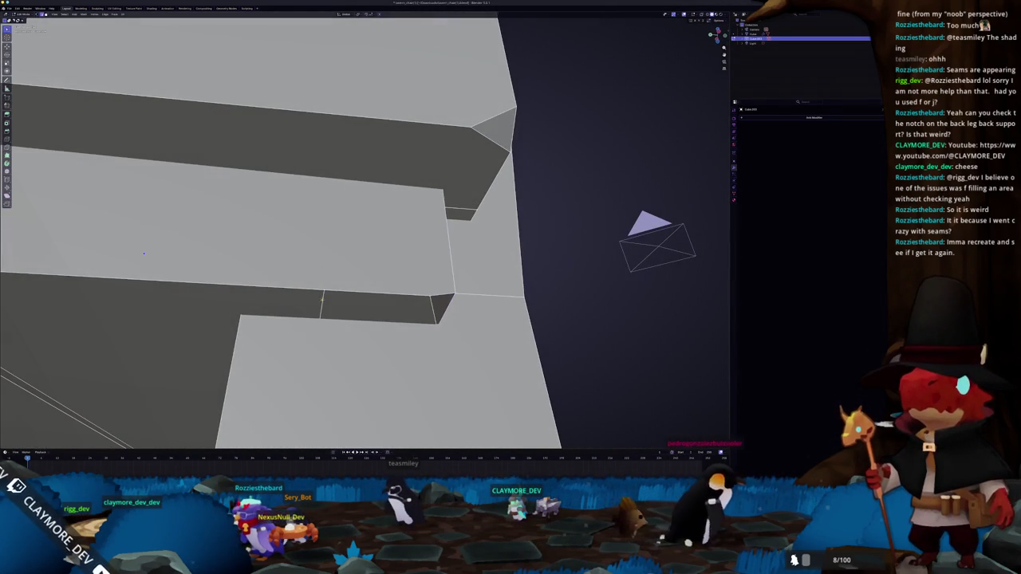
pyautogui.moveTo(285, 310); pyautogui.dragTo(263, 290)
pyautogui.scroll(-3)
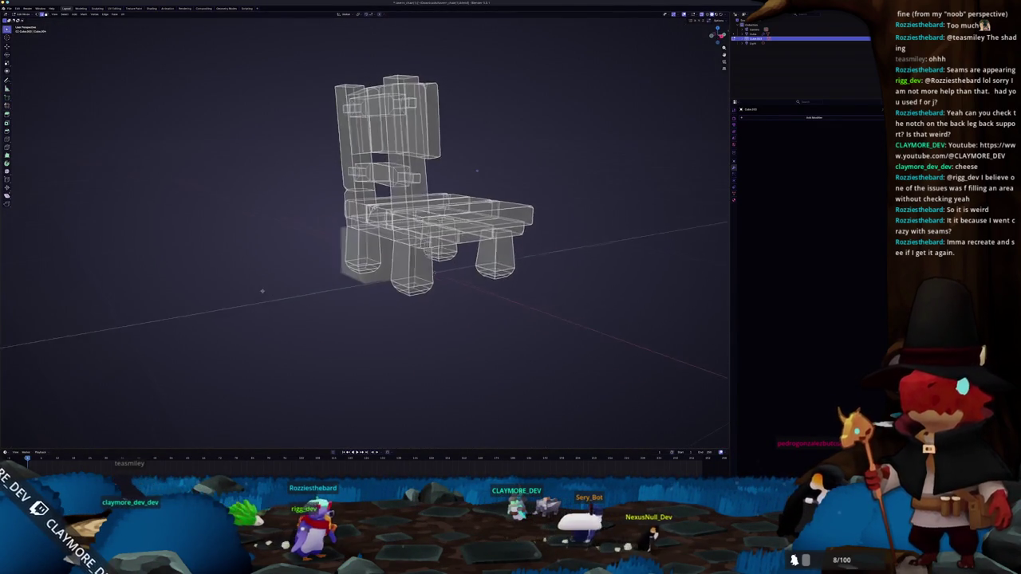
# Step: Return to solid display and dissolve the selected edges
pyautogui.hotkey('alt', 'z')
pyautogui.scroll(3)
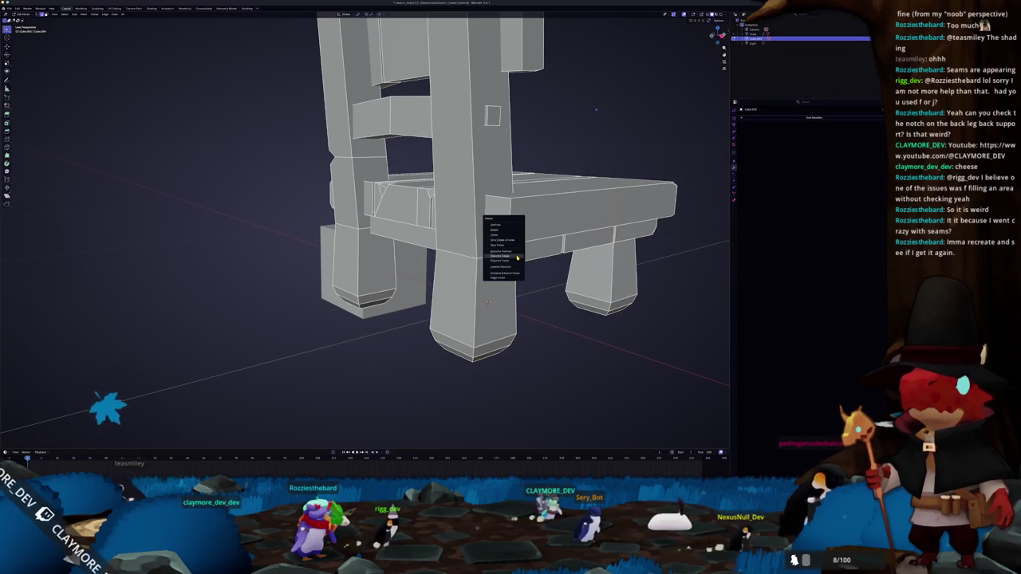
pyautogui.click(517, 257)
pyautogui.moveTo(517, 258); pyautogui.dragTo(268, 122)
pyautogui.scroll(3)
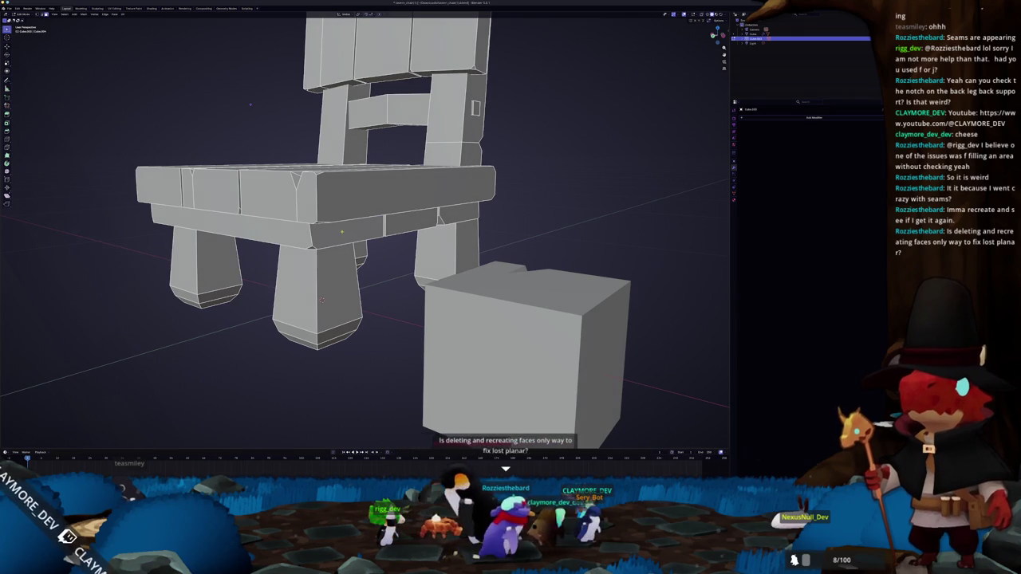
# Step: Check the front, back and perspective views, then select the seat's underside face
pyautogui.press('KP_1')
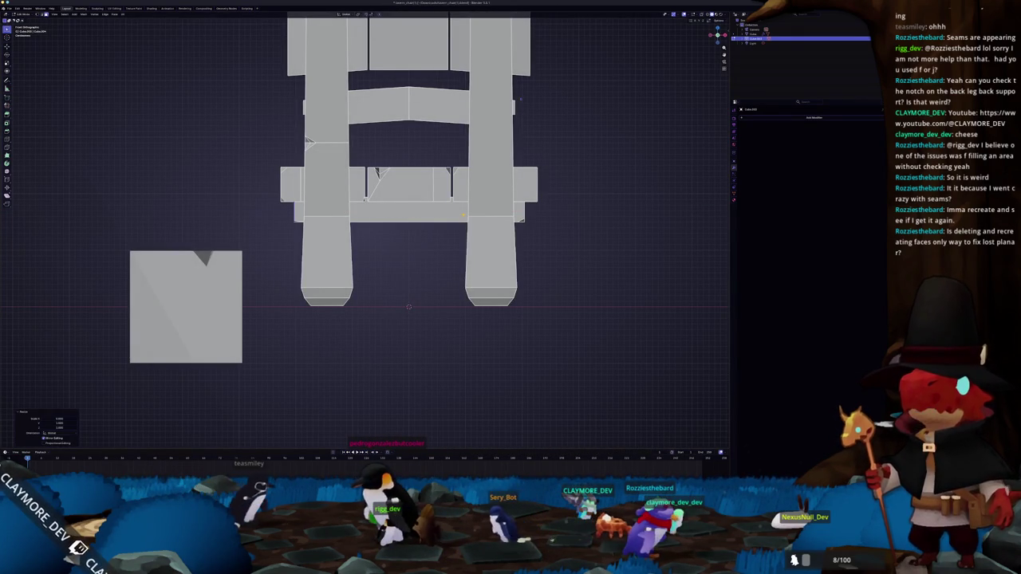
pyautogui.scroll(3)
pyautogui.press('ctrl+KP_1')
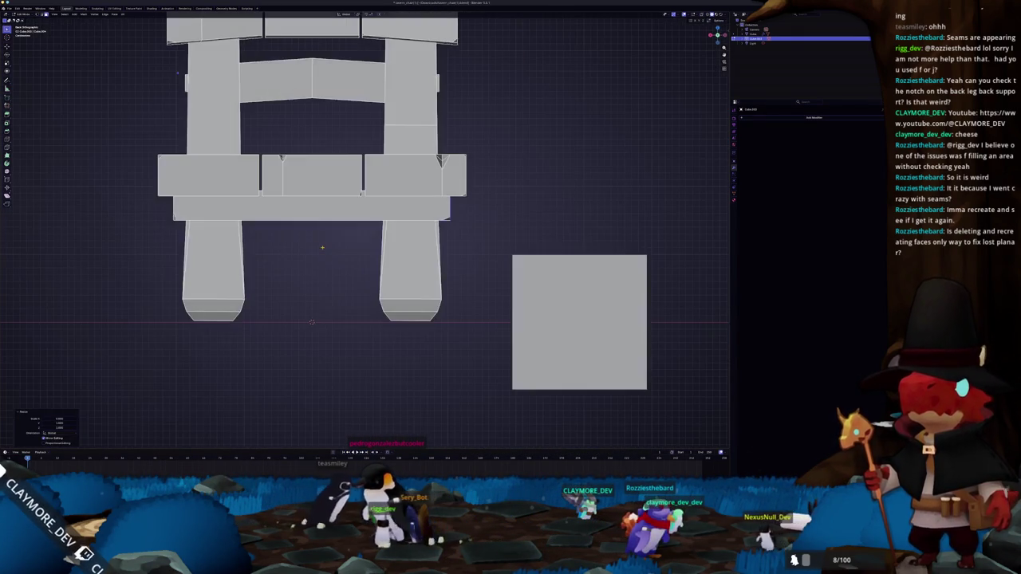
pyautogui.press('KP_5')
pyautogui.moveTo(393, 231); pyautogui.dragTo(372, 216)
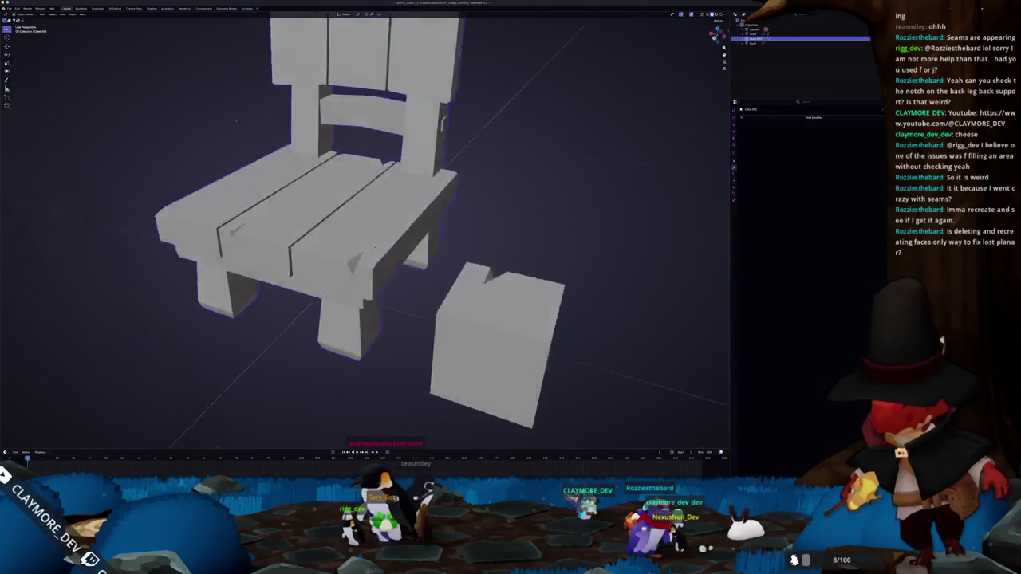
pyautogui.click(372, 216)
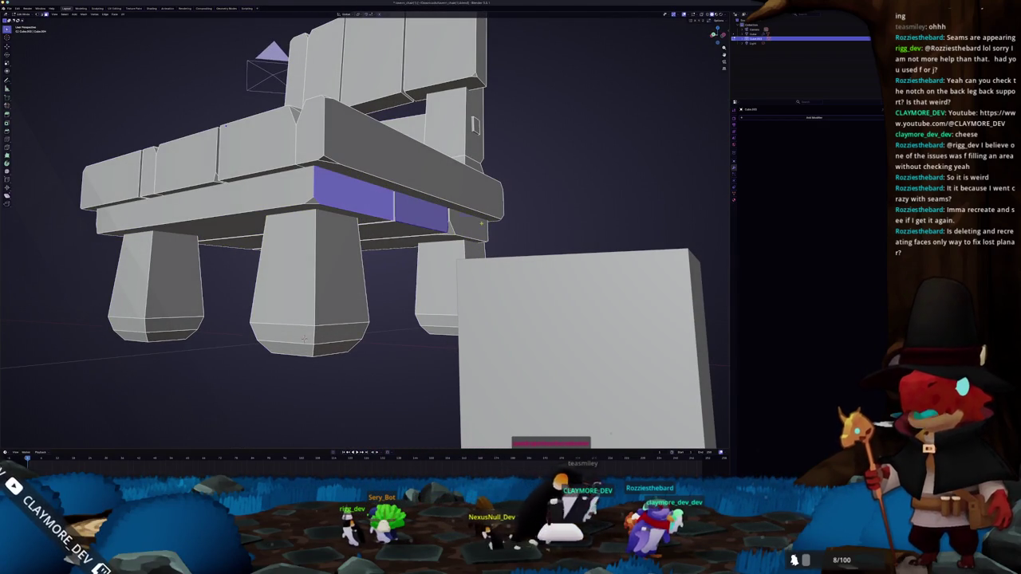
pyautogui.moveTo(366, 230); pyautogui.dragTo(359, 236)
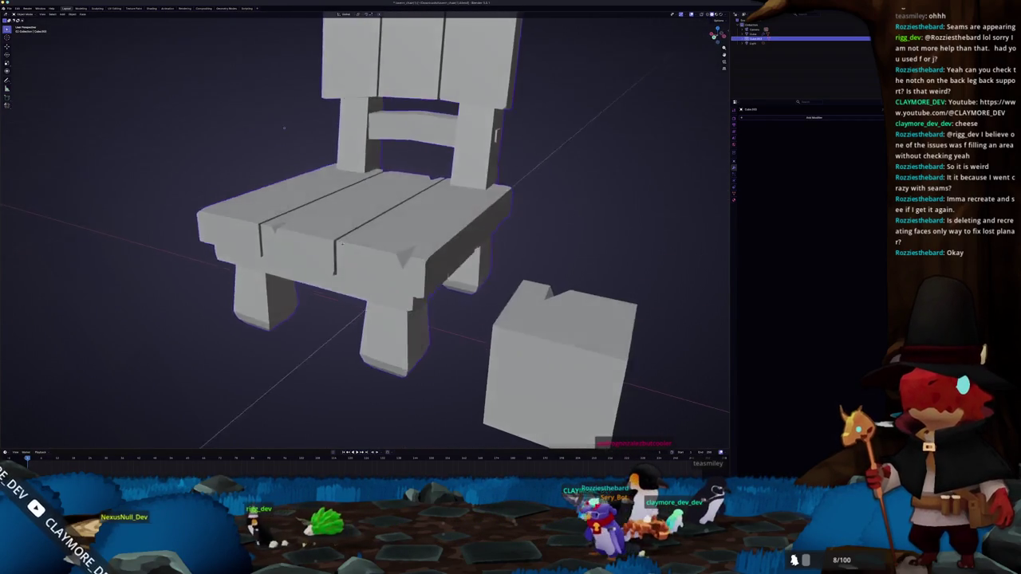
# Step: Enter Edit Mode and review the chair from side, front and back views
pyautogui.press('Tab')
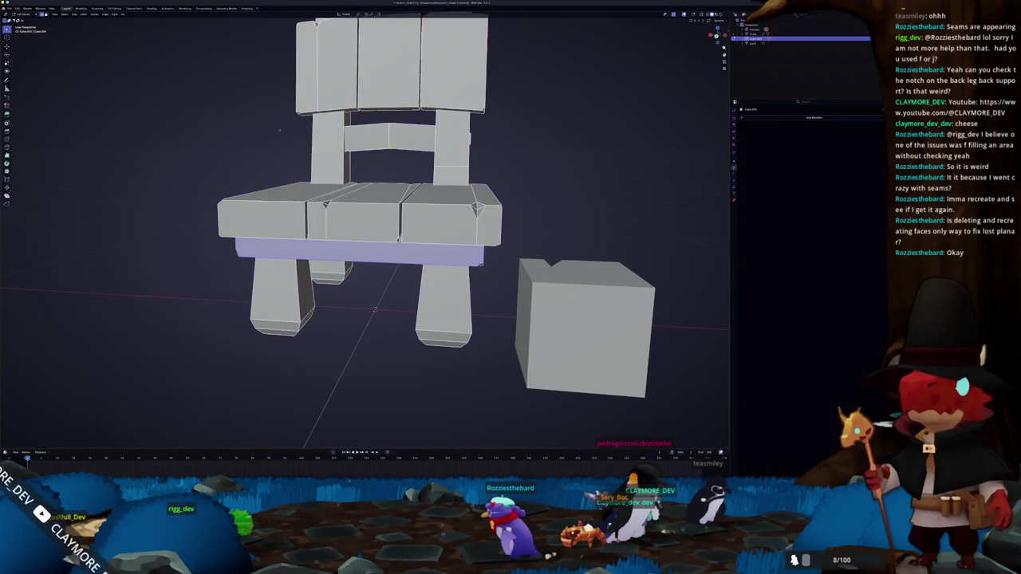
pyautogui.moveTo(359, 237); pyautogui.dragTo(439, 271)
pyautogui.scroll(-3)
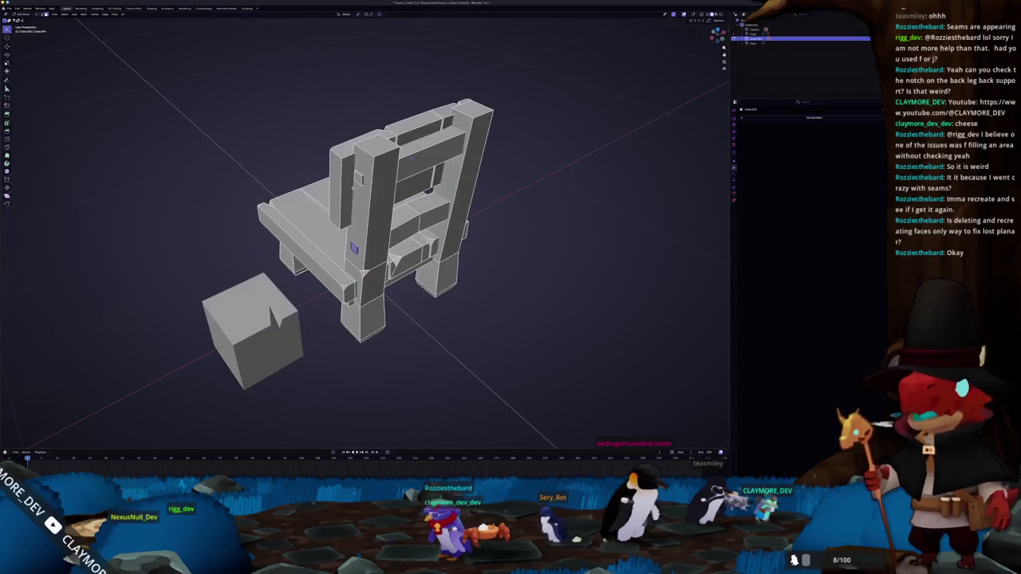
pyautogui.moveTo(412, 157); pyautogui.dragTo(421, 187)
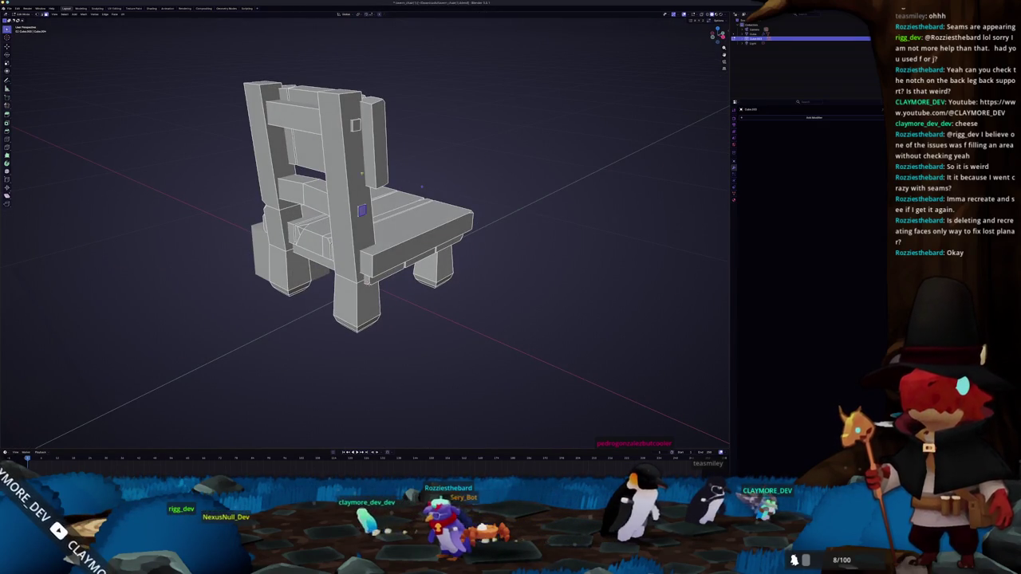
pyautogui.press('KP_1')
pyautogui.press('ctrl+KP_1')
pyautogui.press('KP_1')
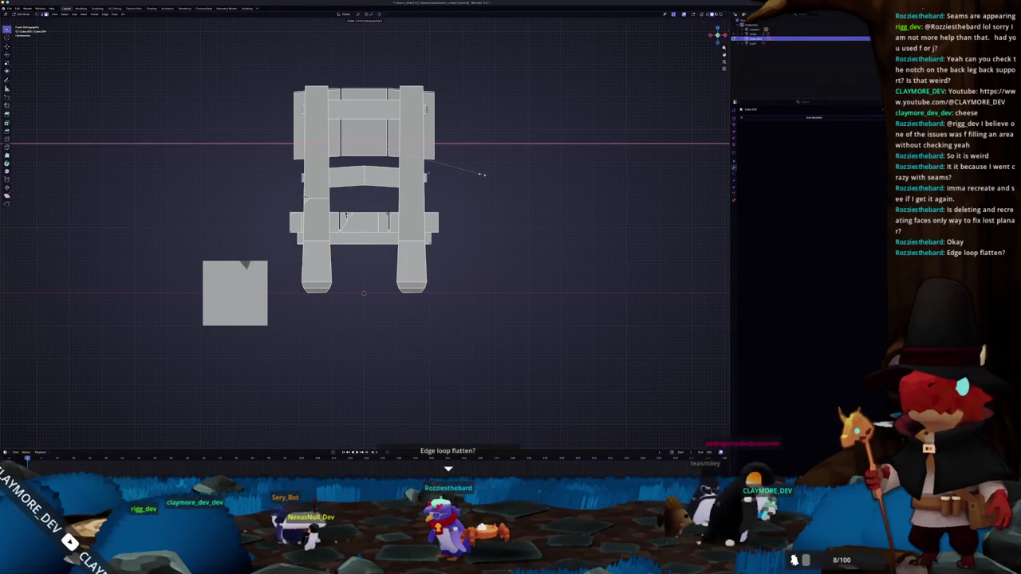
# Step: Confirm the resize and view the chair from a three-quarter angle
pyautogui.click(484, 173)
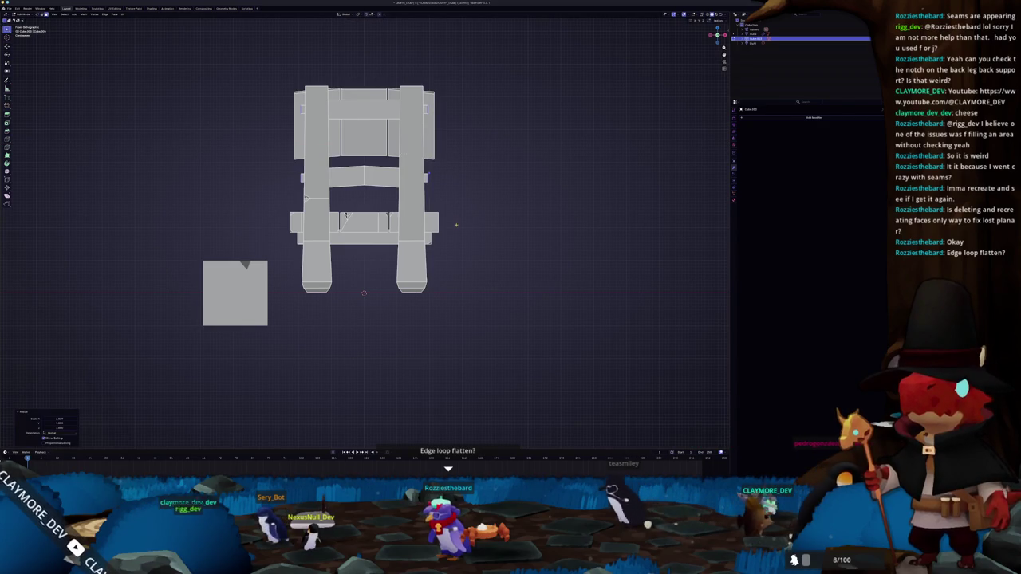
pyautogui.scroll(3)
pyautogui.scroll(3)
pyautogui.moveTo(456, 224); pyautogui.dragTo(422, 177)
pyautogui.scroll(-3)
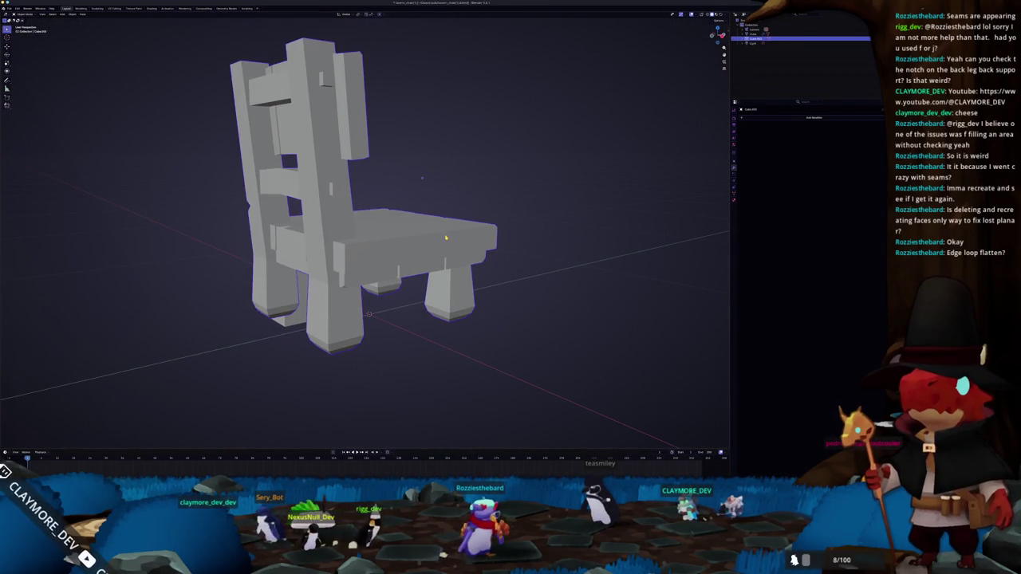
pyautogui.rightClick(448, 279)
# Step: Apply Shade Auto Smooth to the chair, then in Edit Mode select the bottom faces of all four legs
pyautogui.click(449, 282)
pyautogui.press('Tab')
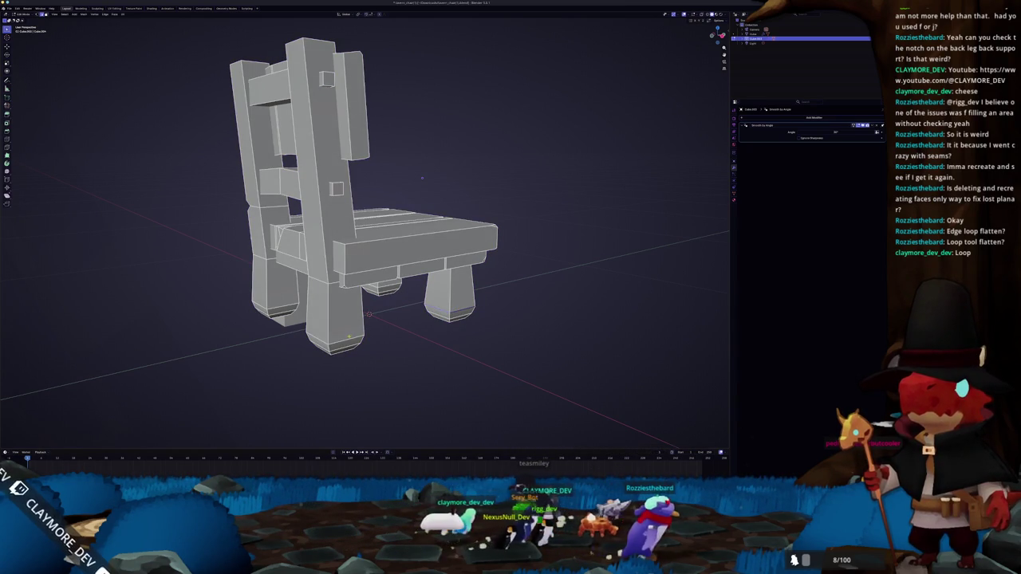
pyautogui.moveTo(422, 178); pyautogui.dragTo(433, 167)
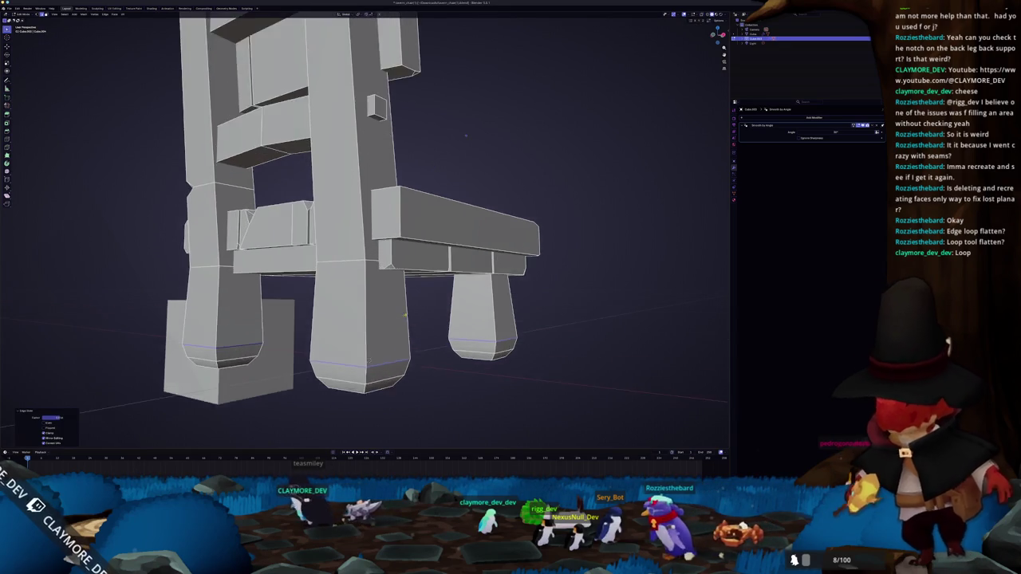
pyautogui.moveTo(432, 166); pyautogui.dragTo(412, 264)
pyautogui.press('KP_1')
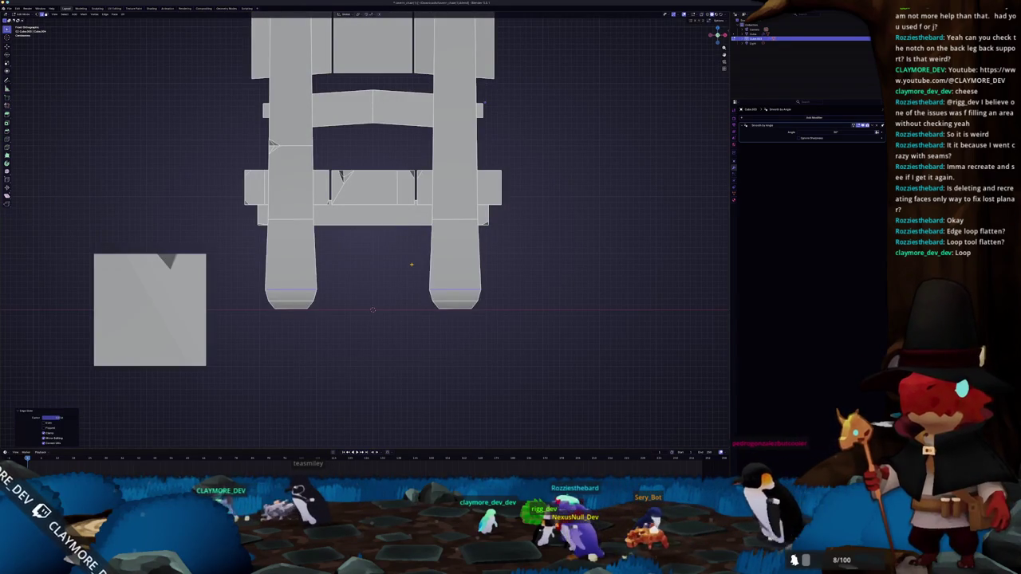
pyautogui.scroll(3)
pyautogui.scroll(3)
pyautogui.moveTo(417, 299); pyautogui.dragTo(407, 210)
pyautogui.scroll(-3)
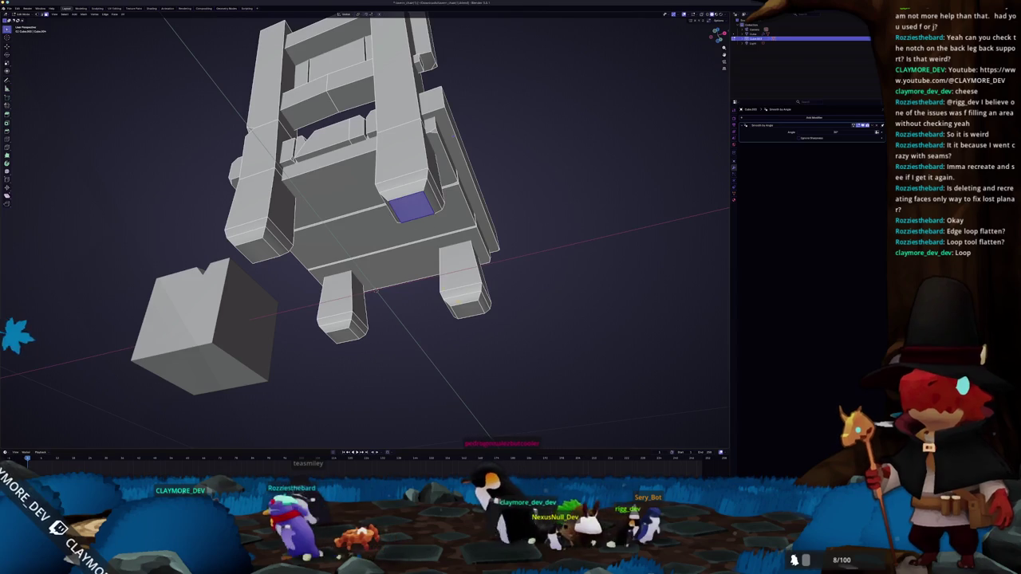
pyautogui.click(469, 307)
pyautogui.click(342, 335)
pyautogui.click(255, 249)
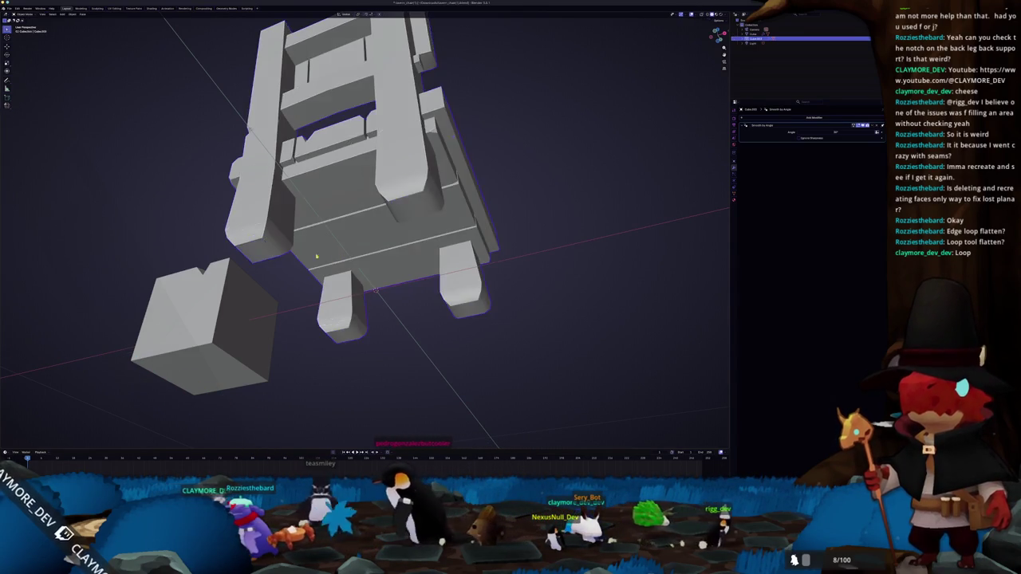
pyautogui.moveTo(376, 292); pyautogui.dragTo(378, 297)
# Step: With X-ray on, select the chair's underside faces and dissolve their edges
pyautogui.press('Tab')
pyautogui.moveTo(376, 295); pyautogui.dragTo(380, 246)
pyautogui.hotkey('alt', 'z')
pyautogui.hotkey('alt', 'z')
pyautogui.press('Tab')
pyautogui.press('Tab')
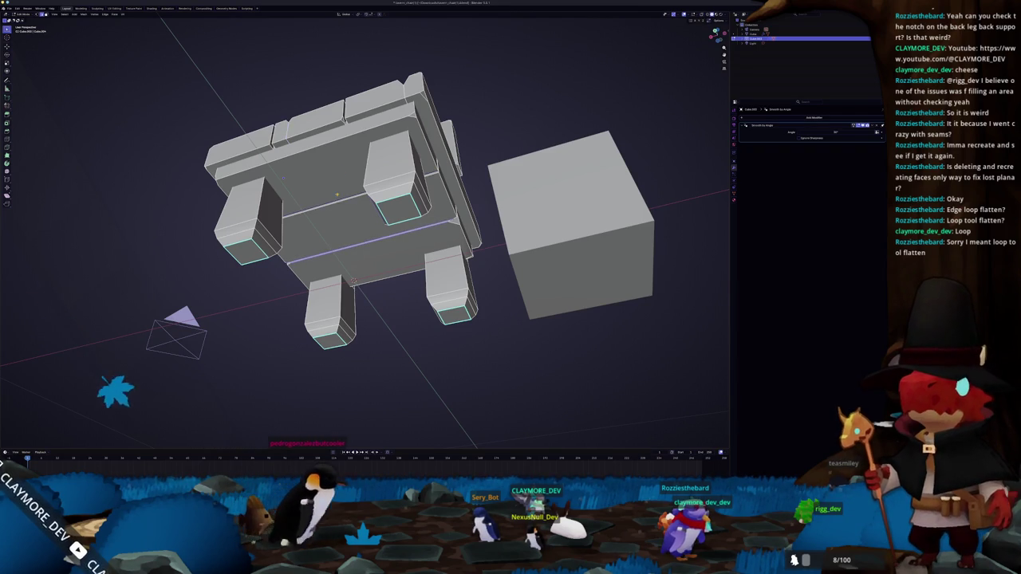
pyautogui.click(355, 231)
pyautogui.click(335, 171)
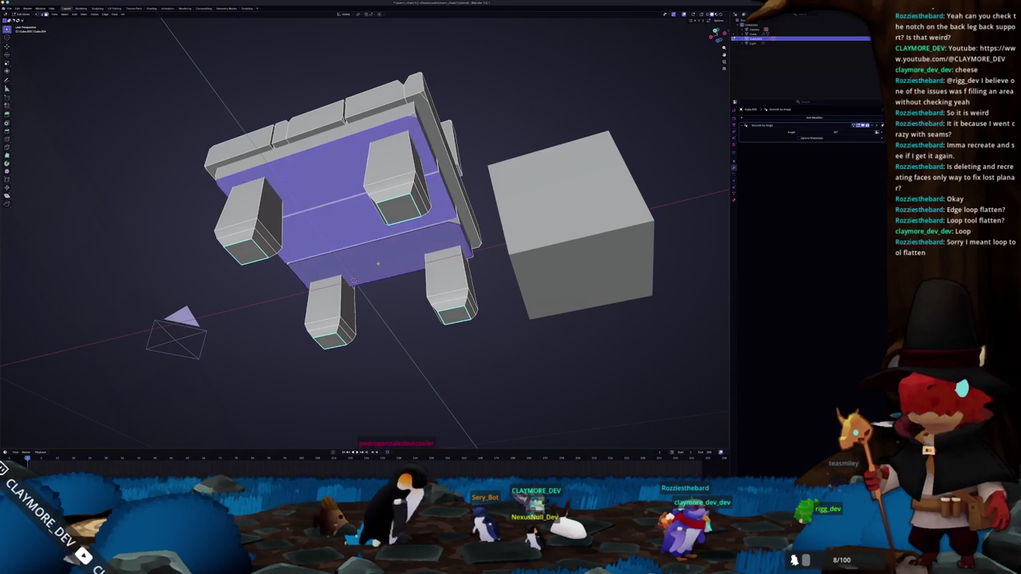
pyautogui.scroll(-3)
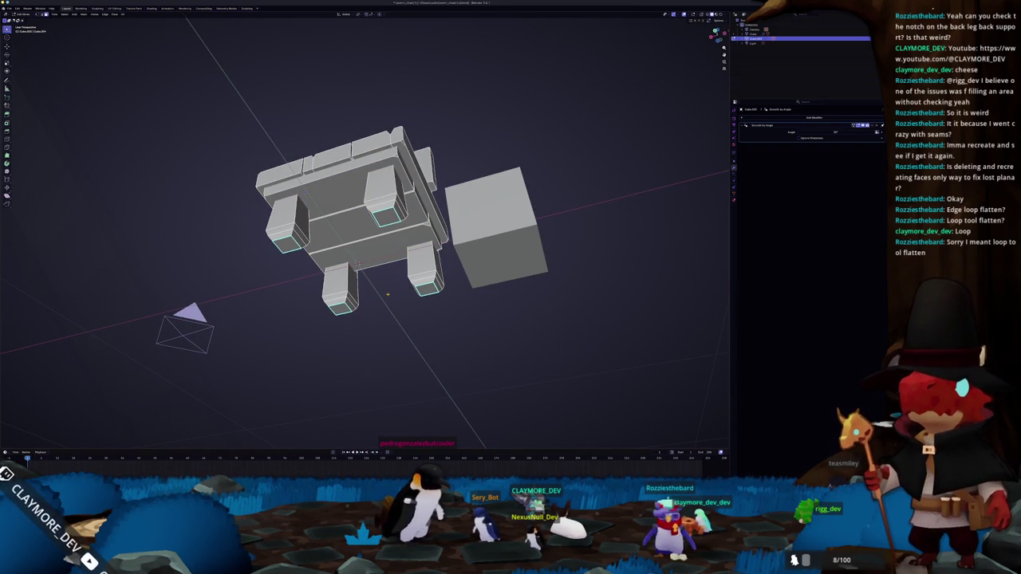
pyautogui.moveTo(461, 113); pyautogui.dragTo(461, 138)
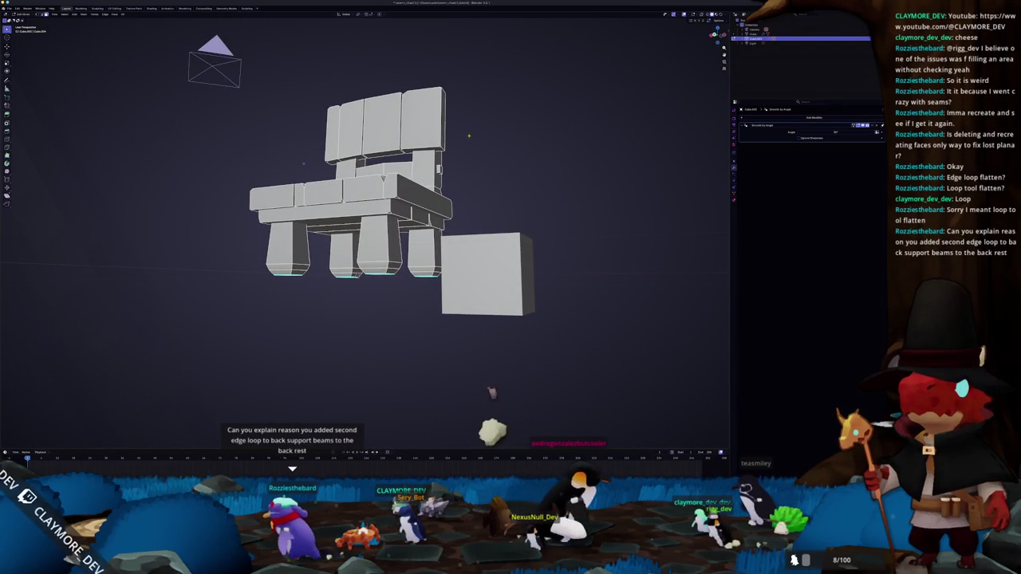
pyautogui.moveTo(465, 137); pyautogui.dragTo(390, 159)
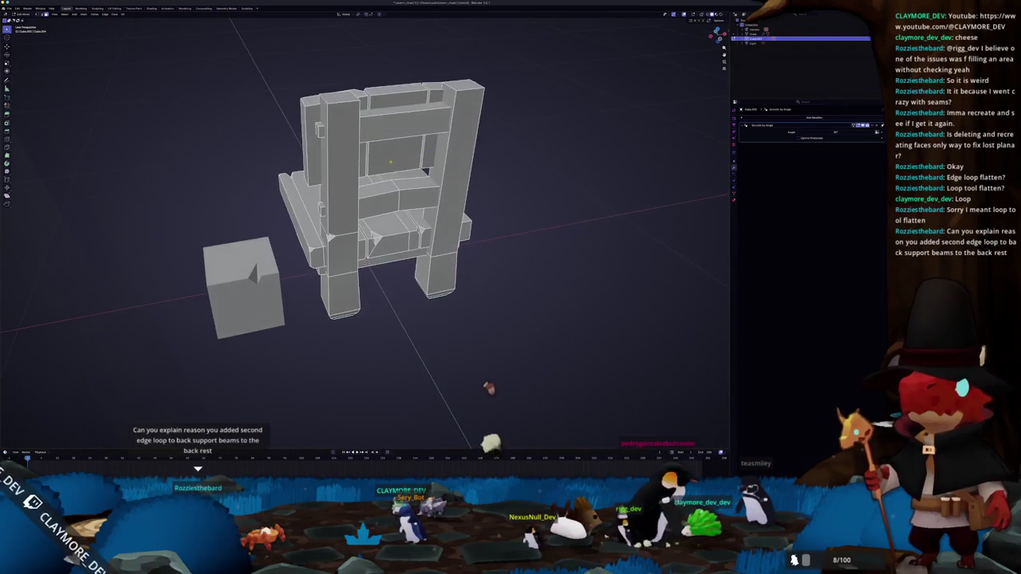
pyautogui.press('x')
pyautogui.click(375, 199)
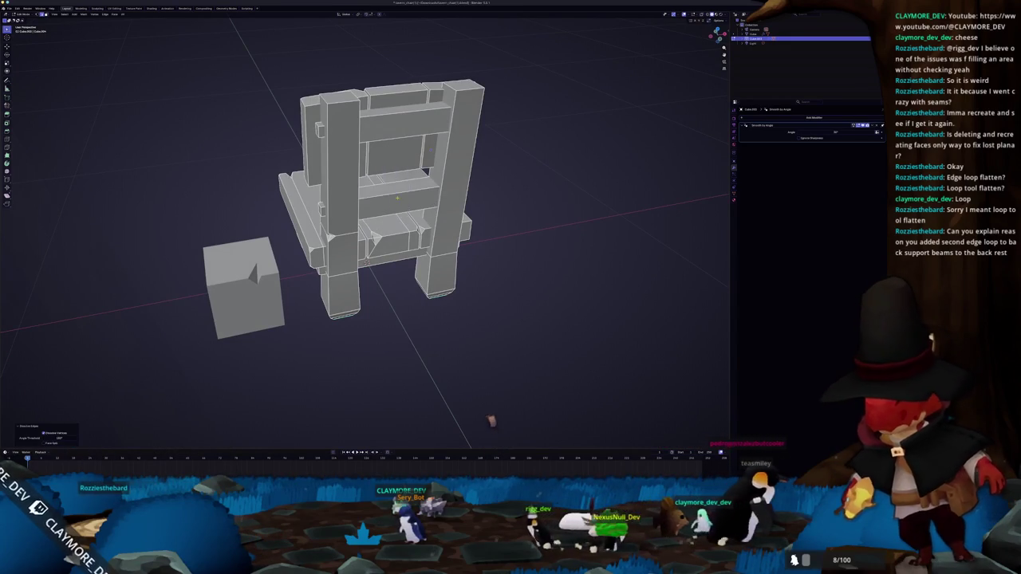
# Step: Return to Object Mode and reapply Shade Auto Smooth to the chair
pyautogui.scroll(3)
pyautogui.scroll(-3)
pyautogui.moveTo(383, 207); pyautogui.dragTo(415, 200)
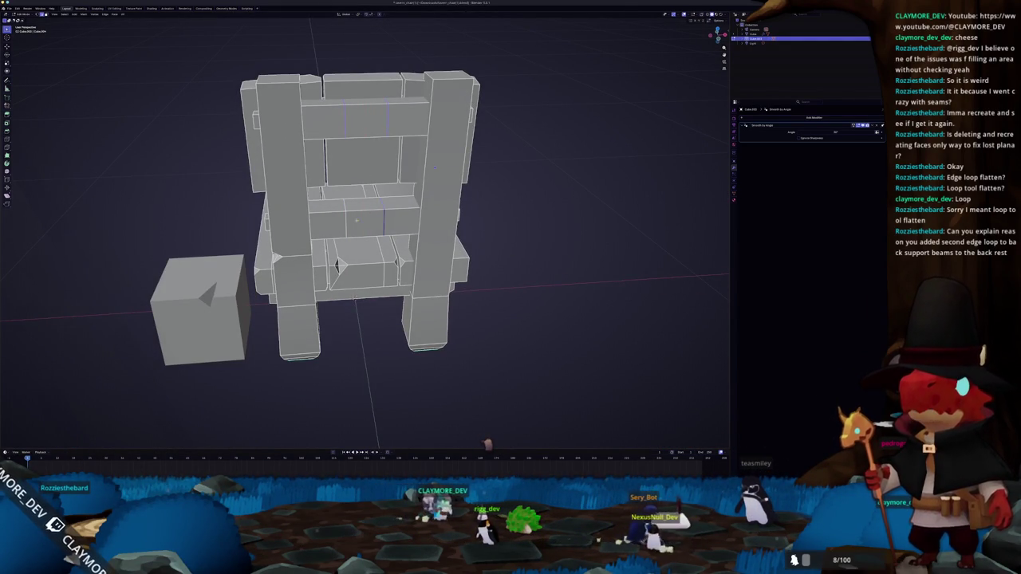
pyautogui.moveTo(382, 207); pyautogui.dragTo(351, 184)
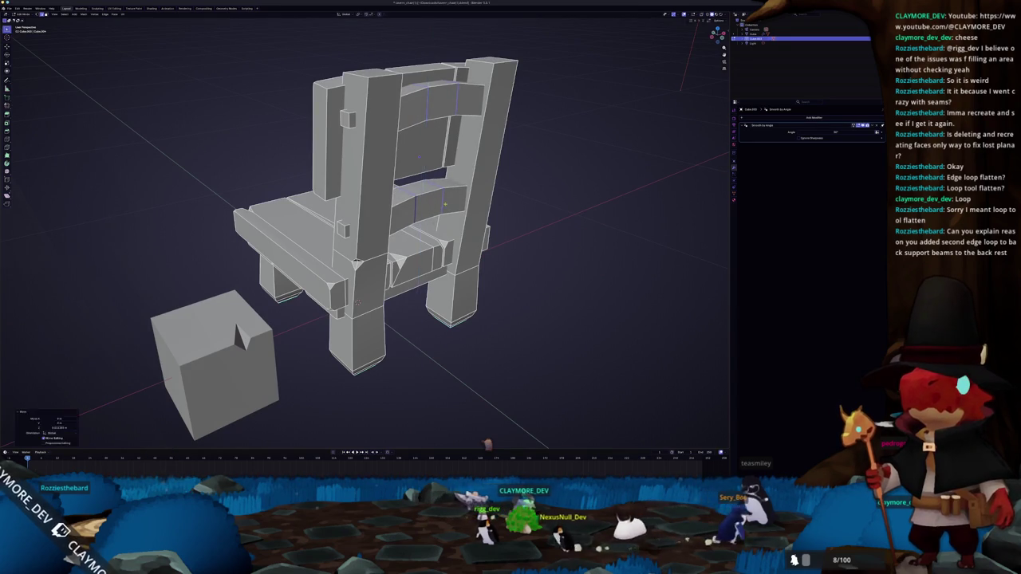
pyautogui.press('Tab')
pyautogui.rightClick(431, 203)
pyautogui.click(429, 206)
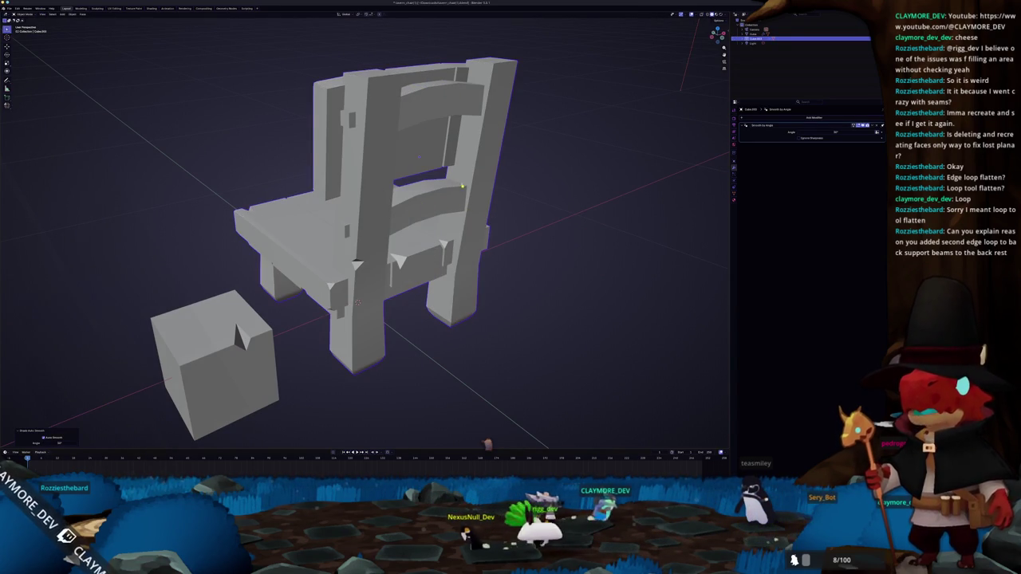
pyautogui.moveTo(398, 216); pyautogui.dragTo(372, 181)
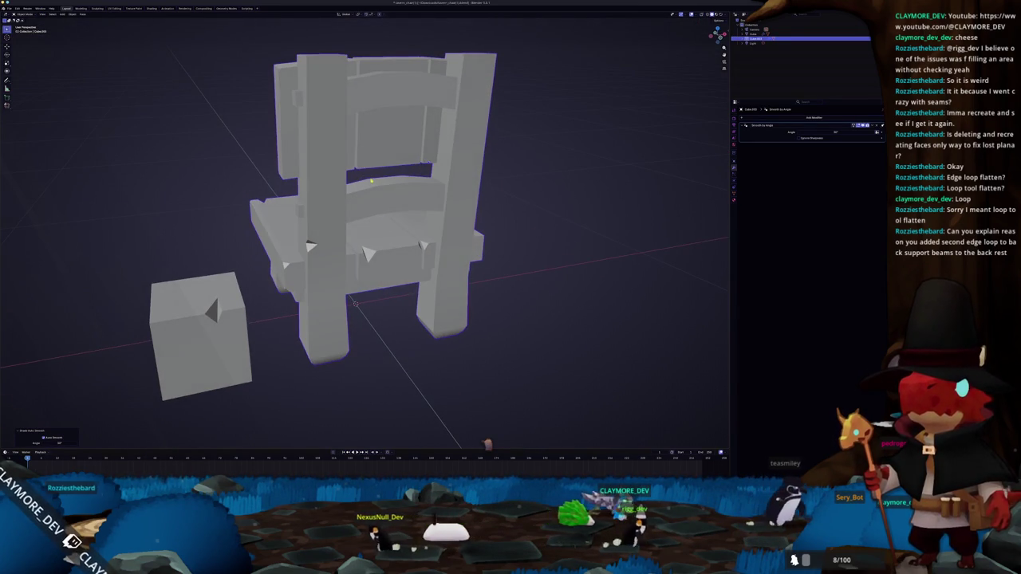
pyautogui.moveTo(474, 192); pyautogui.dragTo(474, 205)
pyautogui.press('KP_3')
pyautogui.scroll(3)
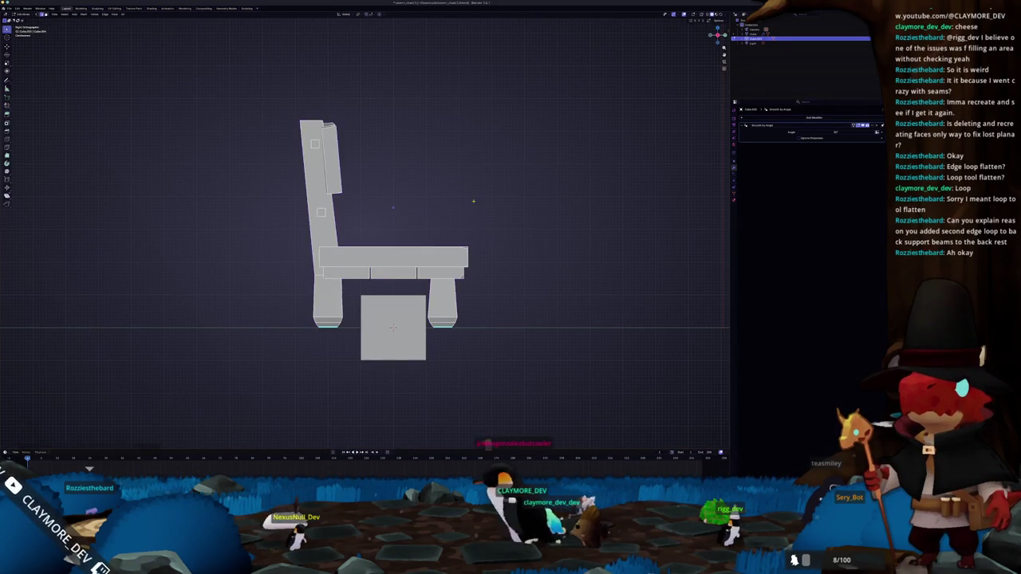
# Step: In X-ray view, flatten the selected backrest vertices by scaling them to 0 on Z
pyautogui.scroll(3)
pyautogui.scroll(3)
pyautogui.hotkey('alt', 'z')
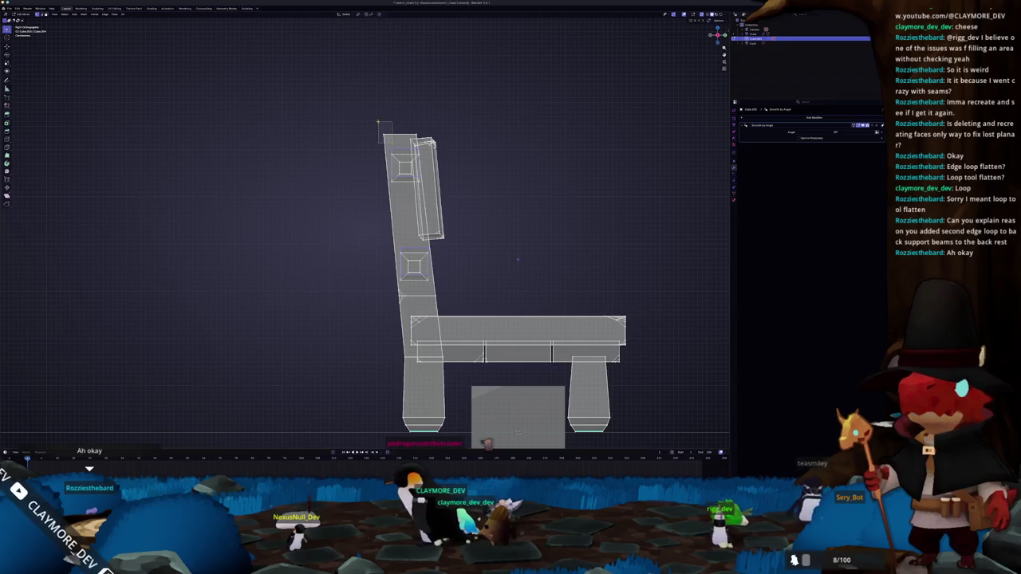
pyautogui.scroll(3)
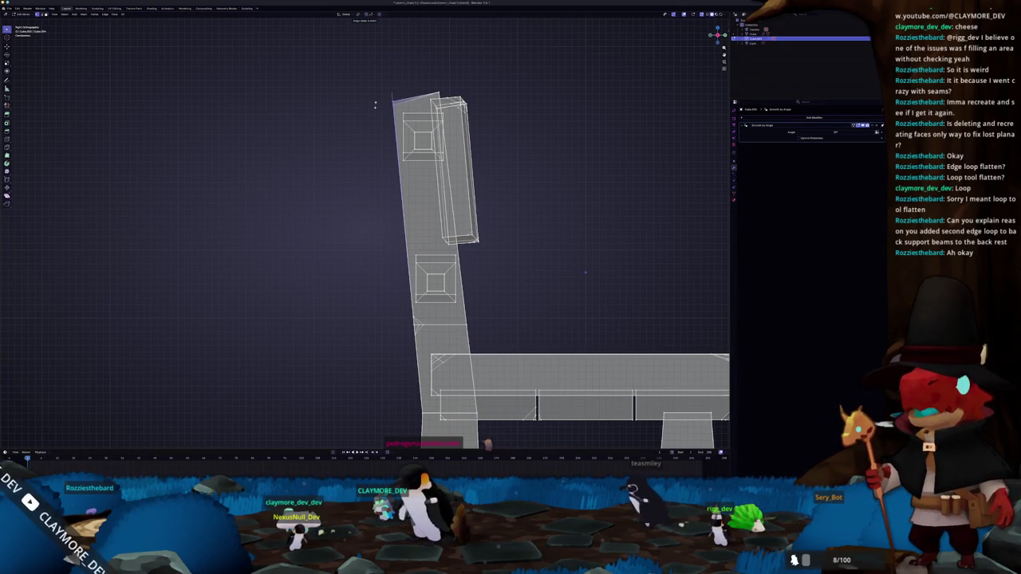
pyautogui.scroll(-3)
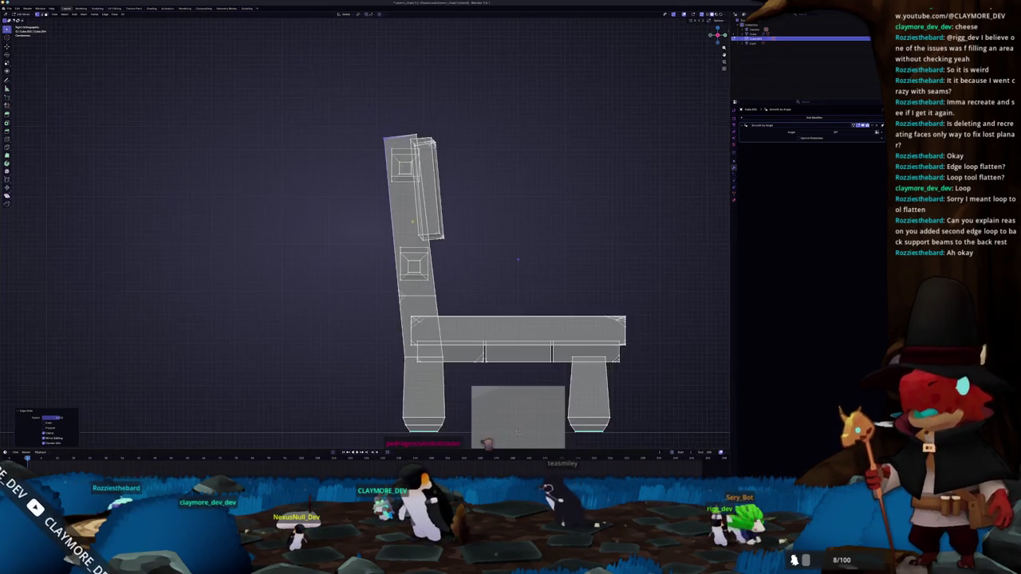
pyautogui.scroll(3)
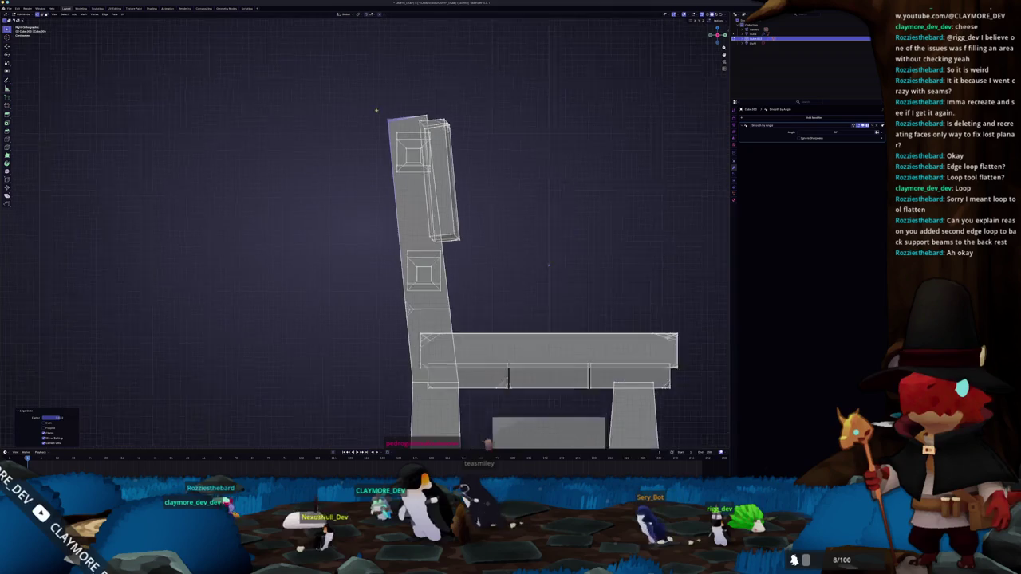
pyautogui.scroll(3)
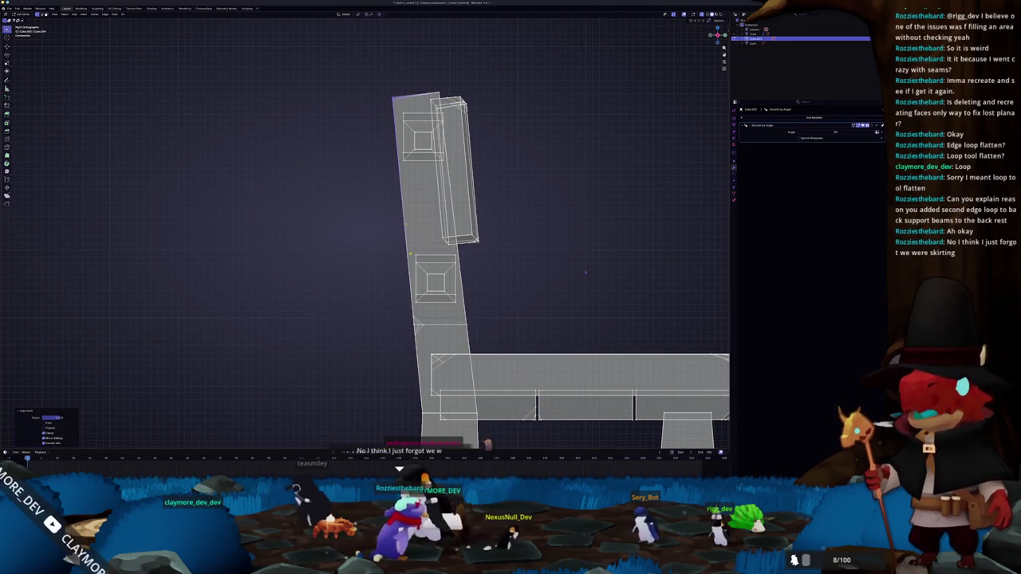
pyautogui.moveTo(395, 101); pyautogui.dragTo(396, 180)
pyautogui.scroll(3)
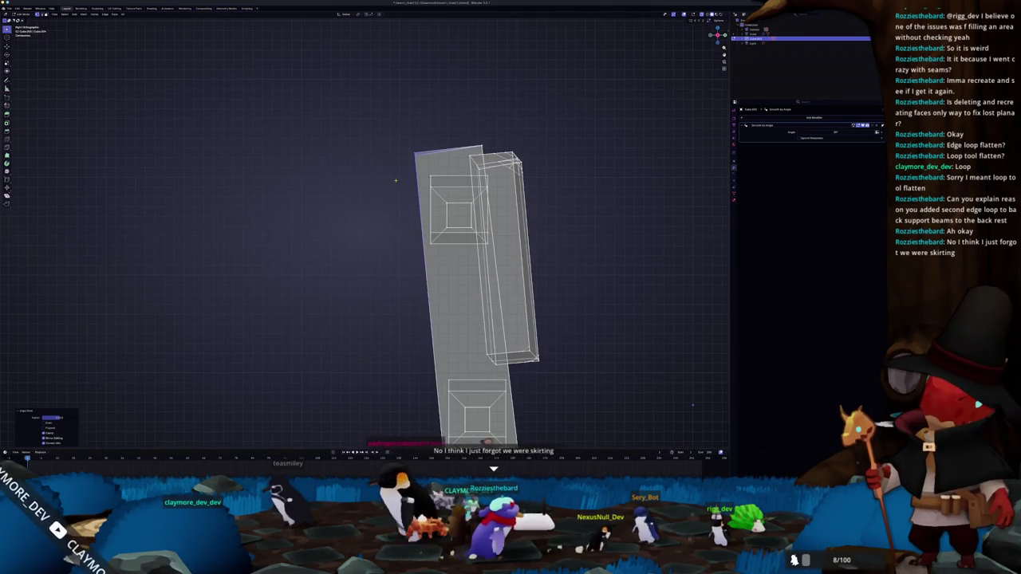
pyautogui.press('s')
pyautogui.press('z')
pyautogui.press('0')
pyautogui.press('Return')
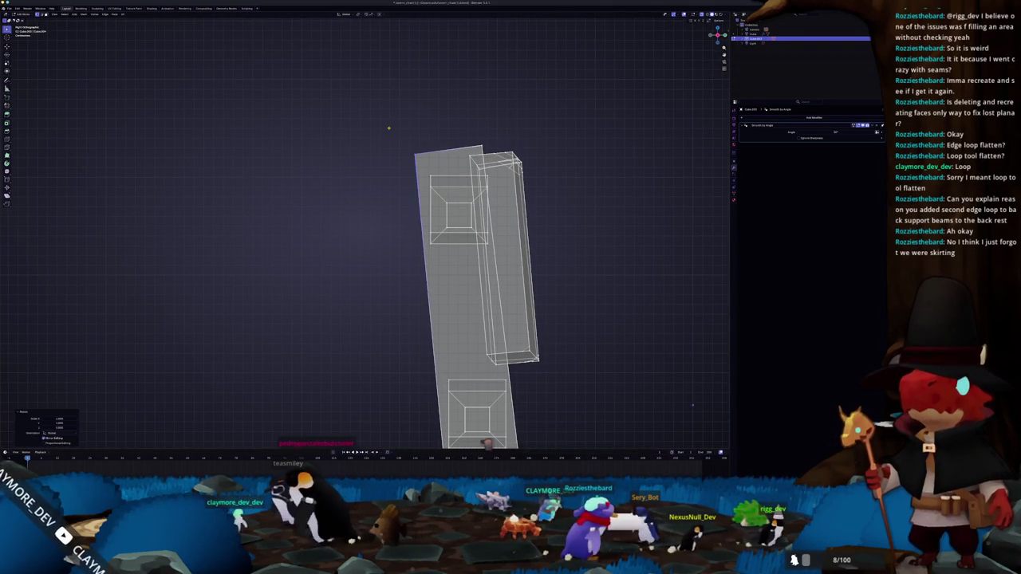
# Step: Select the seat's top-back edge in side X-ray view and start moving it toward the backrest
pyautogui.press('Tab')
pyautogui.press('KP_Divide')
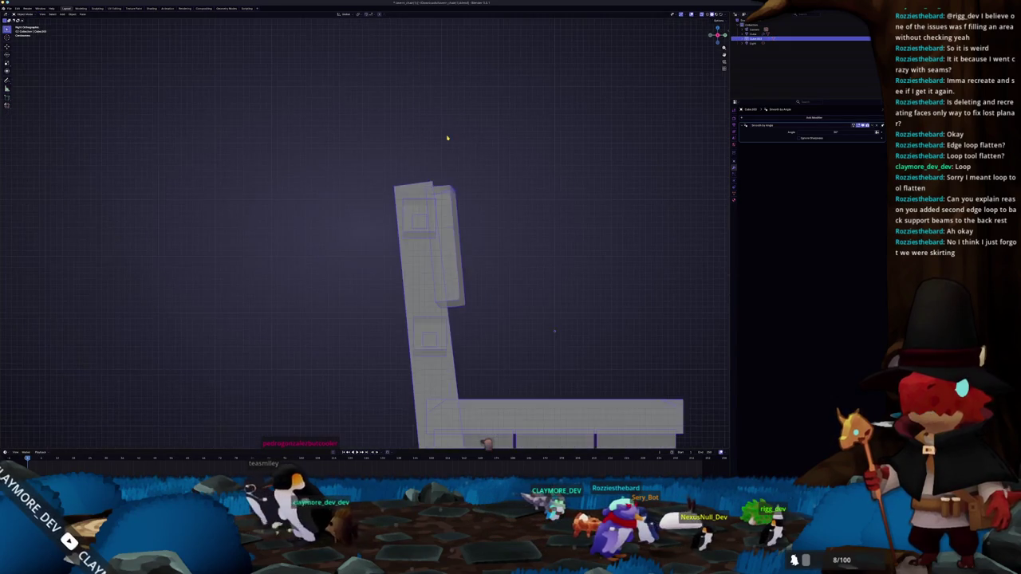
pyautogui.moveTo(446, 140); pyautogui.dragTo(419, 226)
pyautogui.press('Tab')
pyautogui.scroll(3)
pyautogui.click(455, 215)
pyautogui.press('KP_3')
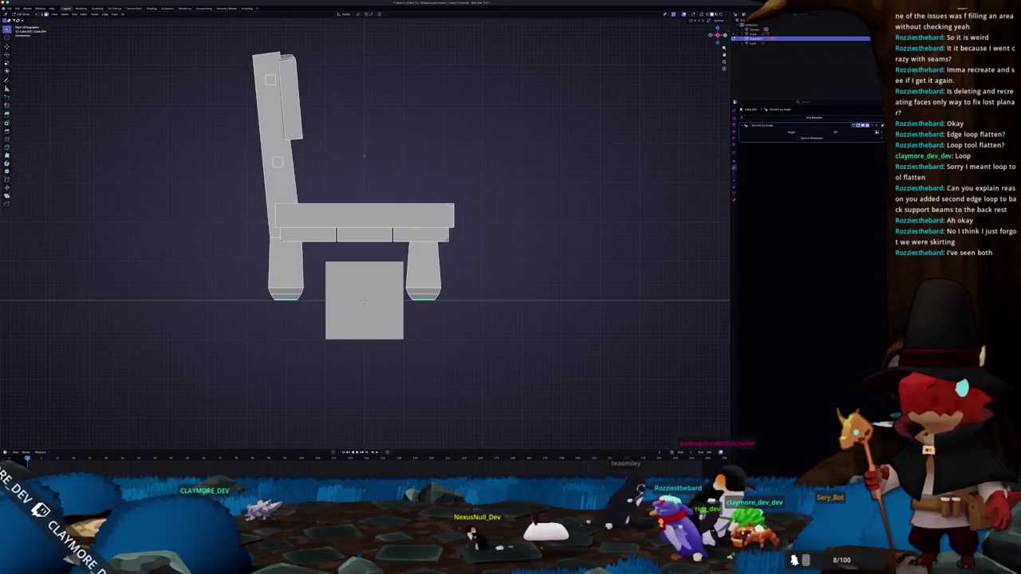
pyautogui.hotkey('alt', 'z')
pyautogui.scroll(3)
pyautogui.scroll(3)
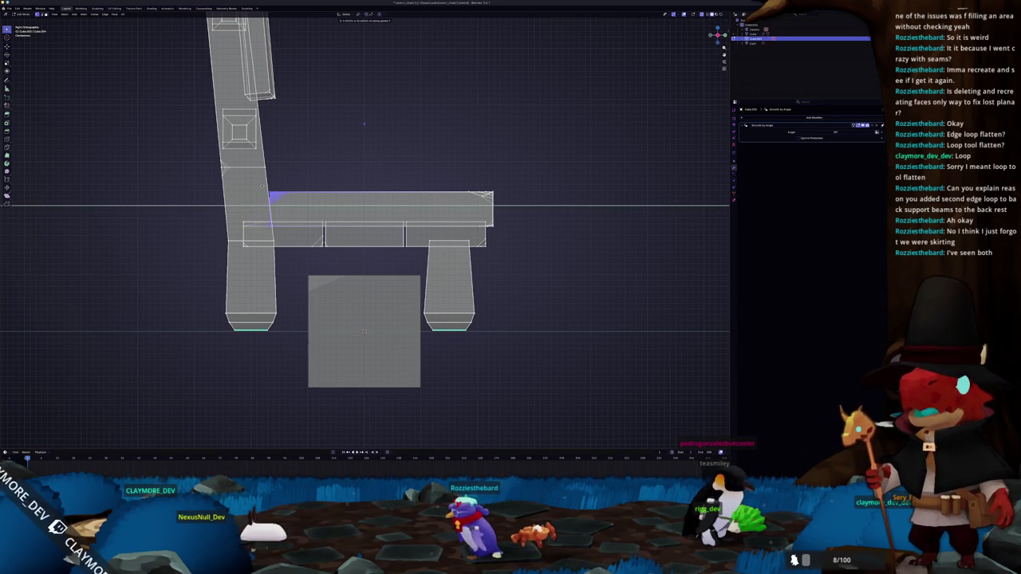
pyautogui.press('g')
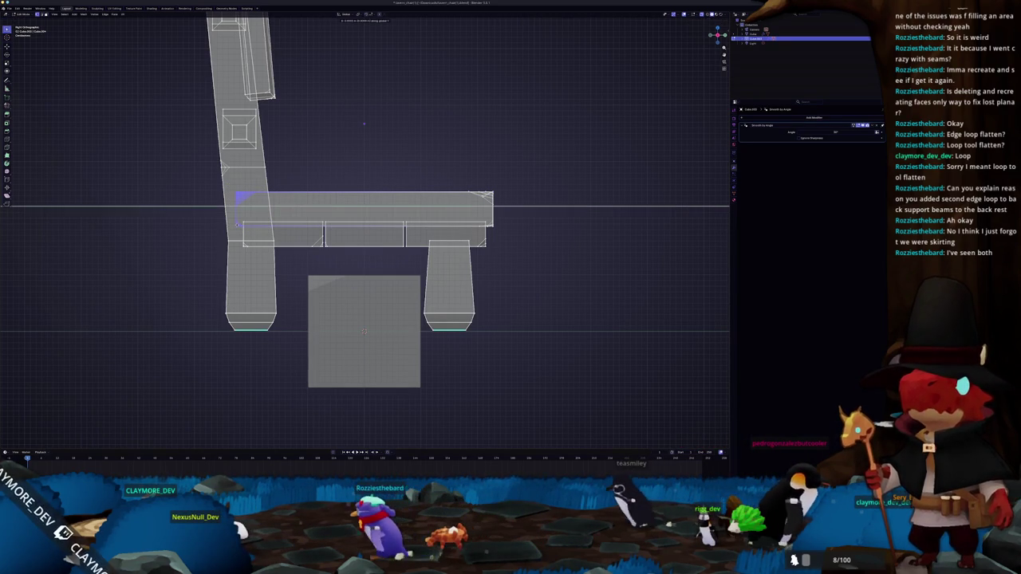
# Step: Confirm the edge move and switch the chair back to Object Mode
pyautogui.click(364, 331)
pyautogui.moveTo(364, 331); pyautogui.dragTo(283, 239)
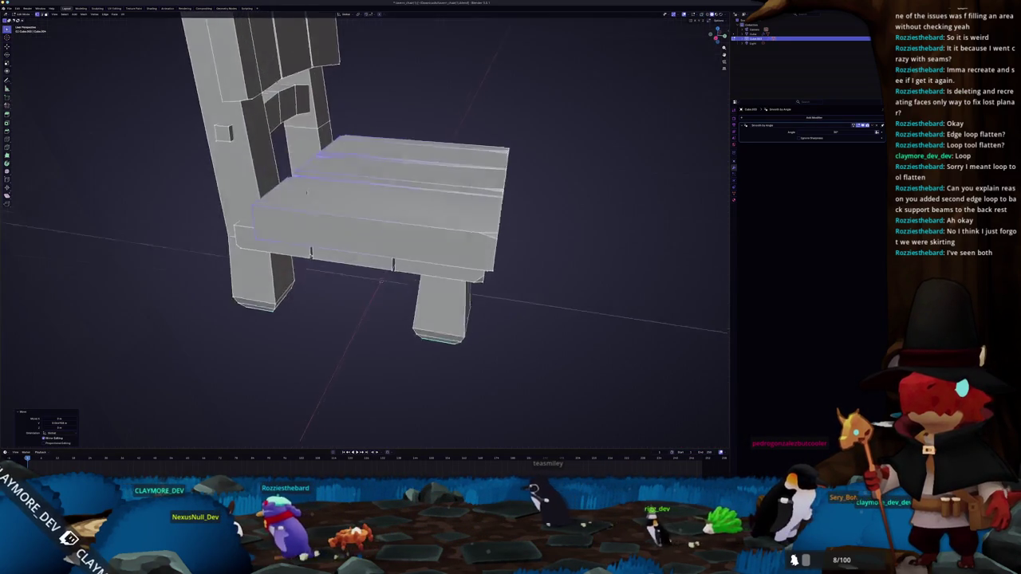
pyautogui.press('z')
pyautogui.click(215, 245)
# Step: Orbit and zoom around the finished chair, viewing it from low side and front angles
pyautogui.moveTo(215, 246); pyautogui.dragTo(253, 240)
pyautogui.scroll(-3)
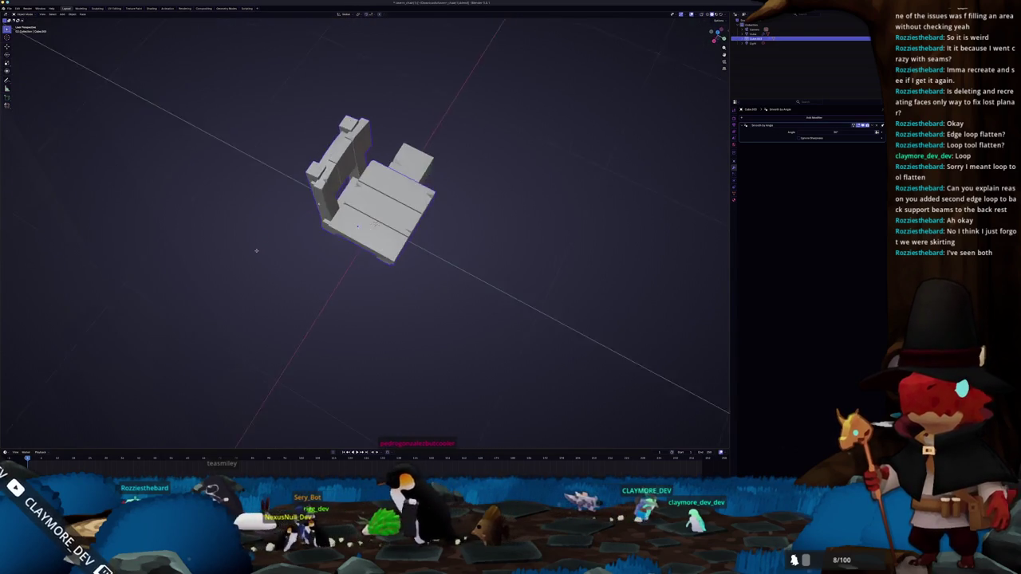
pyautogui.moveTo(253, 240); pyautogui.dragTo(173, 209)
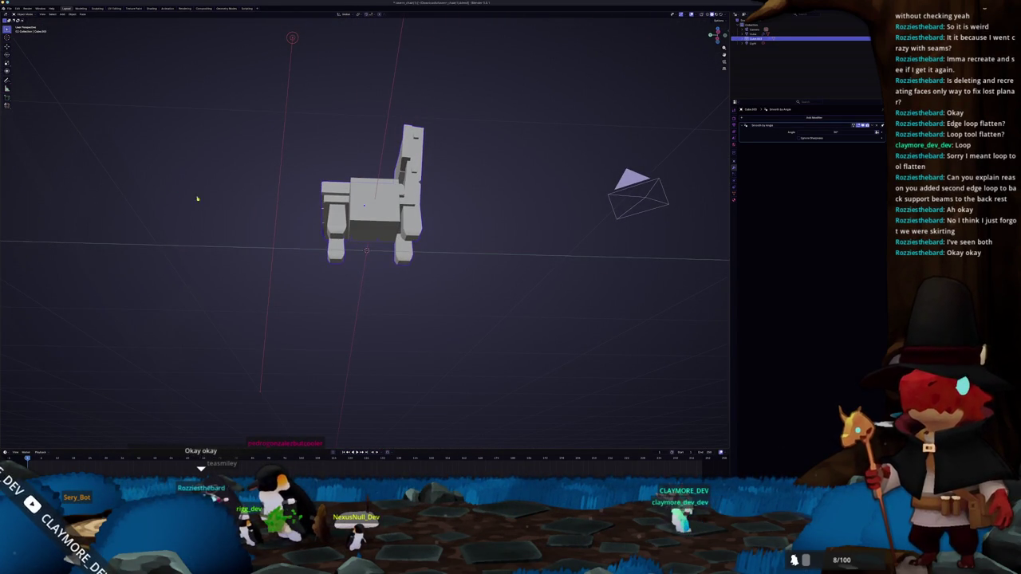
pyautogui.moveTo(239, 197); pyautogui.dragTo(324, 179)
pyautogui.scroll(-3)
pyautogui.moveTo(462, 183); pyautogui.dragTo(415, 191)
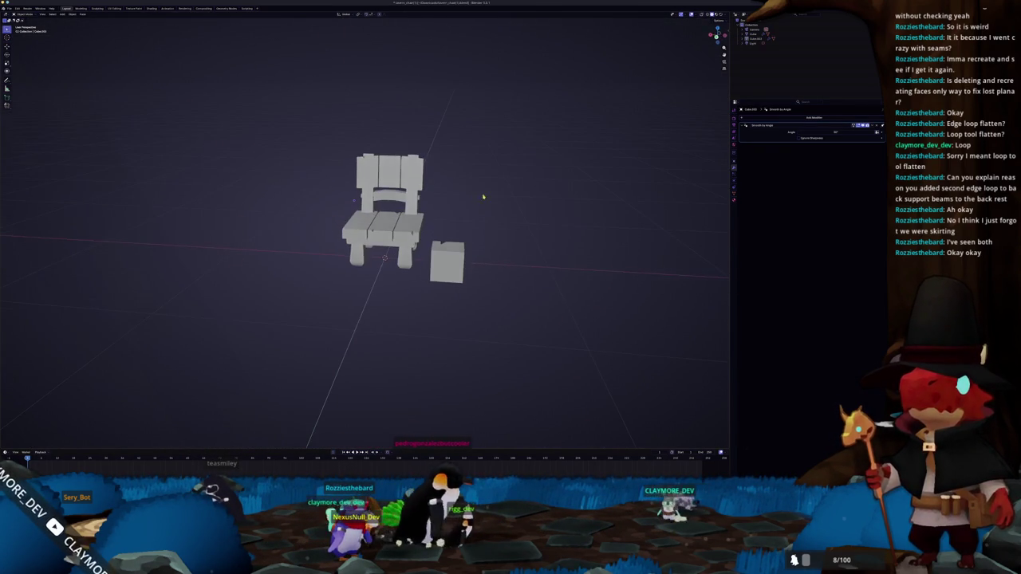
pyautogui.click(10, 8)
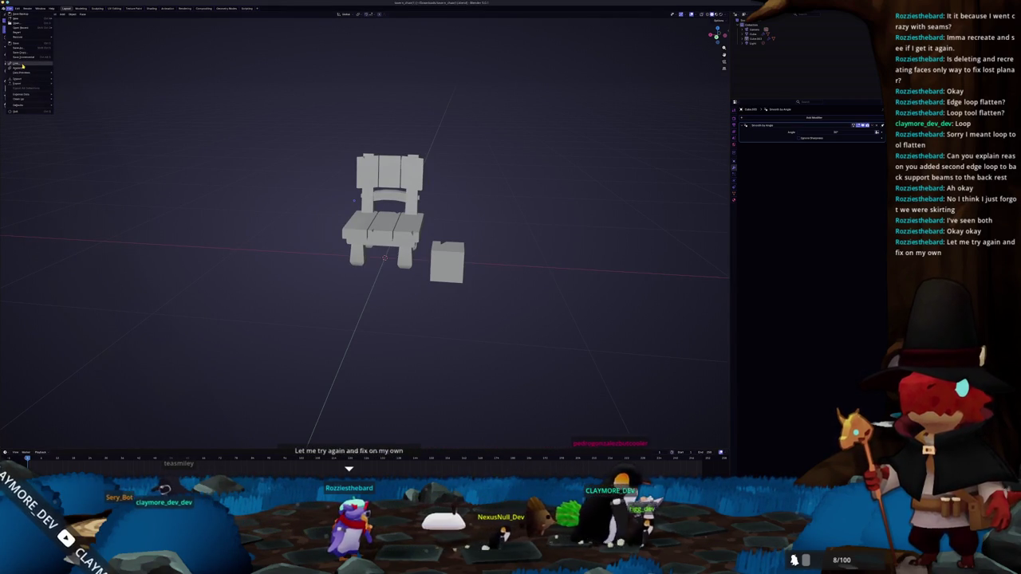
# Step: Append the bench, chair and stool objects from a recent project's .blend file
pyautogui.click(22, 66)
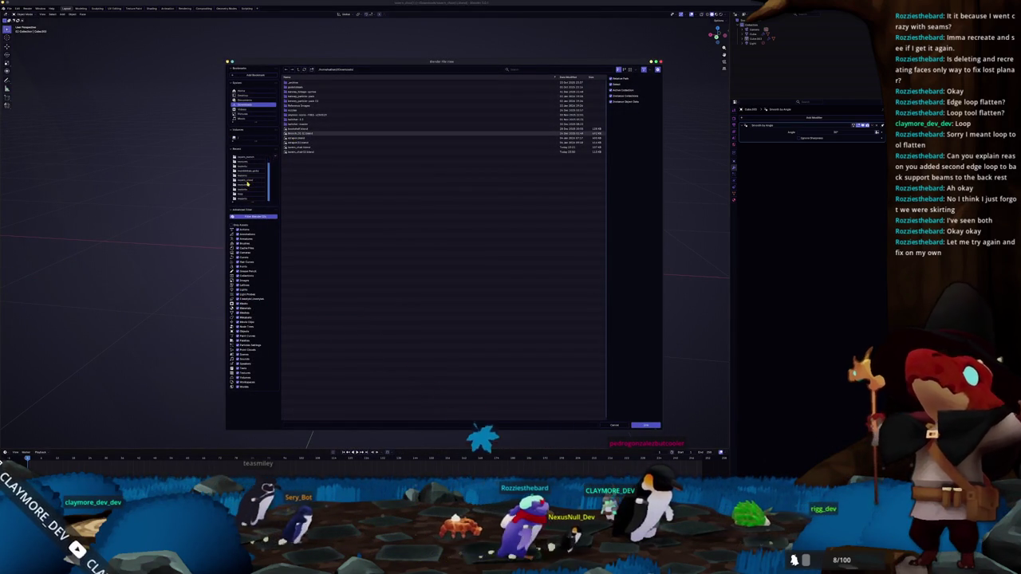
pyautogui.click(248, 166)
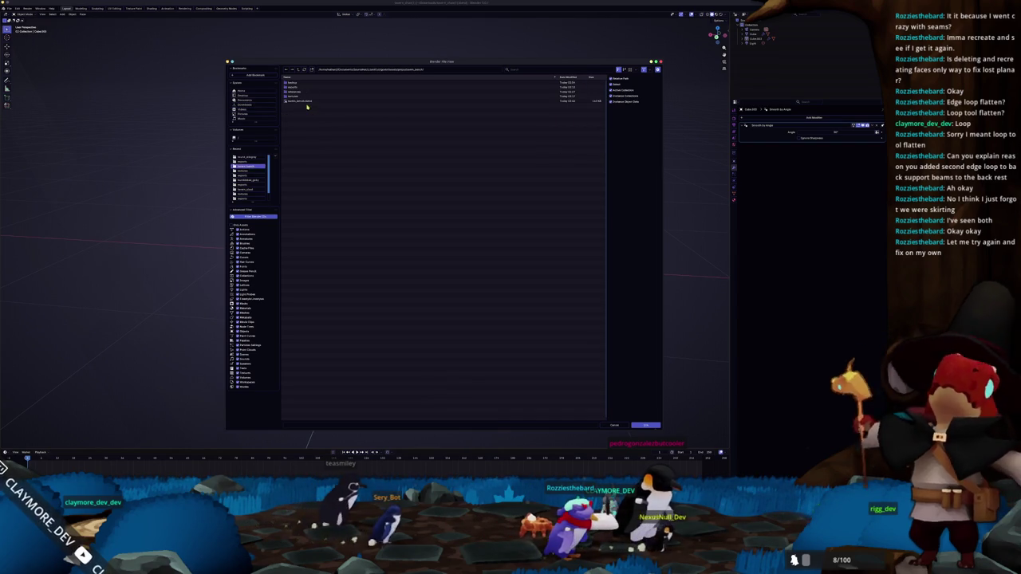
pyautogui.click(305, 102)
pyautogui.doubleClick(305, 101)
pyautogui.click(296, 157)
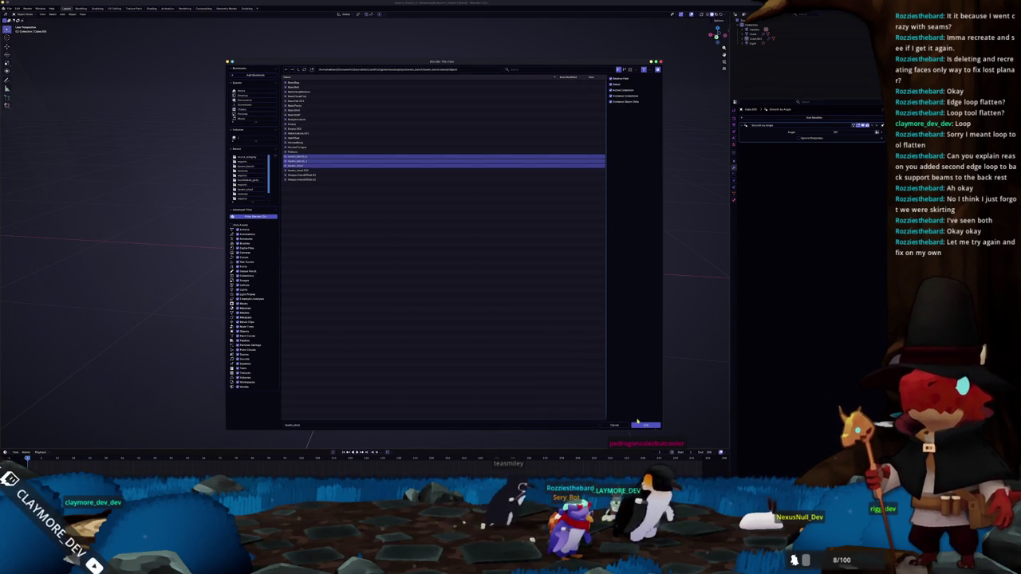
pyautogui.click(646, 425)
pyautogui.press('KP_1')
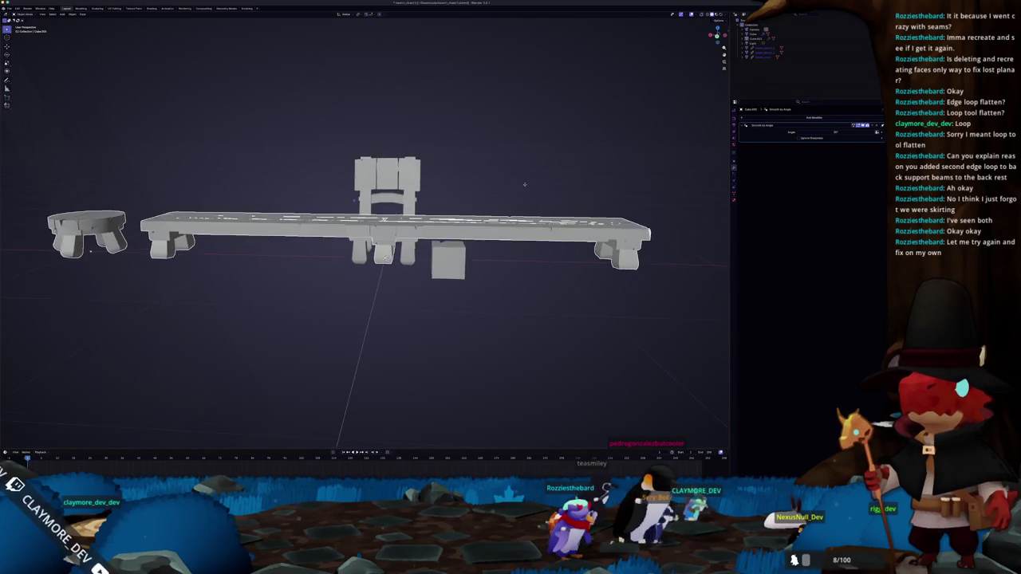
# Step: Delete the small cube from the scene
pyautogui.moveTo(526, 180); pyautogui.dragTo(524, 184)
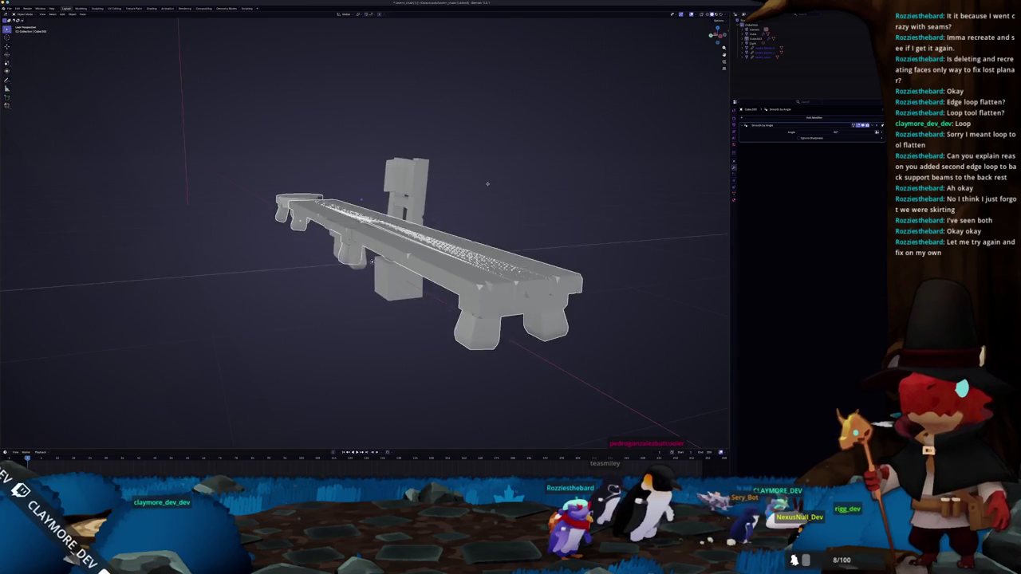
pyautogui.scroll(-3)
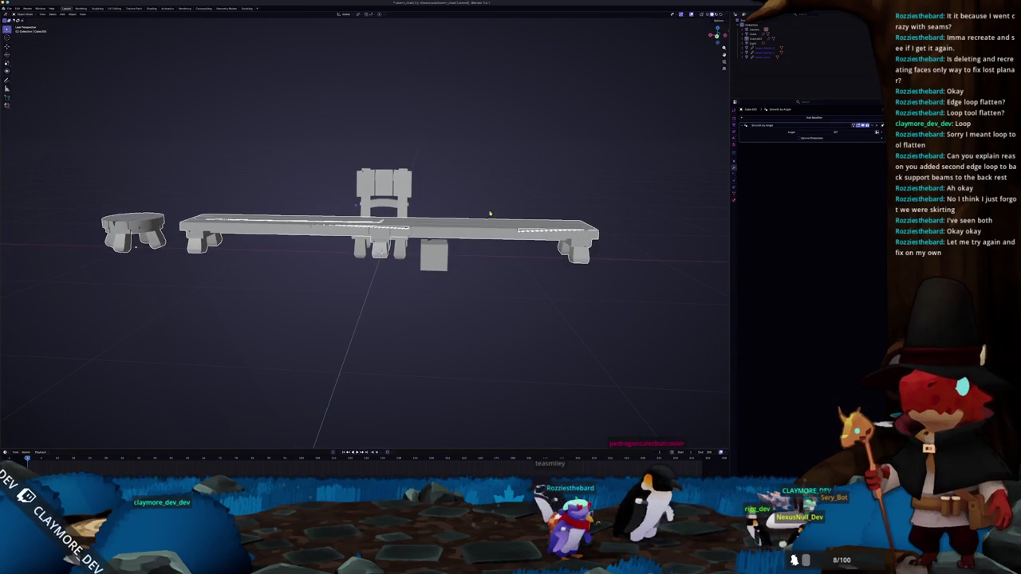
pyautogui.press('x')
pyautogui.click(440, 255)
# Step: Select and inspect the appended bench, then clear the selection and switch to top view
pyautogui.moveTo(599, 188); pyautogui.dragTo(506, 268)
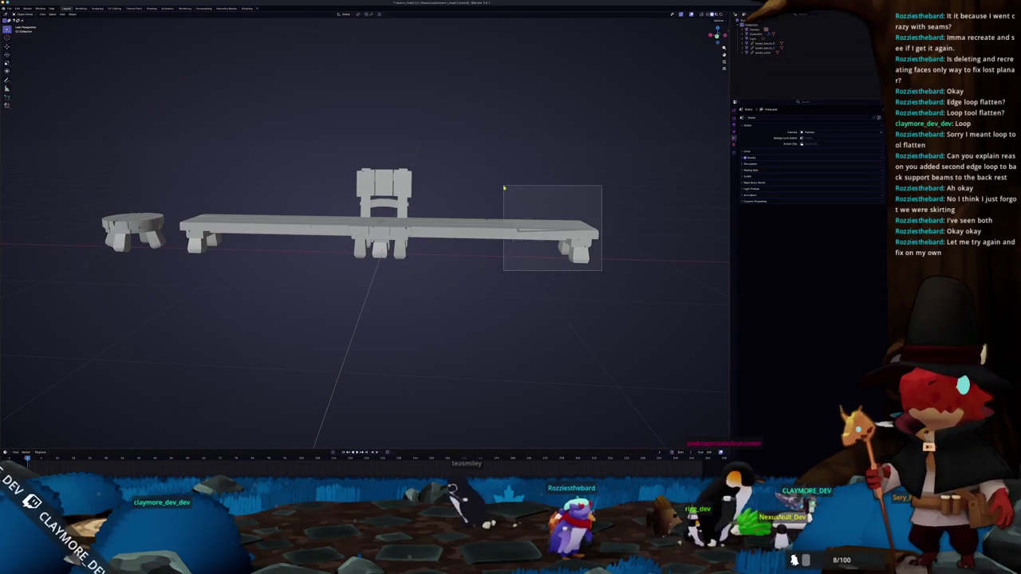
pyautogui.scroll(3)
pyautogui.moveTo(456, 233); pyautogui.dragTo(459, 255)
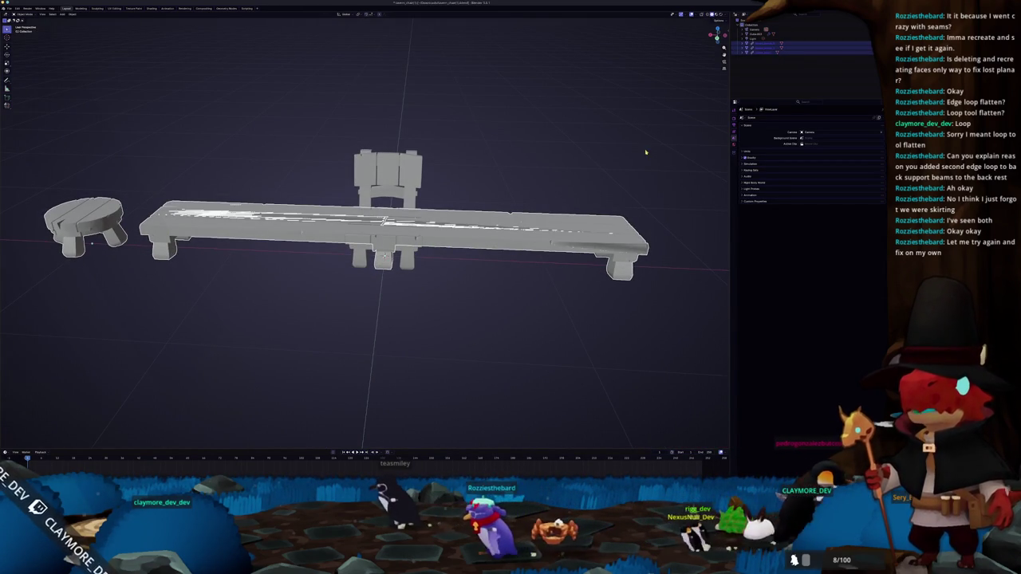
pyautogui.rightClick(763, 46)
pyautogui.moveTo(743, 116)
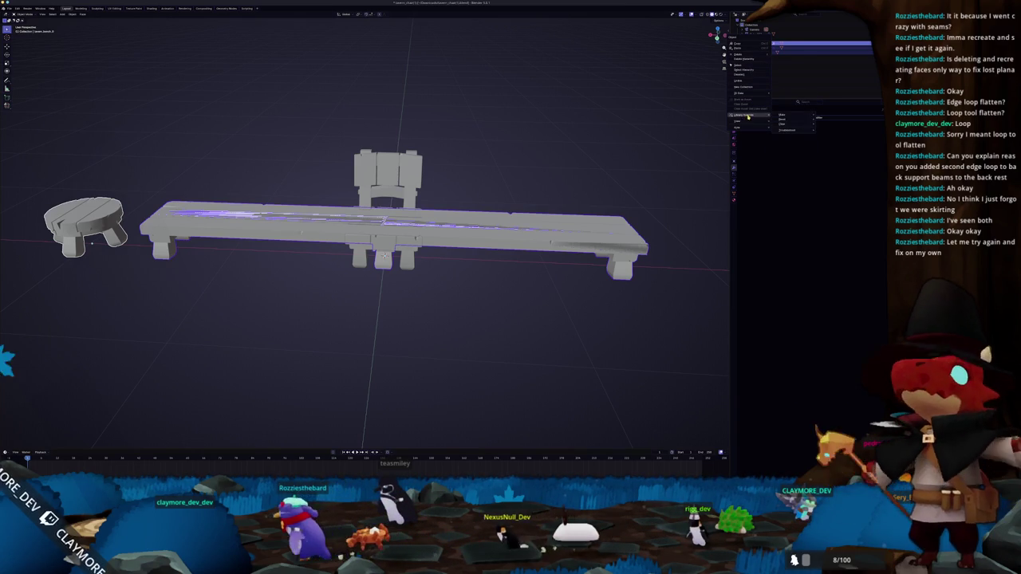
pyautogui.moveTo(399, 168); pyautogui.dragTo(59, 167)
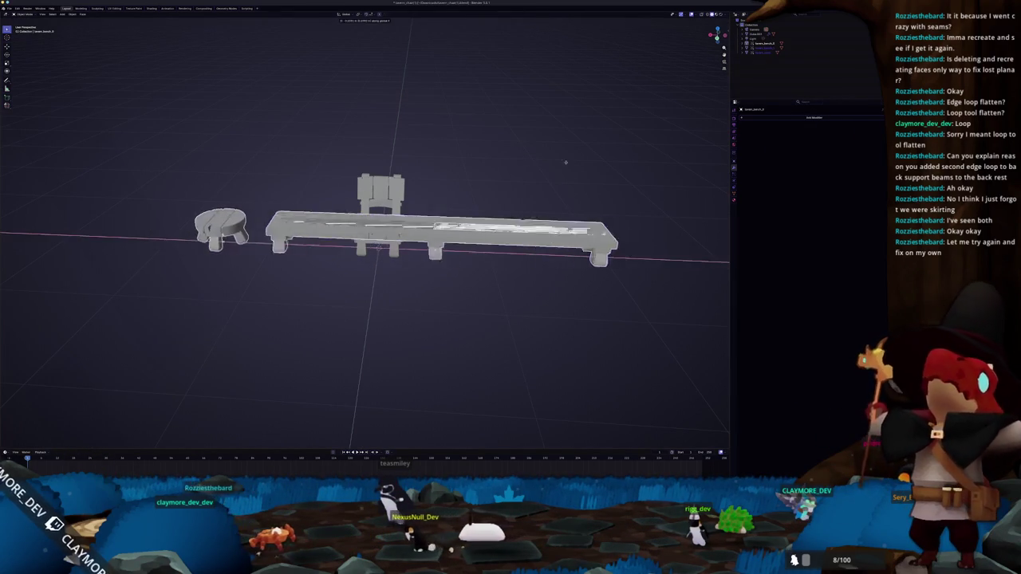
pyautogui.click(58, 167)
pyautogui.scroll(3)
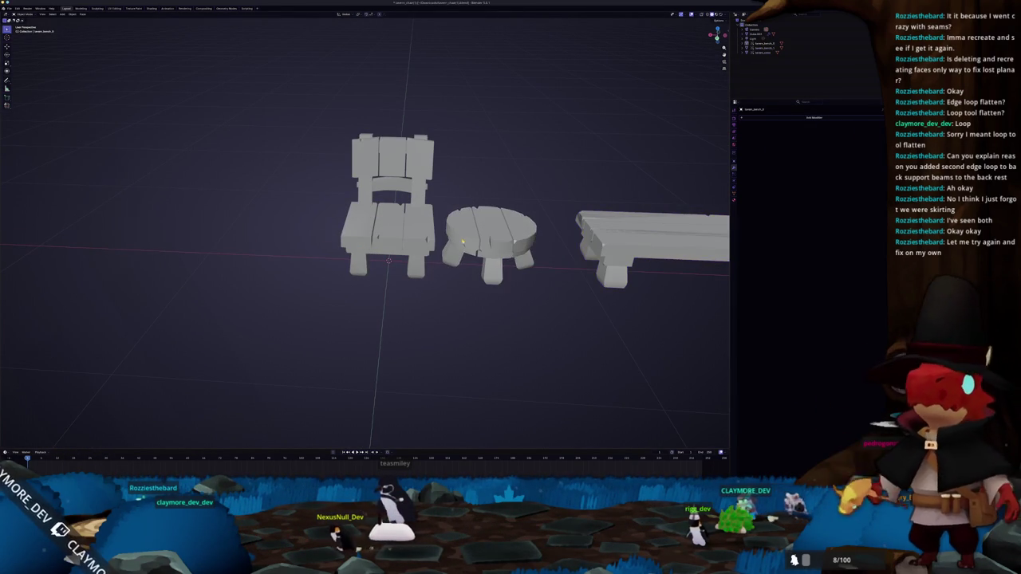
pyautogui.press('KP_1')
pyautogui.scroll(3)
pyautogui.moveTo(355, 214); pyautogui.dragTo(406, 230)
pyautogui.press('KP_7')
# Step: Reset the round stool's location to the origin and place it beside the chair
pyautogui.click(290, 241)
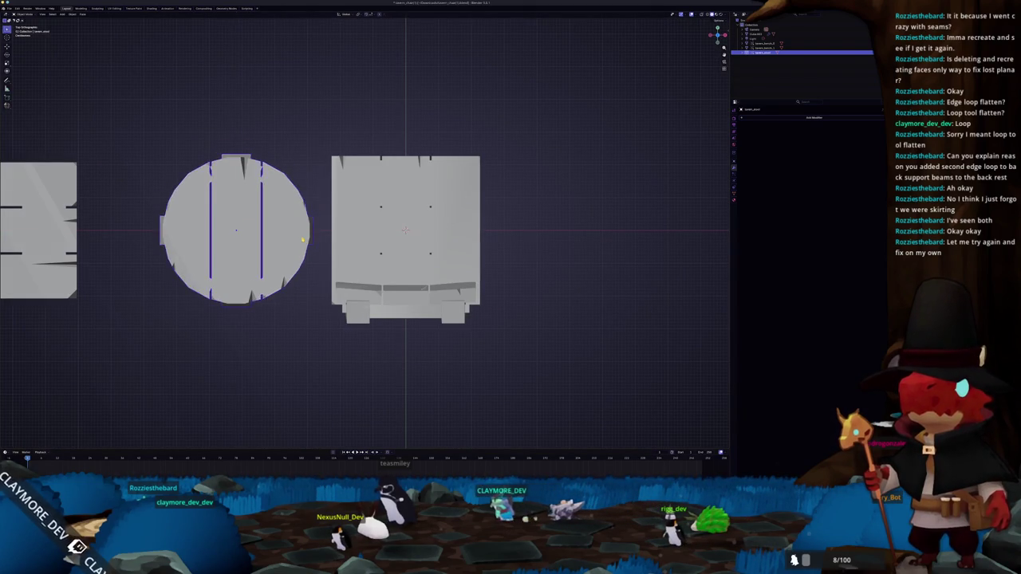
pyautogui.hotkey('alt', 'g')
pyautogui.press('g')
pyautogui.click(235, 231)
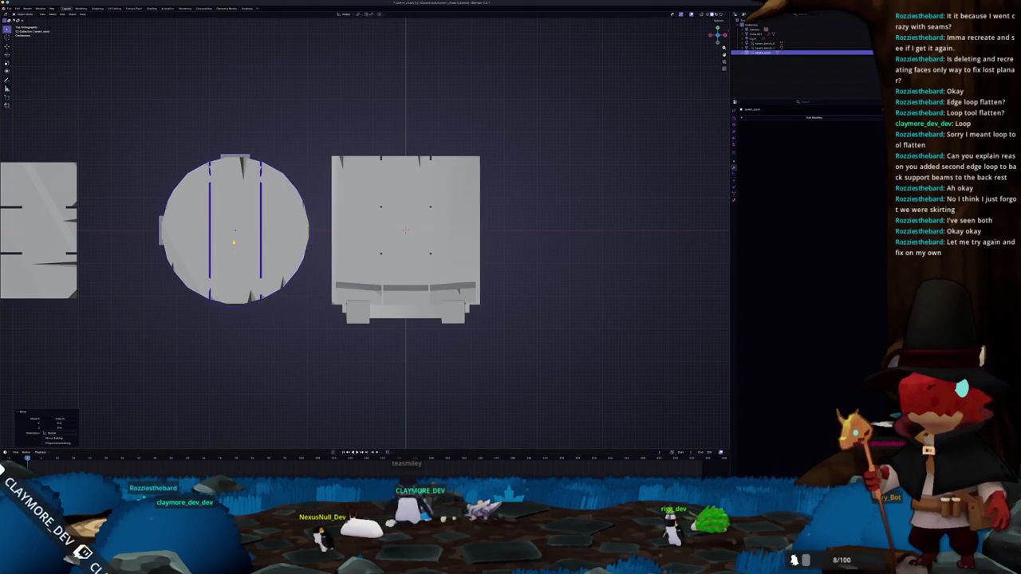
pyautogui.moveTo(234, 231); pyautogui.dragTo(207, 203)
# Step: Duplicate the bench and place the copy behind the first bench
pyautogui.press('KP_1')
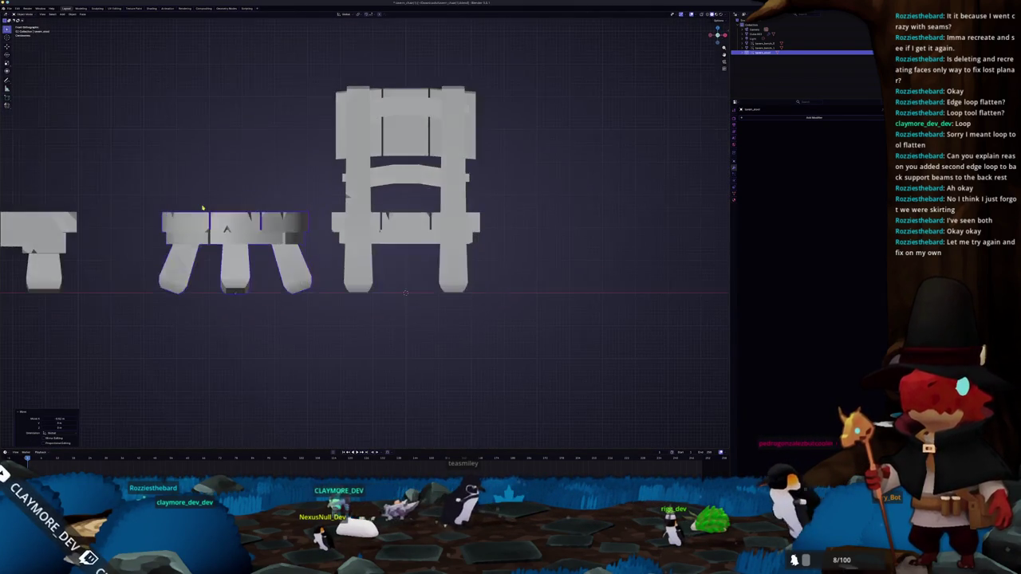
pyautogui.scroll(3)
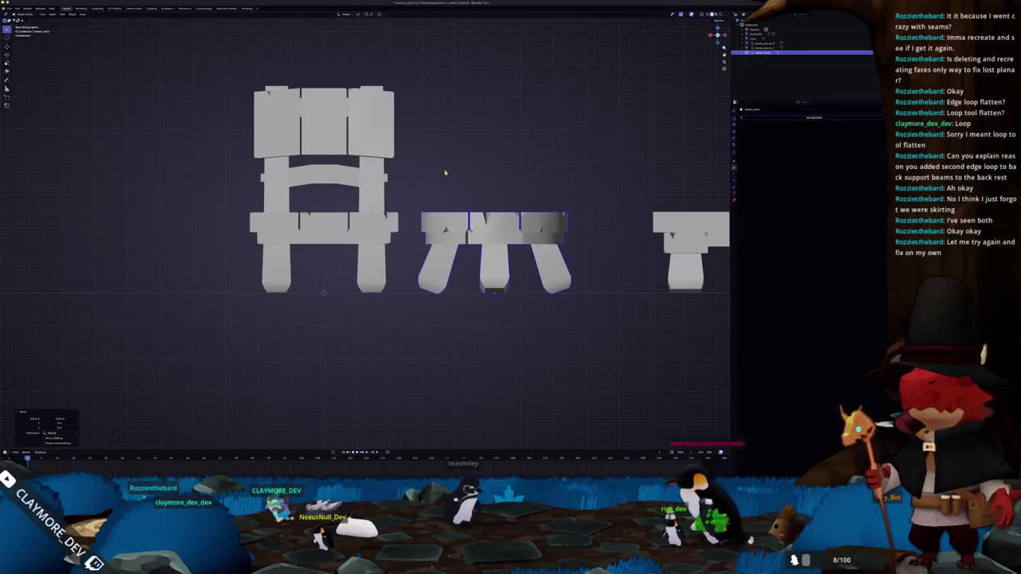
pyautogui.scroll(-3)
pyautogui.moveTo(470, 171); pyautogui.dragTo(429, 239)
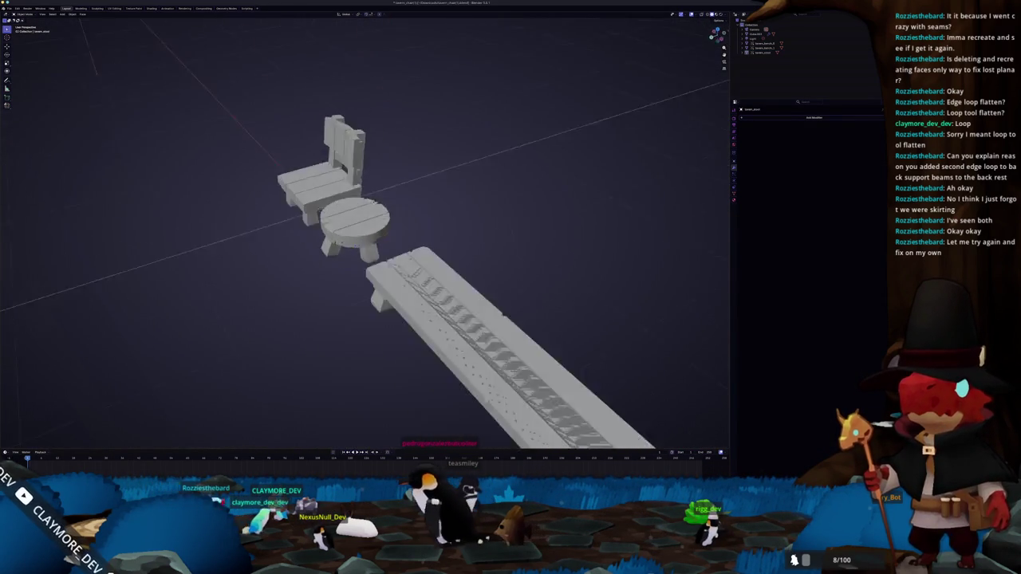
pyautogui.hotkey('shift', 'd')
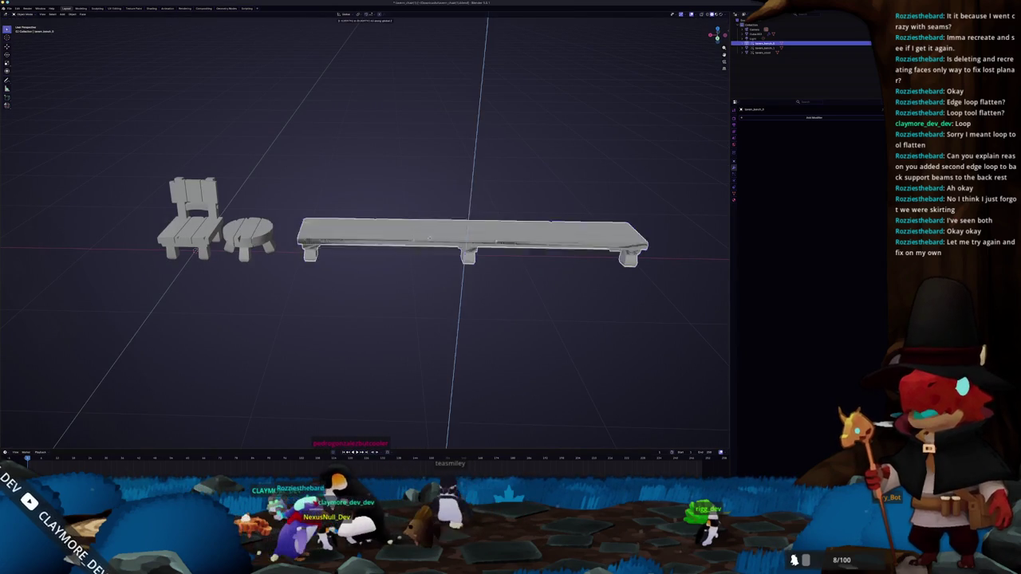
pyautogui.click(428, 209)
pyautogui.moveTo(305, 202); pyautogui.dragTo(384, 195)
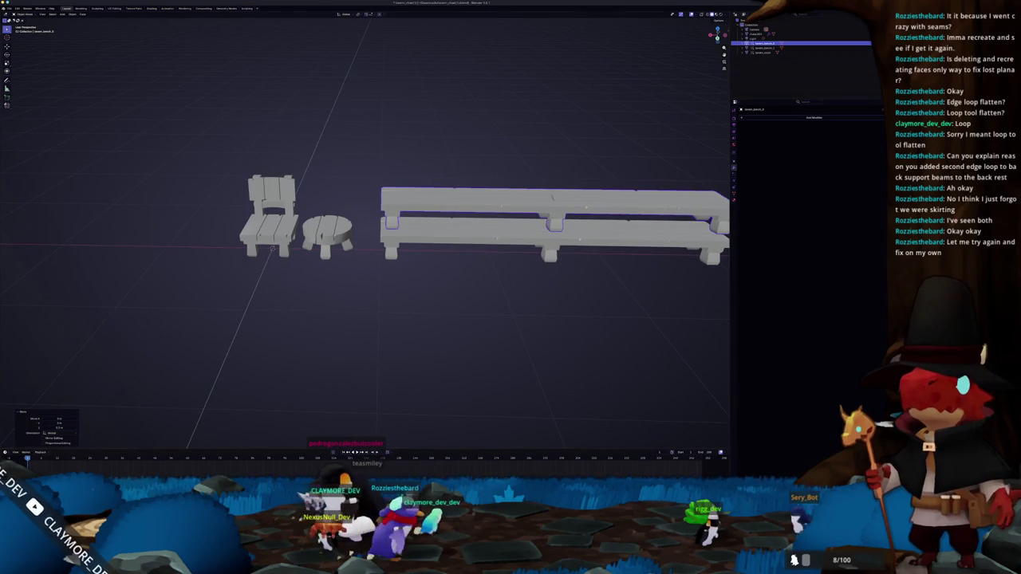
pyautogui.click(356, 198)
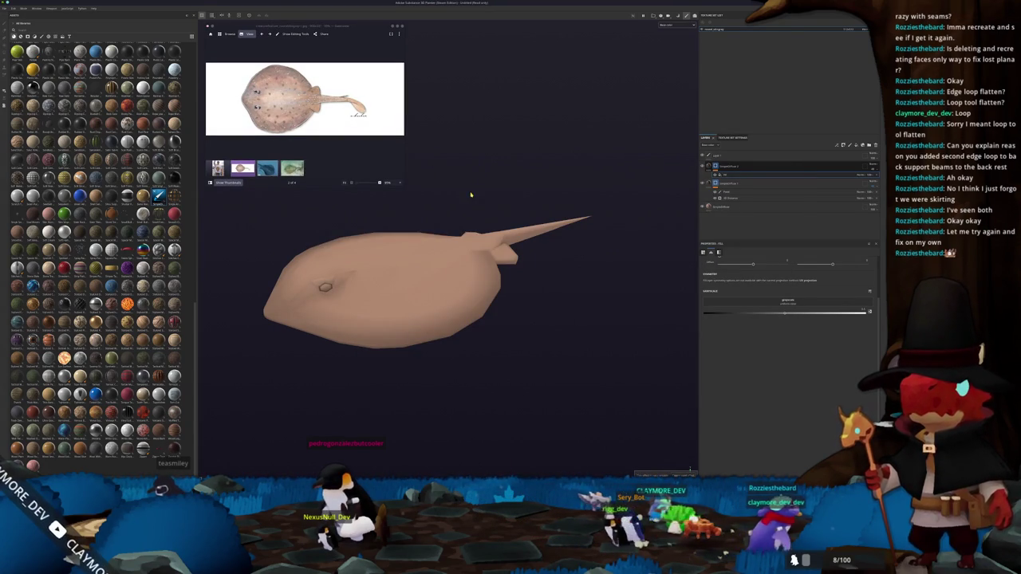
# Step: Select the bottom layer in the stingray's layer stack
pyautogui.moveTo(519, 198); pyautogui.dragTo(636, 205)
pyautogui.press('1')
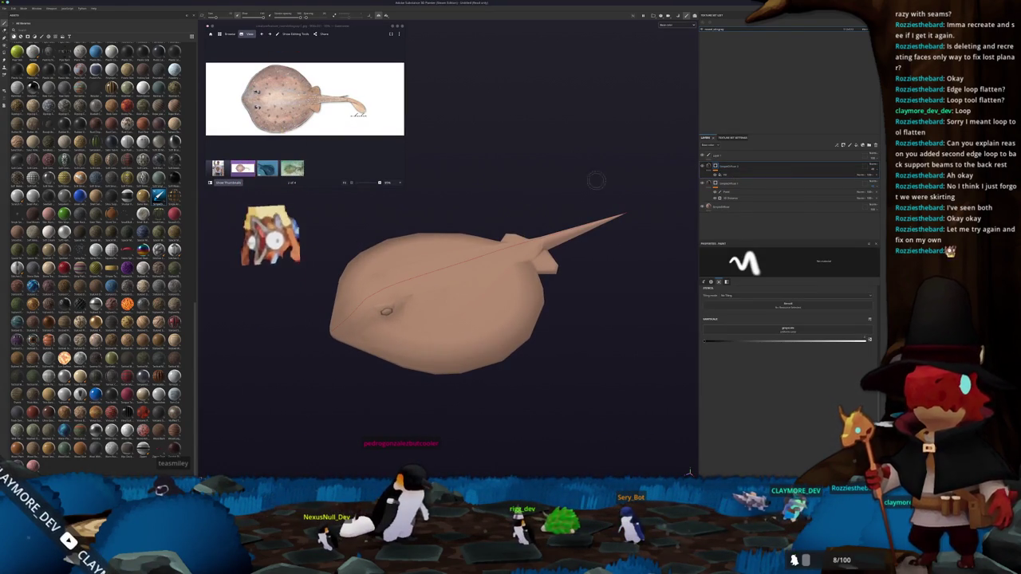
pyautogui.click(723, 207)
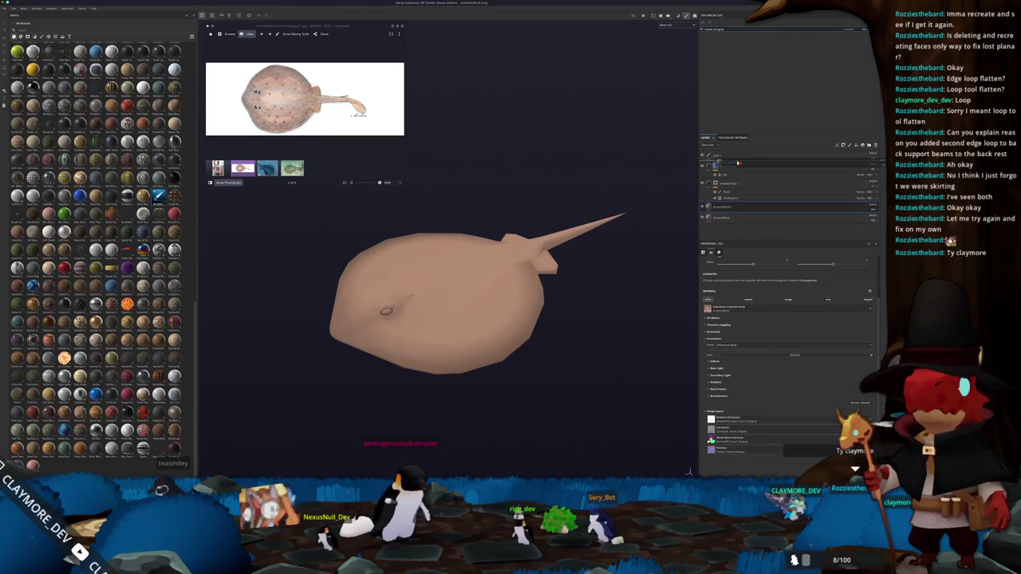
pyautogui.scroll(3)
pyautogui.scroll(3)
pyautogui.scroll(3)
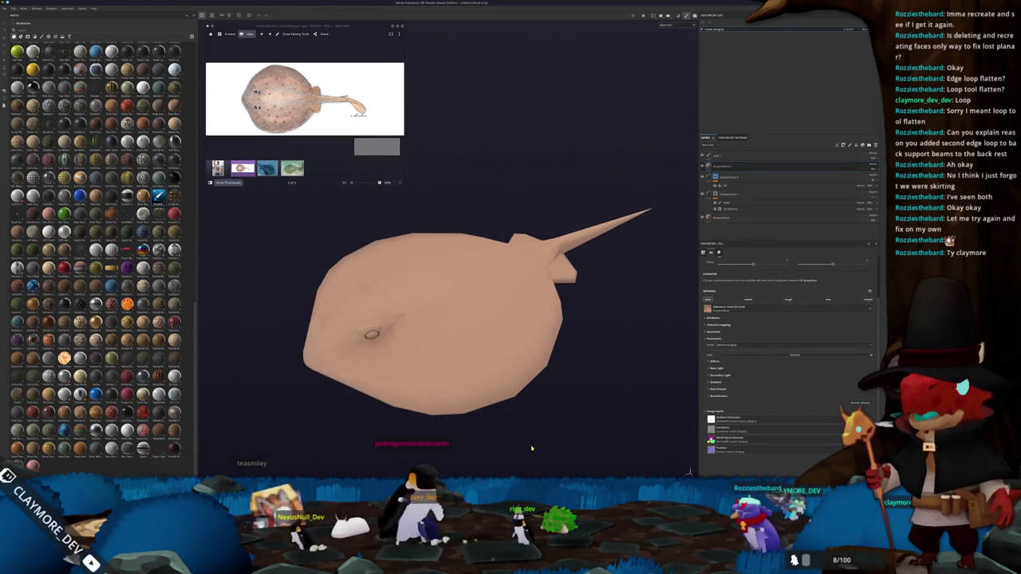
# Step: Sample the ray's tan colour from the reference photo with Krita's colour picker for the fill's Base Color
pyautogui.press('super')
pyautogui.write('krita')
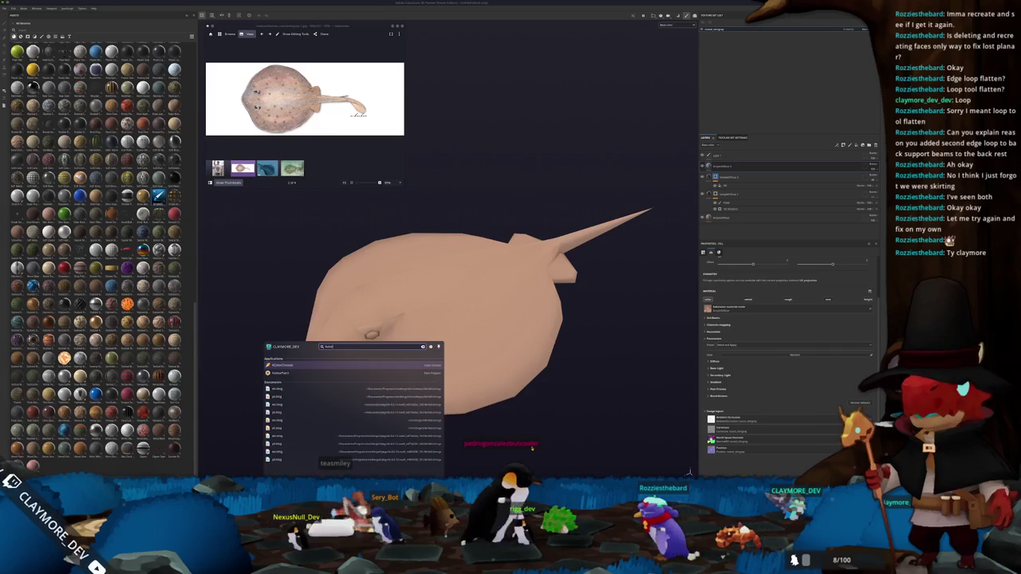
pyautogui.press('Return')
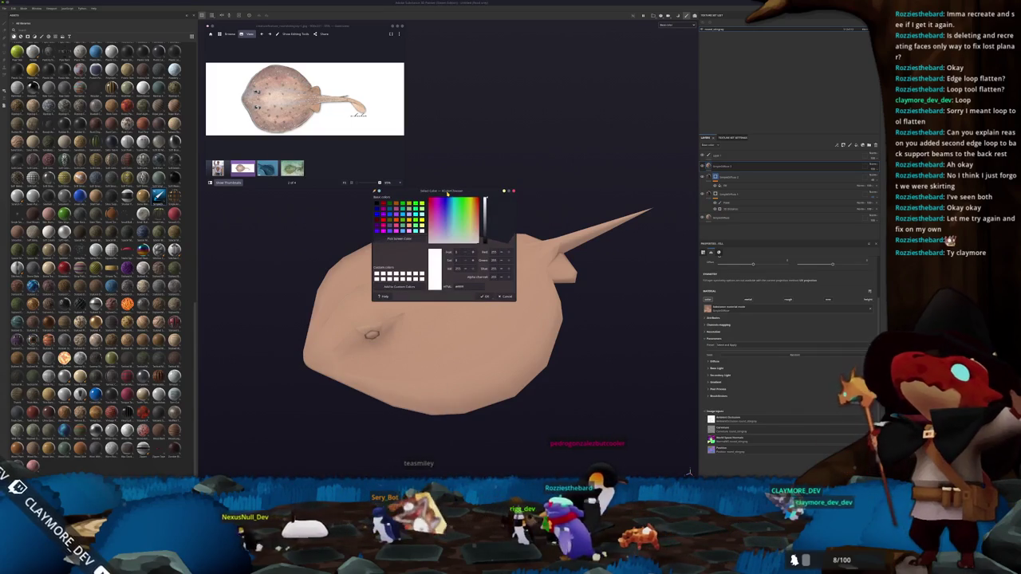
pyautogui.moveTo(448, 192); pyautogui.dragTo(481, 27)
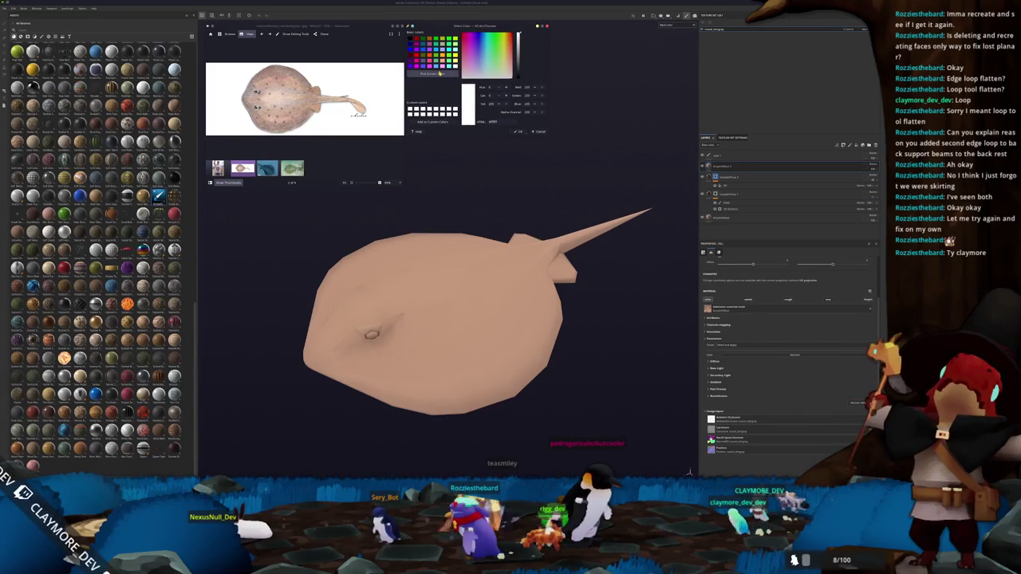
pyautogui.click(432, 73)
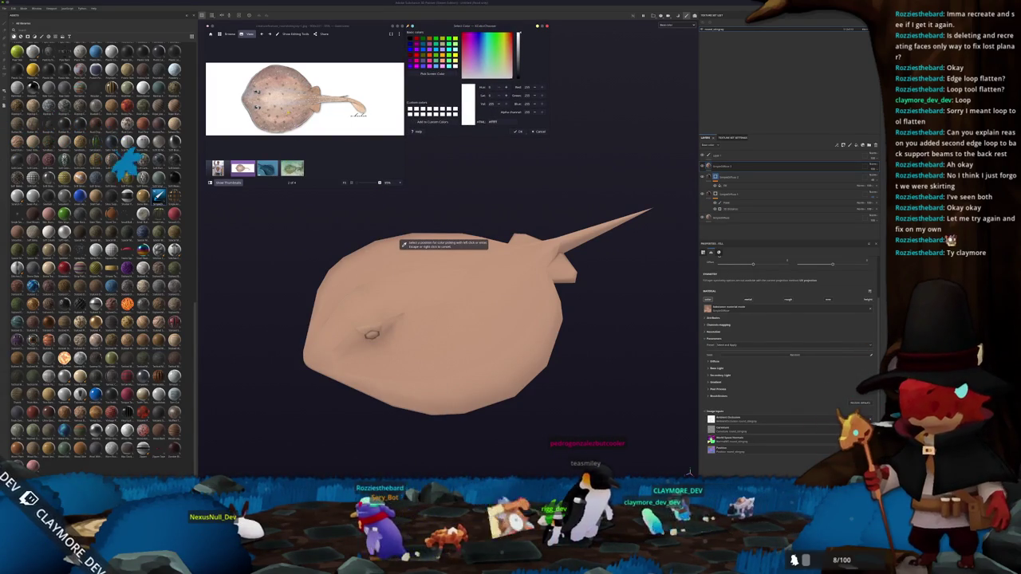
pyautogui.click(403, 244)
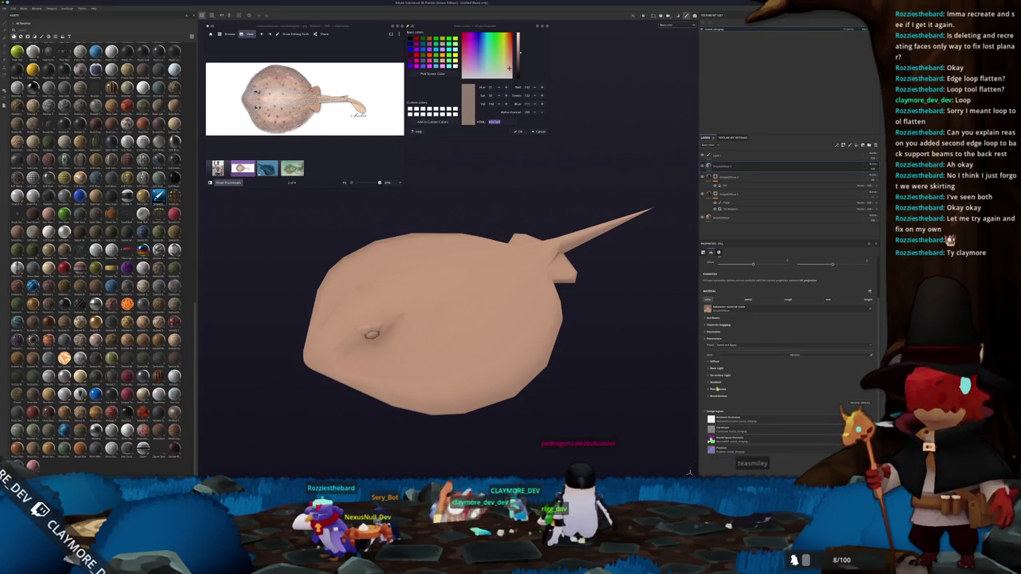
pyautogui.click(715, 363)
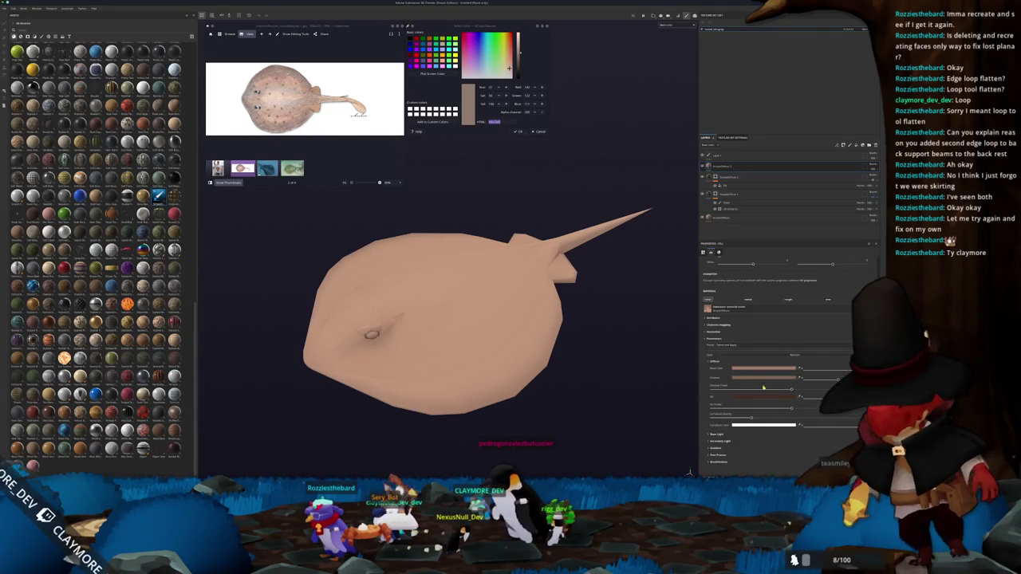
pyautogui.click(741, 368)
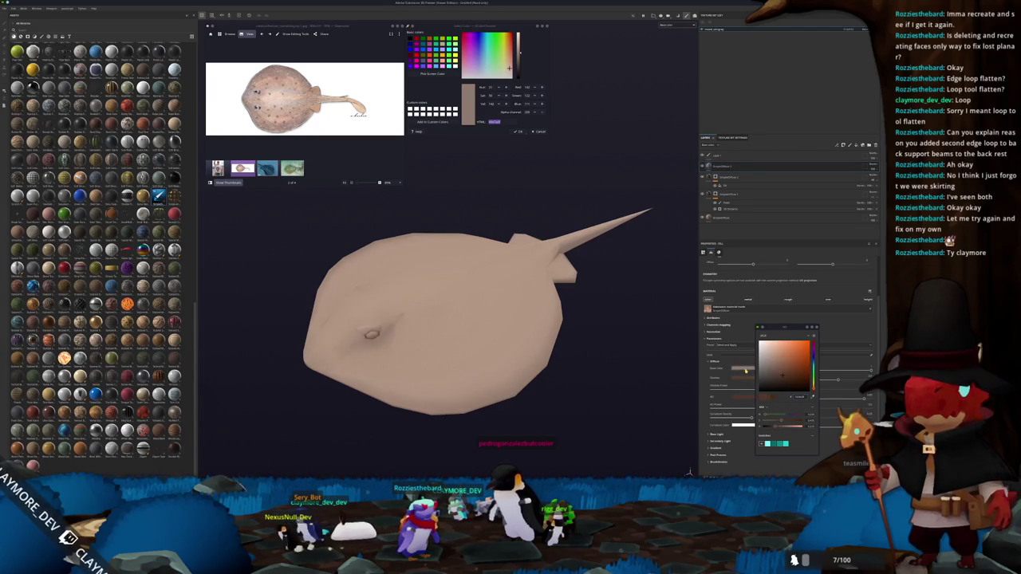
# Step: Darken the ray's base colour to brown and add a generator to the layer
pyautogui.click(777, 369)
pyautogui.click(731, 165)
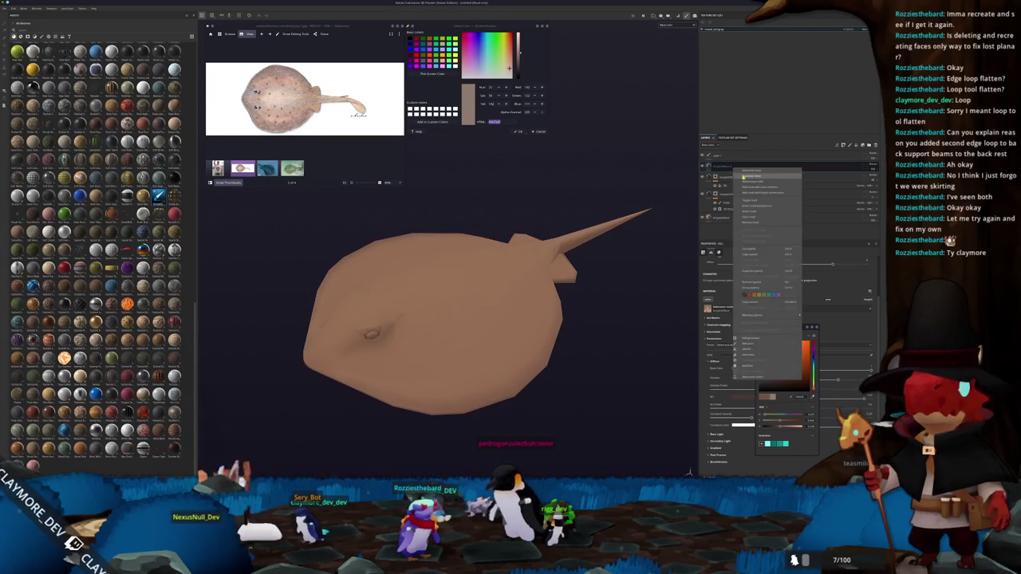
pyautogui.rightClick(722, 166)
pyautogui.click(729, 307)
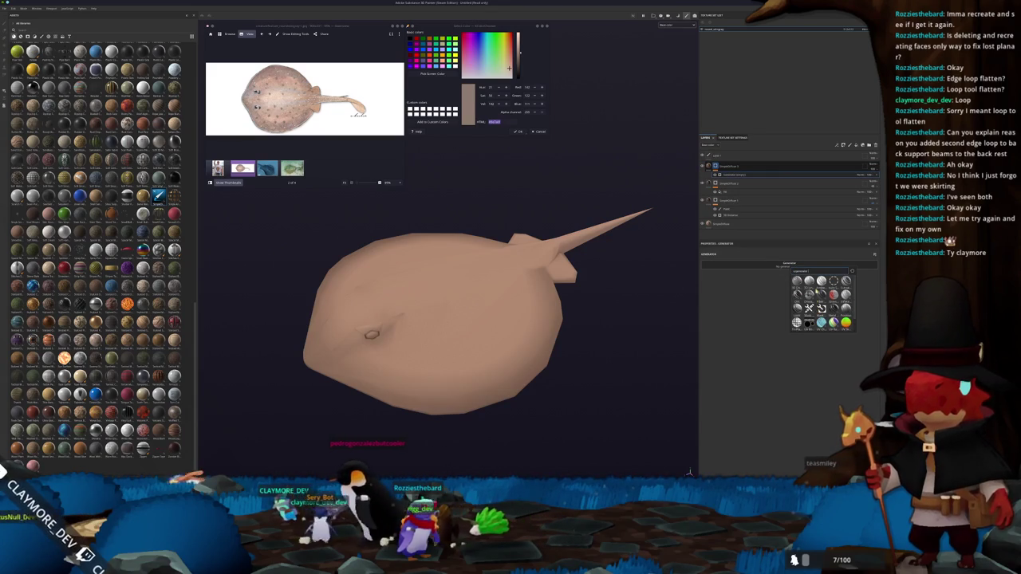
pyautogui.click(809, 281)
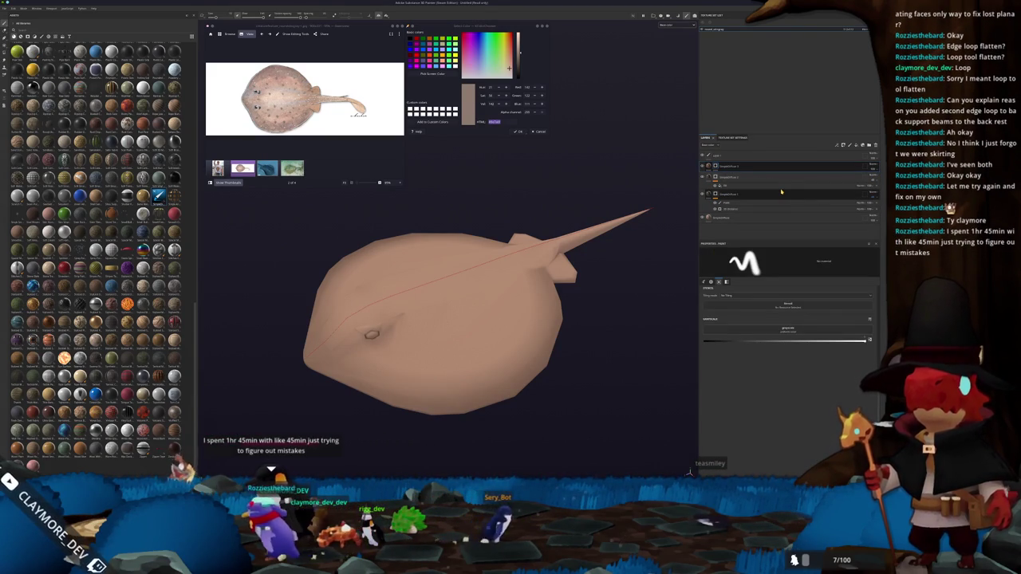
# Step: Add a grunge-textured fill to the top layer's mask and tune its projection and tiling for finer spots
pyautogui.rightClick(715, 165)
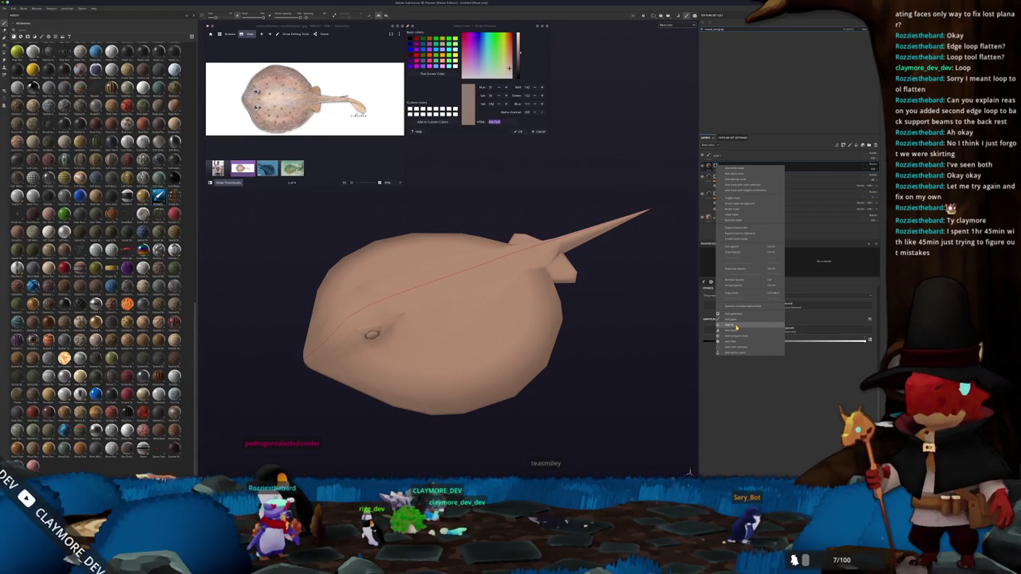
pyautogui.click(736, 327)
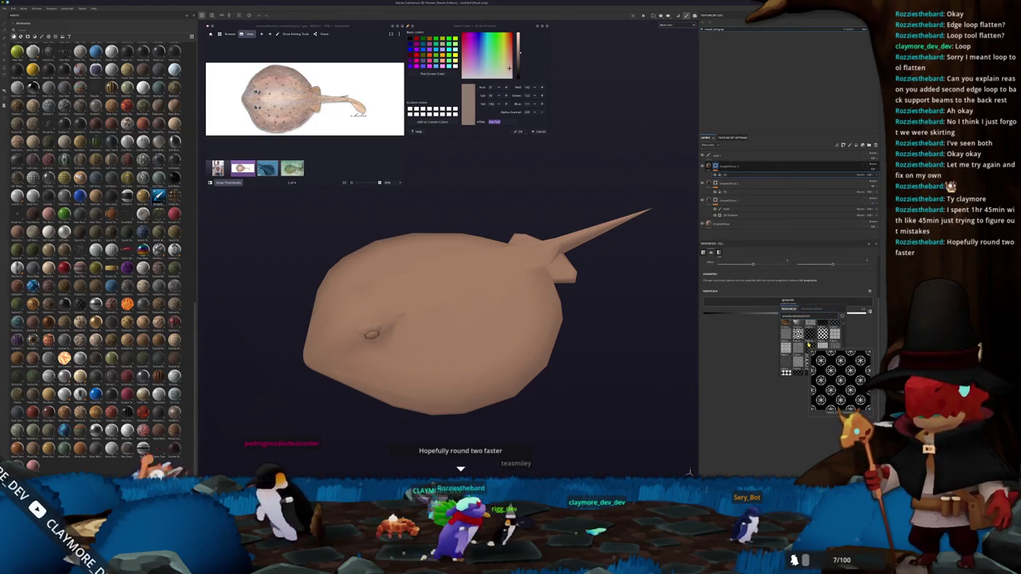
pyautogui.scroll(-3)
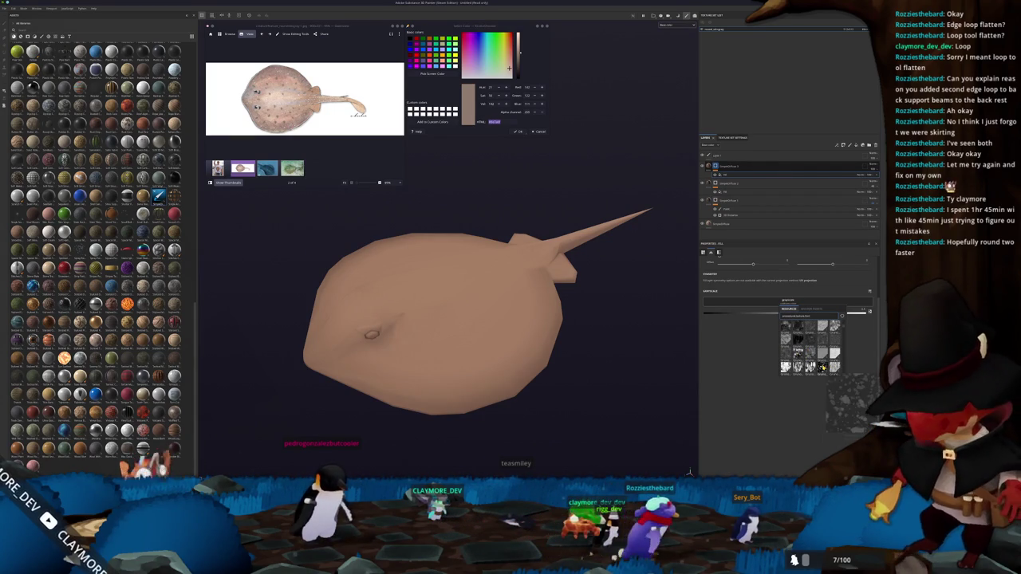
pyautogui.click(822, 367)
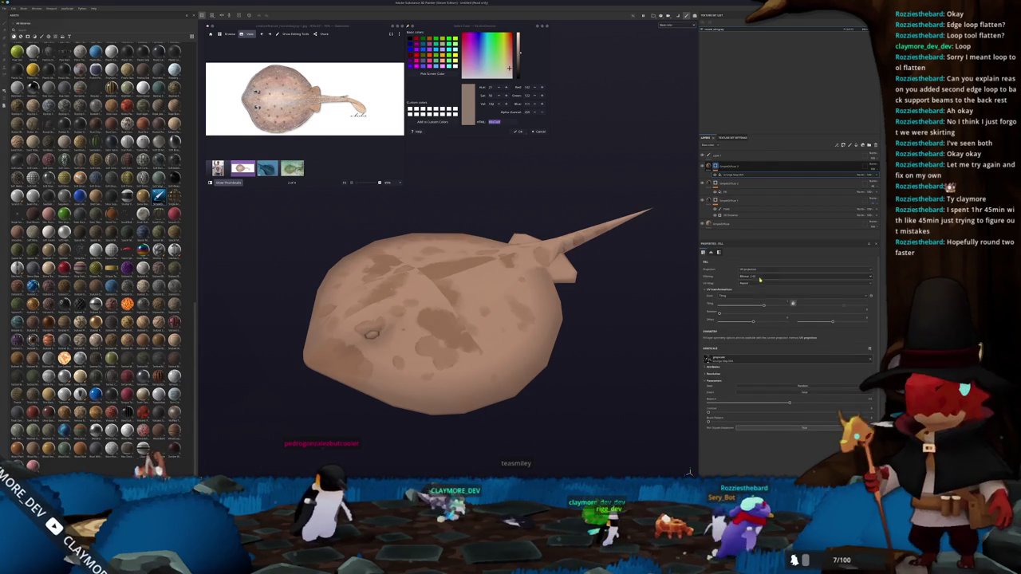
pyautogui.click(758, 286)
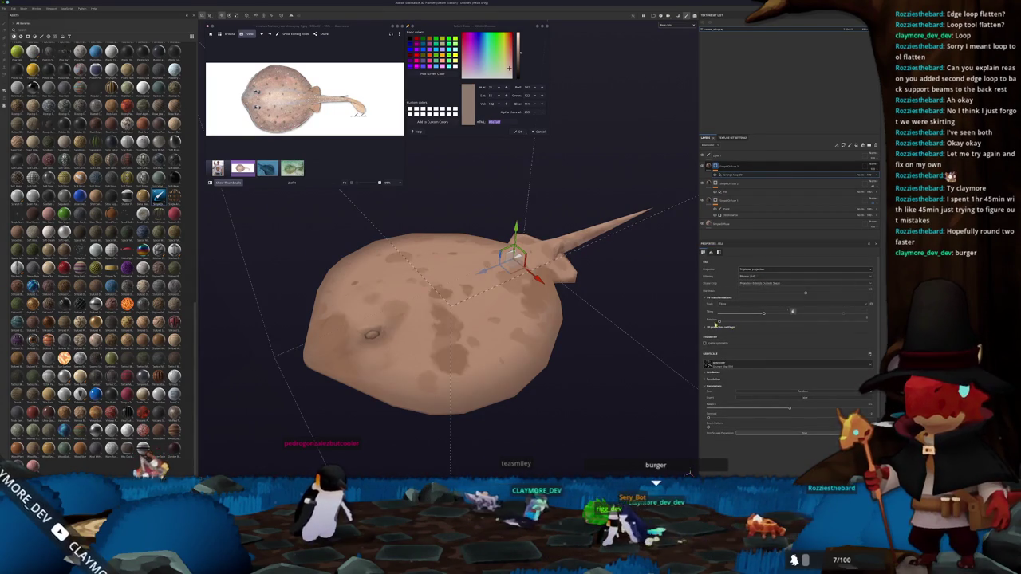
pyautogui.scroll(-3)
pyautogui.scroll(-3)
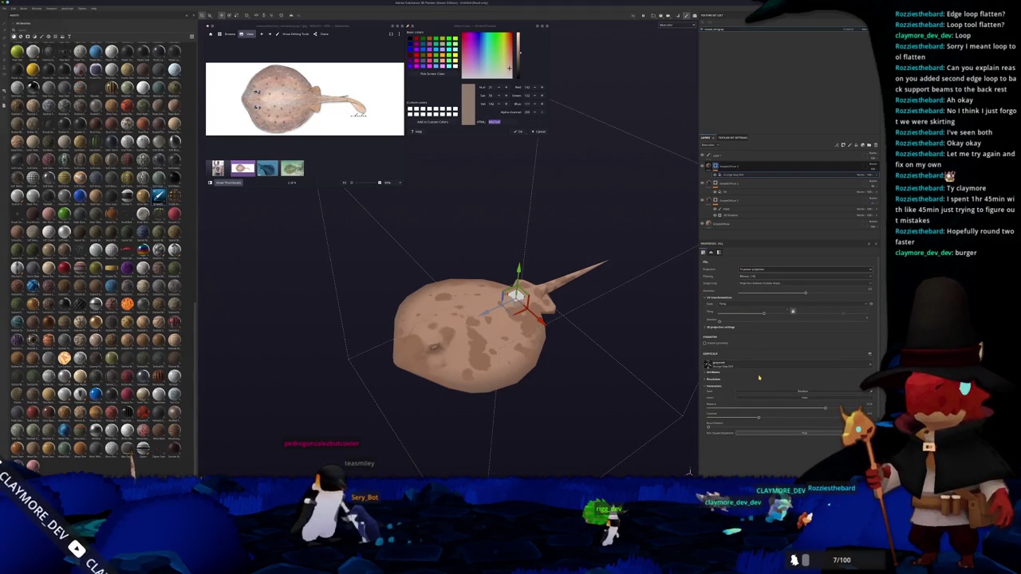
pyautogui.moveTo(765, 312); pyautogui.dragTo(771, 316)
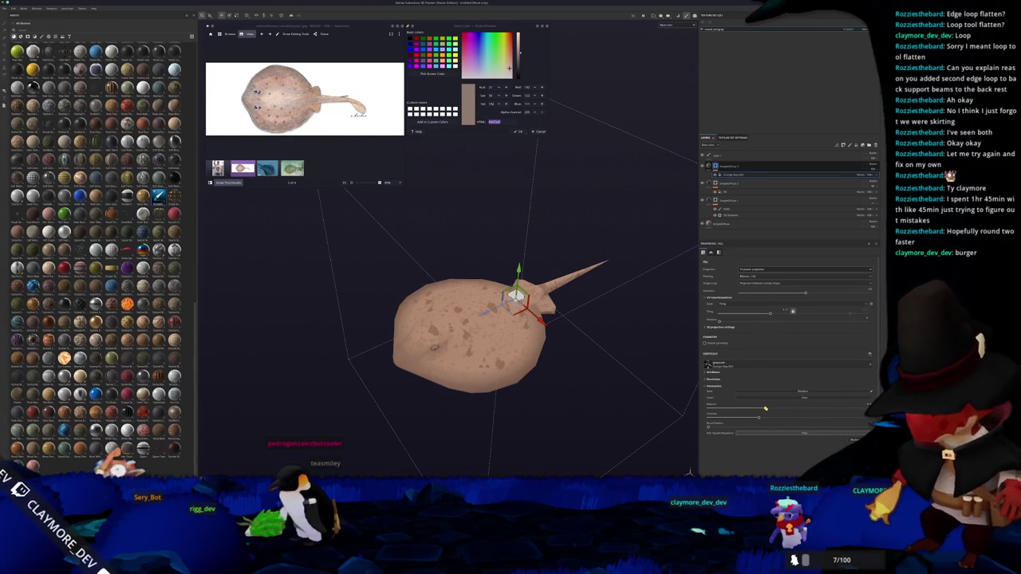
pyautogui.moveTo(765, 408); pyautogui.dragTo(771, 408)
pyautogui.moveTo(783, 307); pyautogui.dragTo(776, 311)
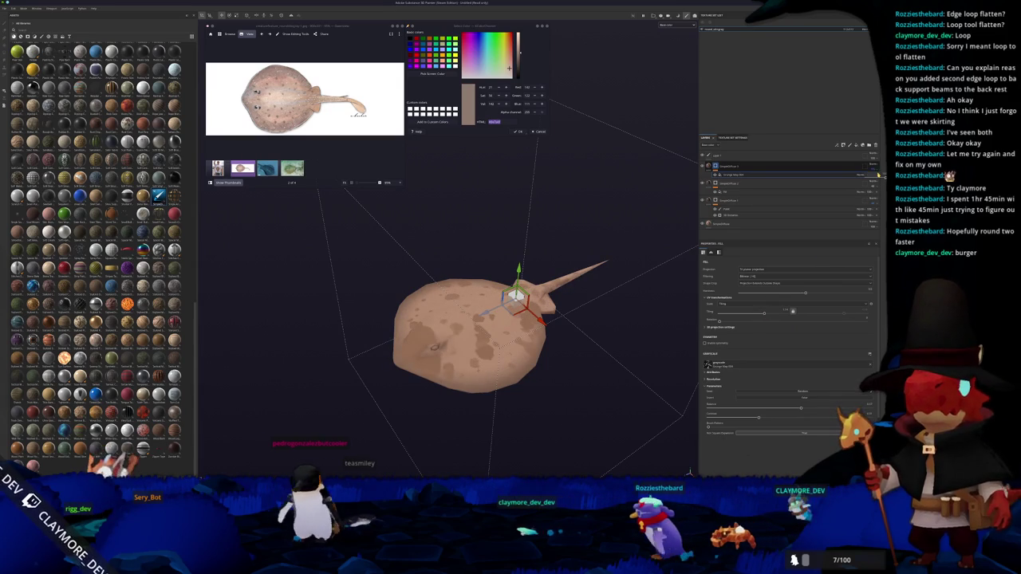
# Step: Toggle the spot layer's visibility to compare, then select the top paint layer
pyautogui.click(871, 181)
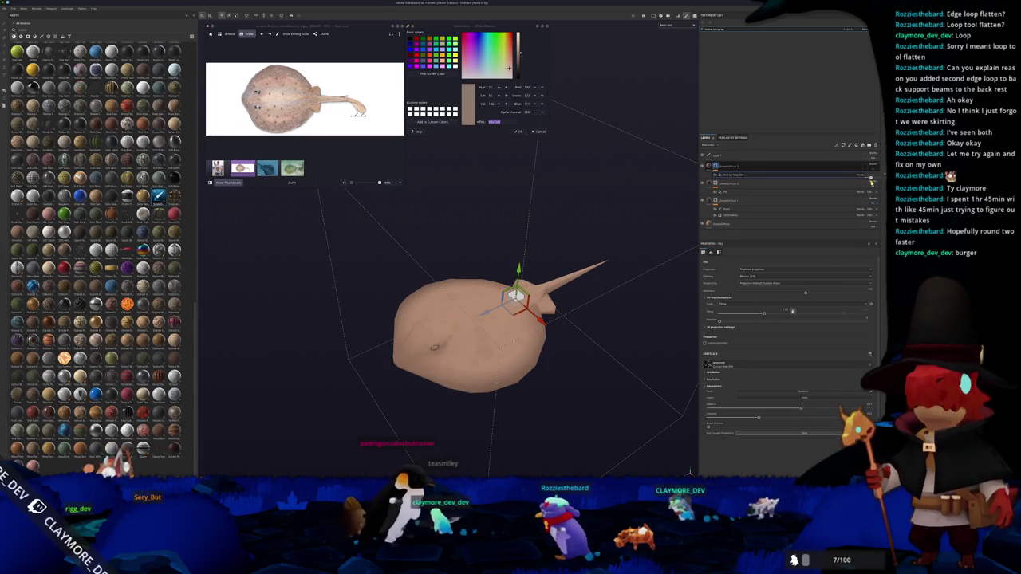
pyautogui.click(716, 166)
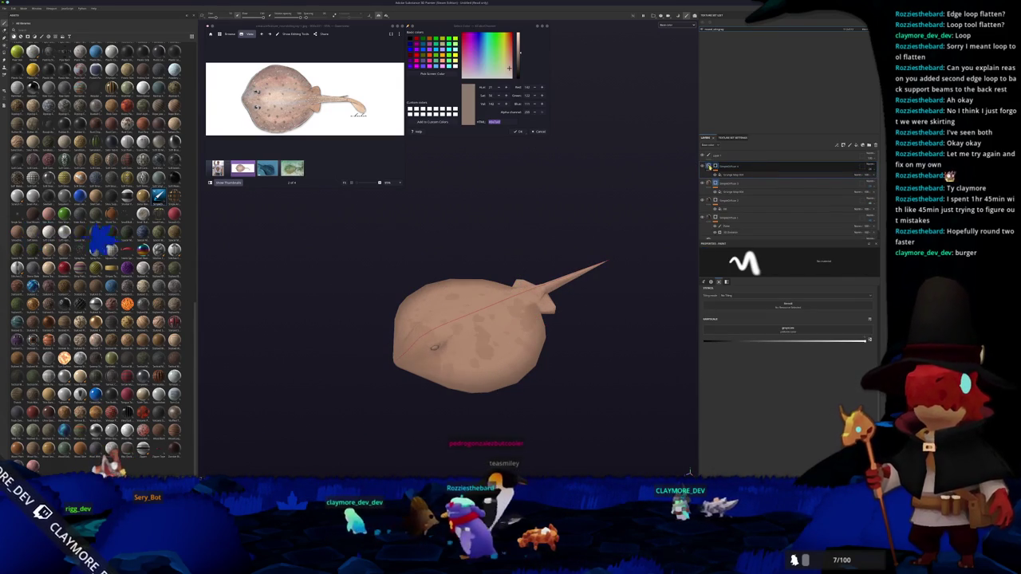
pyautogui.click(873, 177)
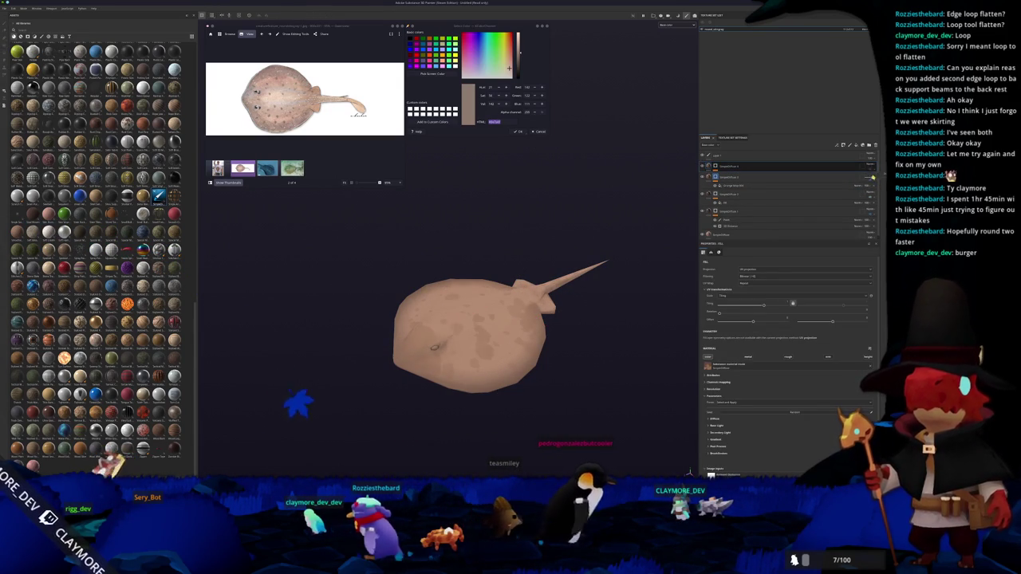
pyautogui.click(855, 167)
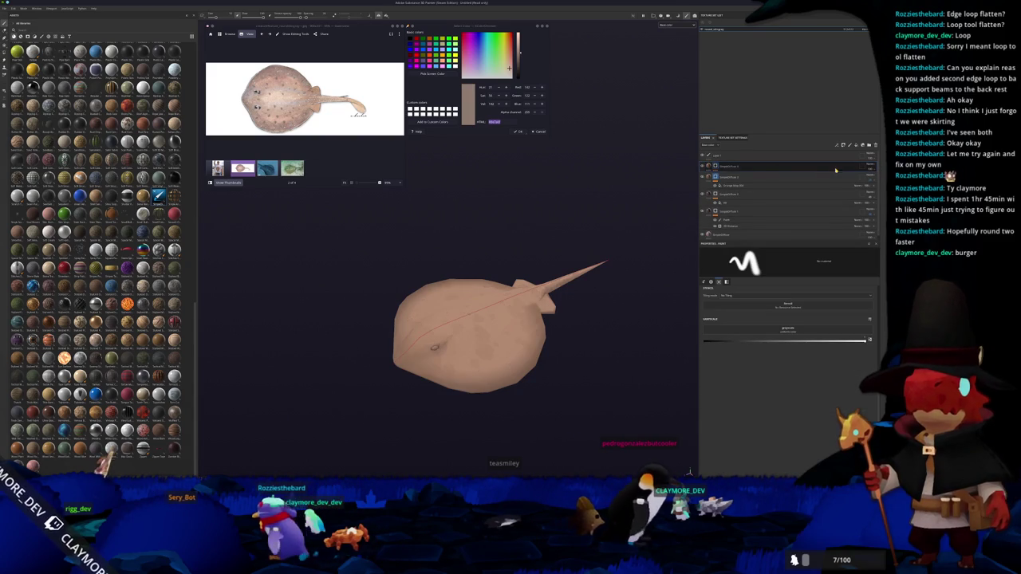
pyautogui.rightClick(715, 166)
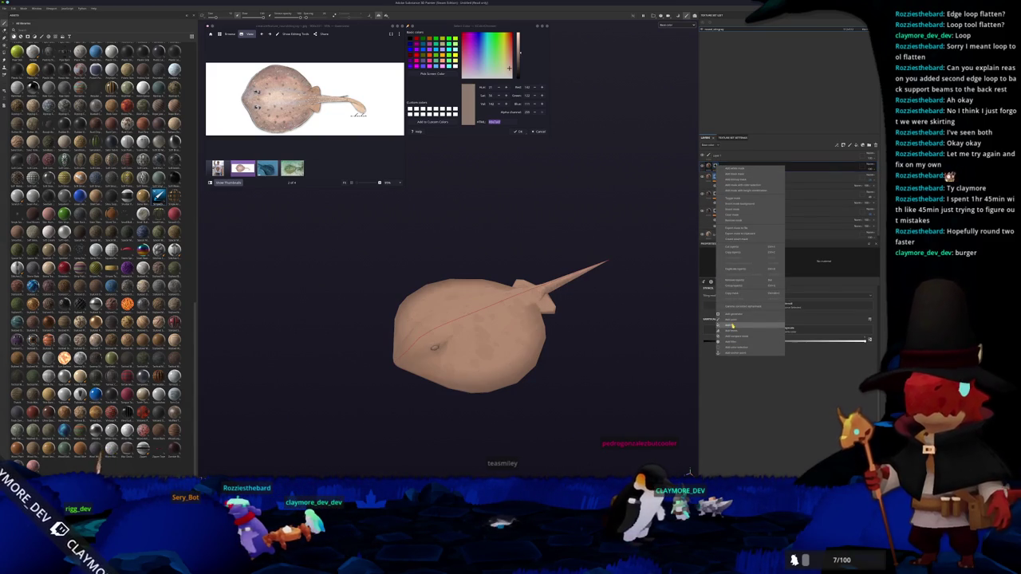
# Step: Add a fill to the top layer's mask using a grunge texture, tuning its strength so spots appear
pyautogui.click(730, 325)
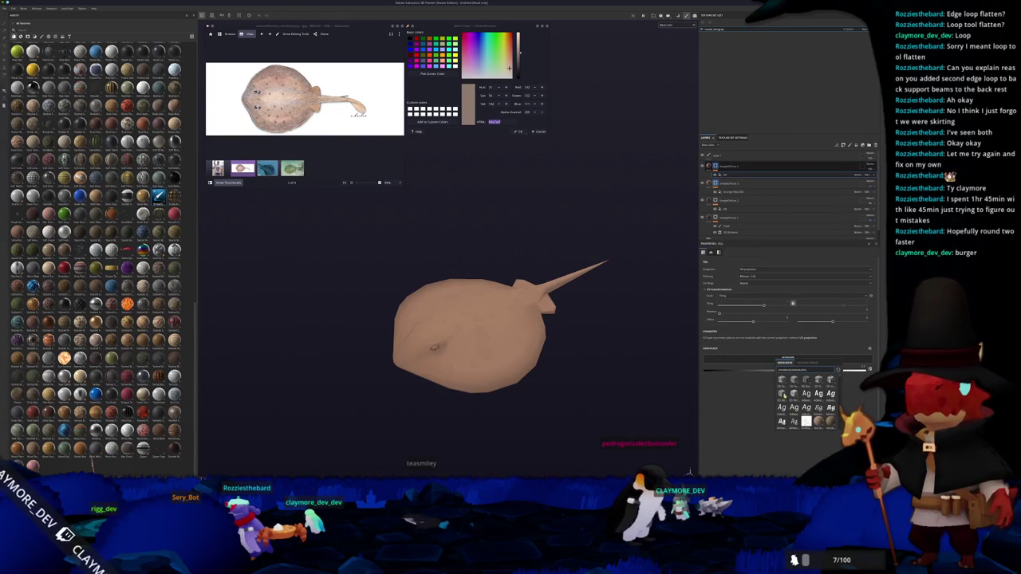
pyautogui.click(801, 399)
pyautogui.moveTo(574, 367); pyautogui.dragTo(615, 379)
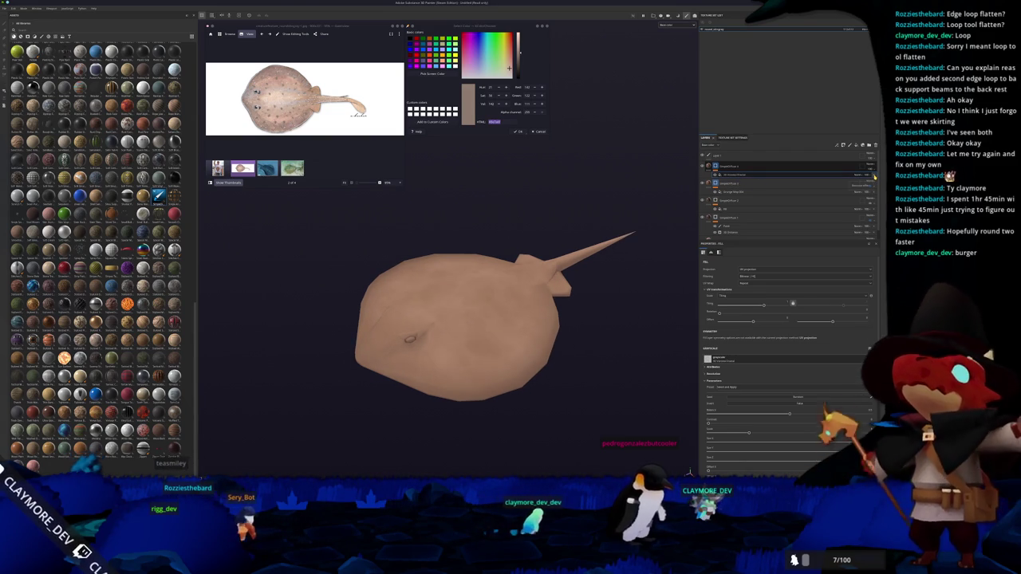
pyautogui.click(800, 166)
pyautogui.rightClick(722, 166)
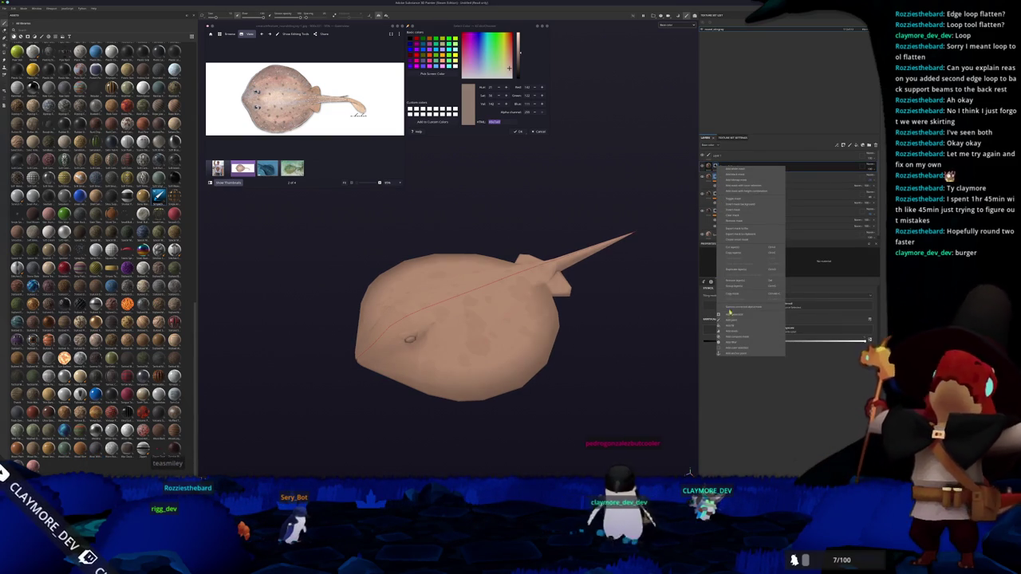
pyautogui.click(731, 325)
pyautogui.click(787, 358)
pyautogui.moveTo(836, 378)
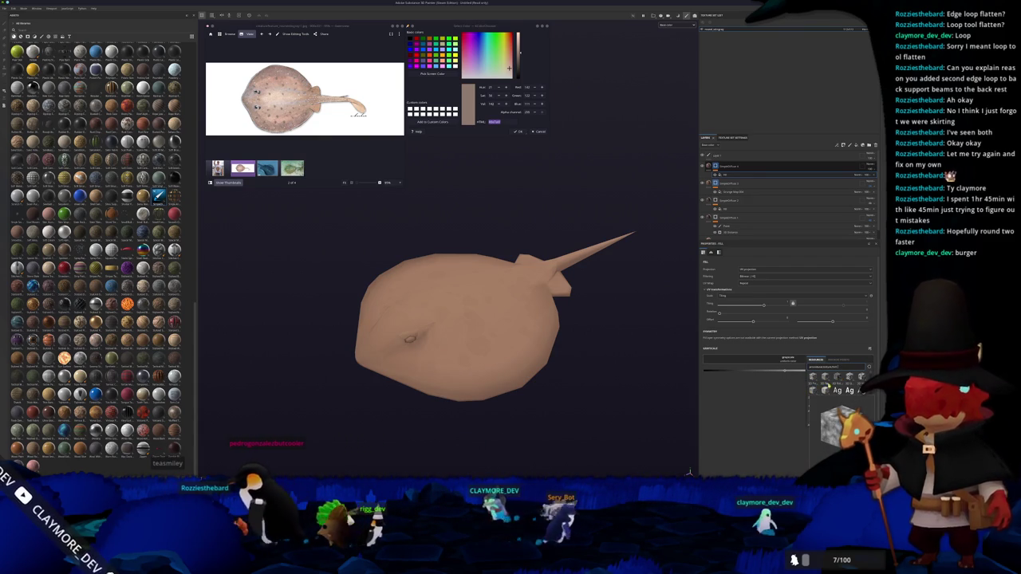
pyautogui.click(813, 377)
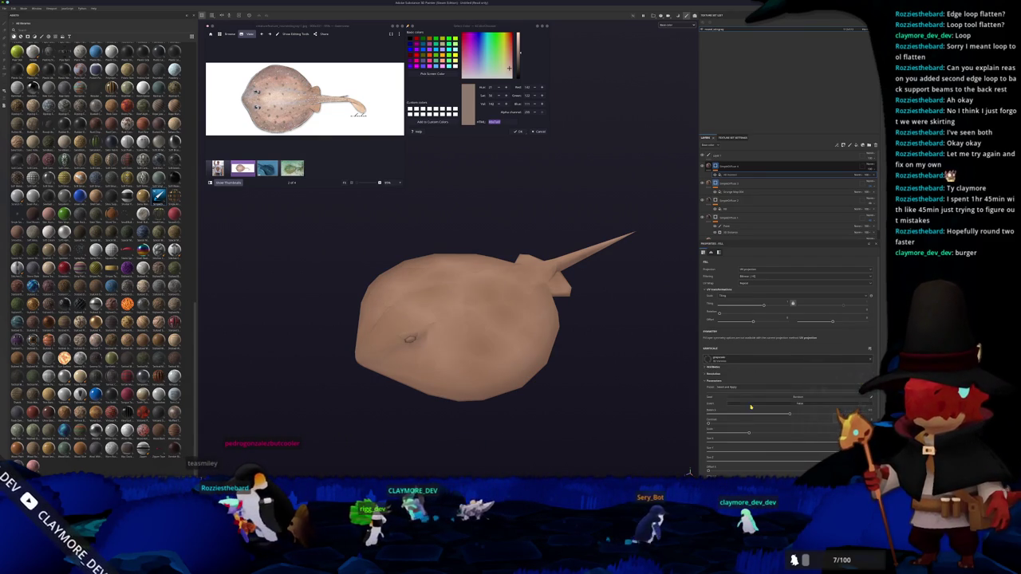
pyautogui.scroll(3)
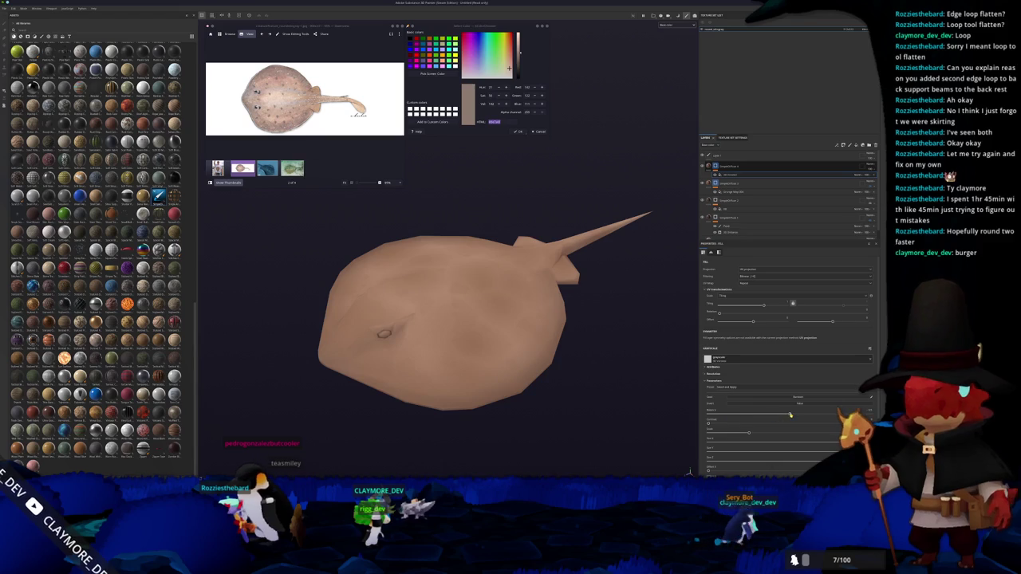
pyautogui.moveTo(789, 414); pyautogui.dragTo(804, 412)
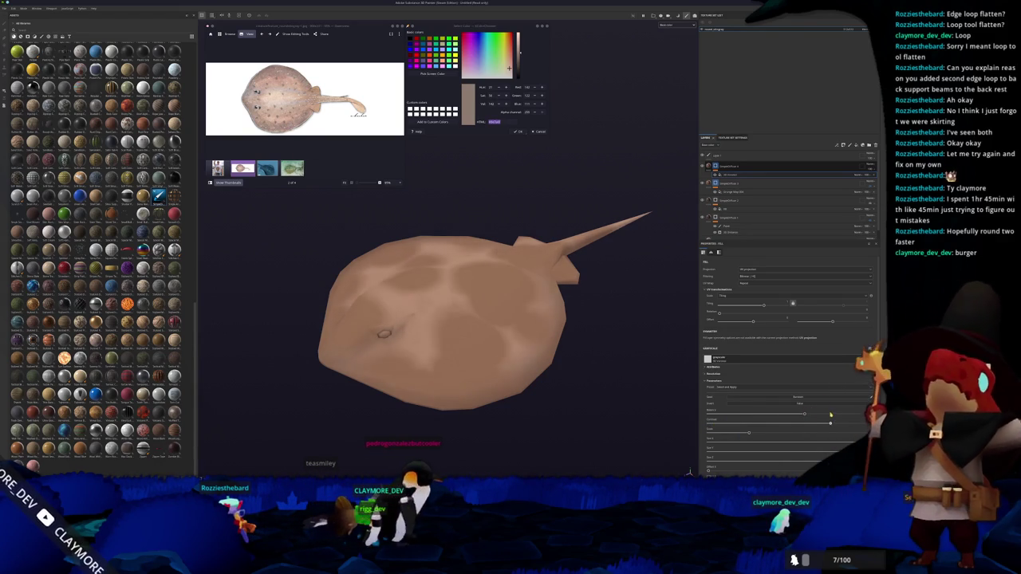
pyautogui.moveTo(804, 414); pyautogui.dragTo(784, 431)
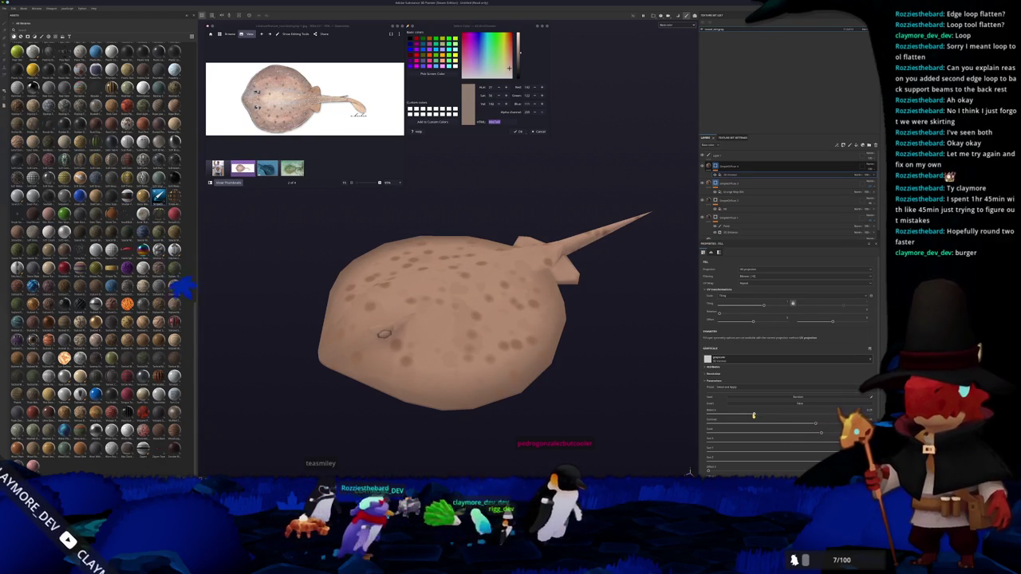
# Step: Frame the stingray and set the spot layer's Diffuse base colour to a darker brown
pyautogui.moveTo(569, 365); pyautogui.dragTo(574, 333)
pyautogui.press('f')
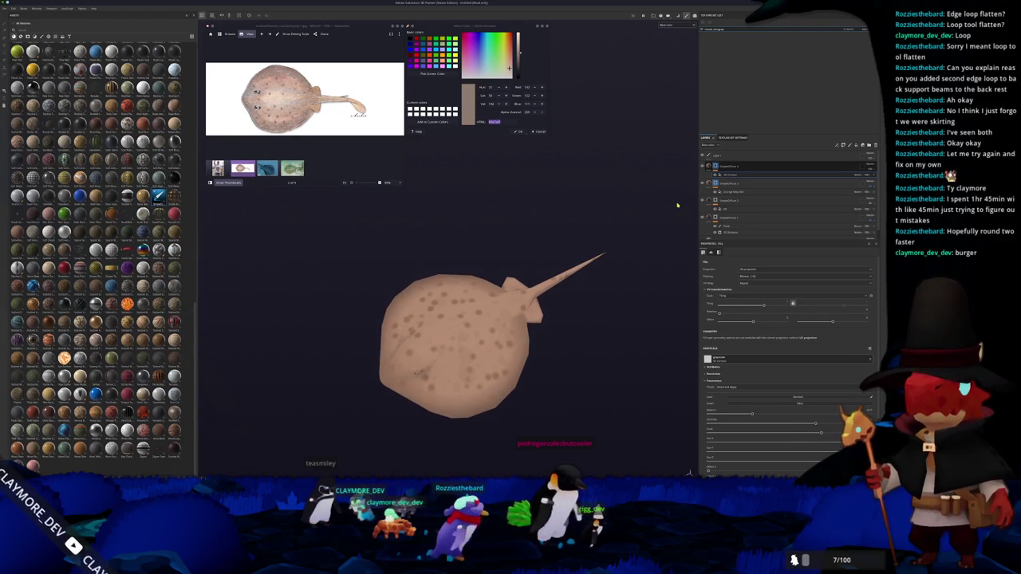
pyautogui.scroll(-3)
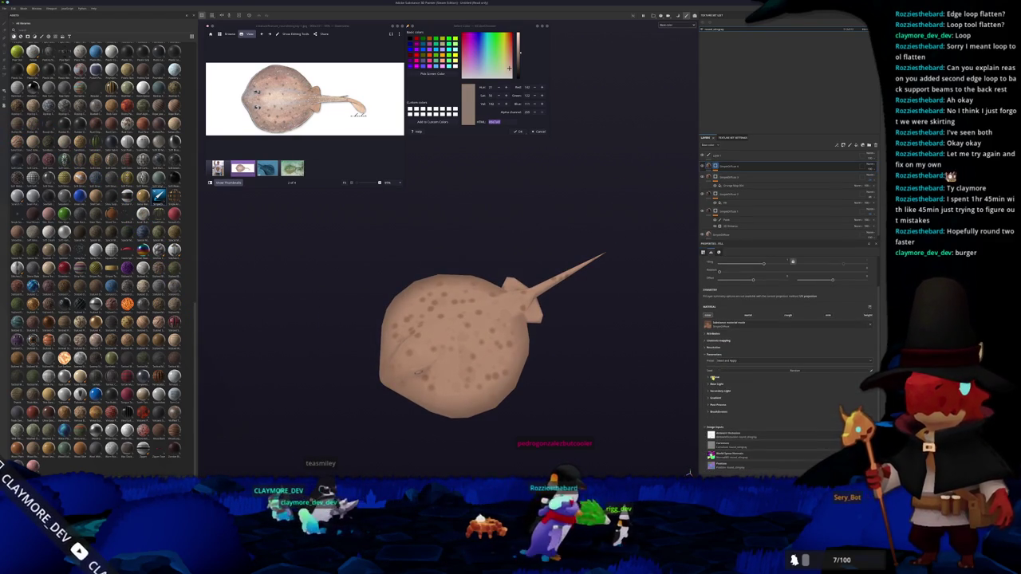
pyautogui.click(714, 377)
pyautogui.click(767, 393)
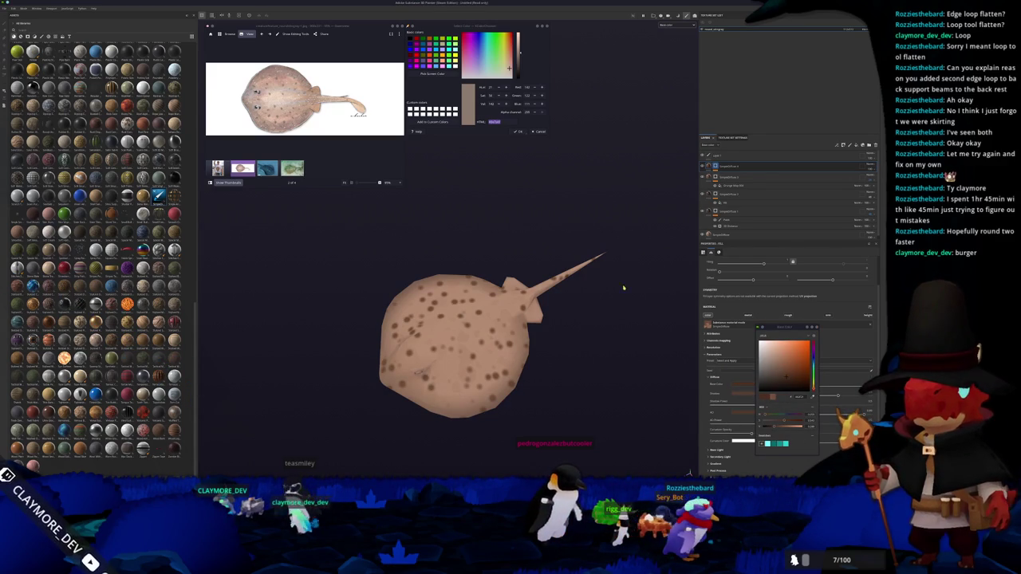
pyautogui.rightClick(716, 166)
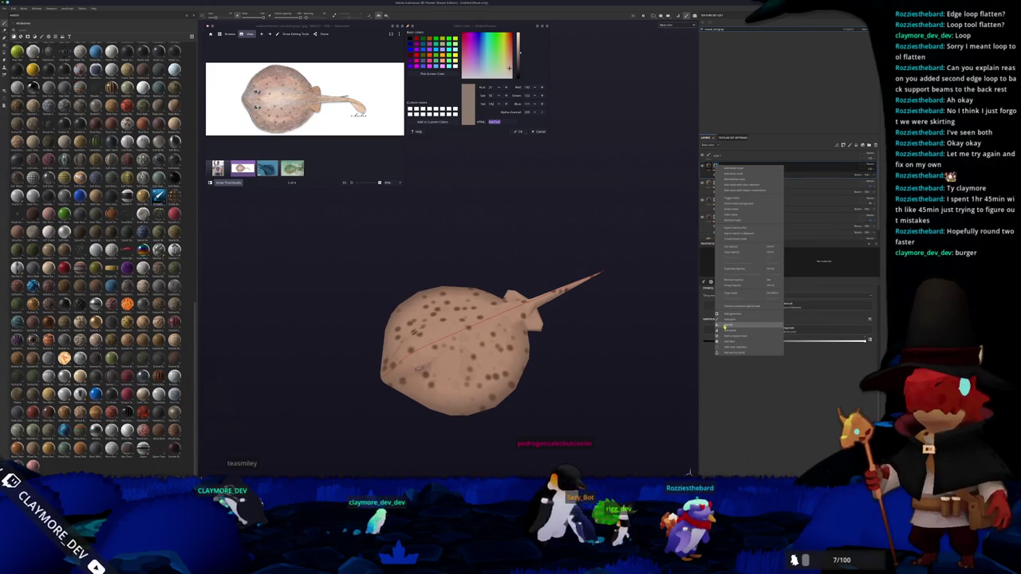
# Step: Add a paint layer, turn the ray tail-right, show the stingray-on-sand reference, then switch to Blender
pyautogui.click(732, 320)
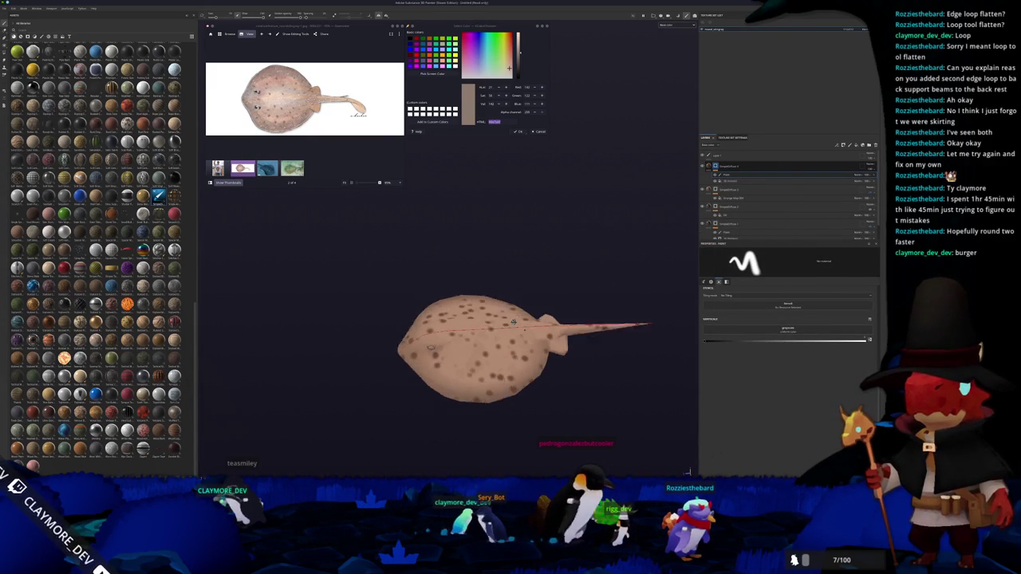
pyautogui.moveTo(584, 338); pyautogui.dragTo(231, 335)
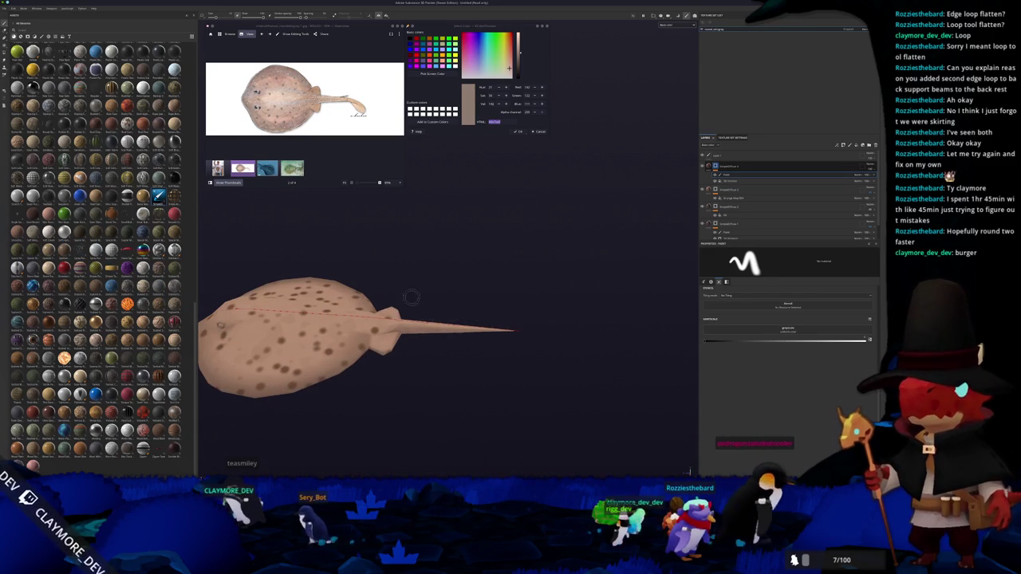
pyautogui.click(267, 169)
pyautogui.press('Right')
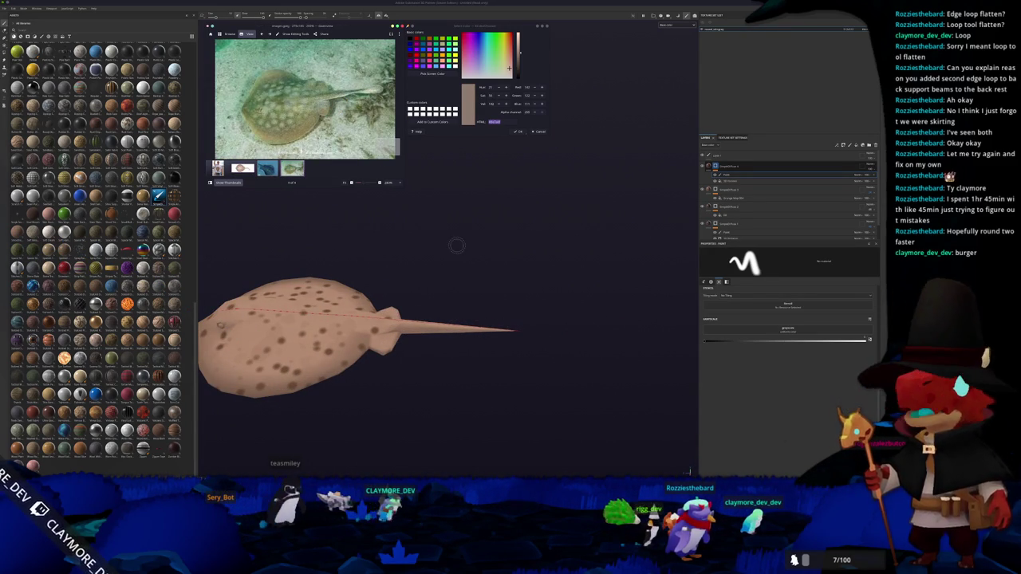
pyautogui.hotkey('alt', 'Tab')
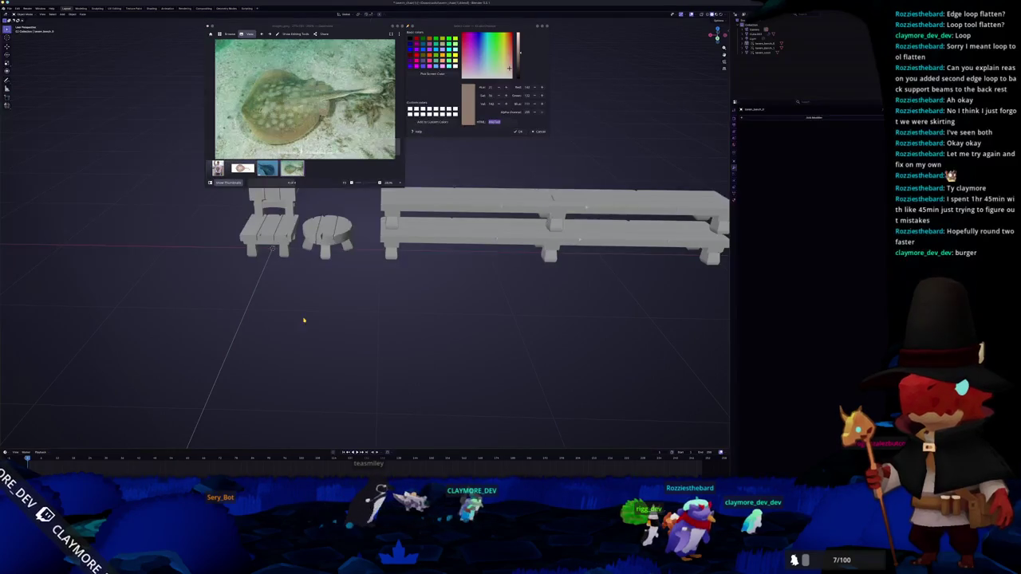
# Step: Open the recent stingray .blend file, discarding the unsaved furniture scene
pyautogui.click(17, 8)
pyautogui.click(17, 8)
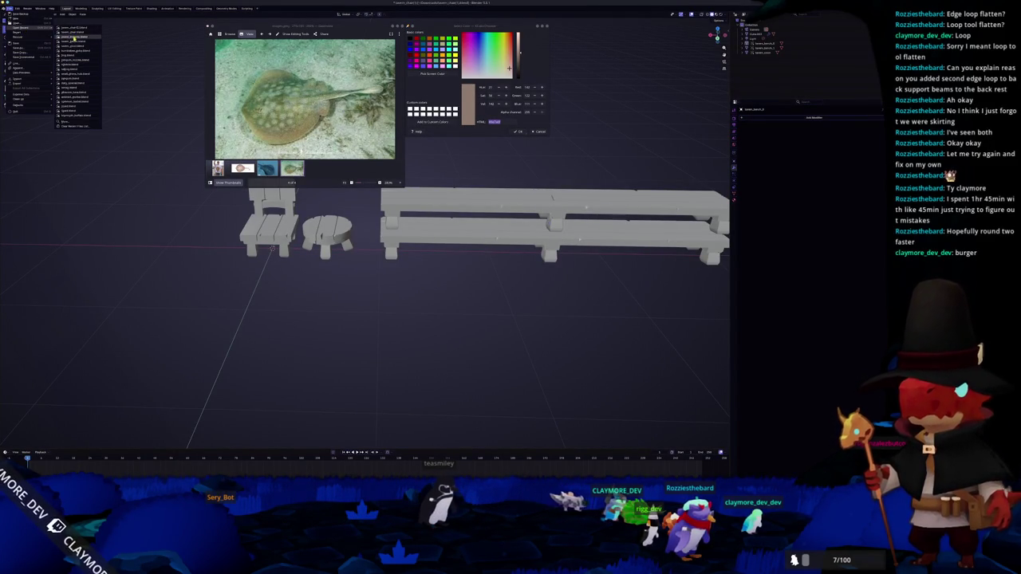
pyautogui.click(73, 37)
pyautogui.click(470, 252)
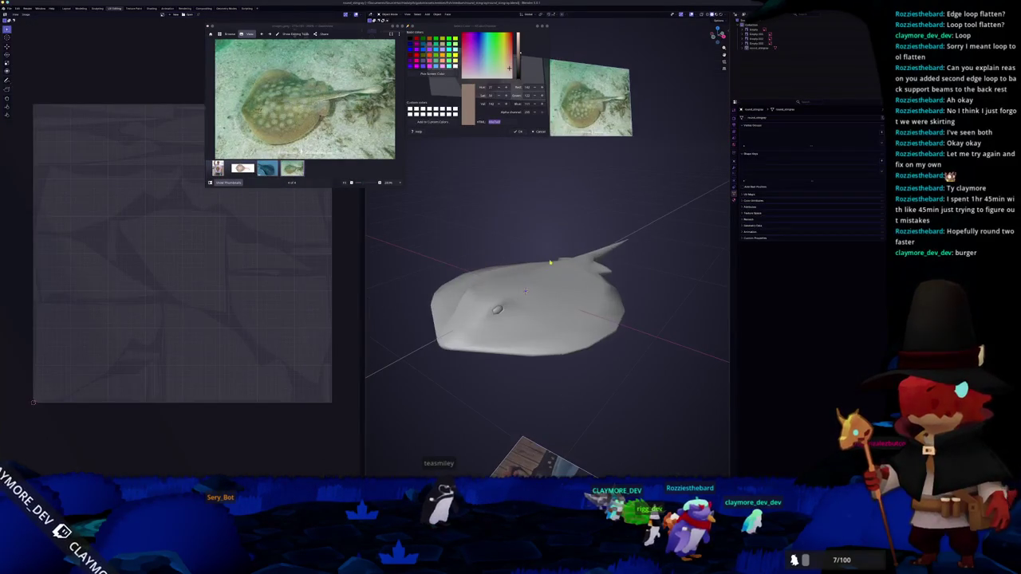
# Step: Switch to the opposite side orthographic view, enter Edit Mode and box-select the tail-tip vertices
pyautogui.press('KP_3')
pyautogui.press('ctrl+KP_3')
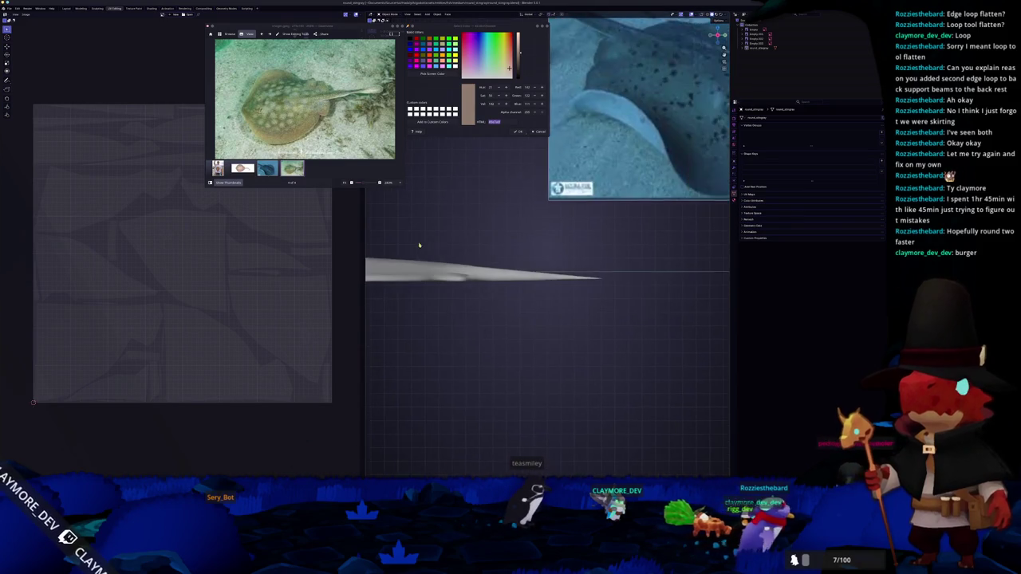
pyautogui.press('Tab')
pyautogui.moveTo(569, 301); pyautogui.dragTo(589, 322)
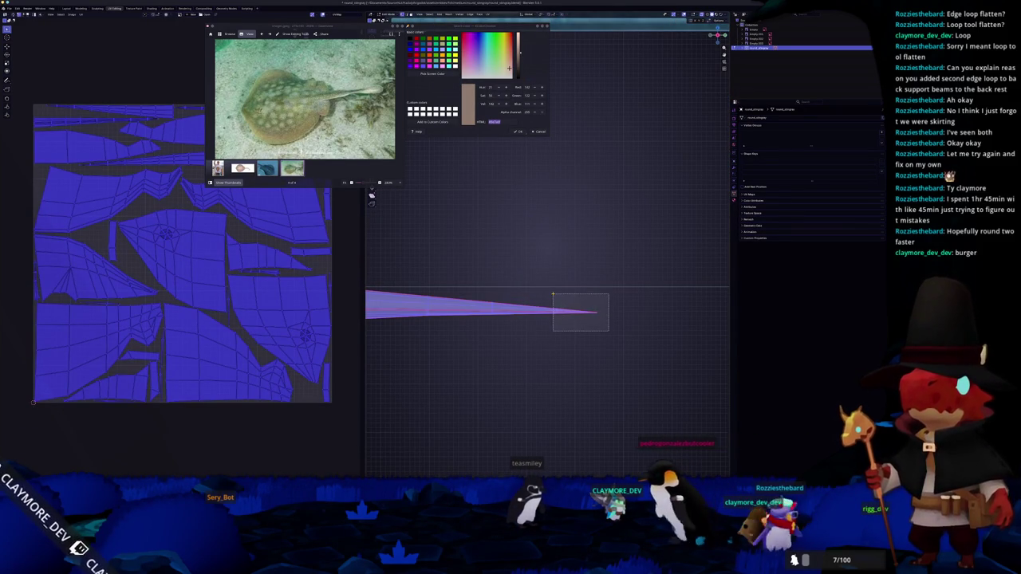
pyautogui.moveTo(609, 330); pyautogui.dragTo(553, 295)
# Step: Delete the tail-tip vertices, then select the open end and scale it to 0 into a point
pyautogui.press('x')
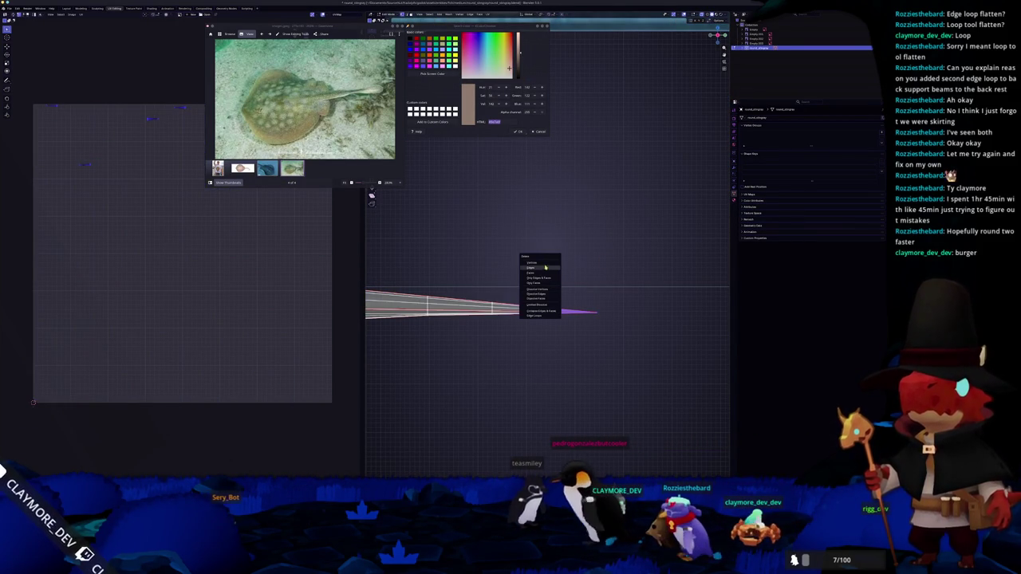
pyautogui.click(544, 267)
pyautogui.moveTo(479, 331); pyautogui.dragTo(519, 290)
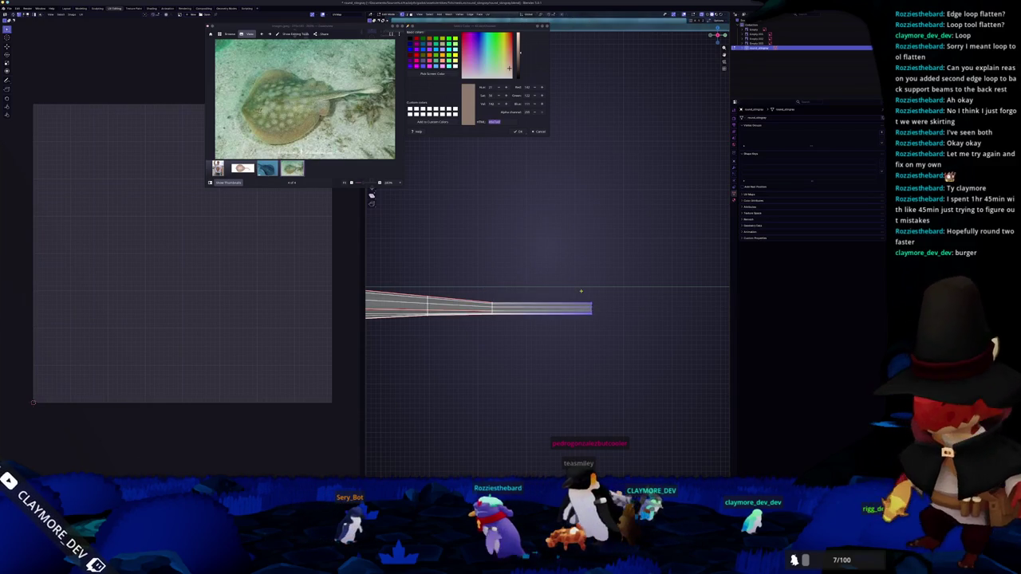
pyautogui.press('s')
pyautogui.press('0')
pyautogui.press('Return')
pyautogui.moveTo(581, 295); pyautogui.dragTo(560, 286)
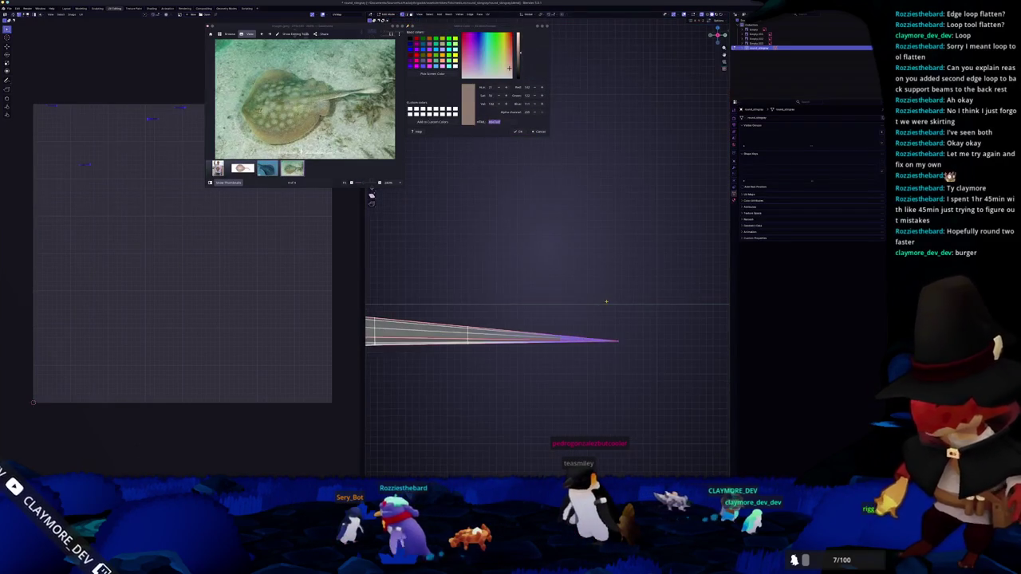
# Step: Scale the tail vertices along Z to 0 for a straight taper, then widen the tip along Z
pyautogui.press('s')
pyautogui.press('z')
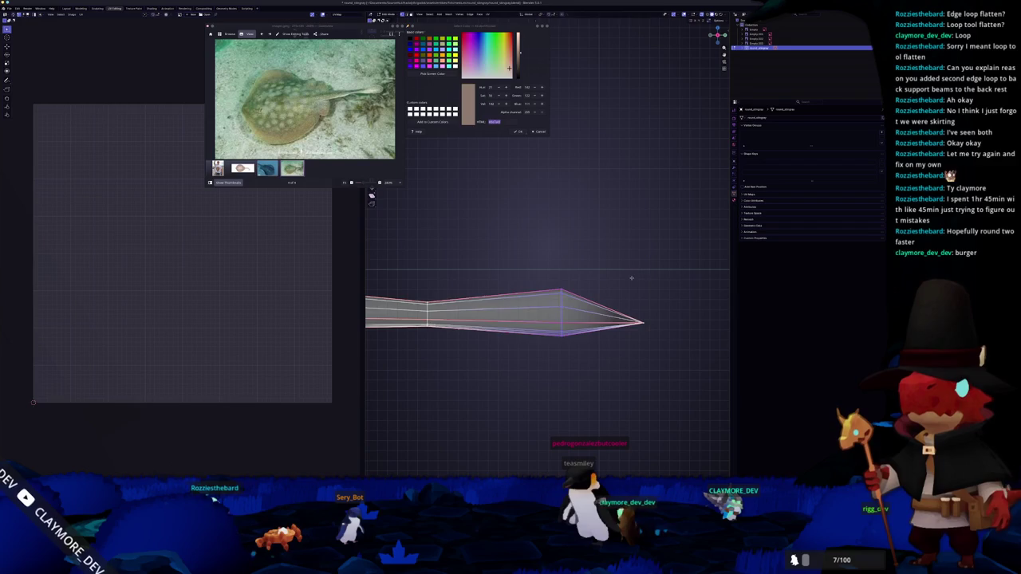
pyautogui.press('0')
pyautogui.press('Return')
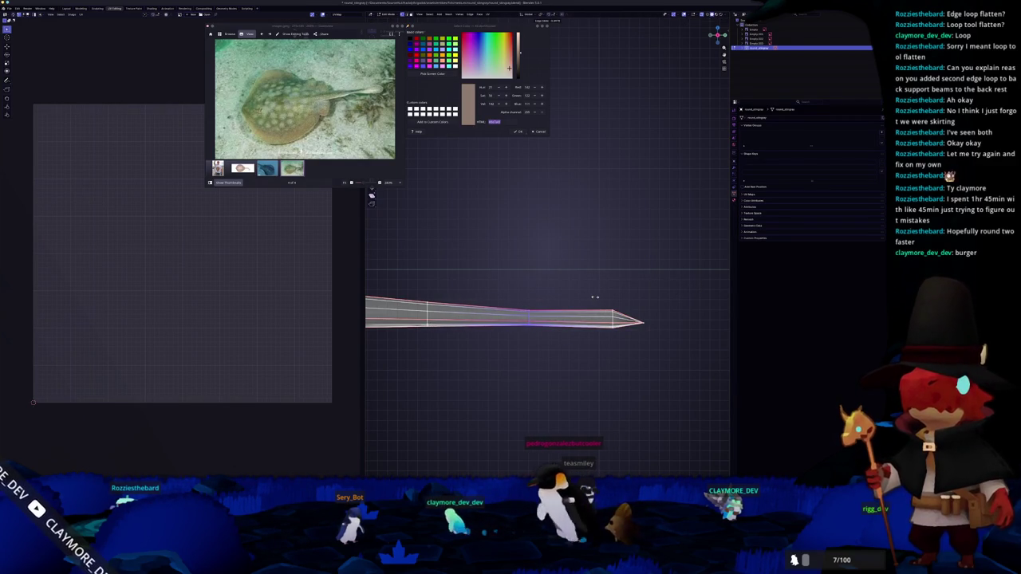
pyautogui.press('s')
pyautogui.press('z')
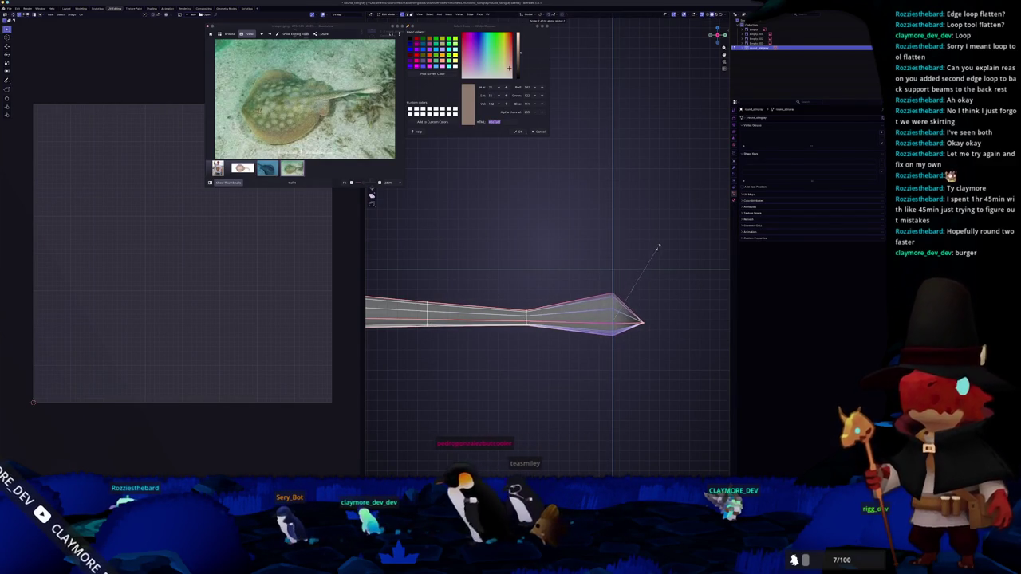
pyautogui.press('Return')
# Step: Inspect the reshaped tail from several angles, cancel a trial scale, and return to front side view
pyautogui.press('Tab')
pyautogui.moveTo(583, 280); pyautogui.dragTo(594, 292)
pyautogui.press('Tab')
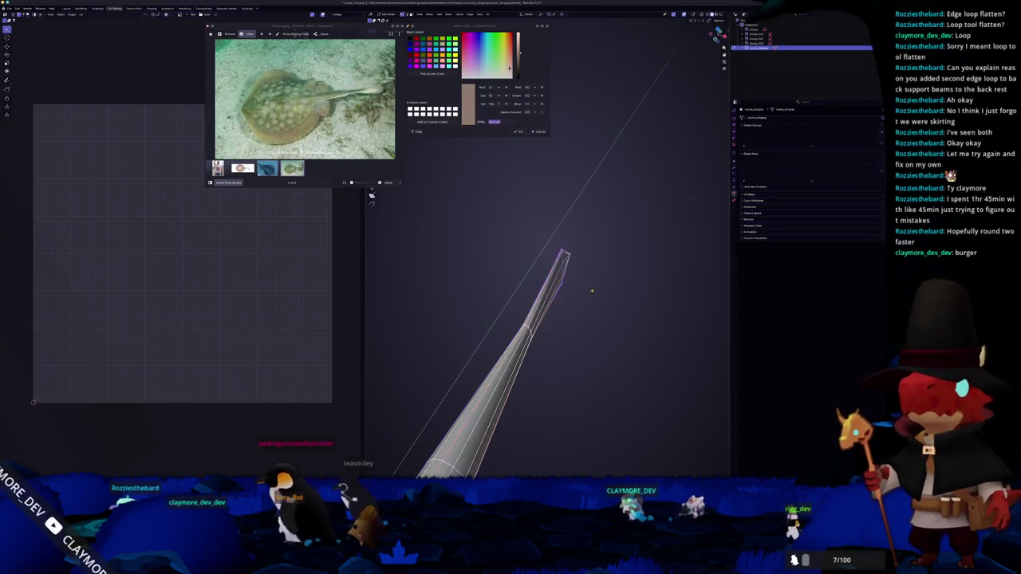
pyautogui.press('s')
pyautogui.press('x')
pyautogui.press('Escape')
pyautogui.press('Tab')
pyautogui.moveTo(588, 319); pyautogui.dragTo(371, 195)
pyautogui.press('Tab')
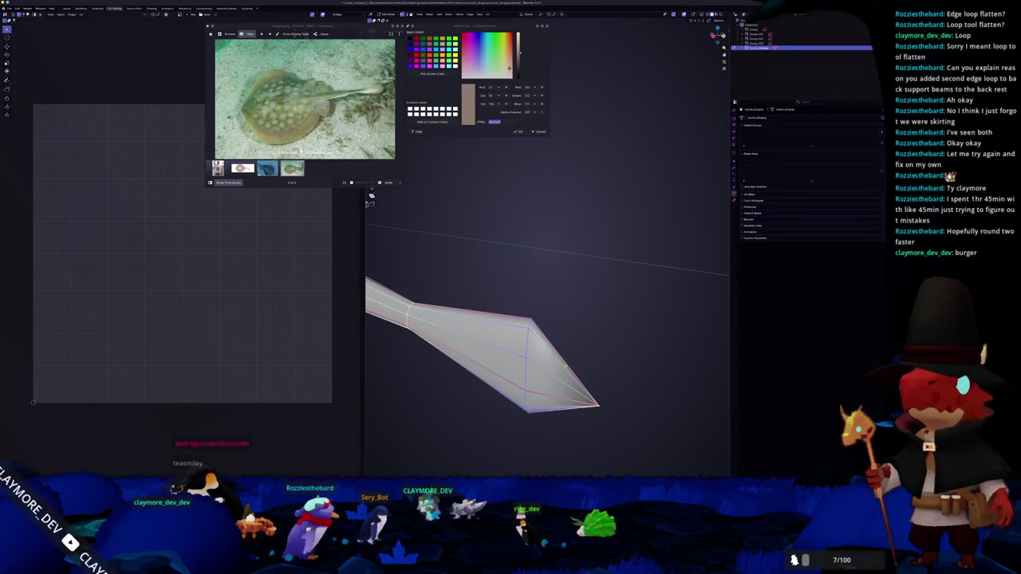
pyautogui.press('KP_1')
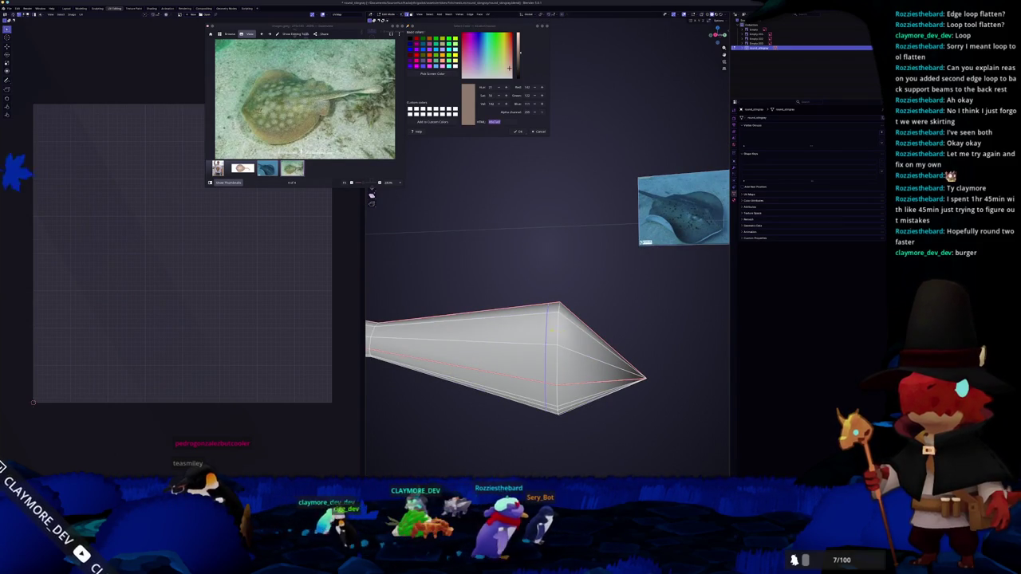
# Step: Undo and redo the recent tail edits, move the tip edge ring toward the end, and inspect it
pyautogui.hotkey('ctrl', 'z')
pyautogui.hotkey('ctrl', 'shift', 'z')
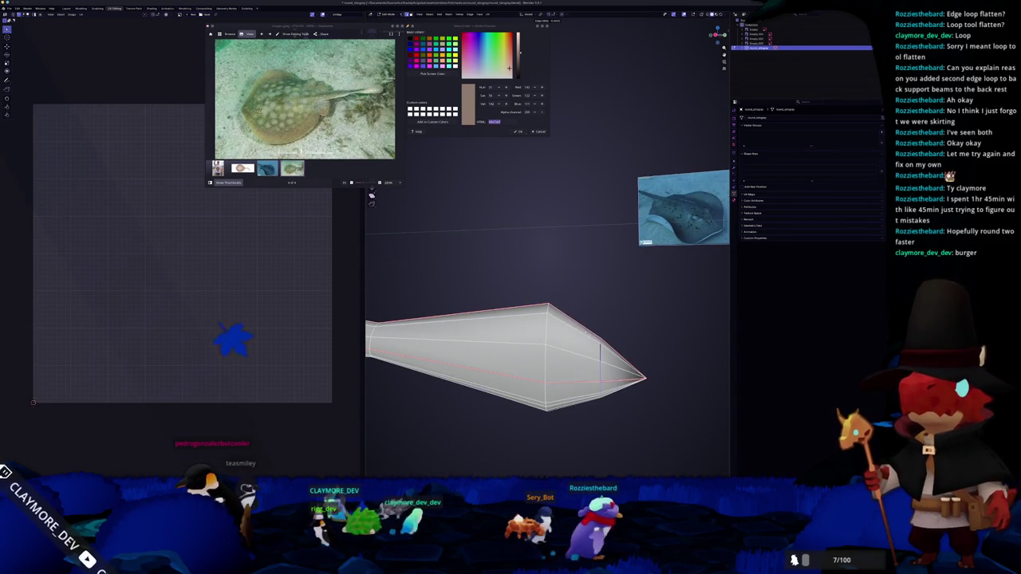
pyautogui.hotkey('ctrl', 'z')
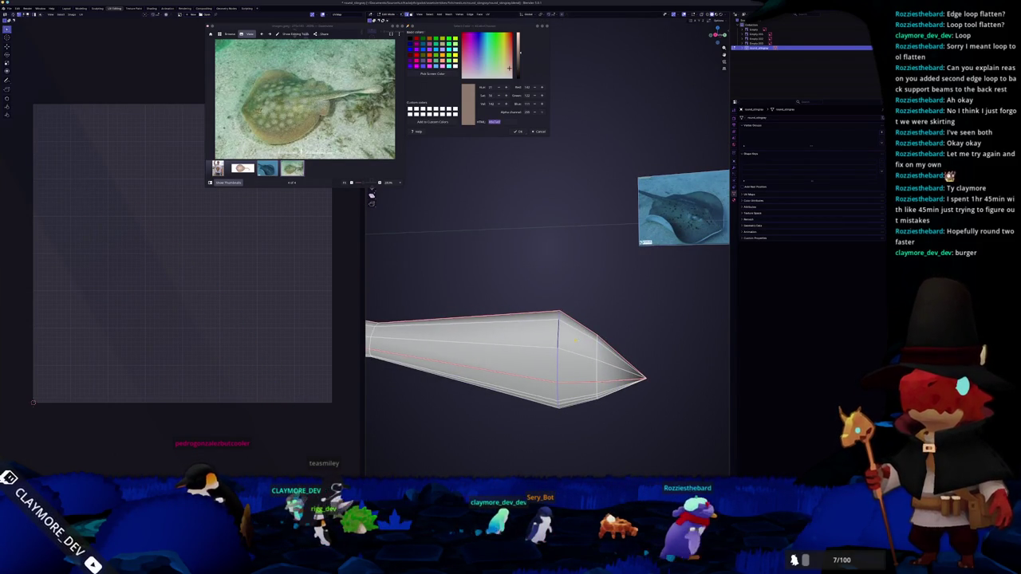
pyautogui.hotkey('ctrl', 'shift', 'z')
pyautogui.moveTo(622, 343); pyautogui.dragTo(614, 327)
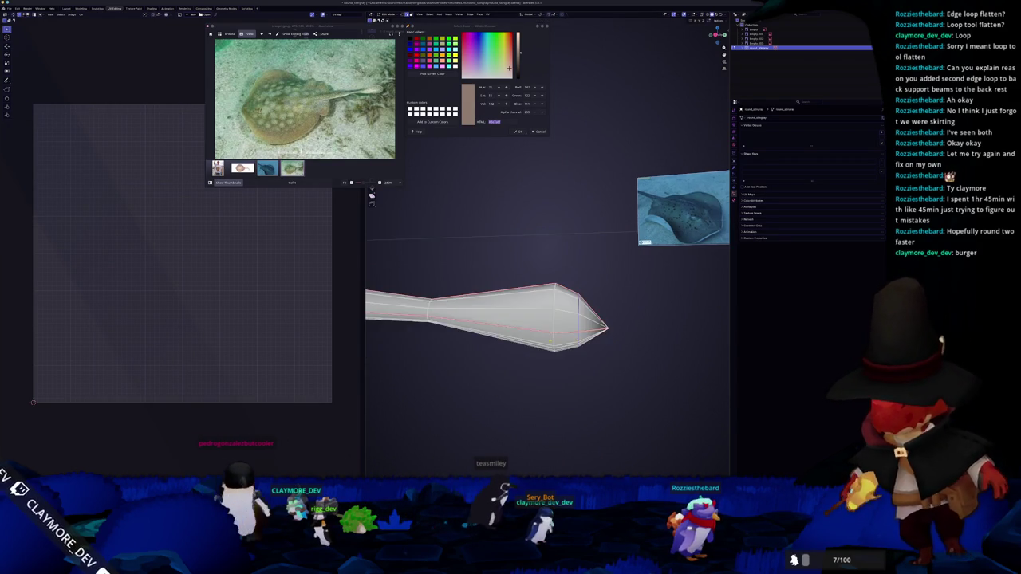
pyautogui.press('g')
pyautogui.moveTo(729, 337); pyautogui.dragTo(566, 329)
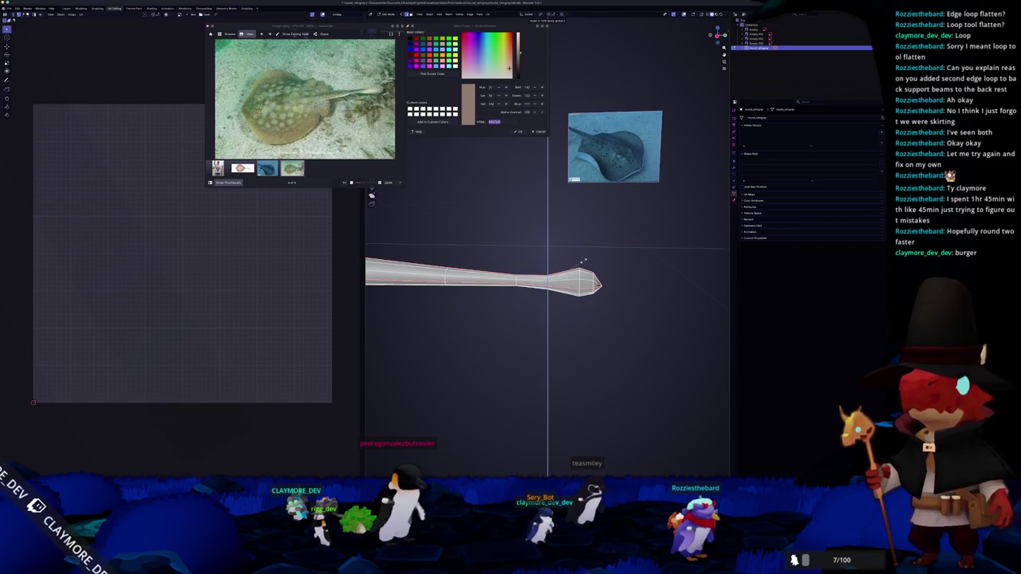
pyautogui.moveTo(581, 267); pyautogui.dragTo(547, 283)
# Step: In Edit Mode, select the tail tip and scale it along Z in face select mode
pyautogui.press('Tab')
pyautogui.moveTo(614, 325); pyautogui.dragTo(493, 228)
pyautogui.moveTo(493, 228); pyautogui.dragTo(592, 278)
pyautogui.moveTo(598, 300); pyautogui.dragTo(551, 258)
pyautogui.press('s')
pyautogui.press('z')
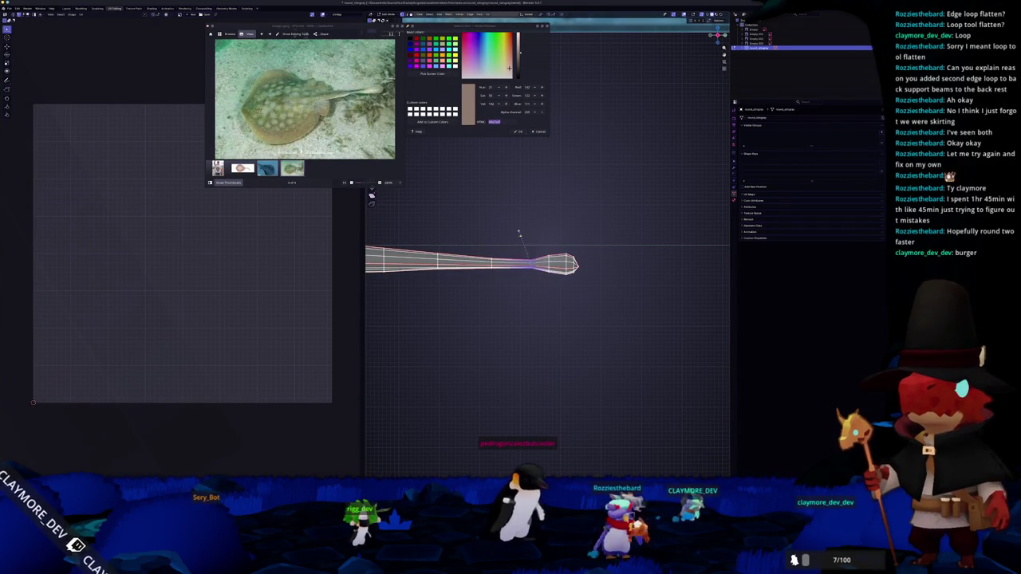
pyautogui.press('Escape')
pyautogui.press('3')
pyautogui.press('s')
pyautogui.press('z')
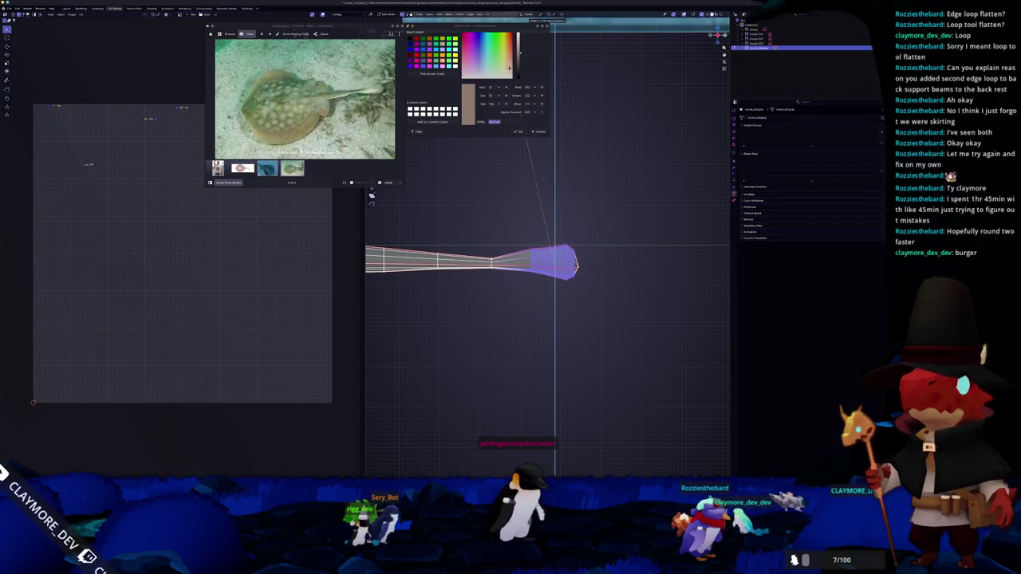
pyautogui.click(524, 183)
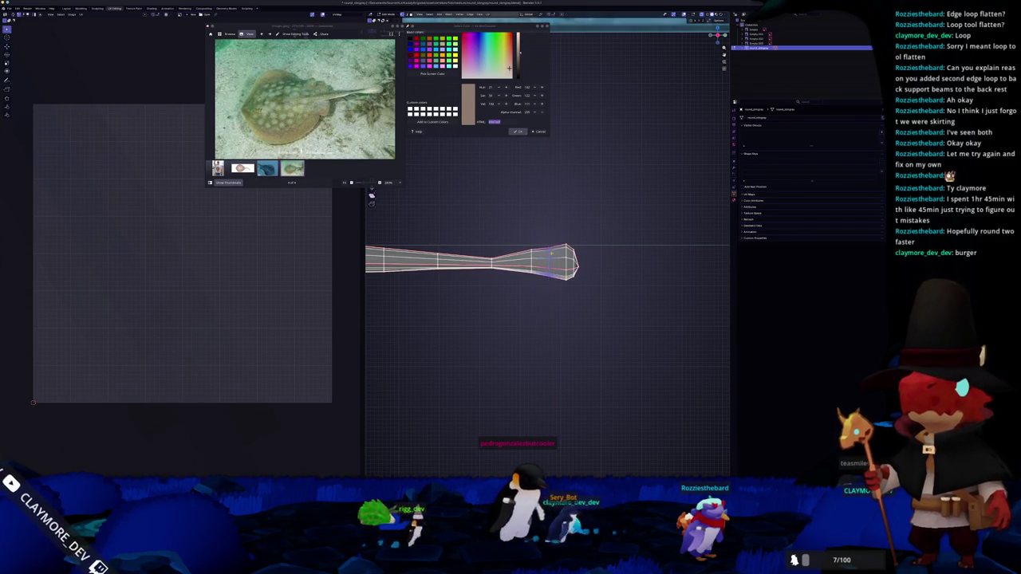
# Step: Flatten the tail tip slightly along Z, then flatten the whole mesh vertically and view it top-down
pyautogui.press('s')
pyautogui.press('z')
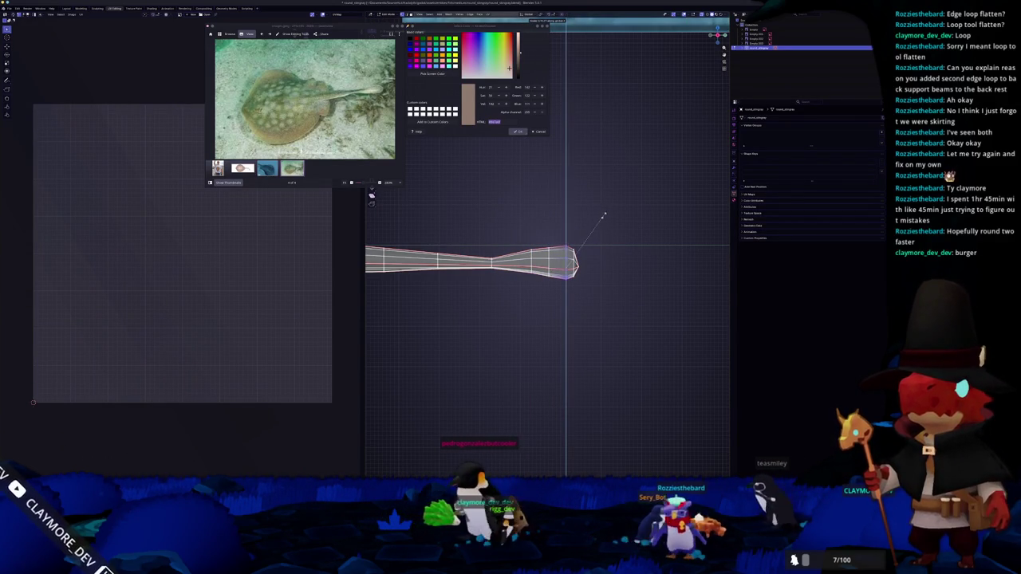
pyautogui.click(562, 286)
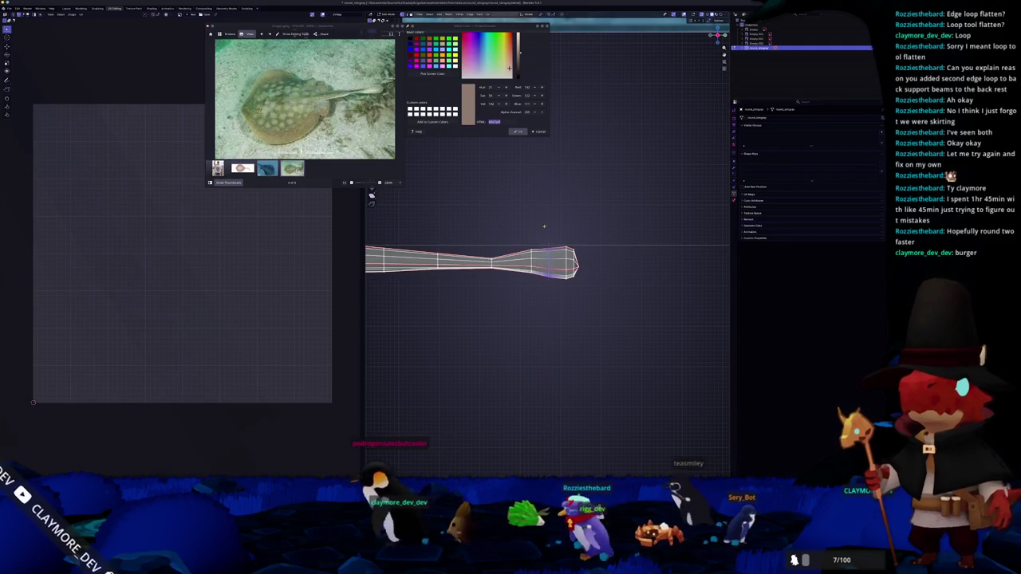
pyautogui.press('s')
pyautogui.press('z')
pyautogui.click(502, 259)
pyautogui.press('KP_7')
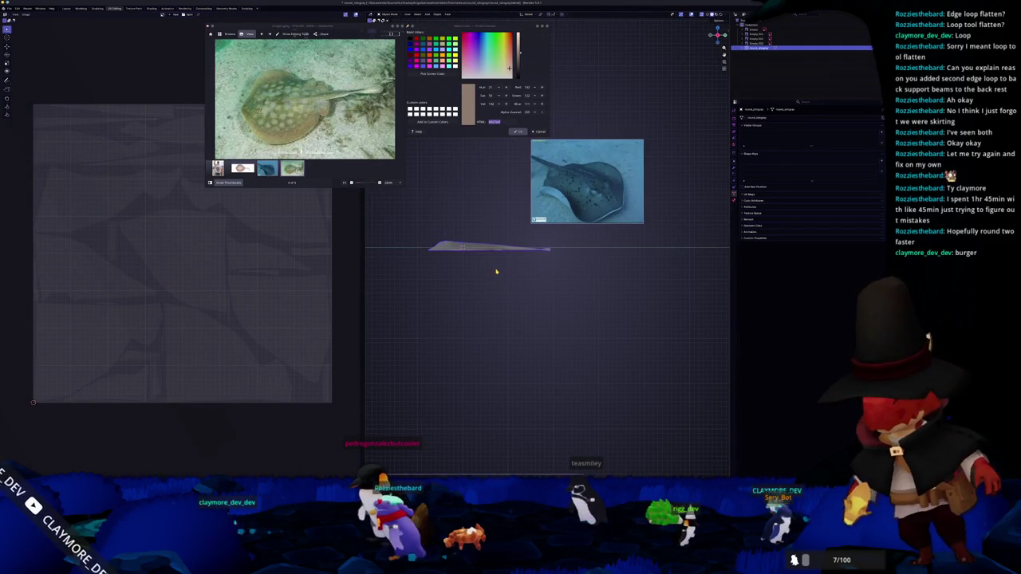
pyautogui.press('KP_7')
# Step: In Edit Mode, try Y-axis width scaling of the middle section and tip, cancelling both
pyautogui.press('Tab')
pyautogui.press('s')
pyautogui.press('y')
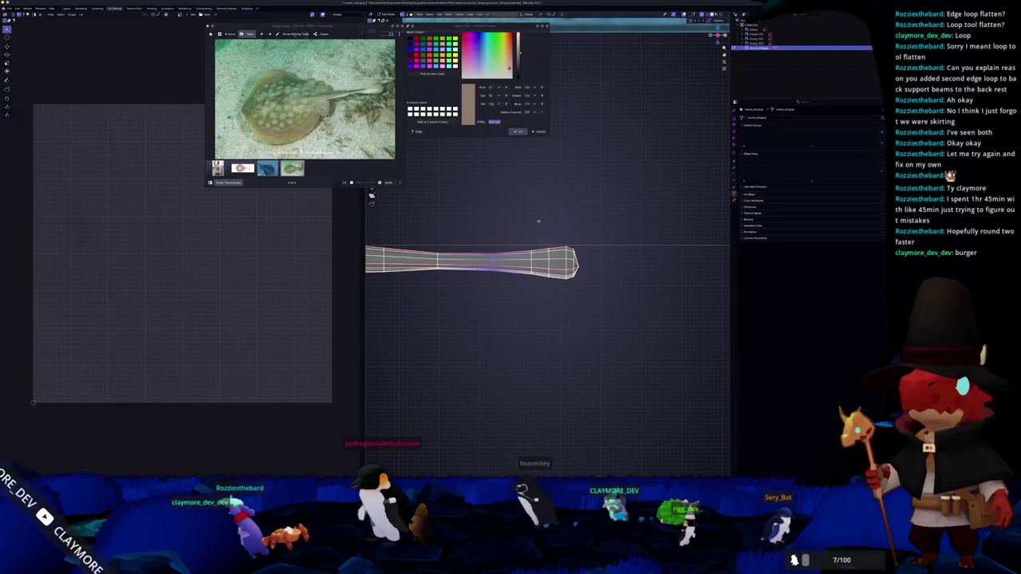
pyautogui.press('Escape')
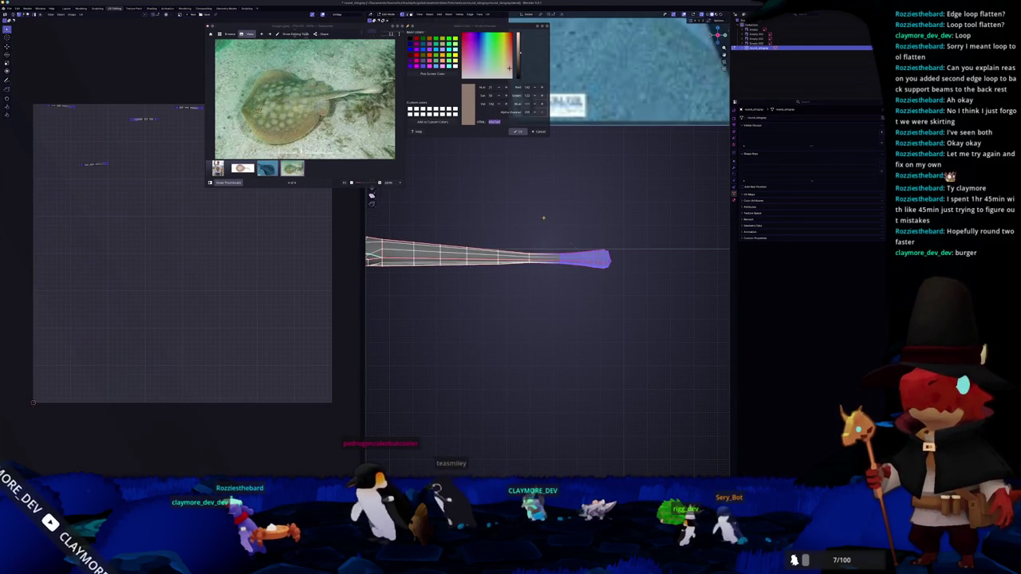
pyautogui.press('s')
pyautogui.press('y')
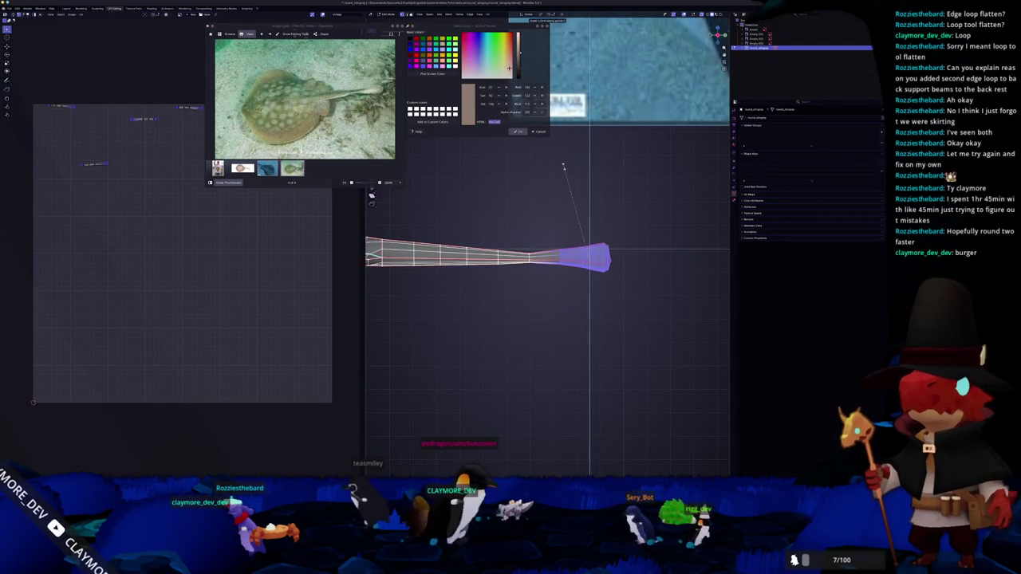
pyautogui.press('Escape')
# Step: Select the edge loop before the tip and scale it along Y to shape a rounded bulb
pyautogui.click(558, 254)
pyautogui.press('s')
pyautogui.press('y')
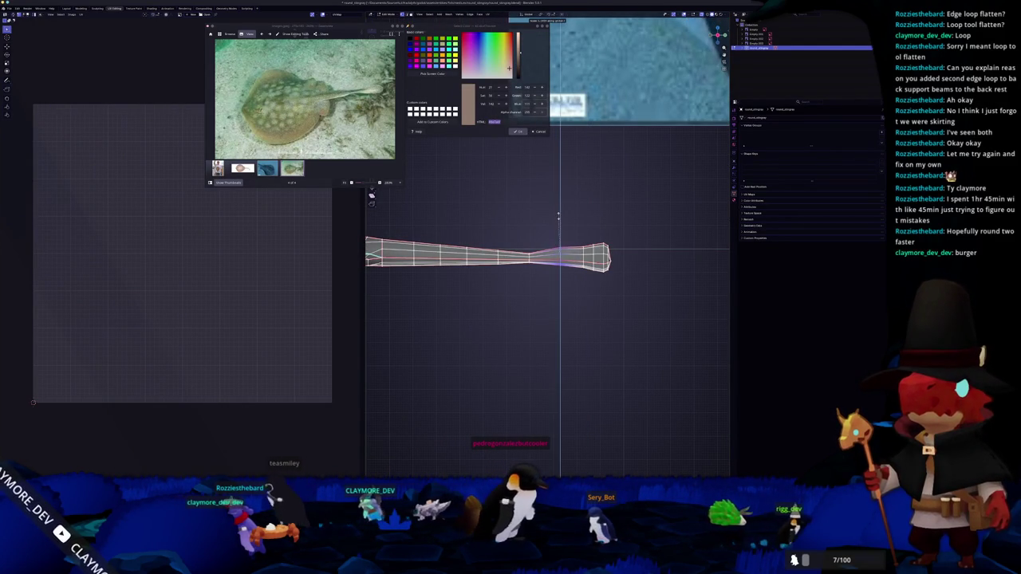
pyautogui.click(578, 273)
pyautogui.moveTo(578, 272); pyautogui.dragTo(544, 280)
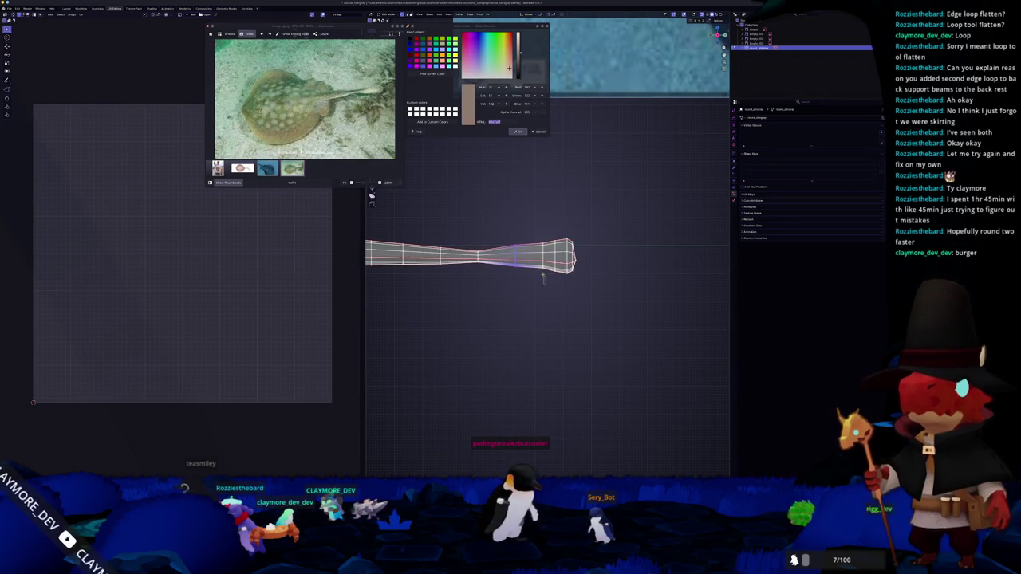
pyautogui.click(582, 217)
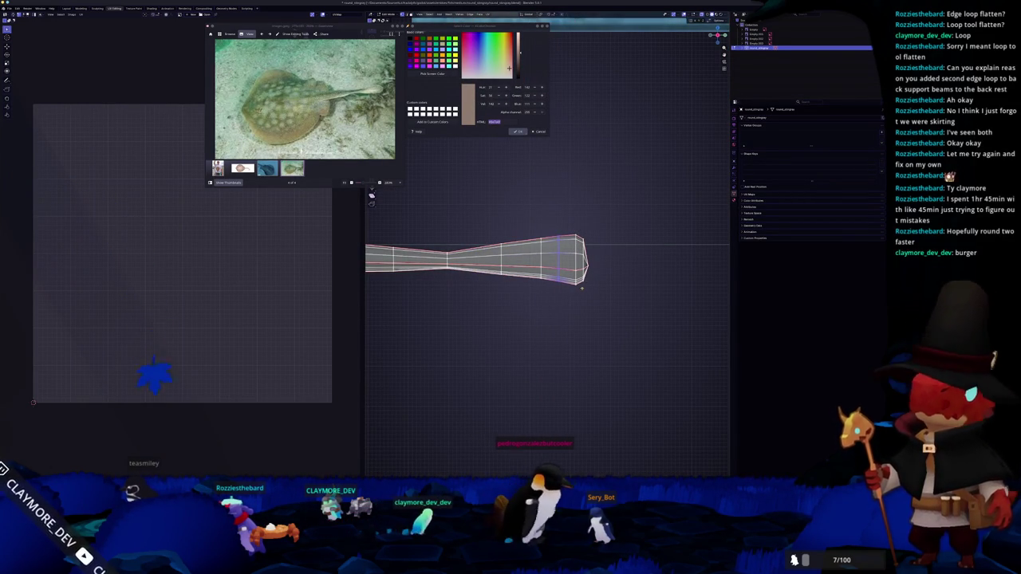
pyautogui.click(567, 209)
pyautogui.click(568, 209)
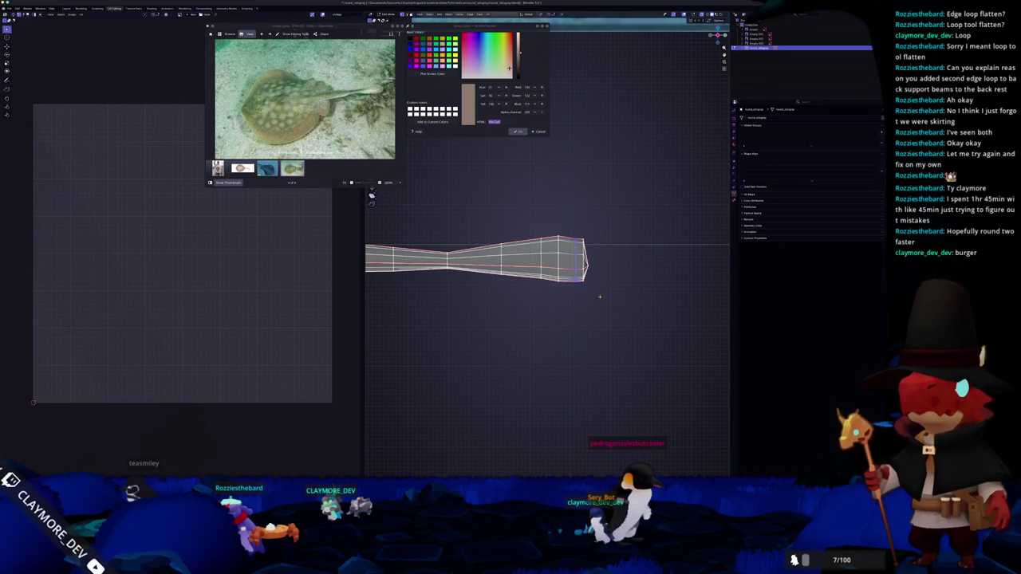
# Step: Box-select the rounded tip faces and the loop before it, then return to Object Mode
pyautogui.scroll(3)
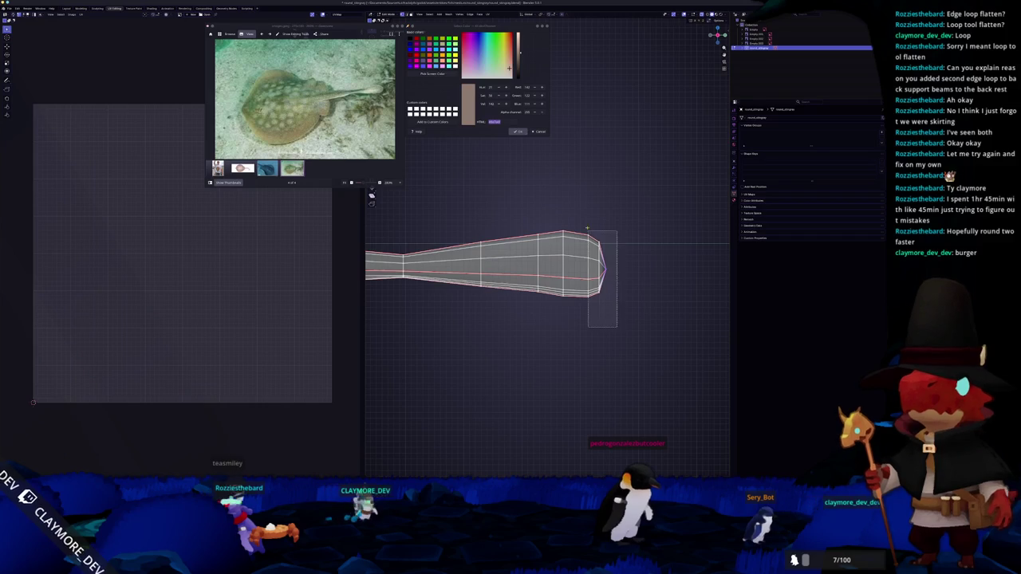
pyautogui.moveTo(590, 327); pyautogui.dragTo(616, 241)
pyautogui.moveTo(569, 310); pyautogui.dragTo(535, 201)
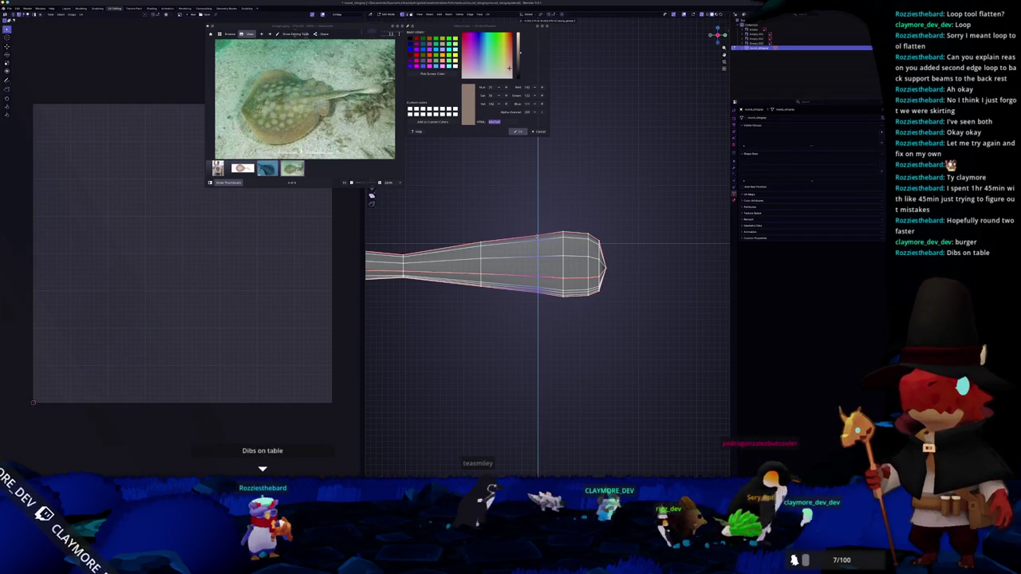
pyautogui.press('Tab')
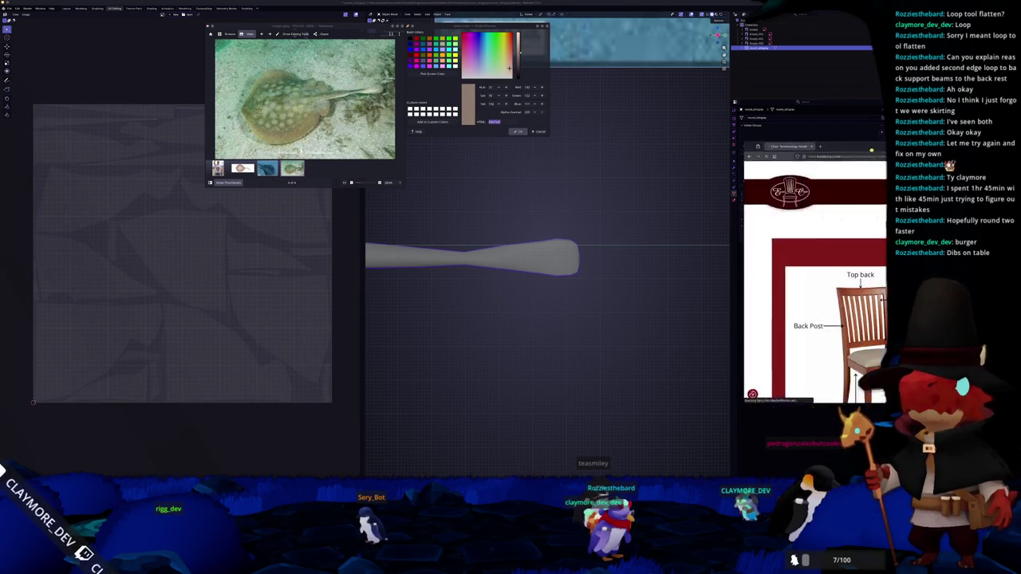
# Step: Scroll through the chair-parts page, leave the browser, and re-enter Edit Mode on the stingray
pyautogui.scroll(-3)
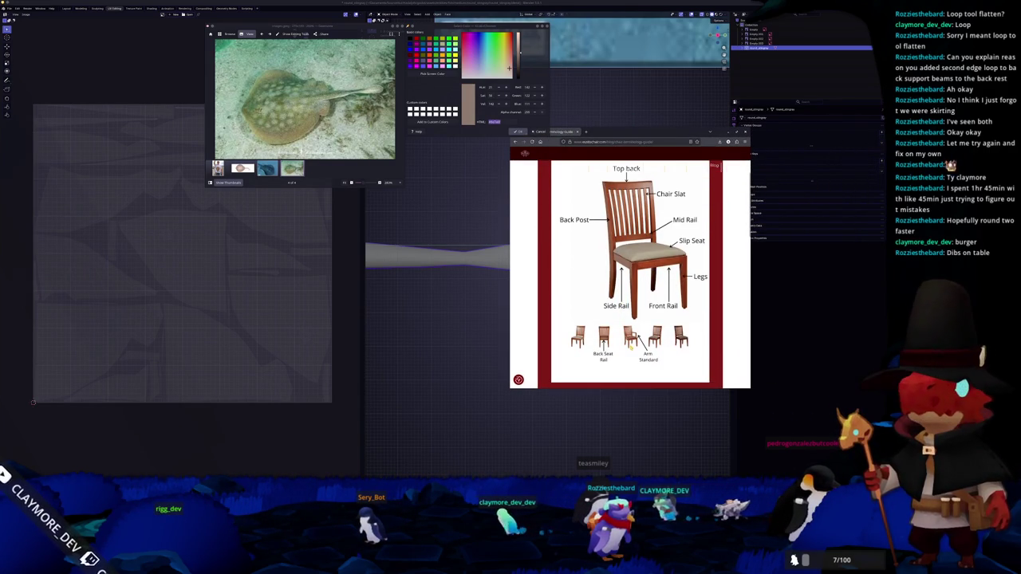
pyautogui.scroll(3)
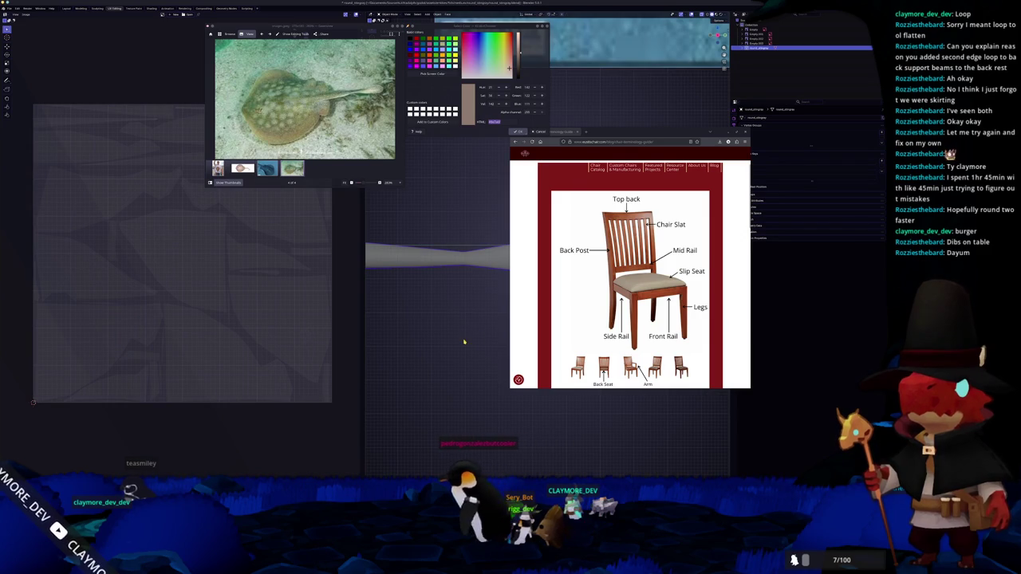
pyautogui.click(463, 342)
pyautogui.press('Tab')
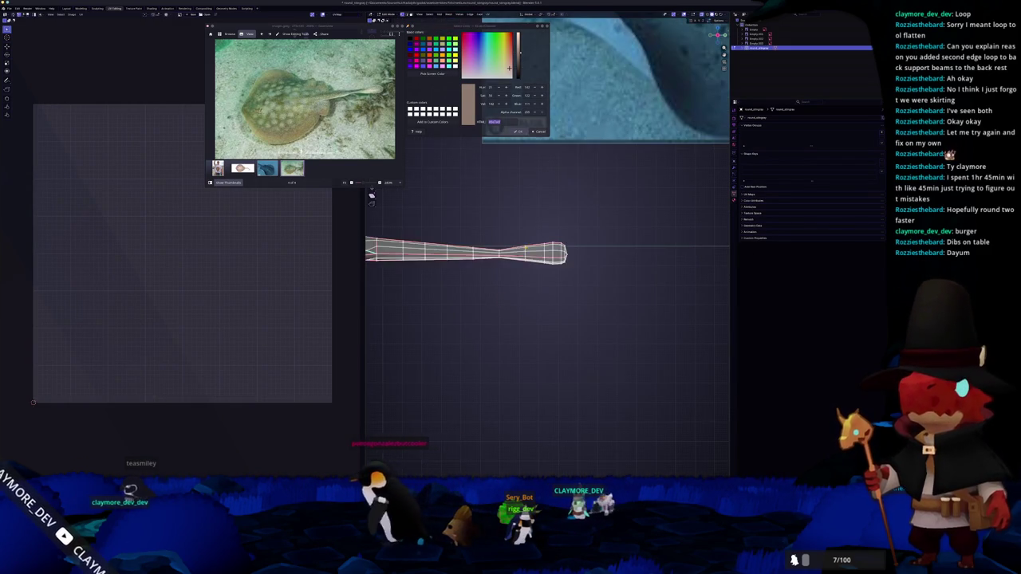
# Step: Enlarge the selected end loop with S and slide it along the mesh with G
pyautogui.moveTo(527, 249); pyautogui.dragTo(501, 311)
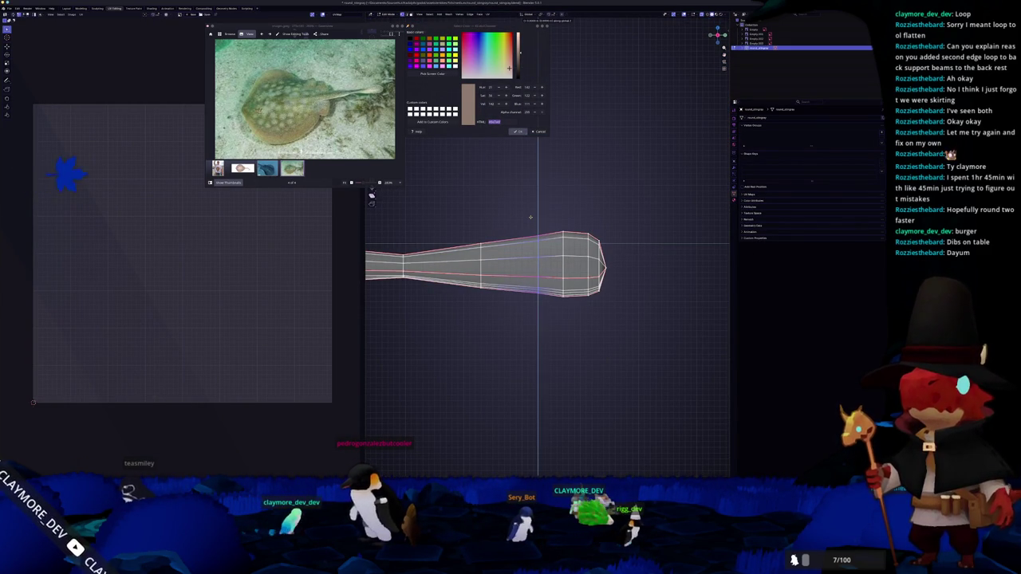
pyautogui.press('s')
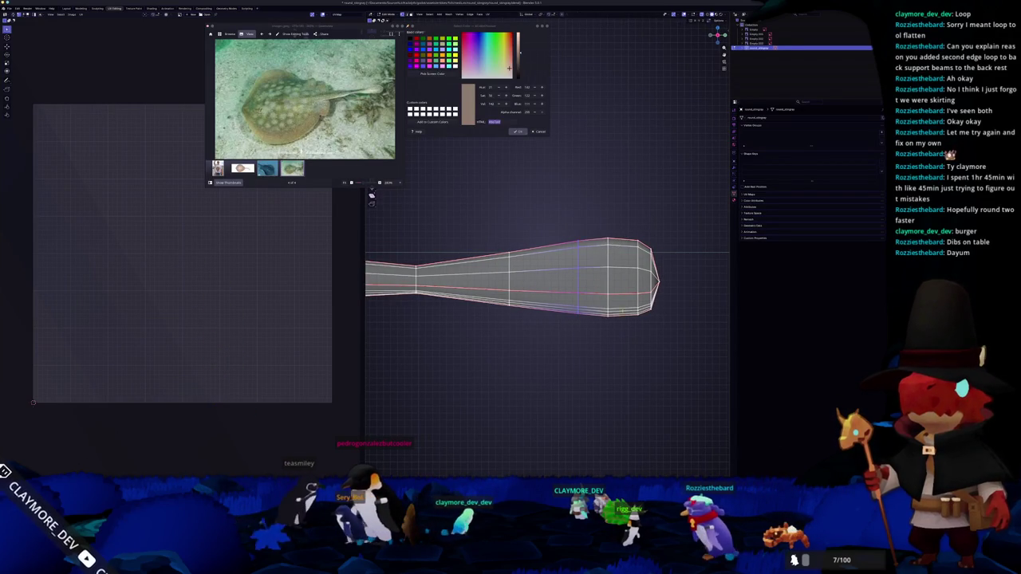
pyautogui.click(598, 216)
pyautogui.press('g')
pyautogui.press('g')
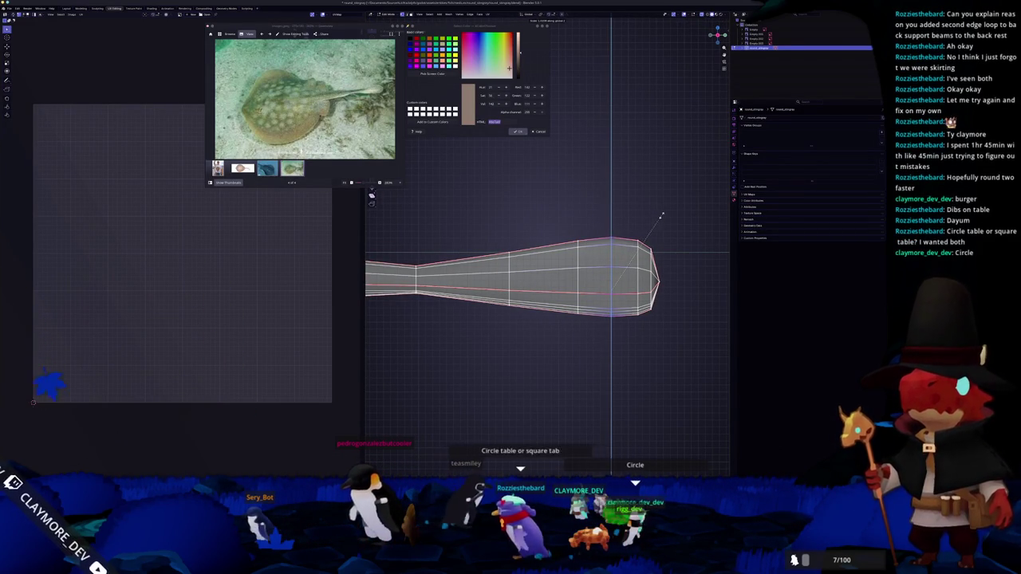
pyautogui.moveTo(661, 215); pyautogui.dragTo(637, 223)
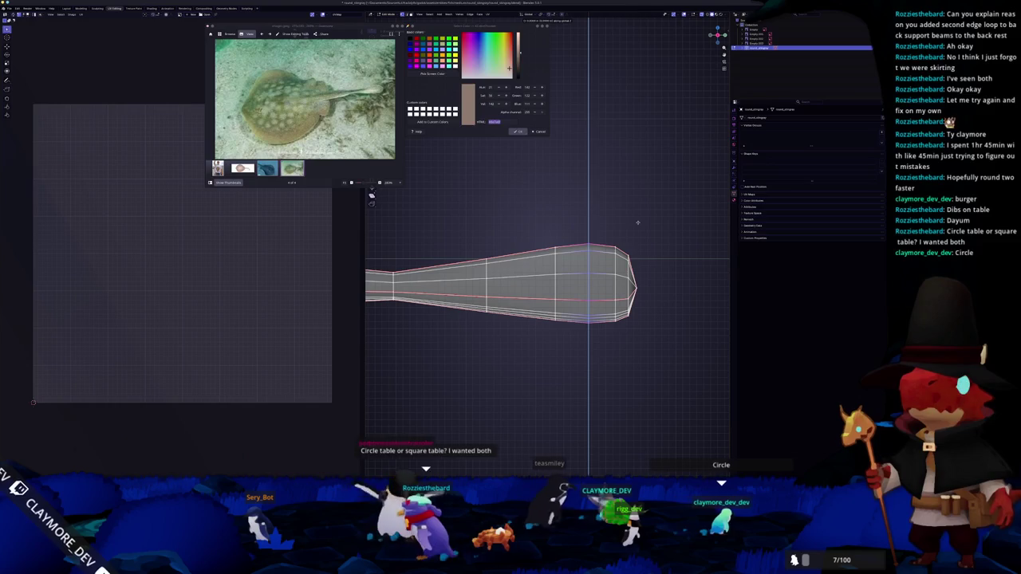
# Step: Box-select the loop and vertices at the mesh's right tip, deselect them, and leave Edit Mode
pyautogui.moveTo(622, 327); pyautogui.dragTo(608, 221)
pyautogui.scroll(3)
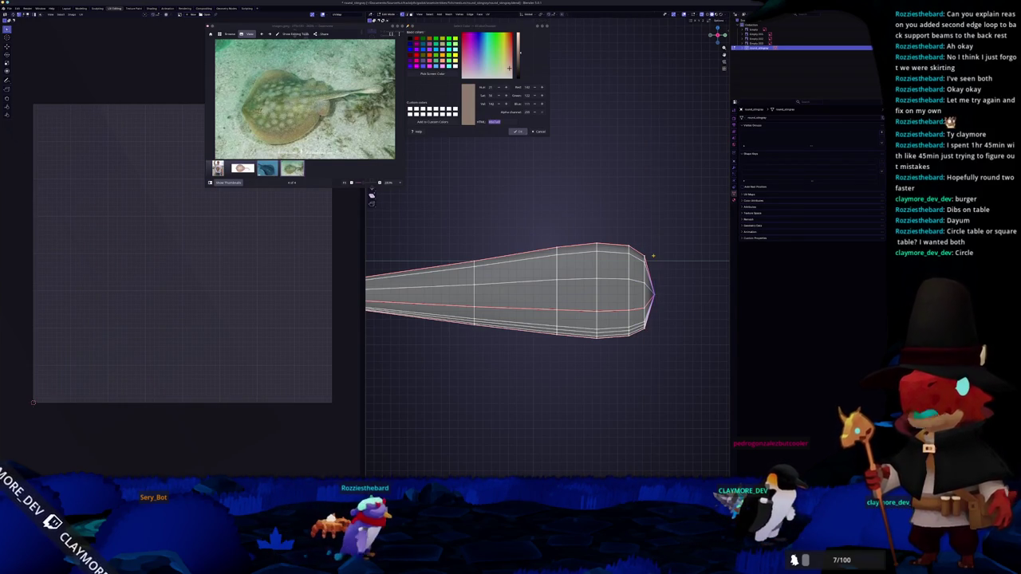
pyautogui.scroll(-3)
pyautogui.scroll(3)
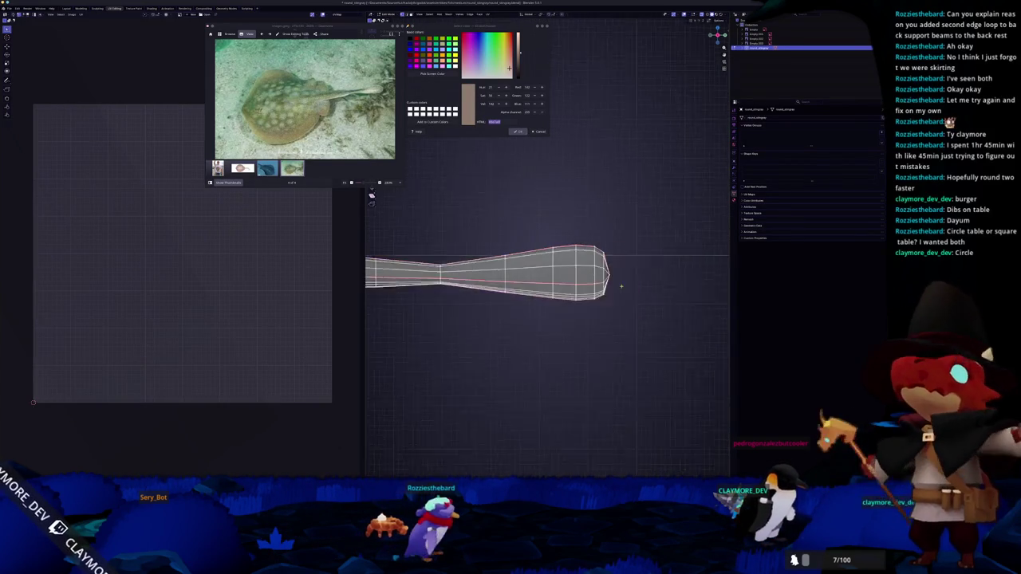
pyautogui.moveTo(643, 339); pyautogui.dragTo(616, 235)
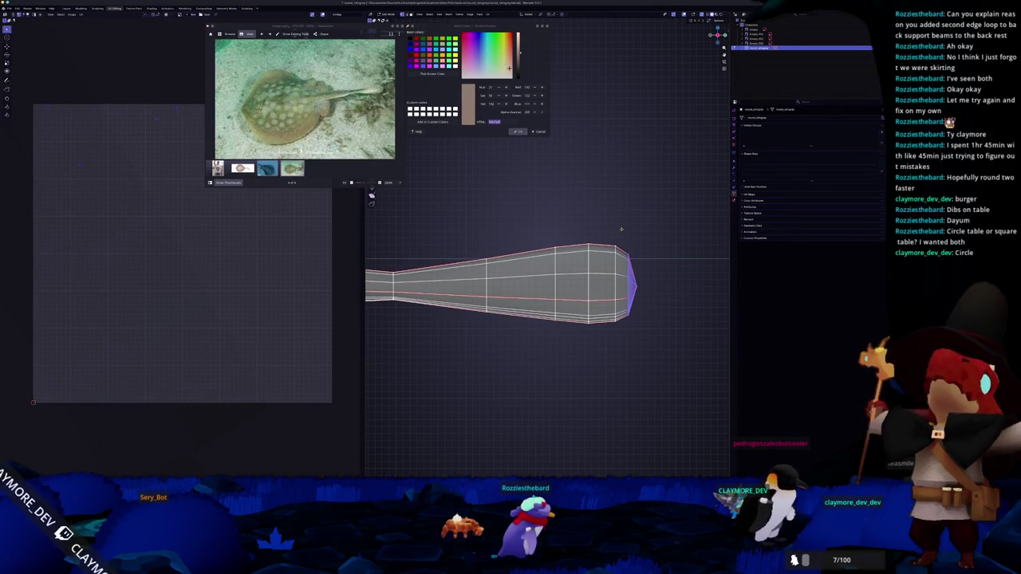
pyautogui.click(623, 228)
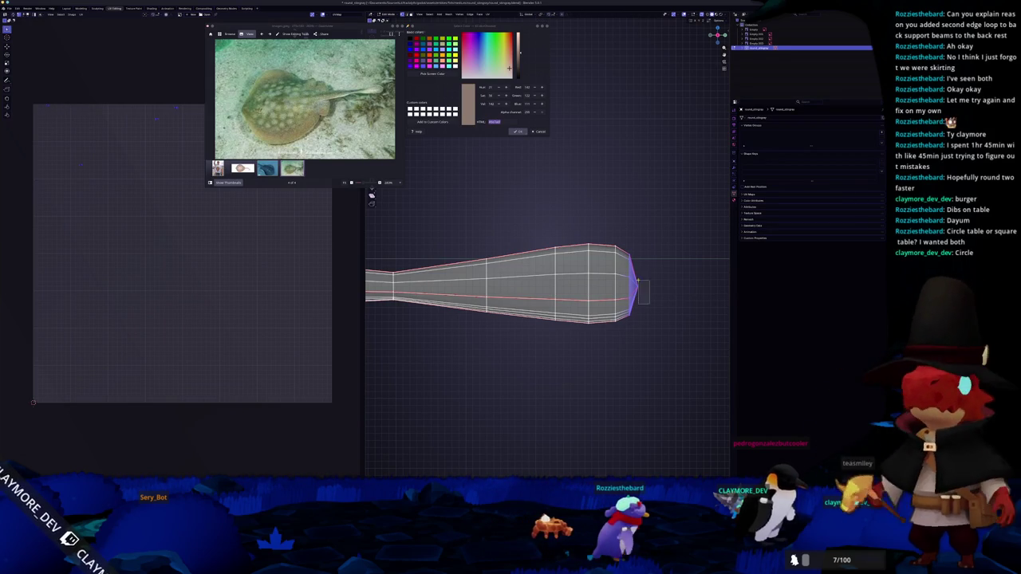
pyautogui.press('Tab')
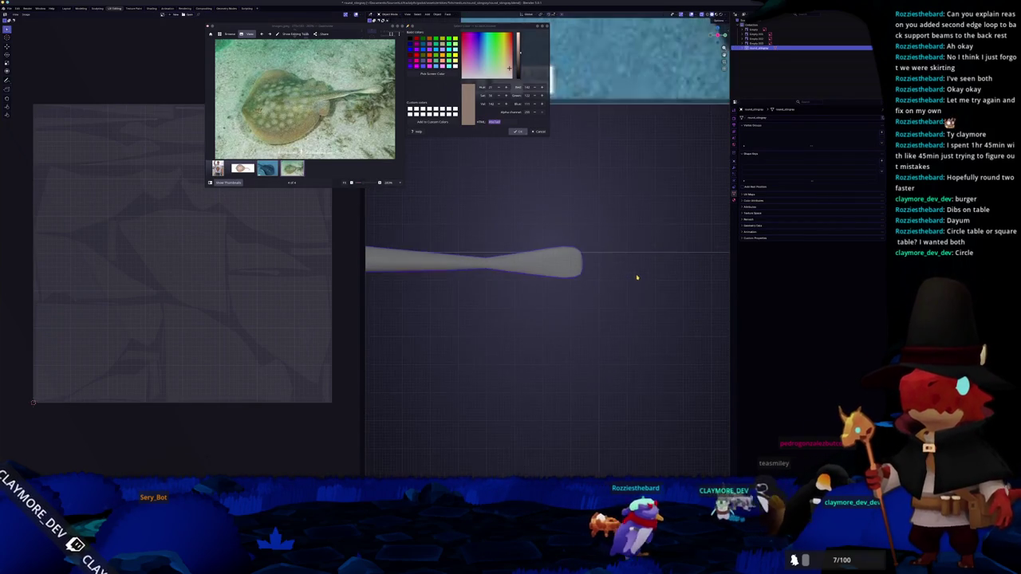
# Step: Check the bulb shape in front and top views, confirm a final transform, and orbit to a tilted angle
pyautogui.press('KP_1')
pyautogui.scroll(-3)
pyautogui.scroll(3)
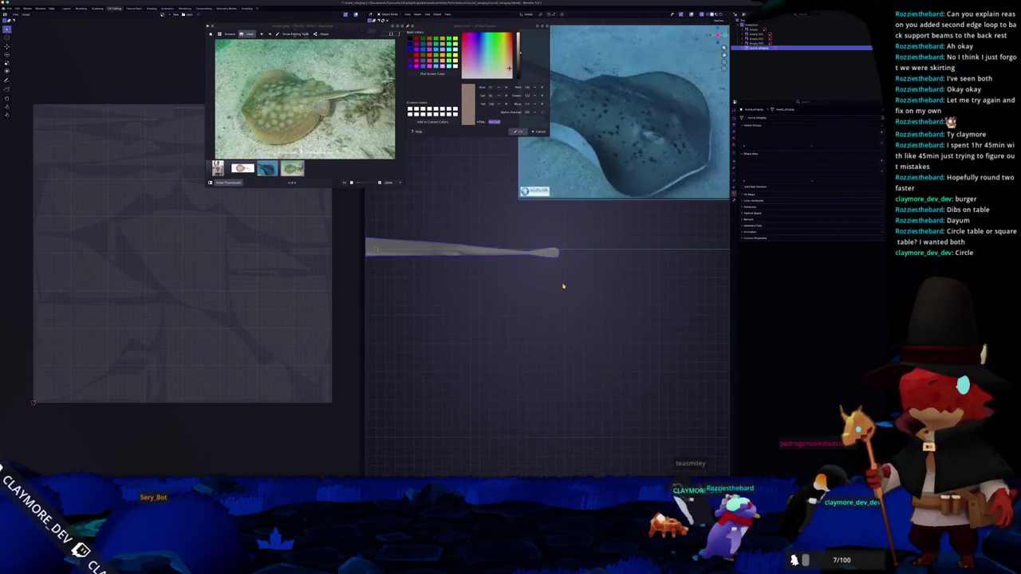
pyautogui.press('KP_7')
pyautogui.press('Tab')
pyautogui.scroll(3)
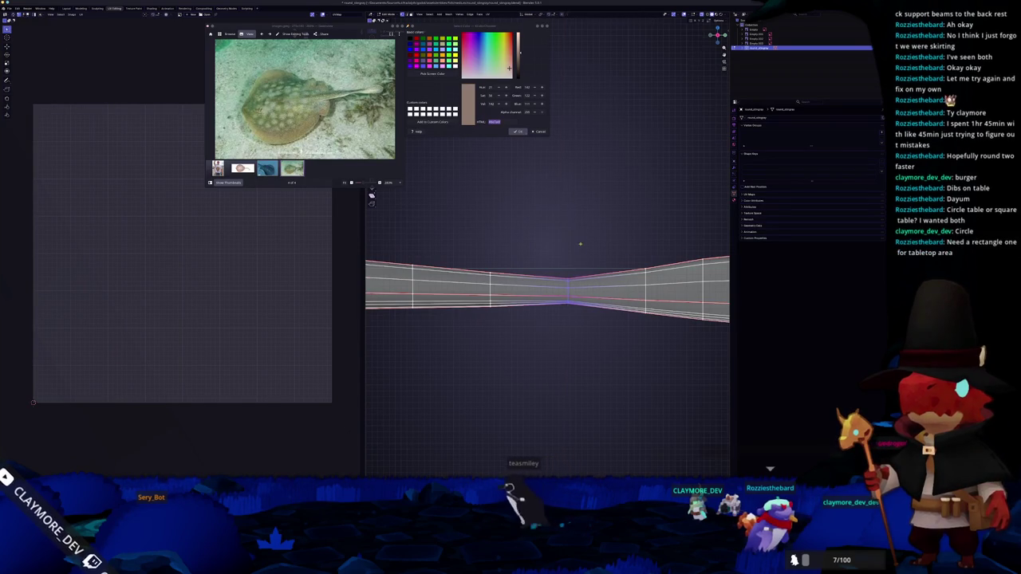
pyautogui.scroll(-3)
pyautogui.scroll(-3)
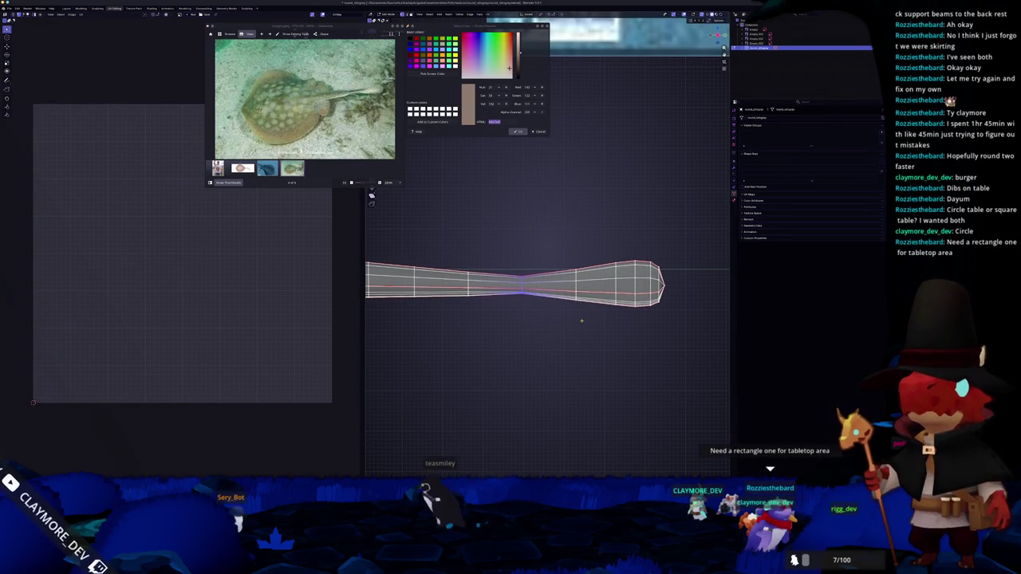
pyautogui.click(604, 216)
pyautogui.press('Tab')
pyautogui.moveTo(606, 272); pyautogui.dragTo(575, 297)
# Step: In front-view Edit Mode, box-select the tail spike tip, scale it, constrain along X, and orbit out
pyautogui.press('Tab')
pyautogui.press('KP_1')
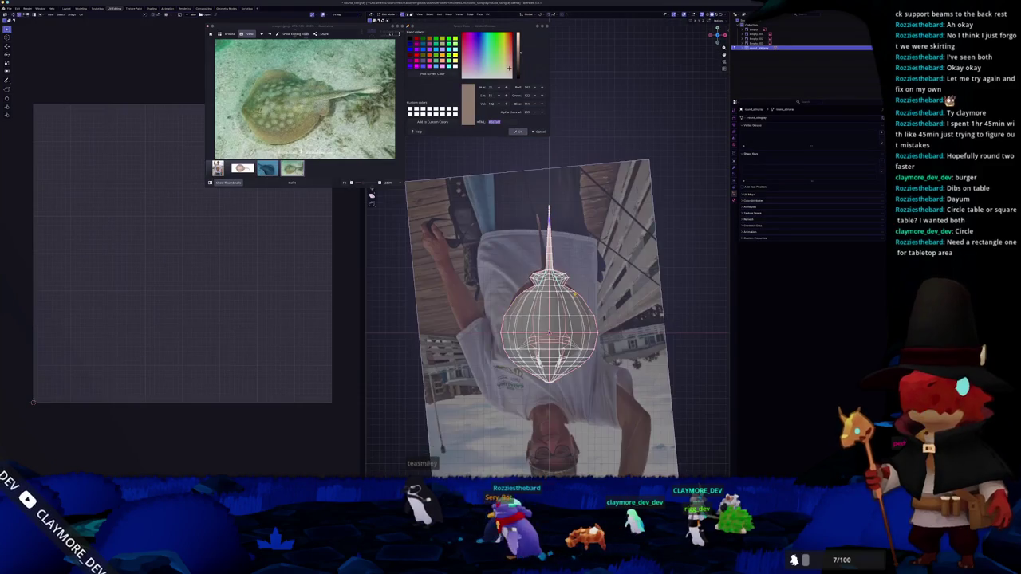
pyautogui.scroll(3)
pyautogui.scroll(3)
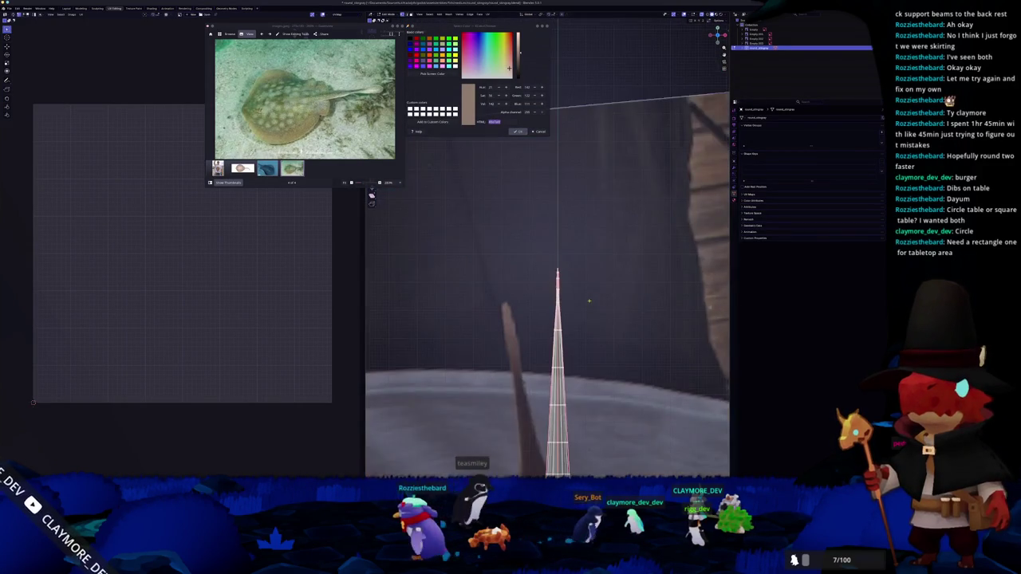
pyautogui.moveTo(579, 247); pyautogui.dragTo(531, 341)
pyautogui.press('s')
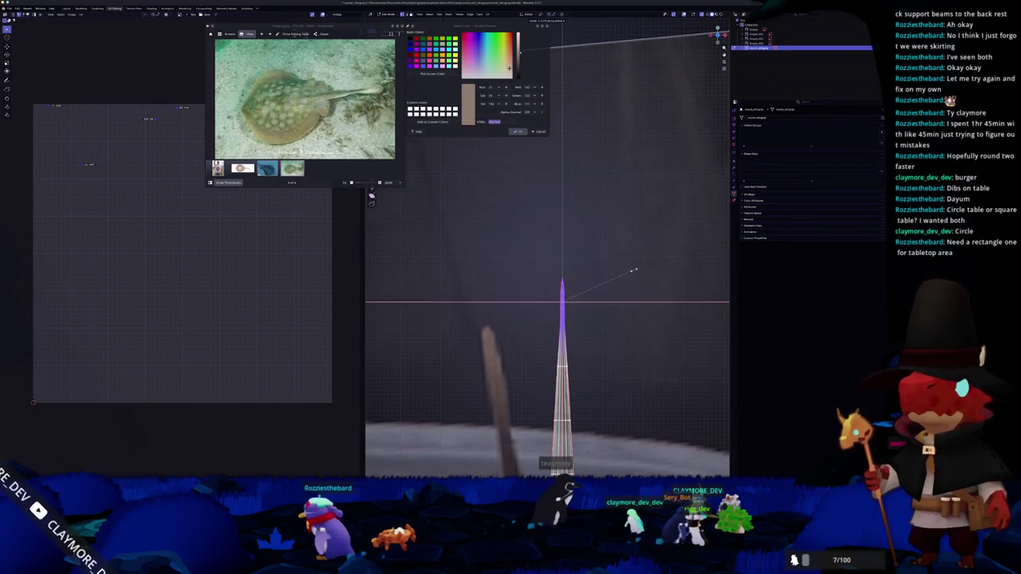
pyautogui.click(643, 272)
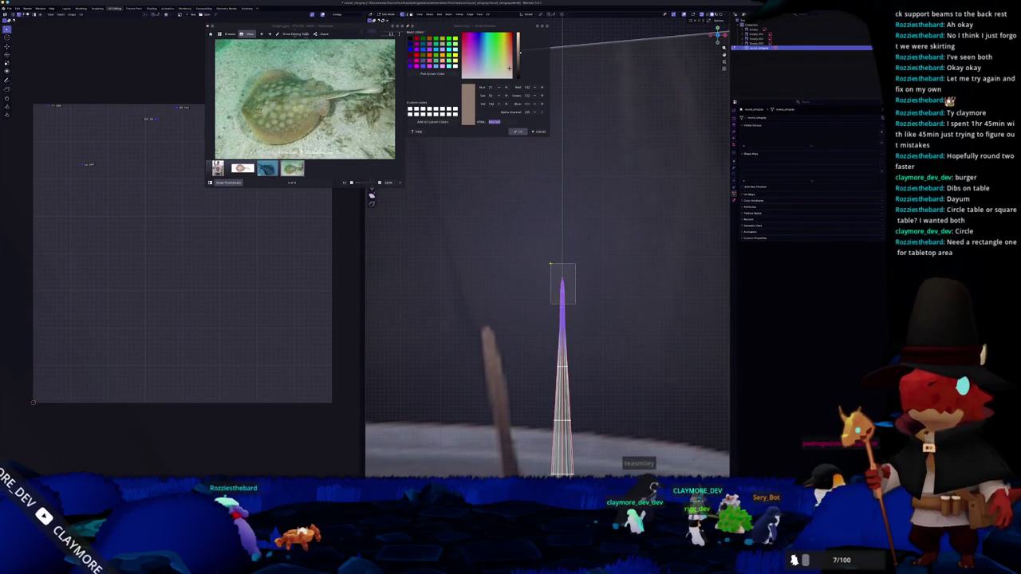
pyautogui.scroll(3)
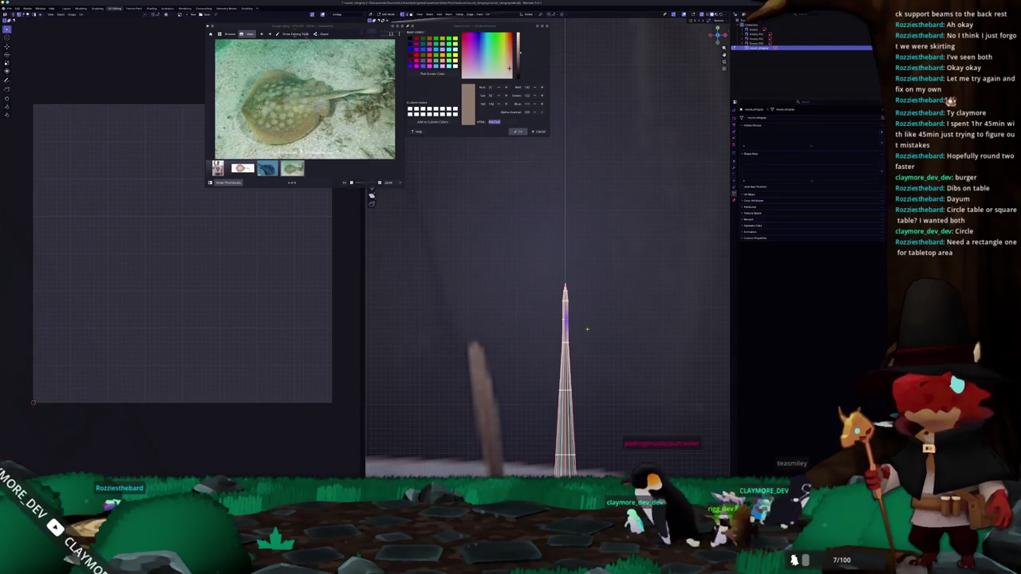
pyautogui.press('x')
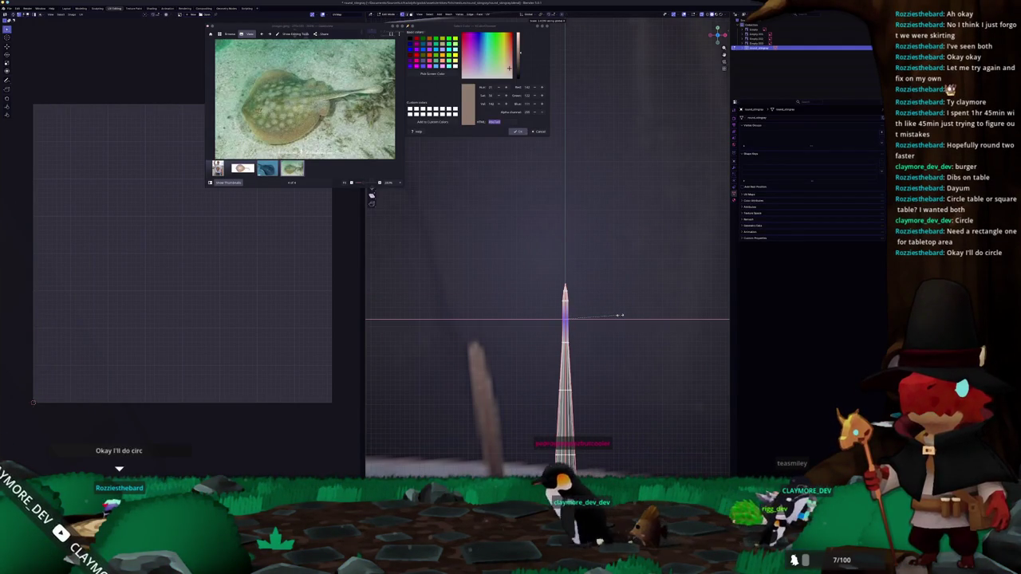
pyautogui.moveTo(620, 315); pyautogui.dragTo(574, 311)
pyautogui.moveTo(32, 83)
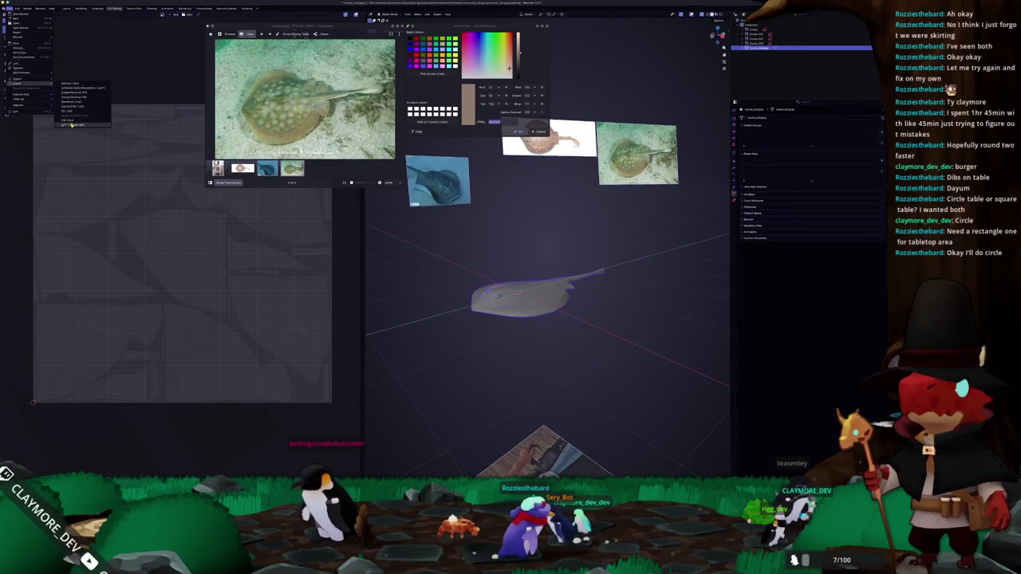
# Step: Pick the export format under File > Export and confirm exporting the stingray file
pyautogui.click(71, 120)
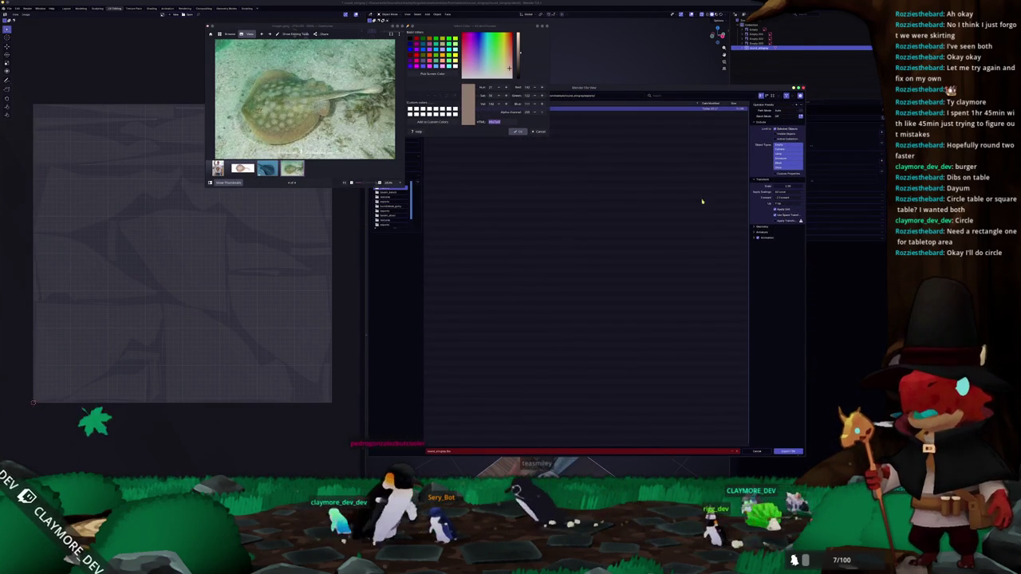
pyautogui.click(787, 451)
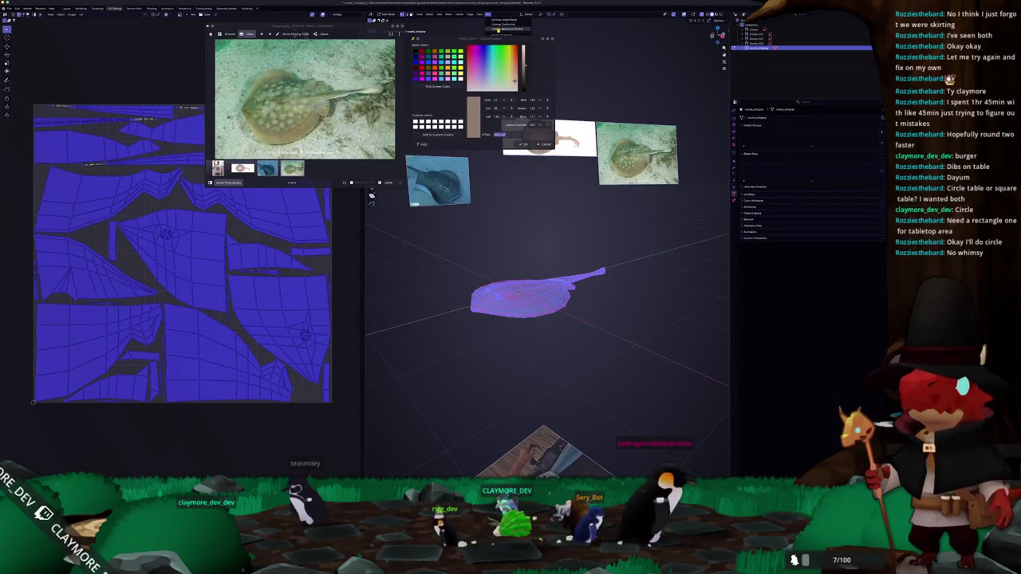
# Step: Re-unwrap the stingray's UVs, pack the islands, and return to Object Mode
pyautogui.hotkey('ctrl', 'z')
pyautogui.moveTo(315, 33); pyautogui.dragTo(144, 55)
pyautogui.click(333, 63)
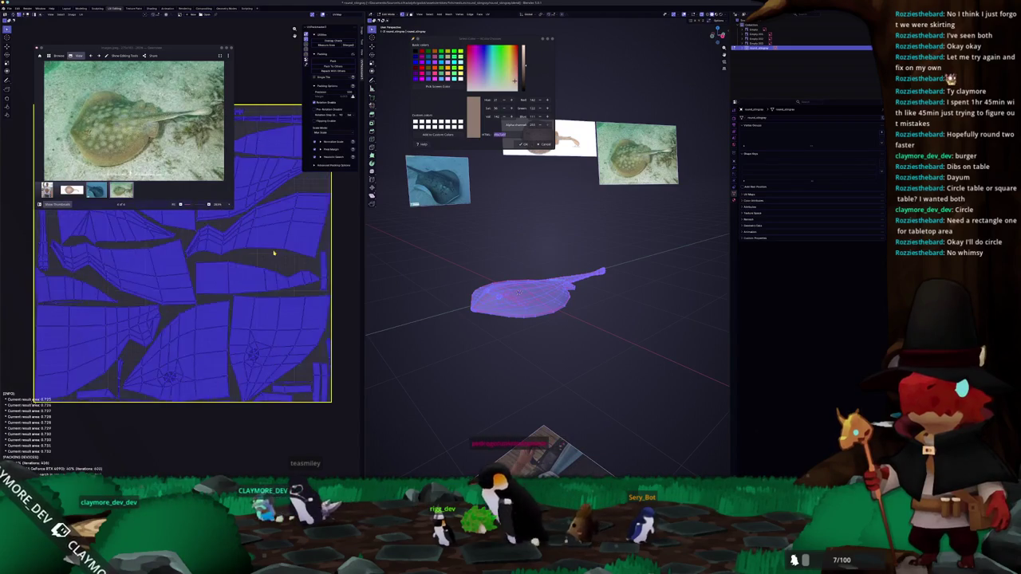
pyautogui.press('Tab')
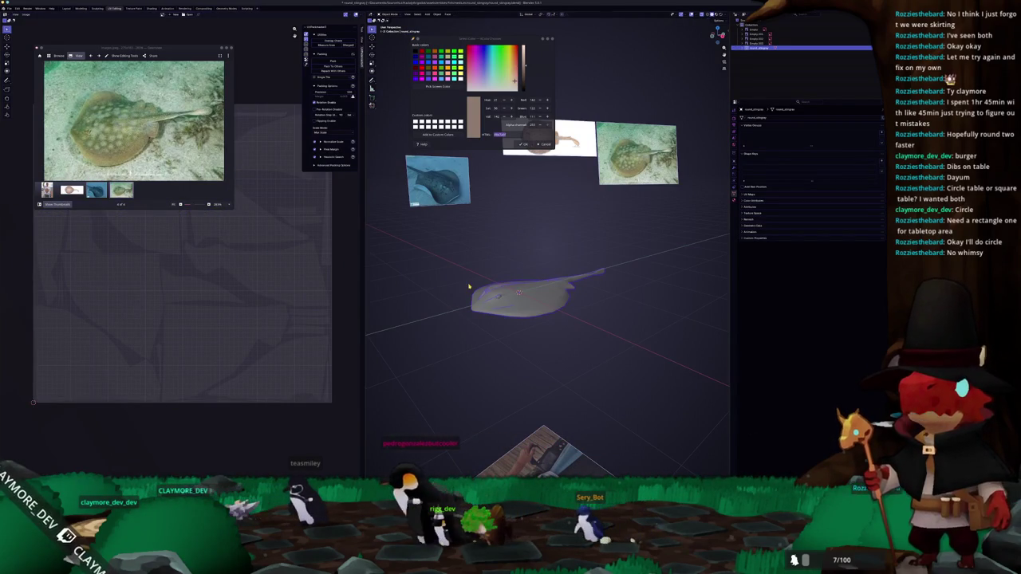
pyautogui.moveTo(470, 286); pyautogui.dragTo(479, 279)
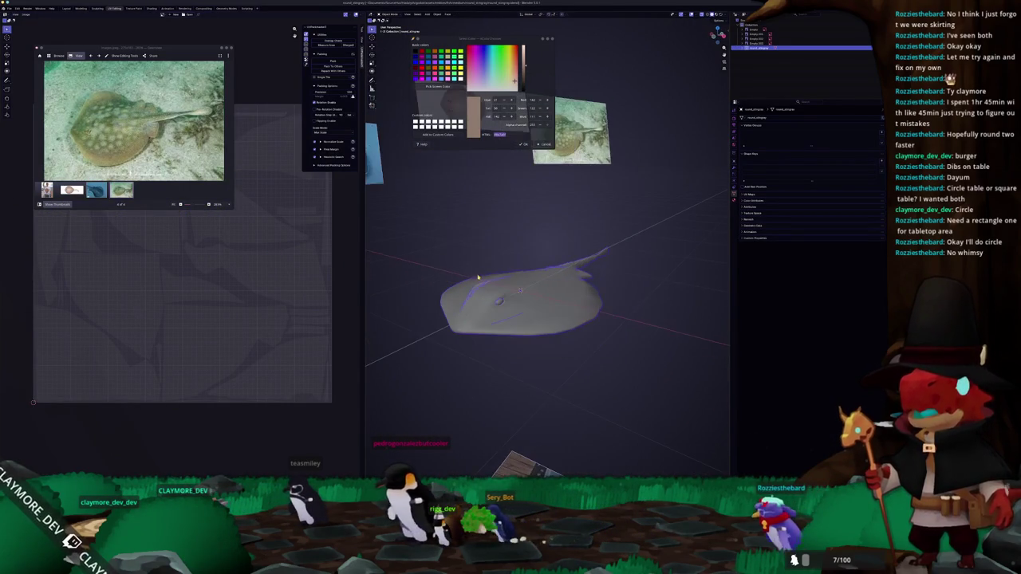
# Step: Open the File > Export browser for the stingray mesh
pyautogui.moveTo(180, 53); pyautogui.dragTo(358, 48)
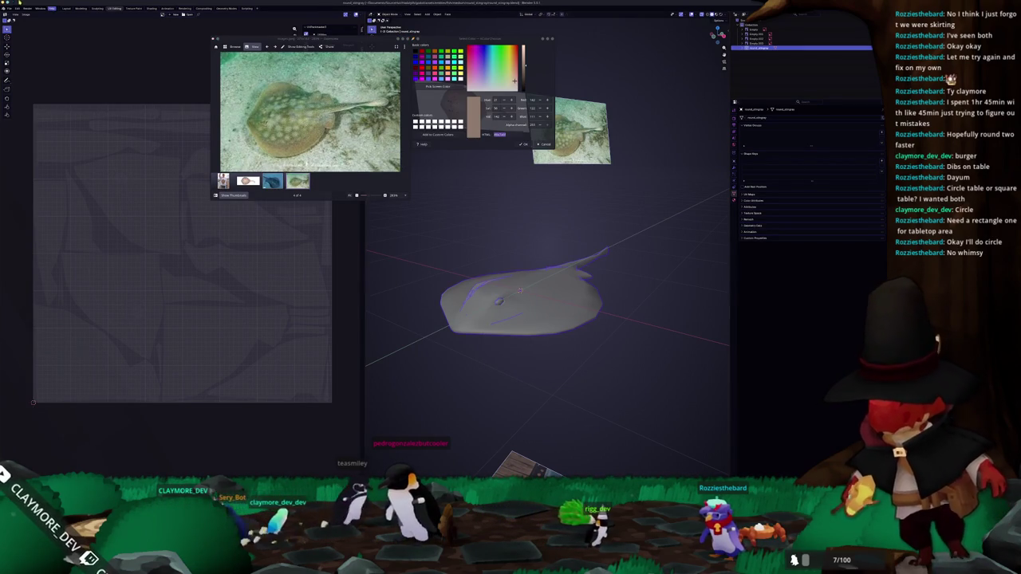
pyautogui.click(8, 8)
pyautogui.moveTo(19, 82)
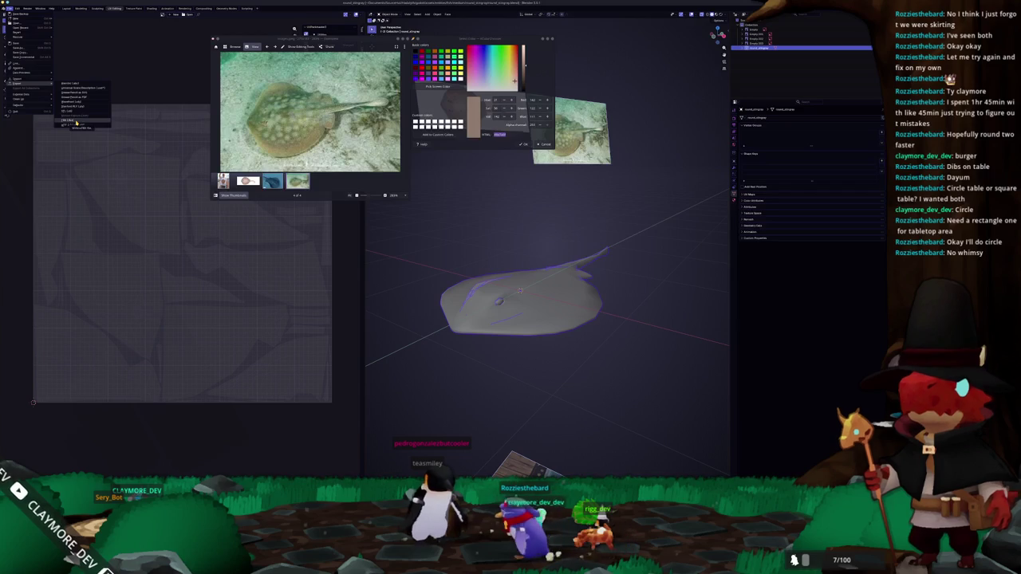
pyautogui.click(75, 123)
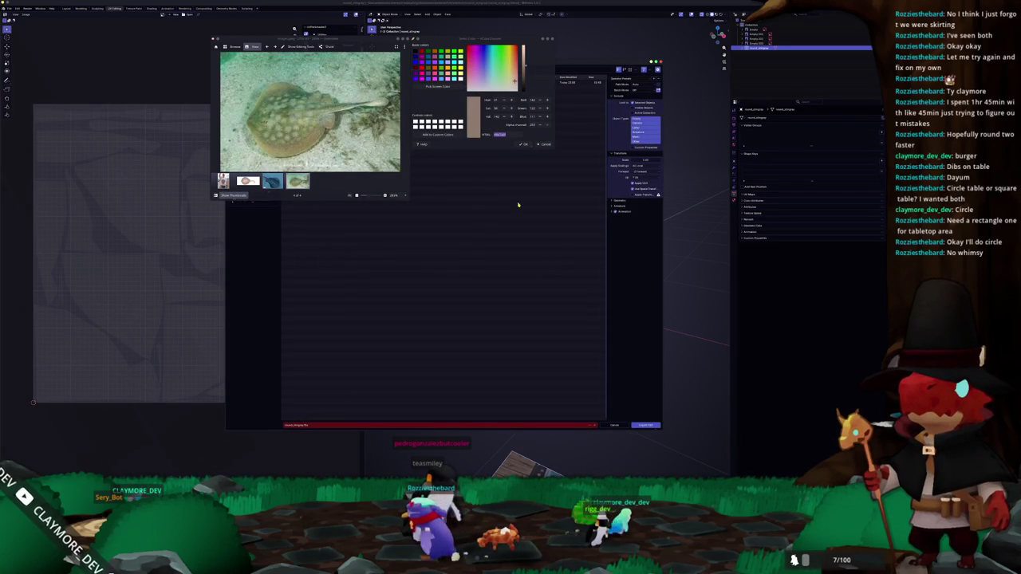
# Step: Confirm the Blender export of the reshaped stingray and switch to Substance Painter
pyautogui.click(640, 426)
pyautogui.hotkey('alt', 'Tab')
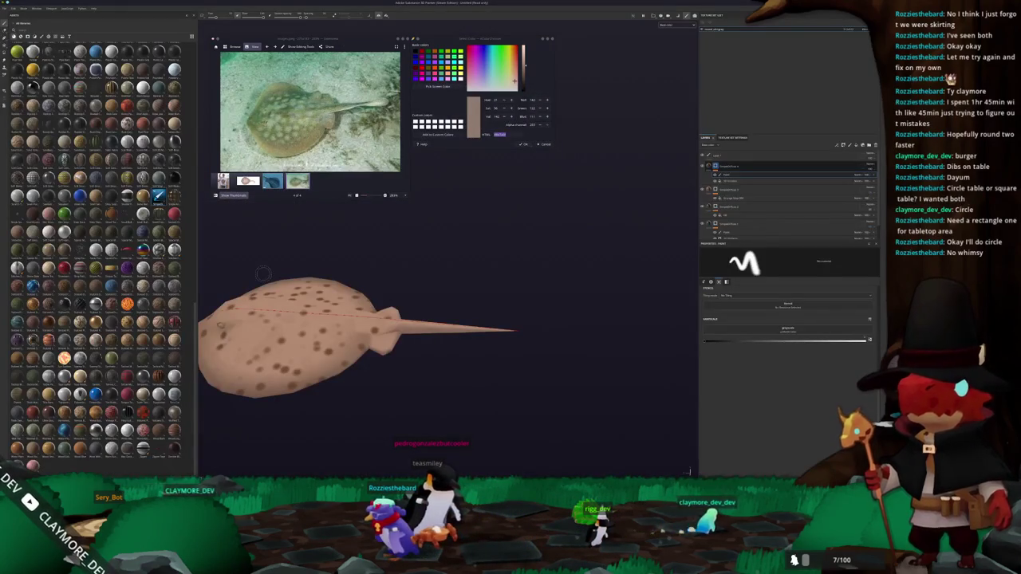
pyautogui.click(20, 36)
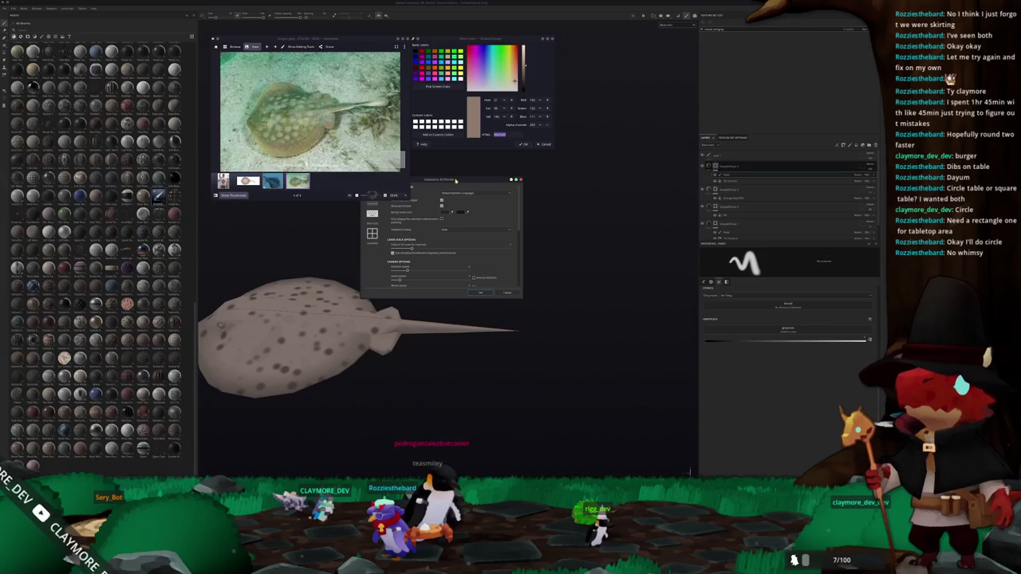
pyautogui.moveTo(455, 180); pyautogui.dragTo(562, 193)
pyautogui.click(587, 306)
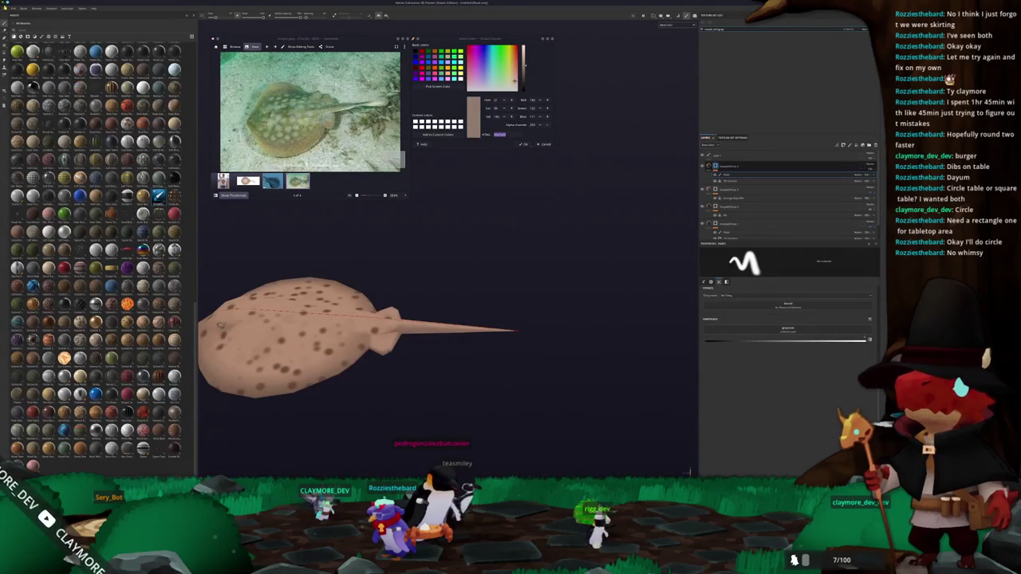
# Step: In Project configuration, select the newly exported stingray mesh and apply it with OK
pyautogui.click(5, 7)
pyautogui.click(22, 24)
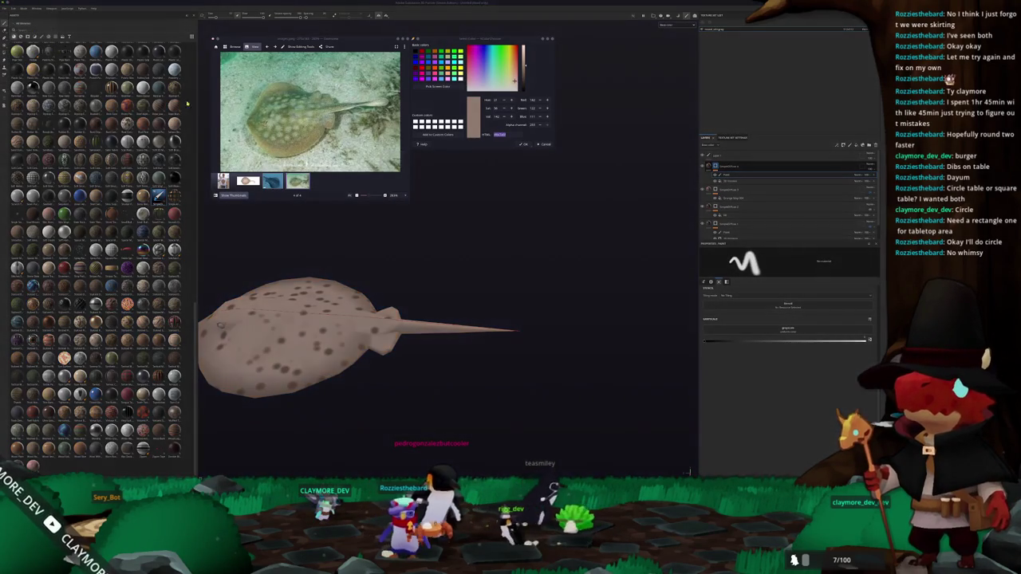
pyautogui.click(482, 192)
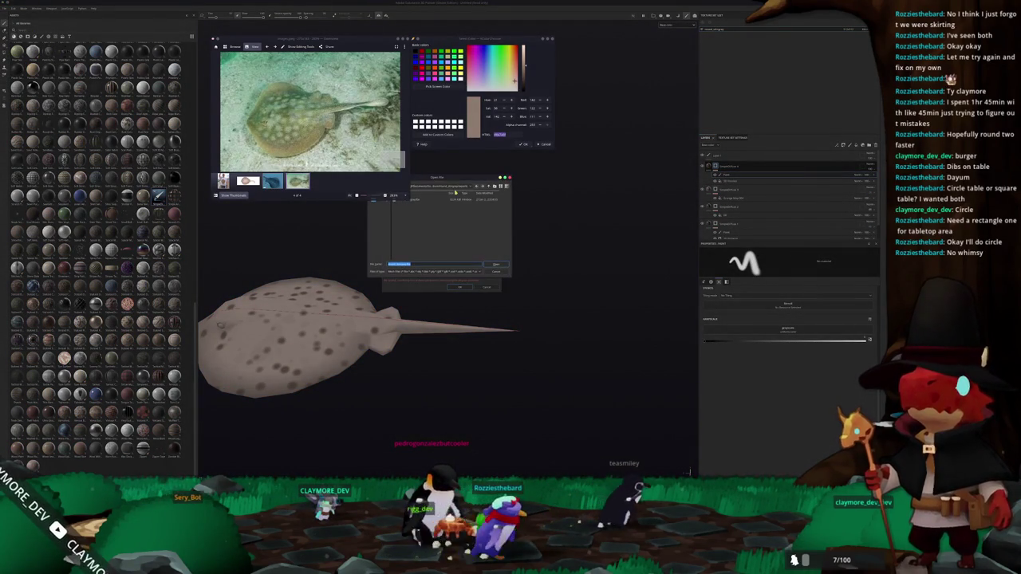
pyautogui.click(495, 264)
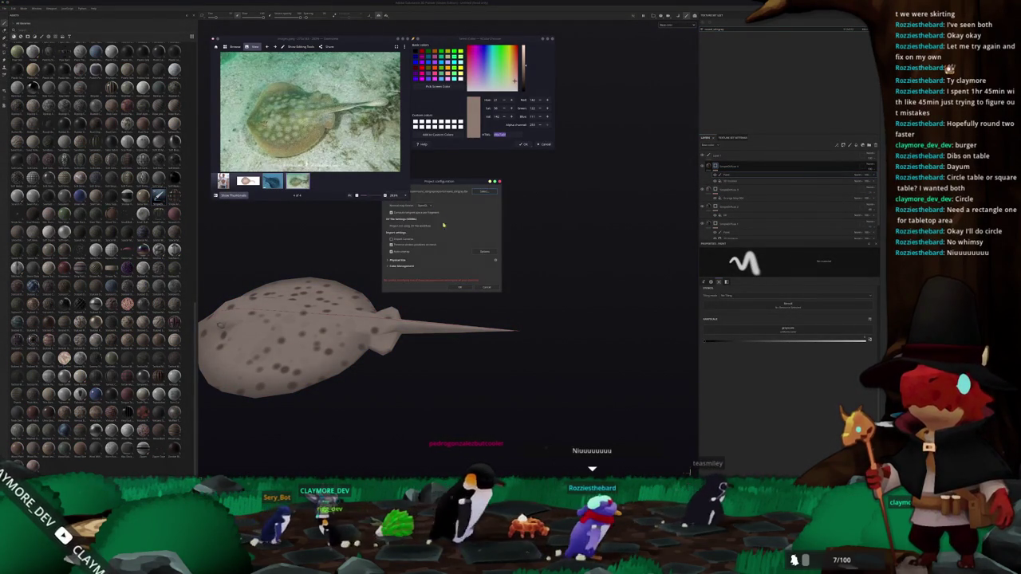
pyautogui.click(464, 288)
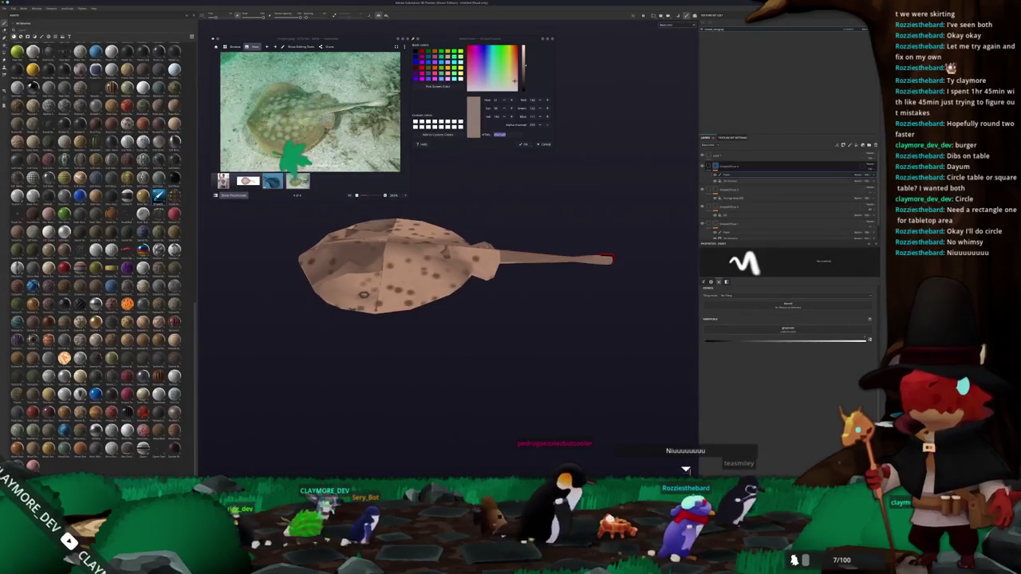
pyautogui.hotkey('ctrl', 'shift', 'b')
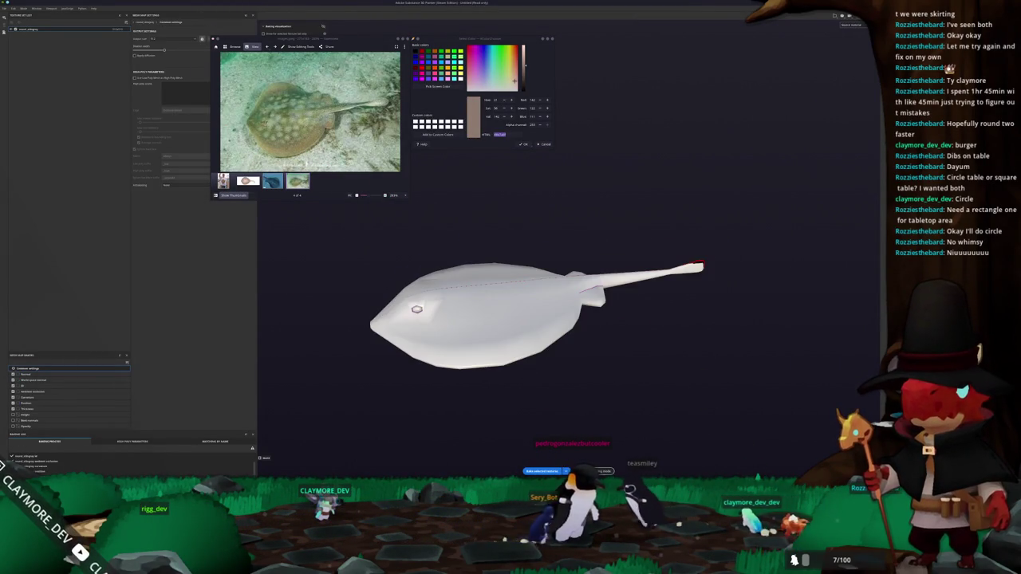
pyautogui.hotkey('ctrl', 'shift', 'b')
pyautogui.moveTo(496, 339); pyautogui.dragTo(530, 364)
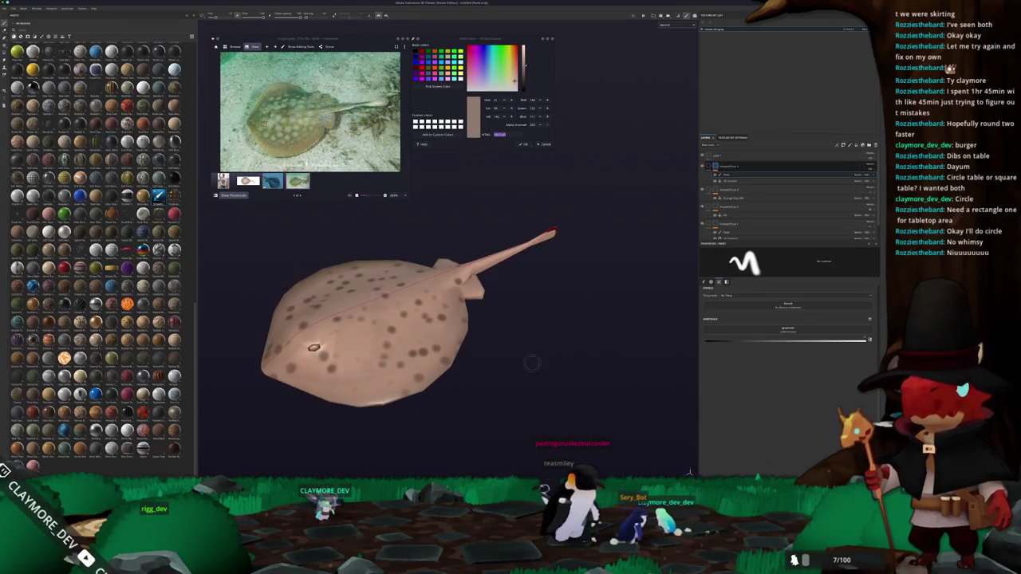
pyautogui.moveTo(313, 347); pyautogui.dragTo(512, 251)
pyautogui.press('Left')
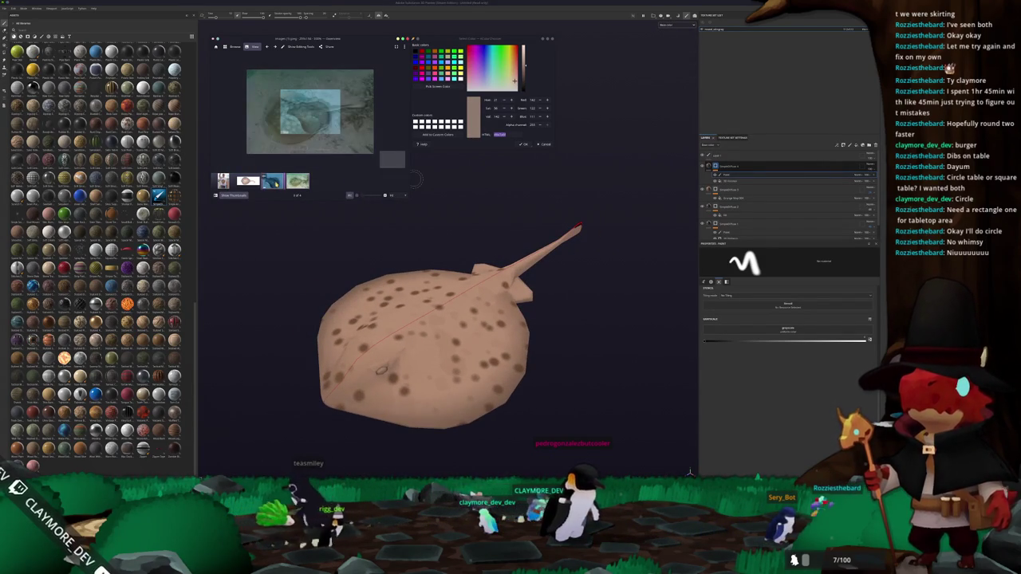
# Step: Select the spot fill layer and adjust its 3D Distance generator's Radius
pyautogui.press('Left')
pyautogui.moveTo(478, 199); pyautogui.dragTo(607, 212)
pyautogui.scroll(-3)
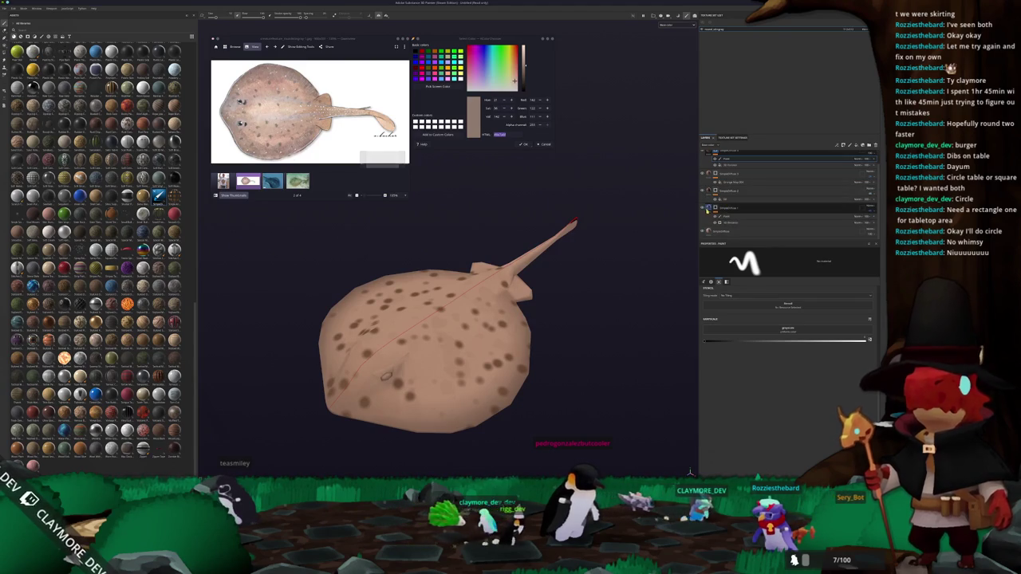
pyautogui.click(708, 208)
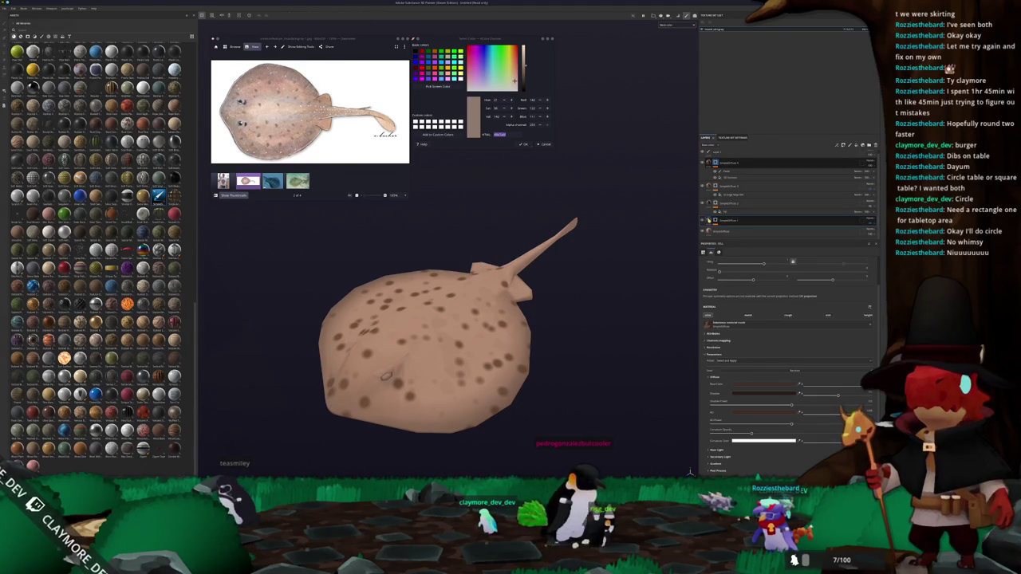
pyautogui.click(709, 221)
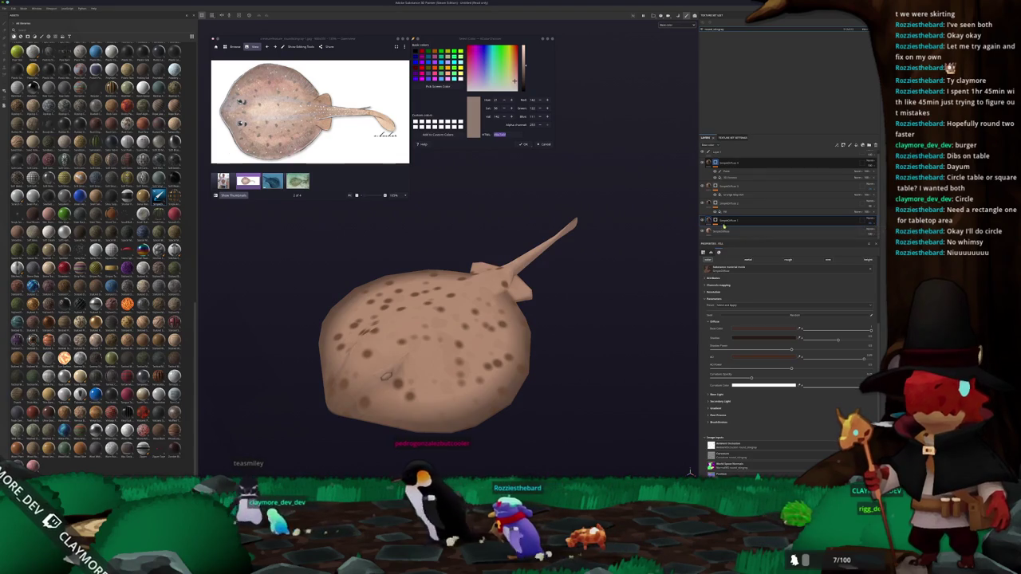
pyautogui.click(798, 236)
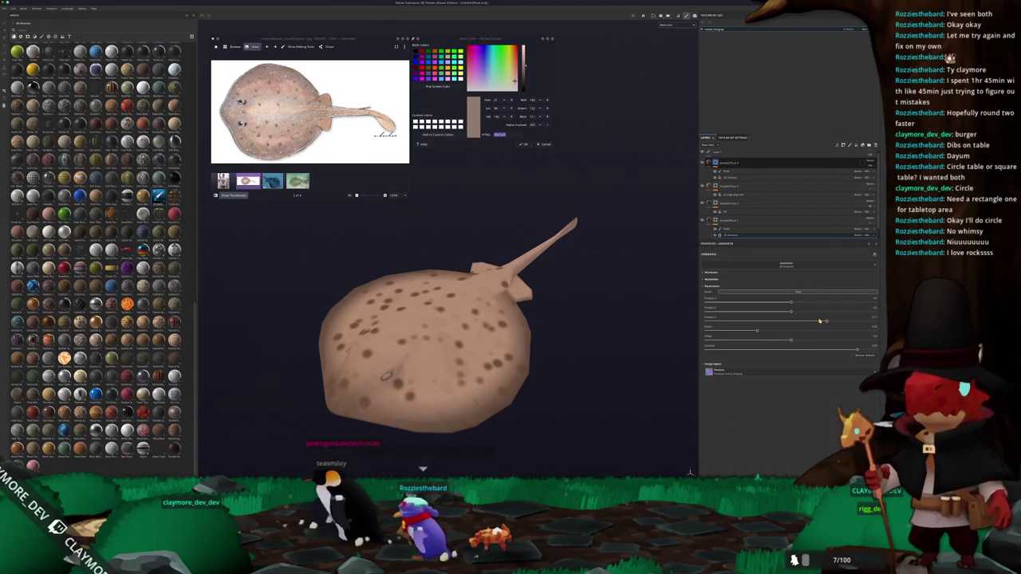
pyautogui.moveTo(757, 330); pyautogui.dragTo(753, 333)
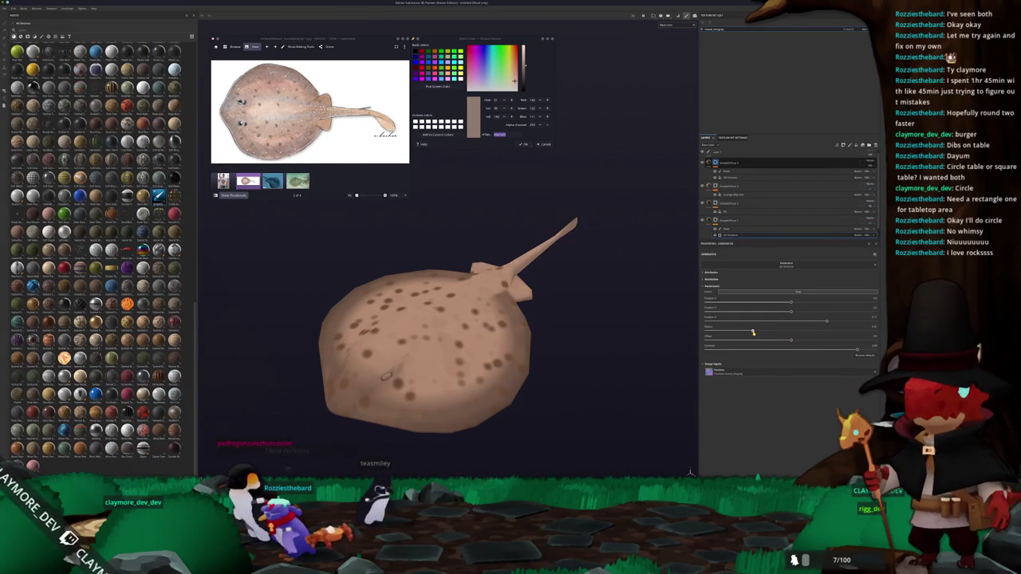
# Step: Sample a pale tone from the stingray reference photo into the colour picker
pyautogui.moveTo(588, 372); pyautogui.dragTo(554, 208)
pyautogui.moveTo(585, 184); pyautogui.dragTo(611, 192)
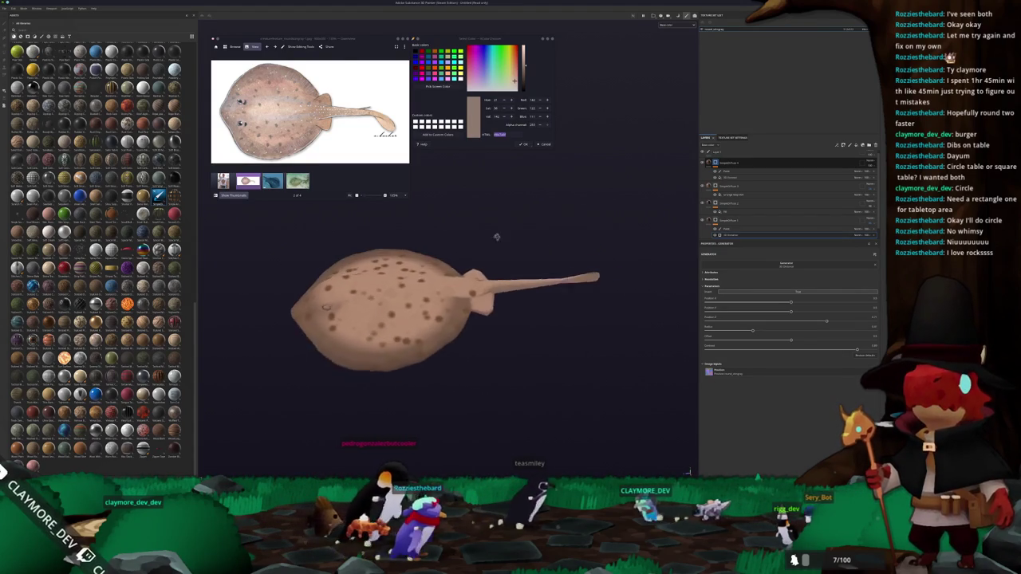
pyautogui.scroll(3)
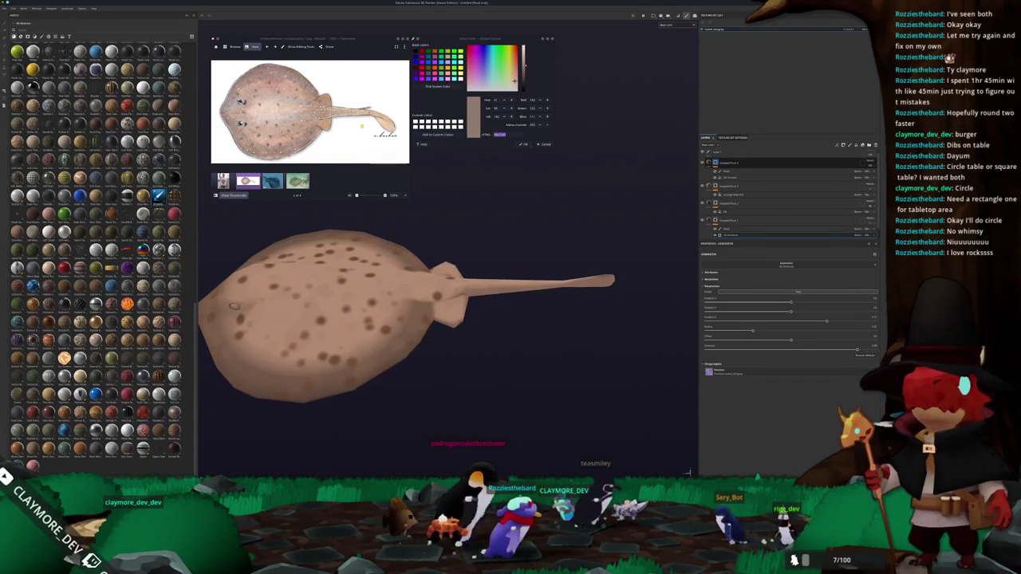
pyautogui.click(437, 85)
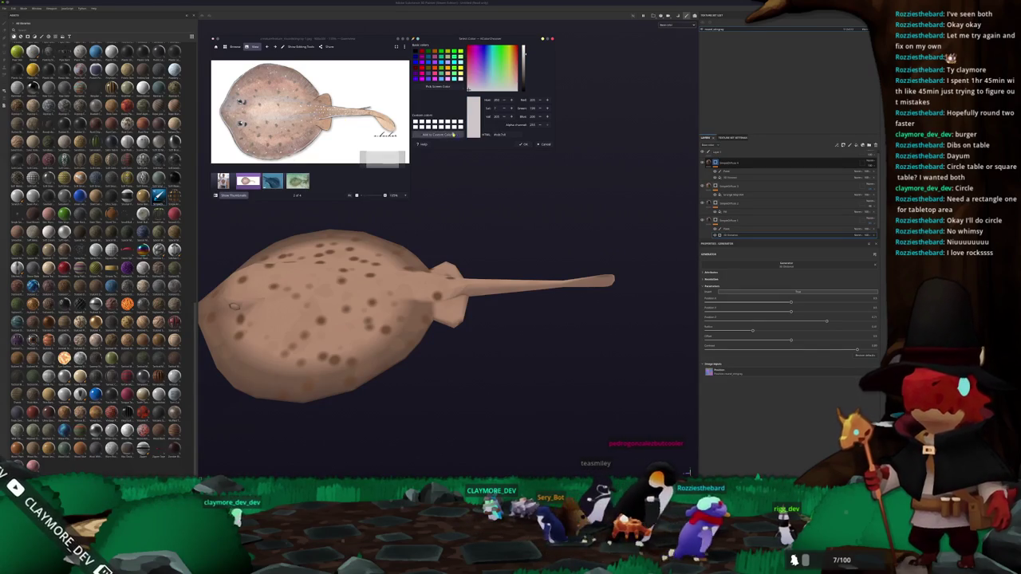
pyautogui.moveTo(545, 218); pyautogui.dragTo(489, 230)
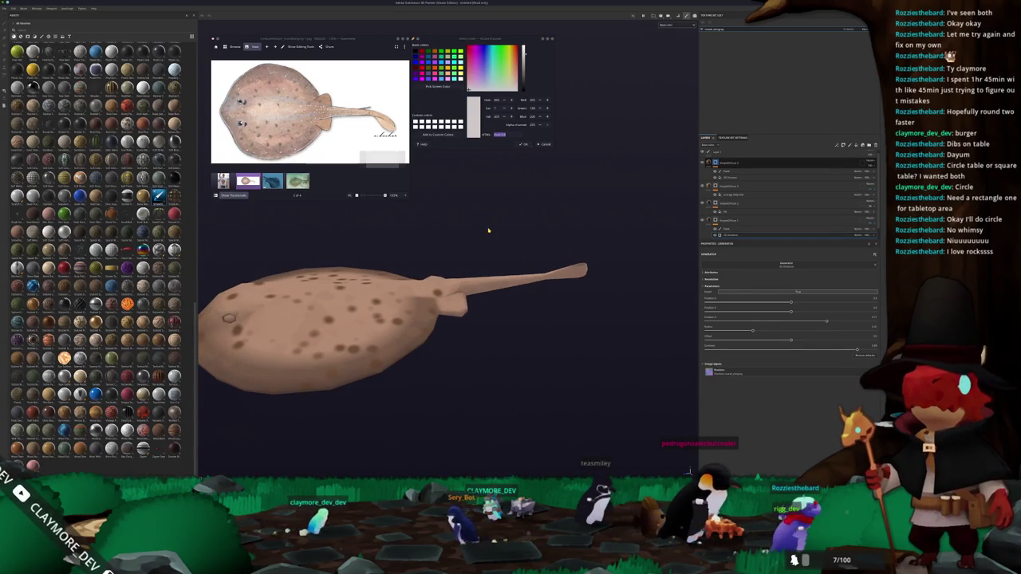
# Step: Move the child layer into the second group and set the fill's base colour to pink
pyautogui.click(747, 162)
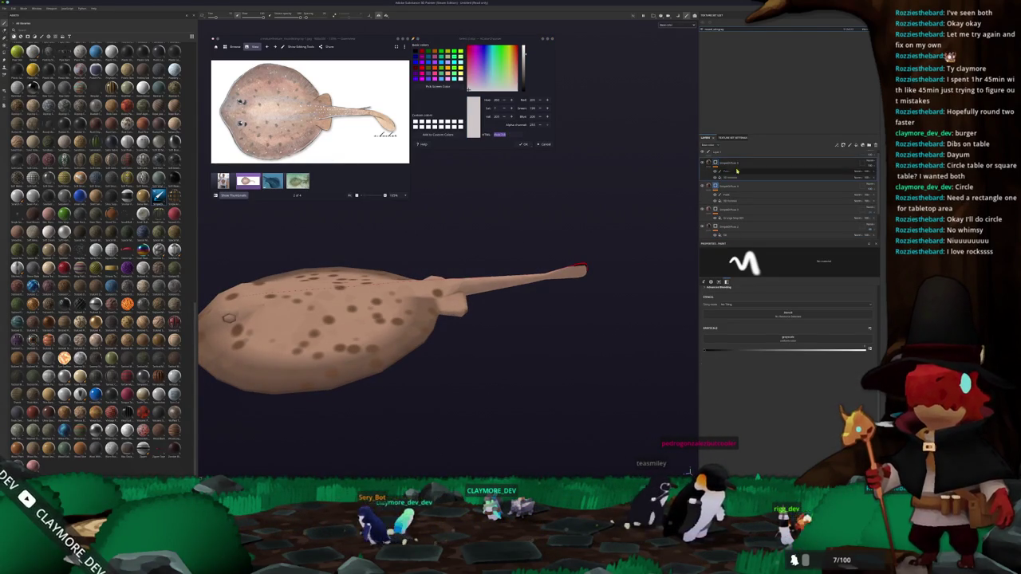
pyautogui.moveTo(873, 173); pyautogui.dragTo(820, 186)
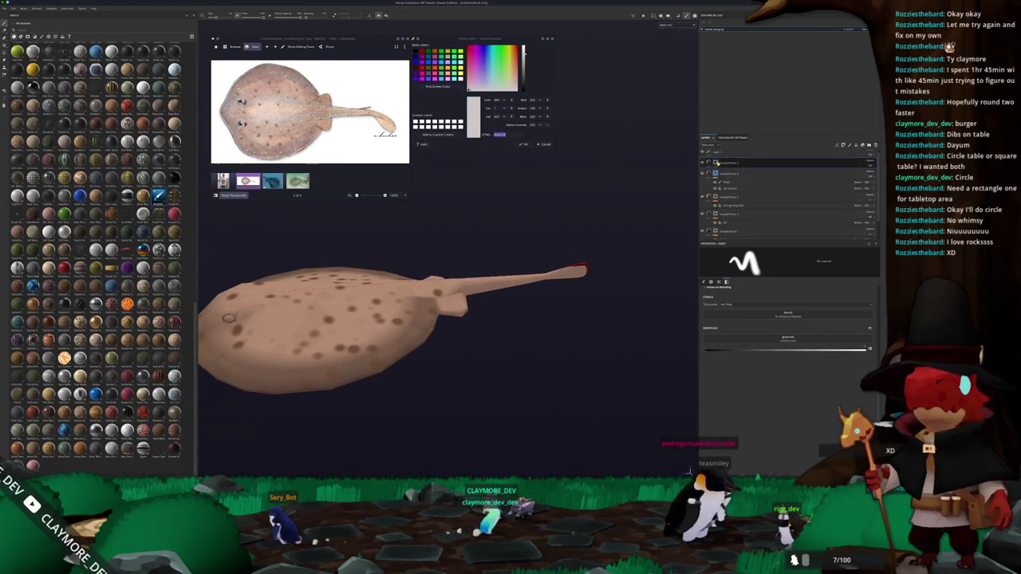
pyautogui.click(729, 172)
pyautogui.click(714, 358)
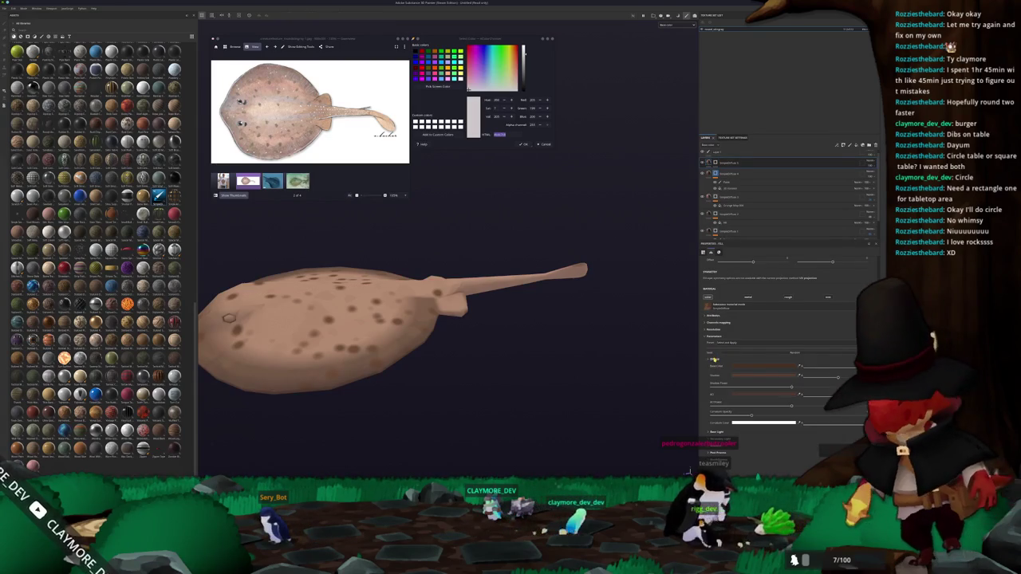
pyautogui.click(753, 366)
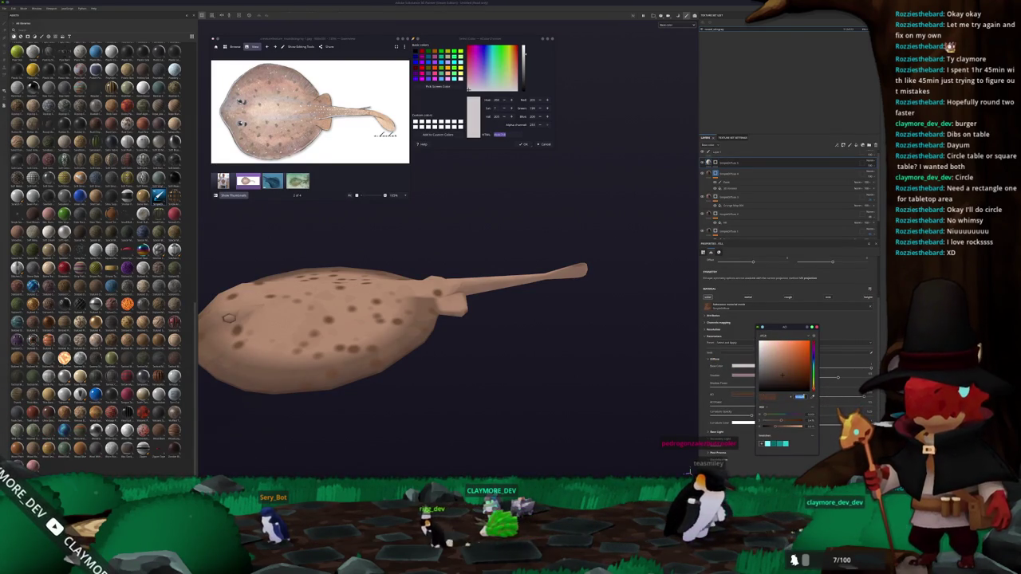
pyautogui.moveTo(782, 375); pyautogui.dragTo(765, 366)
pyautogui.click(715, 163)
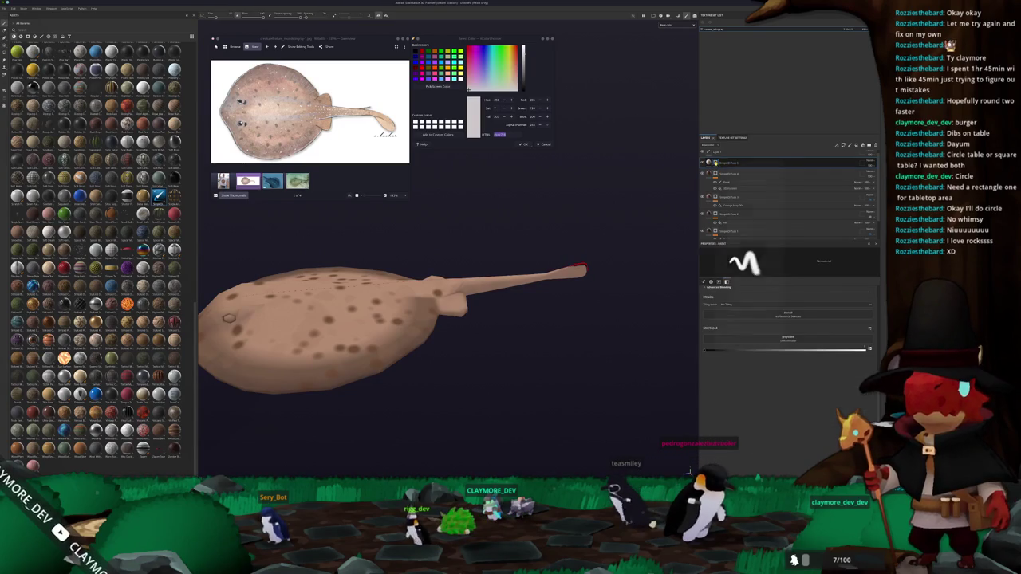
# Step: Add a Light generator to the top layer and adjust its settings
pyautogui.rightClick(715, 163)
pyautogui.click(732, 313)
pyautogui.click(780, 267)
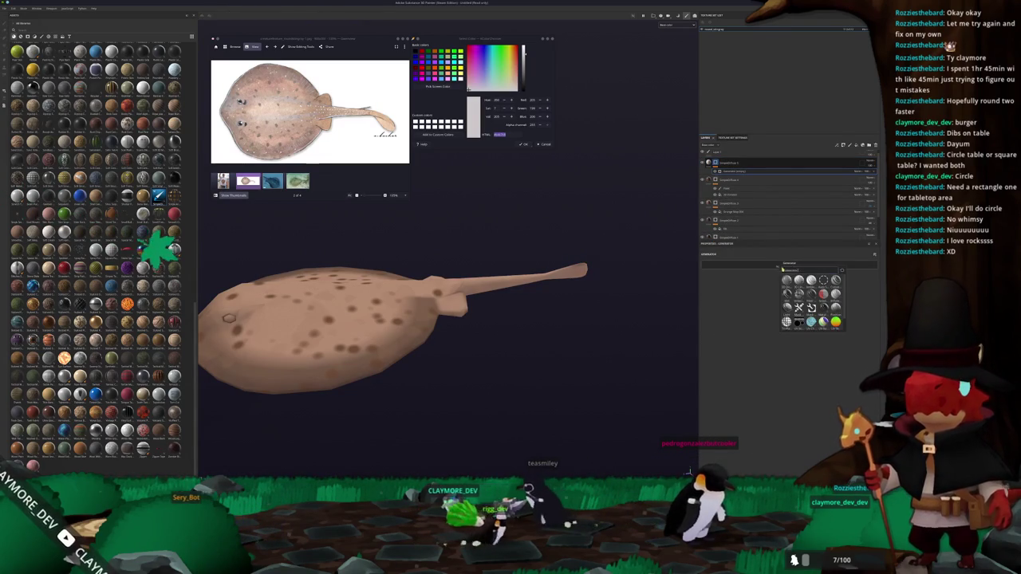
pyautogui.click(803, 272)
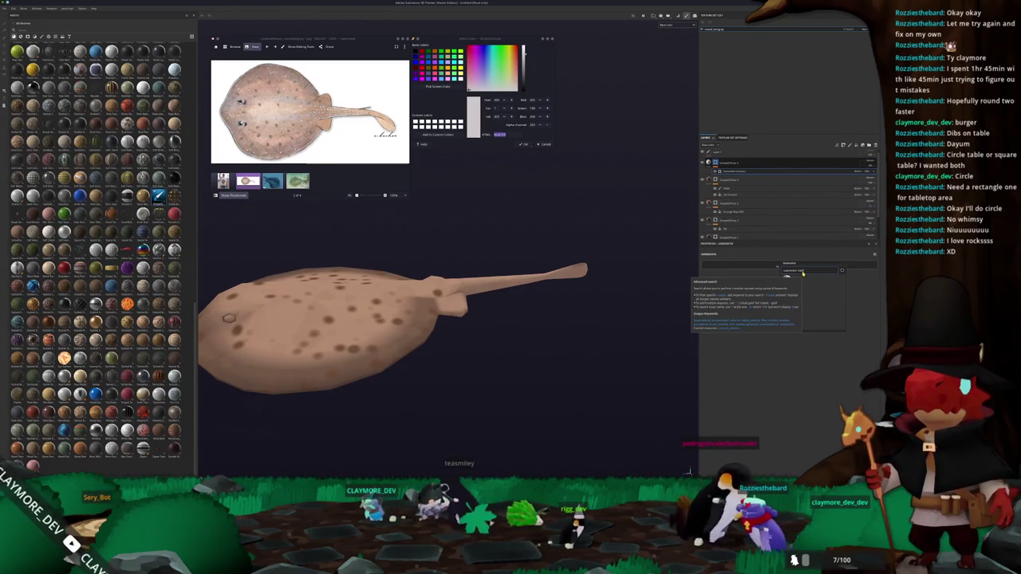
pyautogui.click(846, 330)
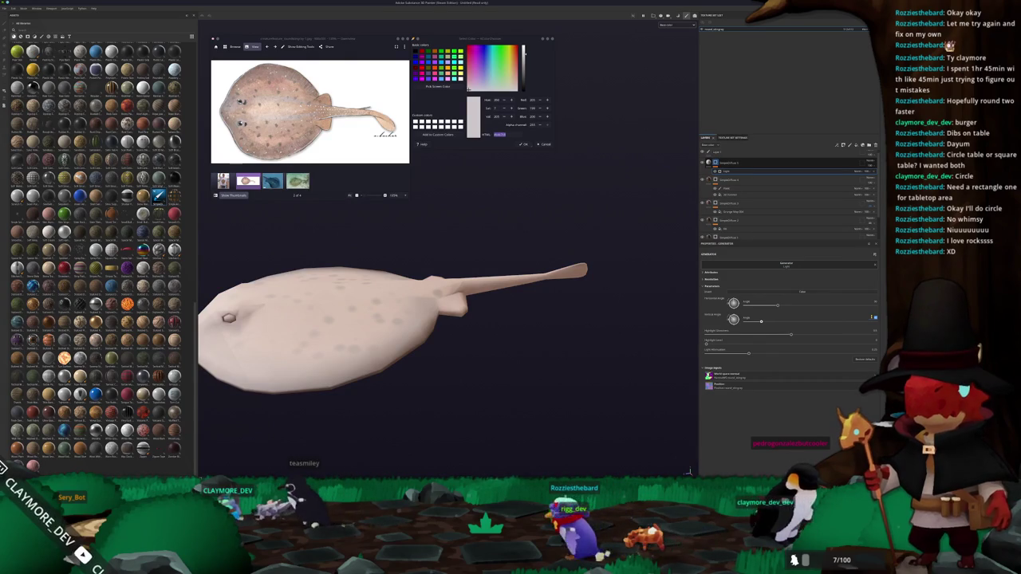
pyautogui.click(873, 318)
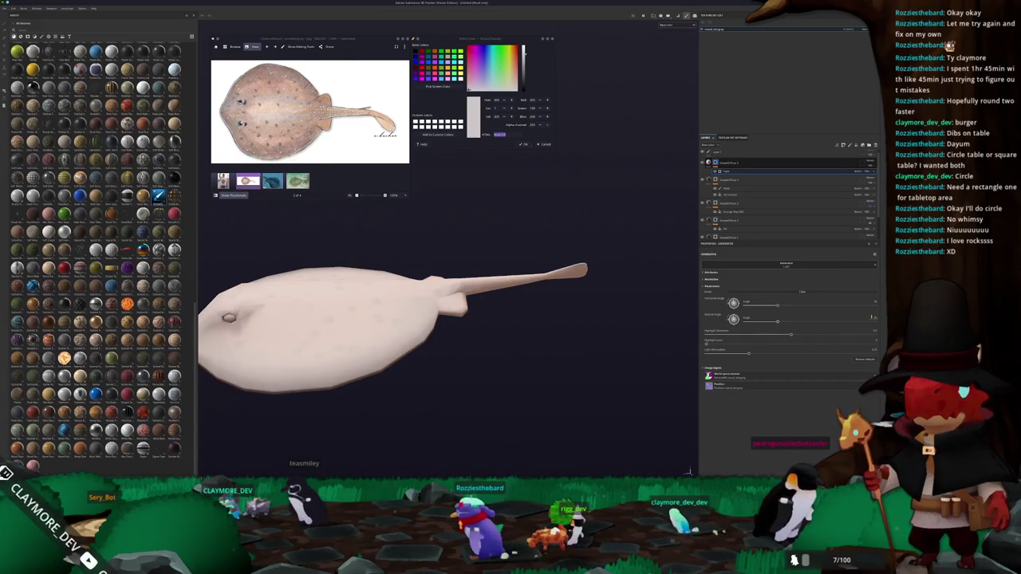
pyautogui.moveTo(547, 250); pyautogui.dragTo(555, 357)
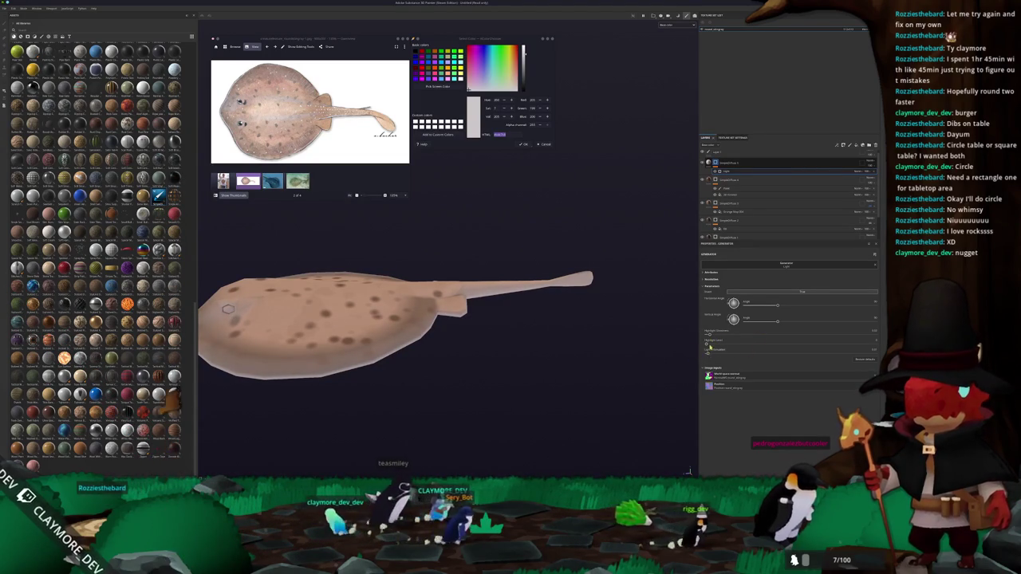
pyautogui.moveTo(706, 345); pyautogui.dragTo(745, 343)
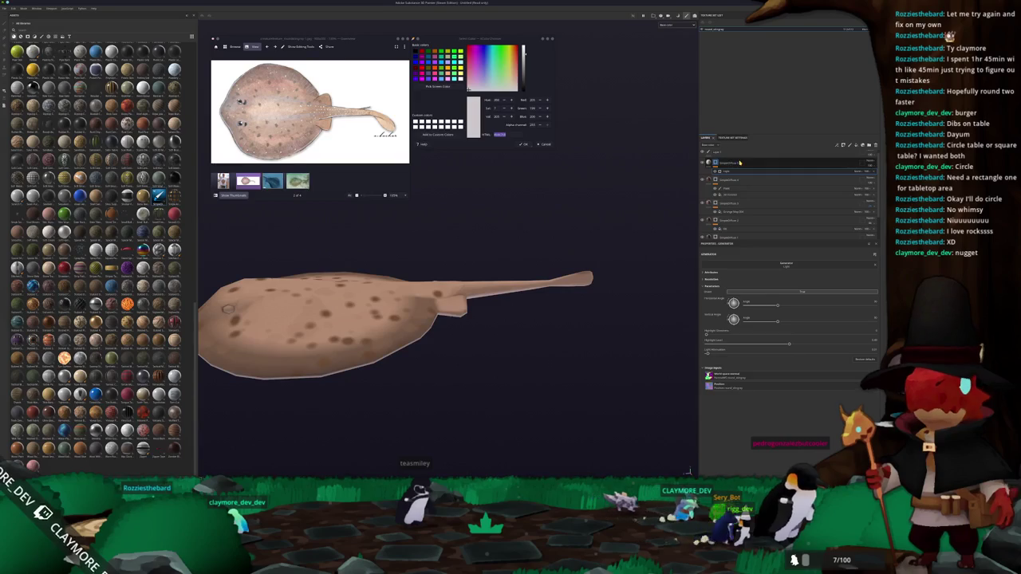
pyautogui.hotkey('ctrl', 'z')
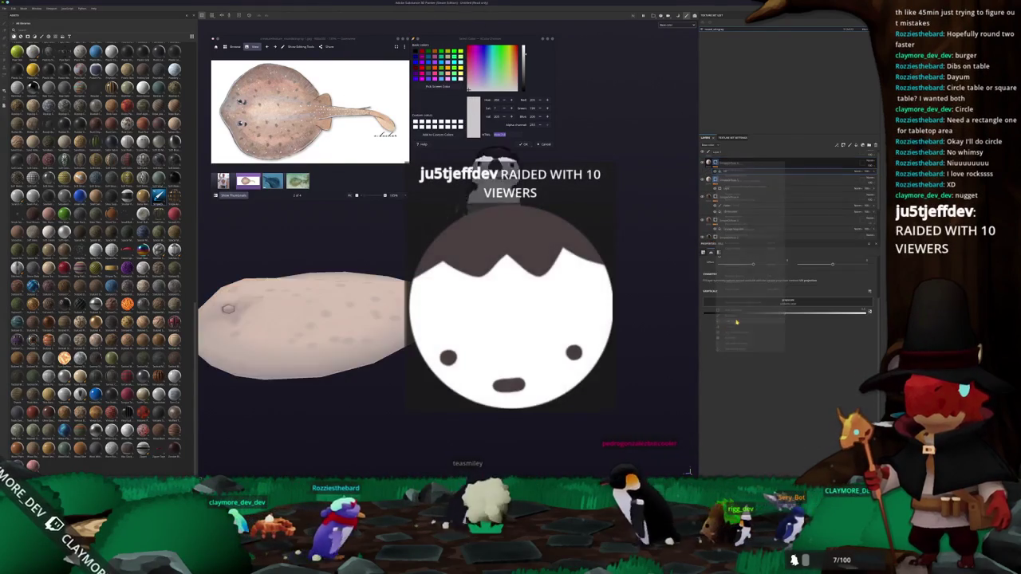
# Step: Assign a grayscale noise pattern in the new generator's properties
pyautogui.moveTo(303, 327); pyautogui.dragTo(375, 323)
pyautogui.moveTo(835, 324)
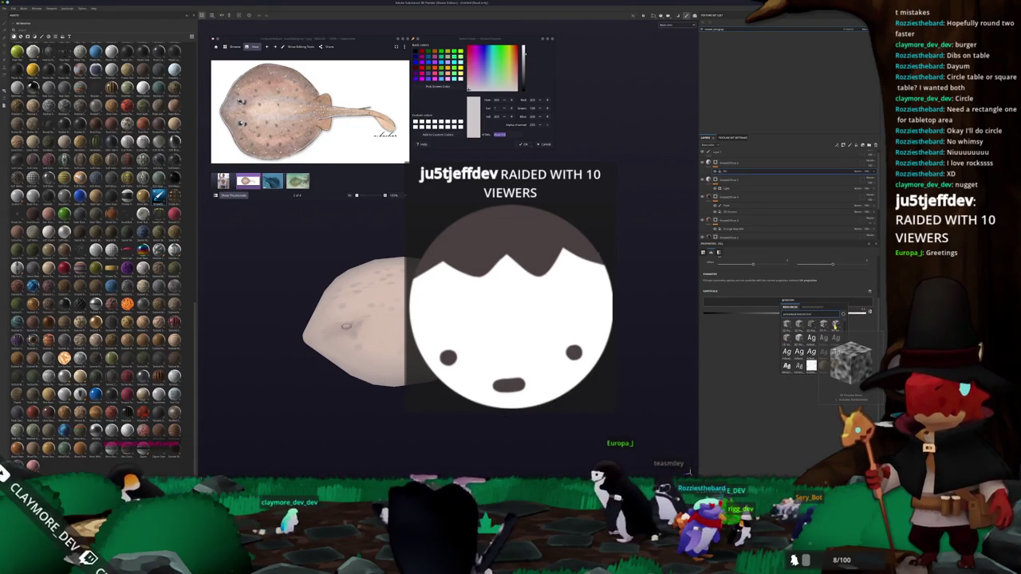
pyautogui.click(835, 325)
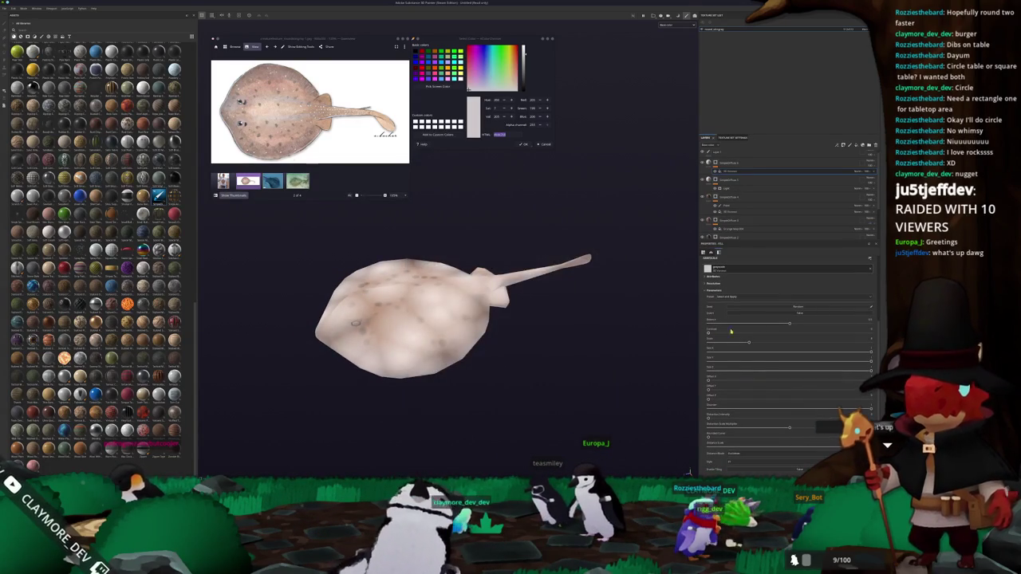
# Step: Tune the pattern sliders for larger, denser white spots
pyautogui.moveTo(790, 325); pyautogui.dragTo(819, 324)
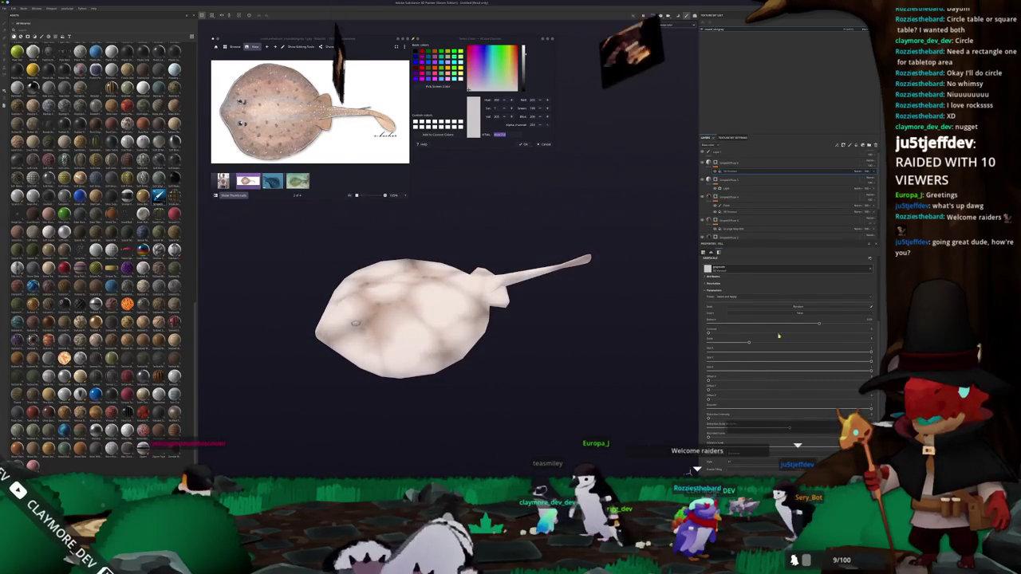
pyautogui.moveTo(748, 343); pyautogui.dragTo(767, 330)
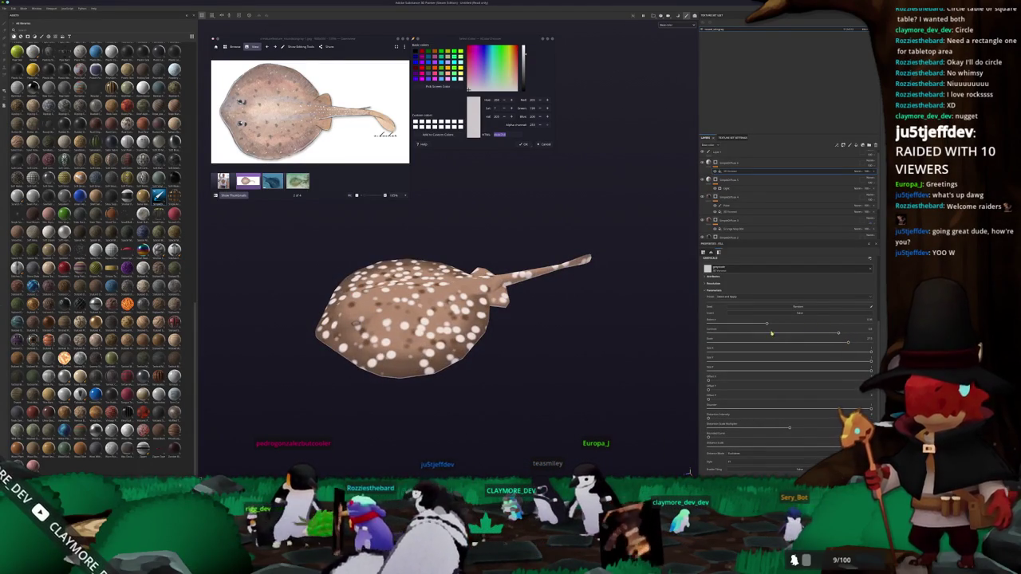
pyautogui.moveTo(847, 342); pyautogui.dragTo(883, 340)
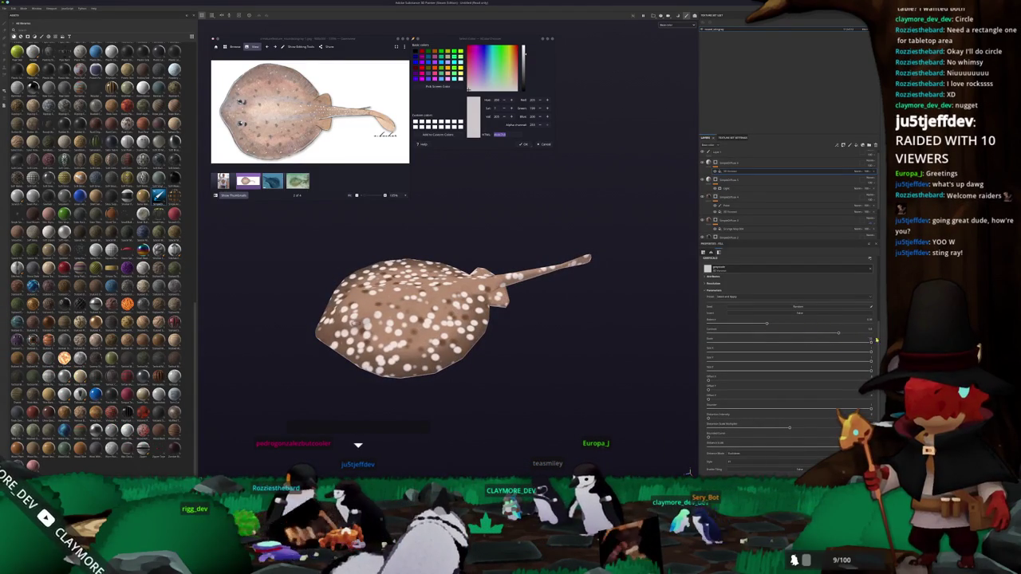
pyautogui.moveTo(646, 321); pyautogui.dragTo(630, 325)
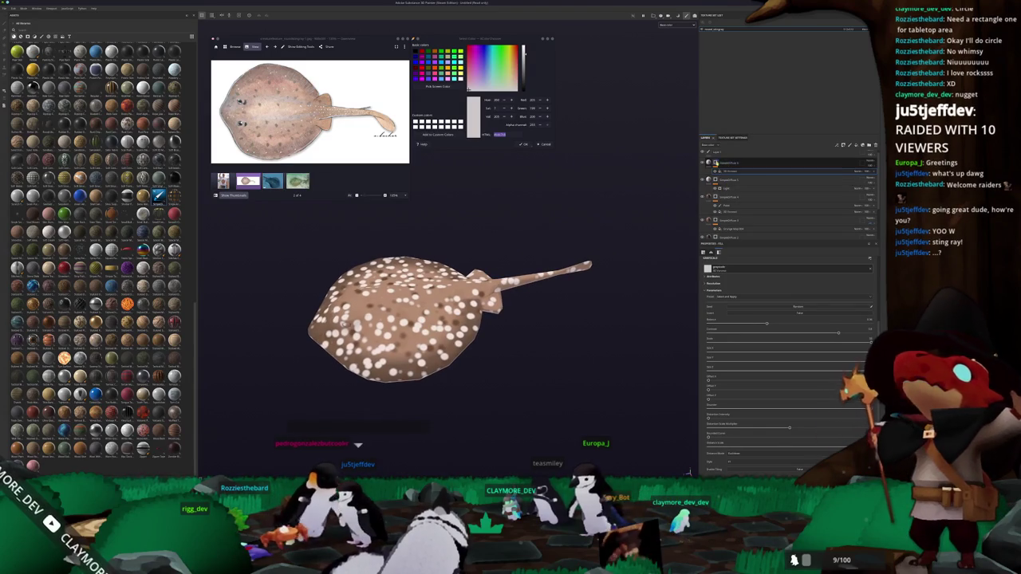
pyautogui.press('1')
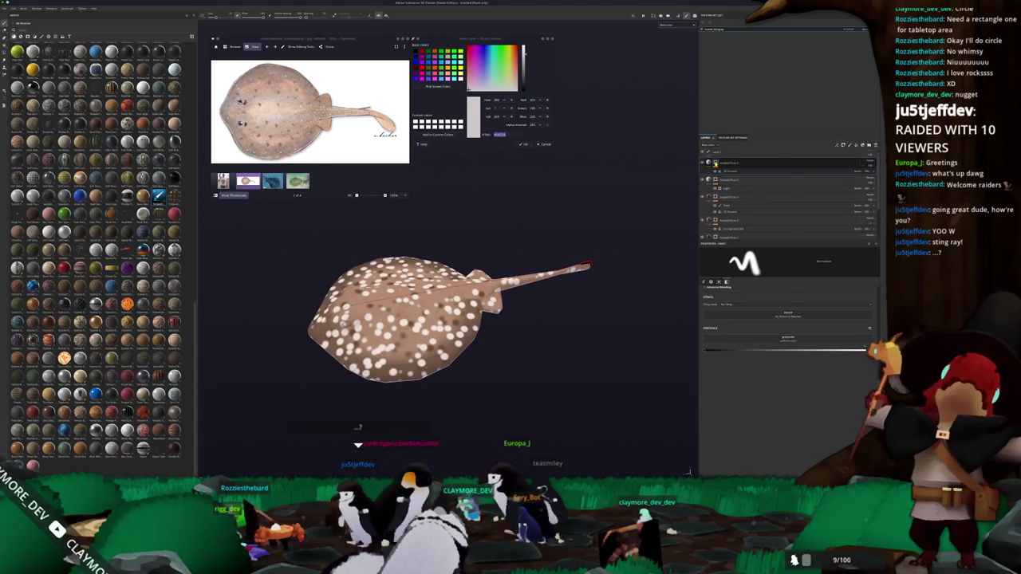
# Step: Add a 3D Distance generator to the top layer and change its blend mode
pyautogui.rightClick(716, 163)
pyautogui.click(732, 312)
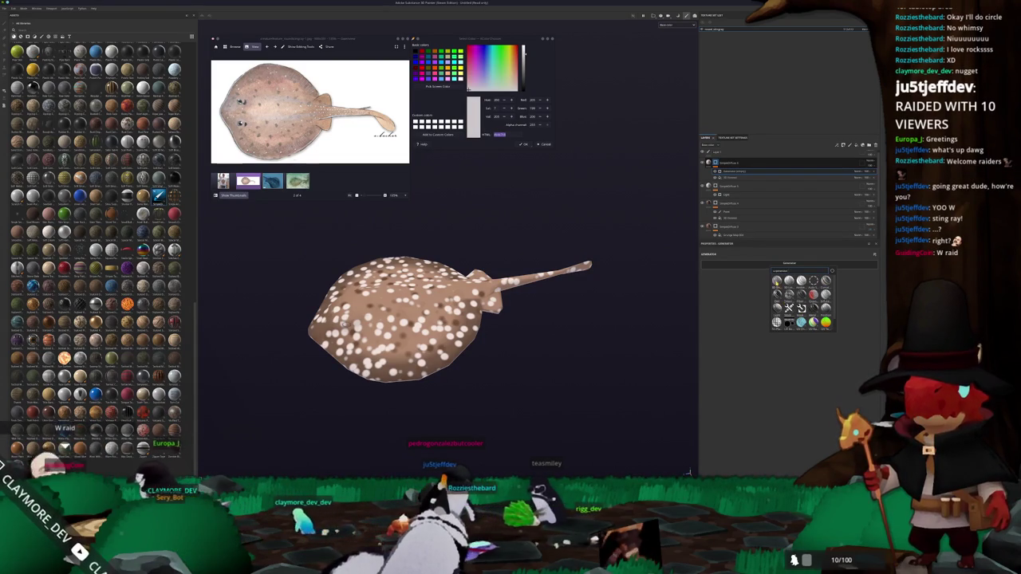
pyautogui.click(777, 295)
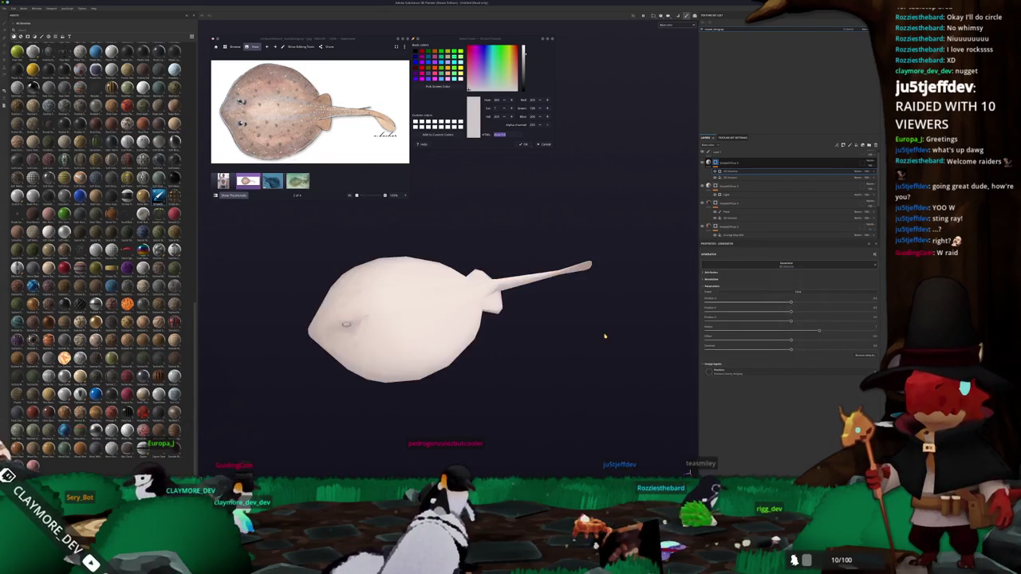
pyautogui.click(859, 170)
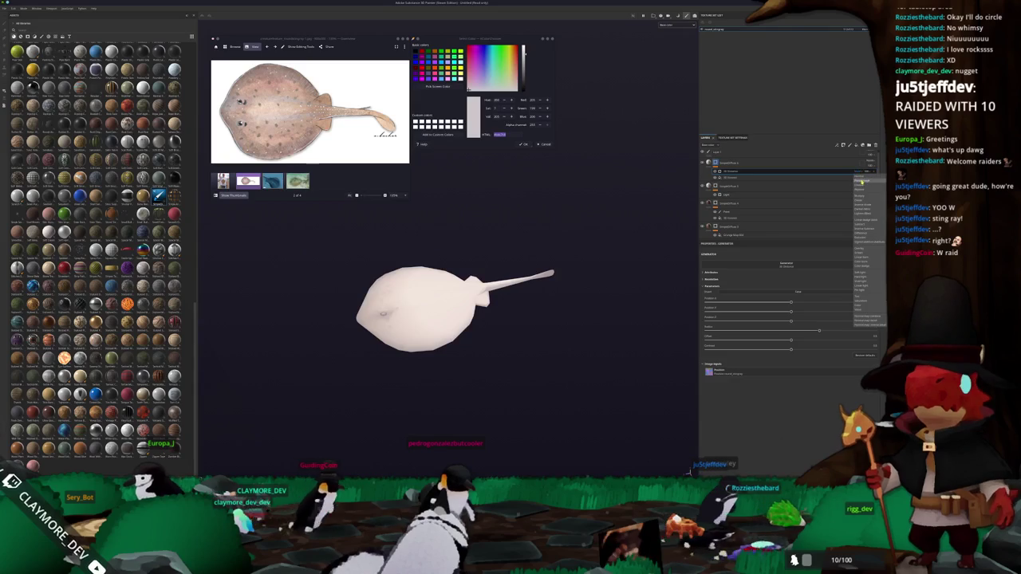
pyautogui.click(862, 197)
pyautogui.scroll(3)
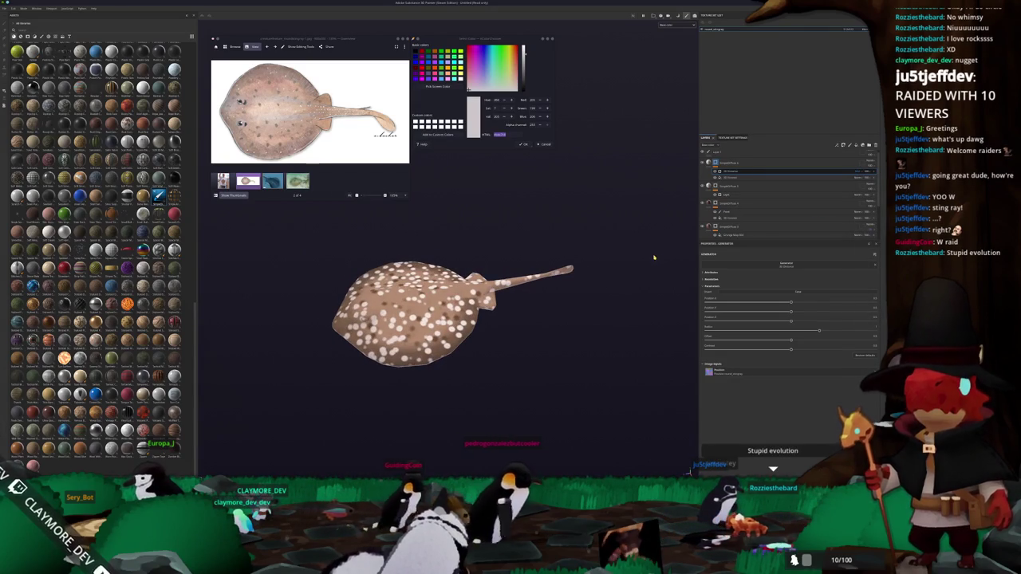